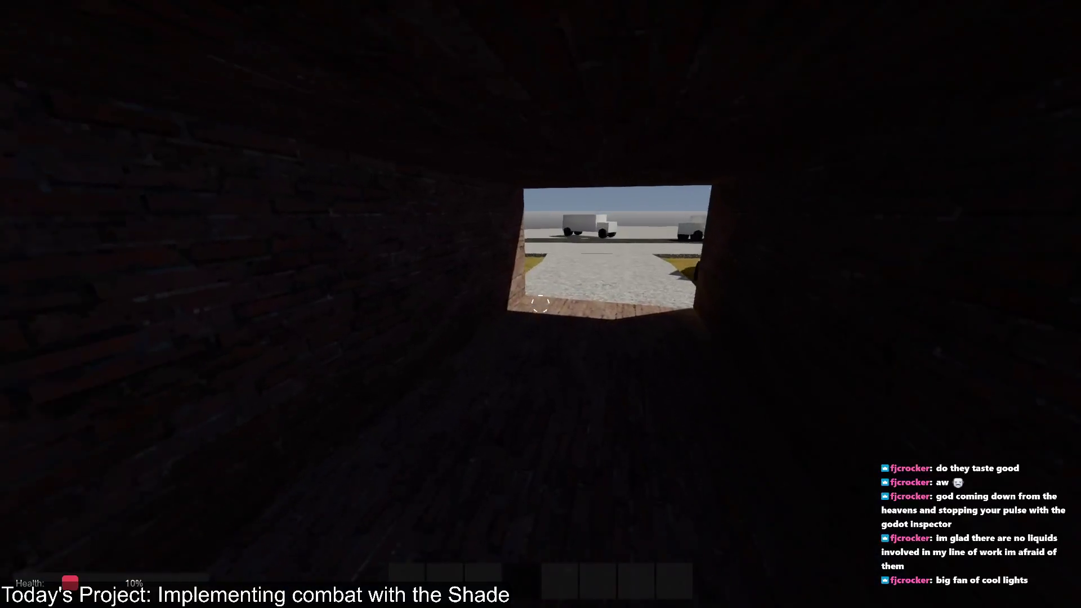
In the running game, walk out through the window to the trucks and along the brick building
key("w")
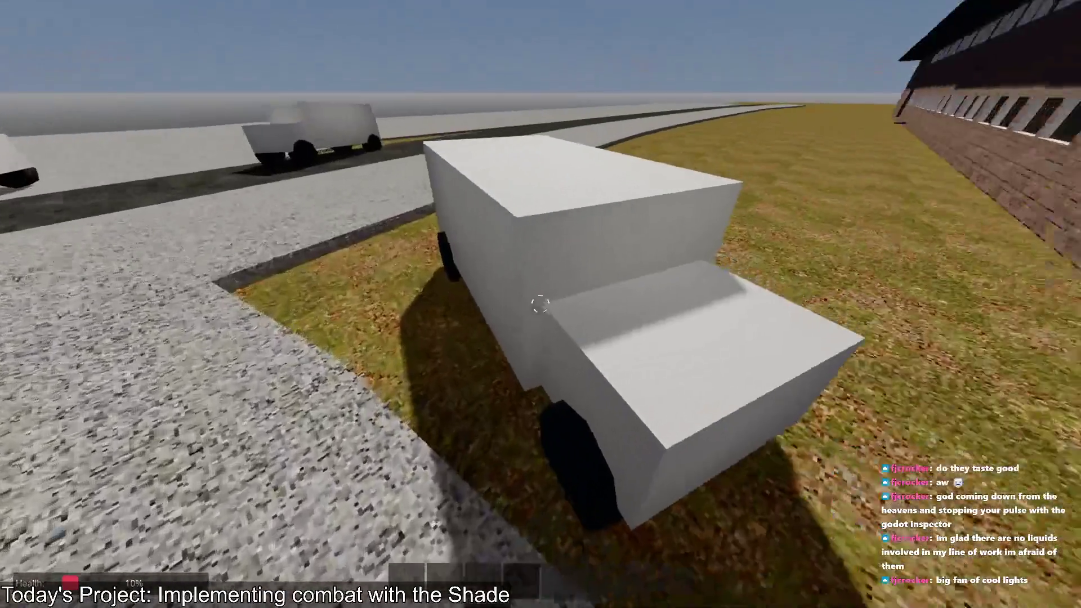
key("w")
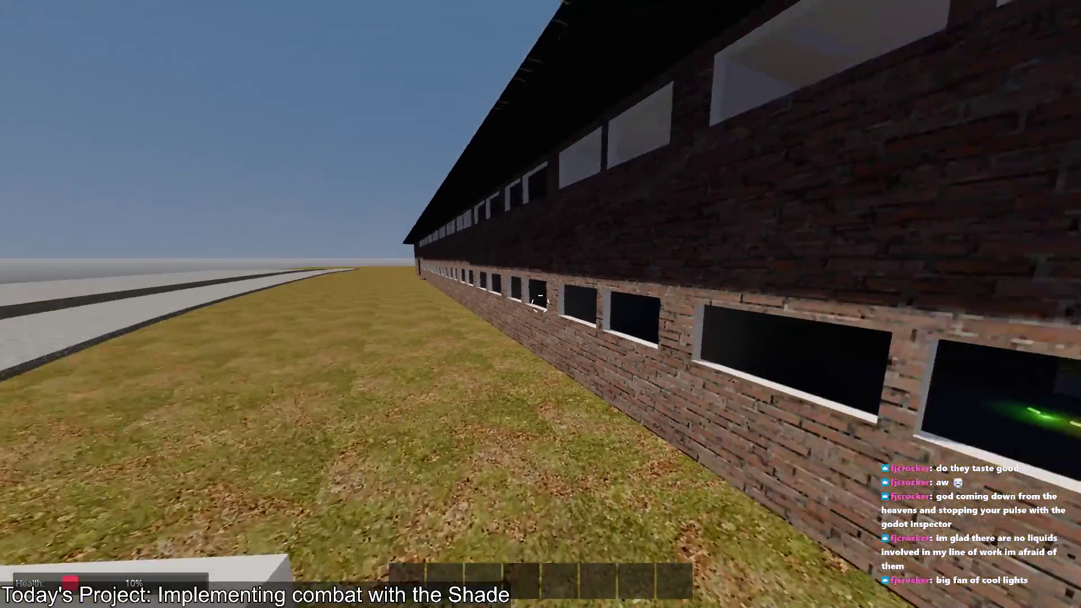
key("w")
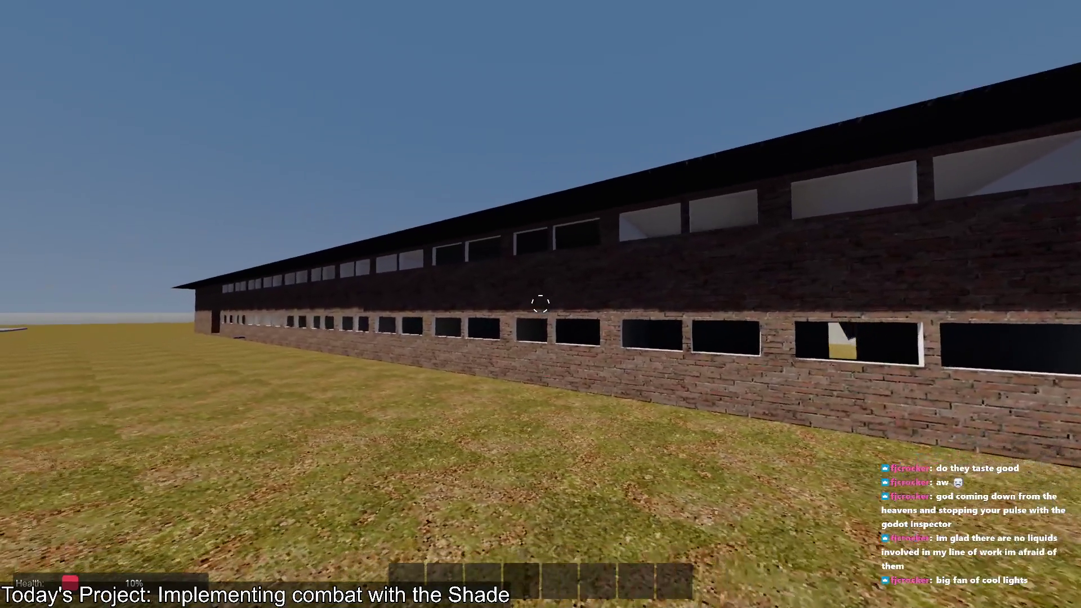
key("s")
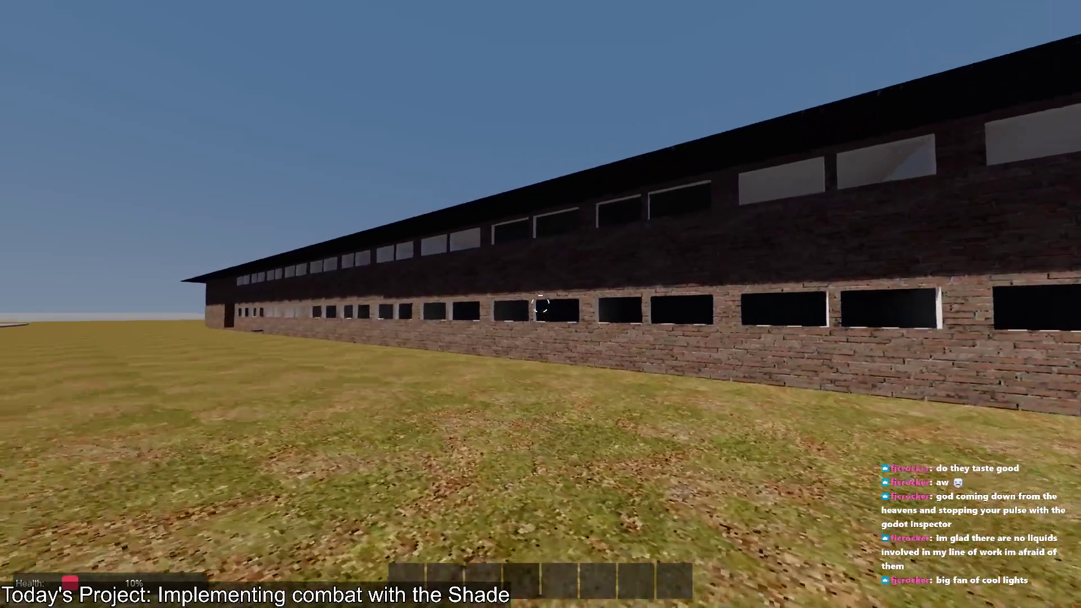
Glance at the editor, scrolling its panel, then return to the running game
key("alt+Tab")
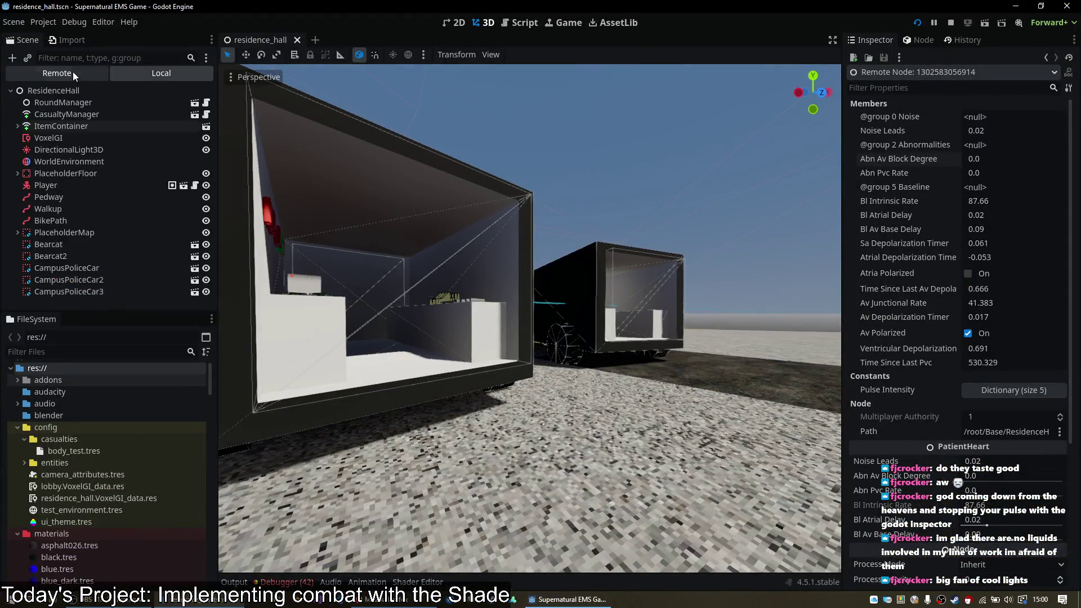
scroll(168, 207, "down", 5)
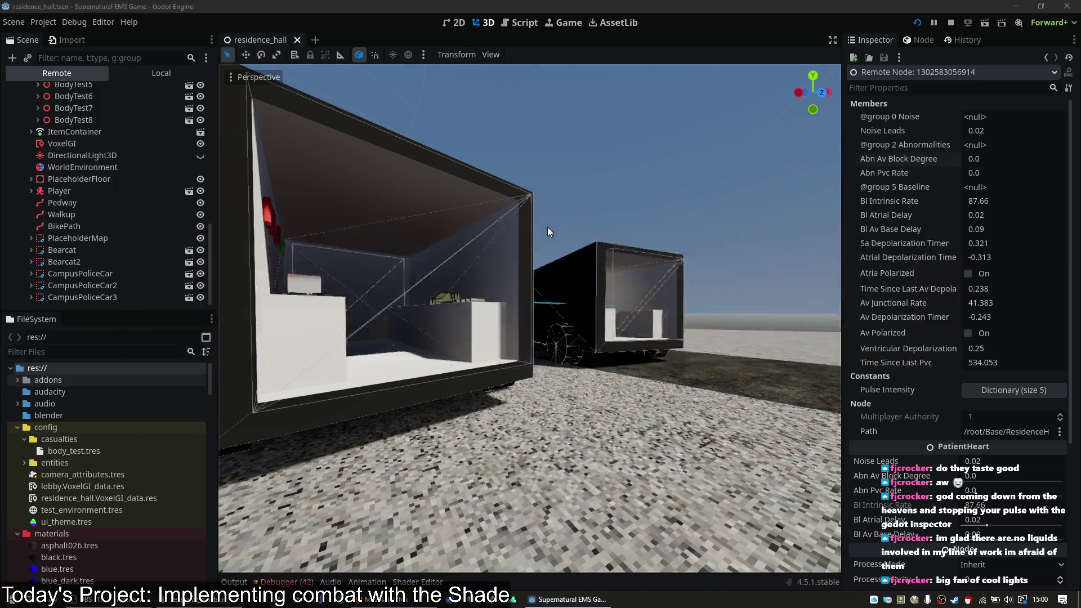
key("alt+Tab")
mouse_move(541, 304)
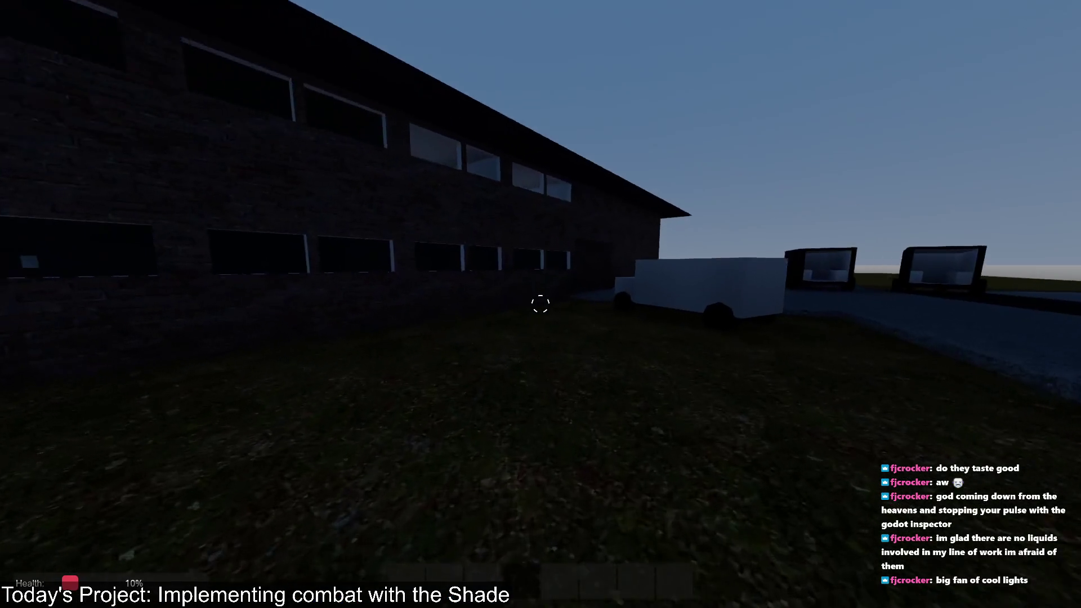
Walk past the white van and boxes into the dark room with coloured floor lights
key("w")
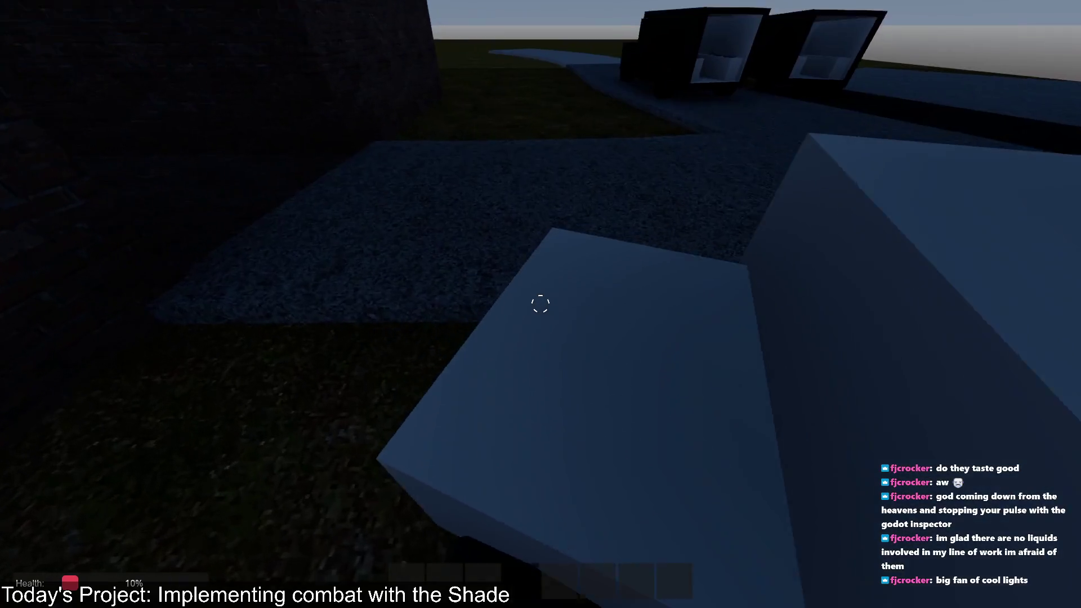
key("w")
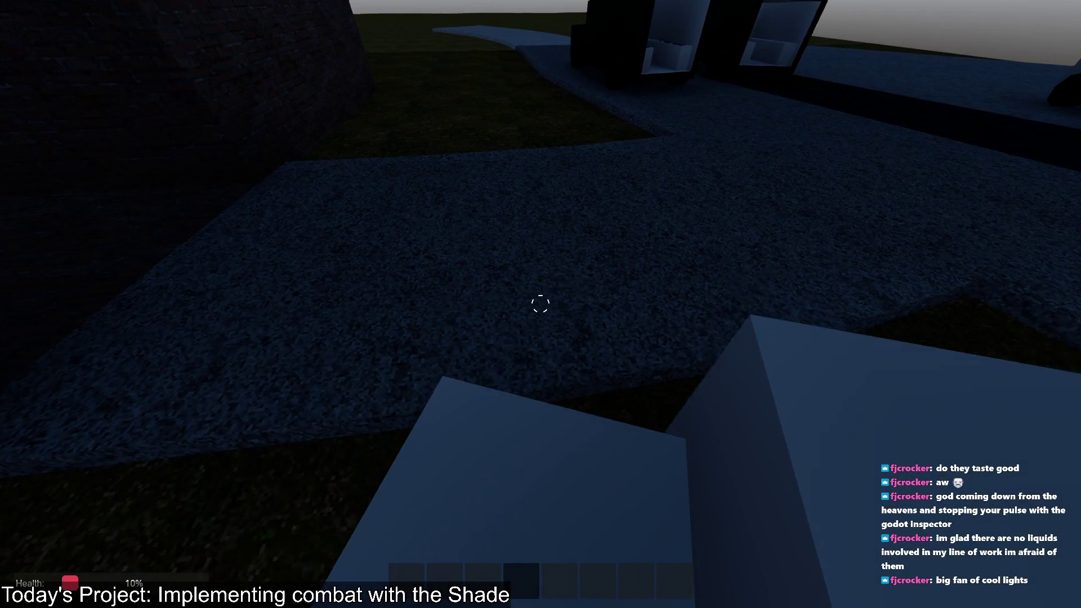
key("w")
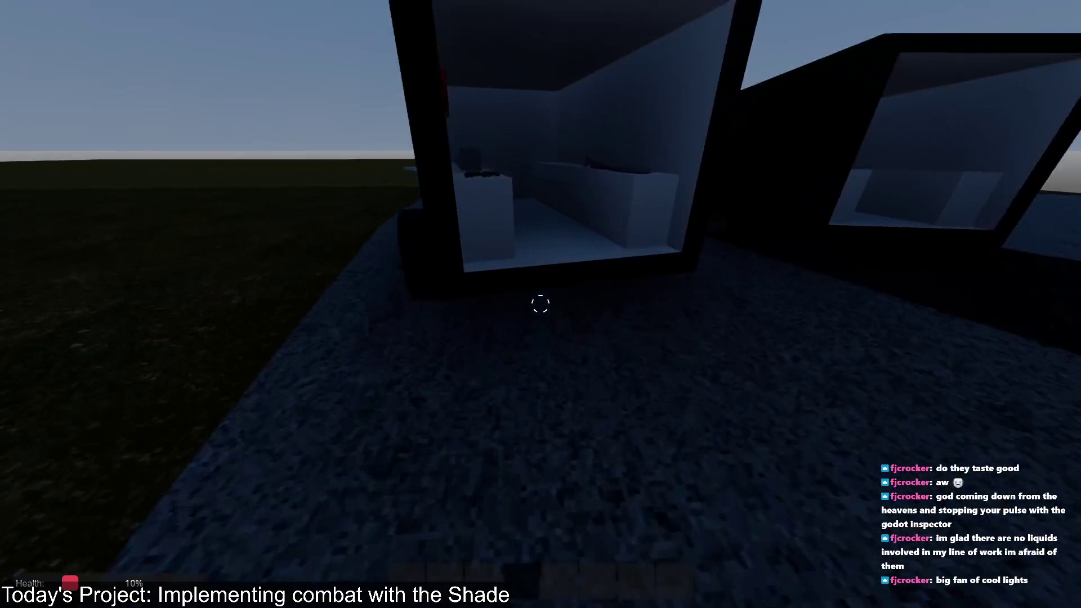
key("w")
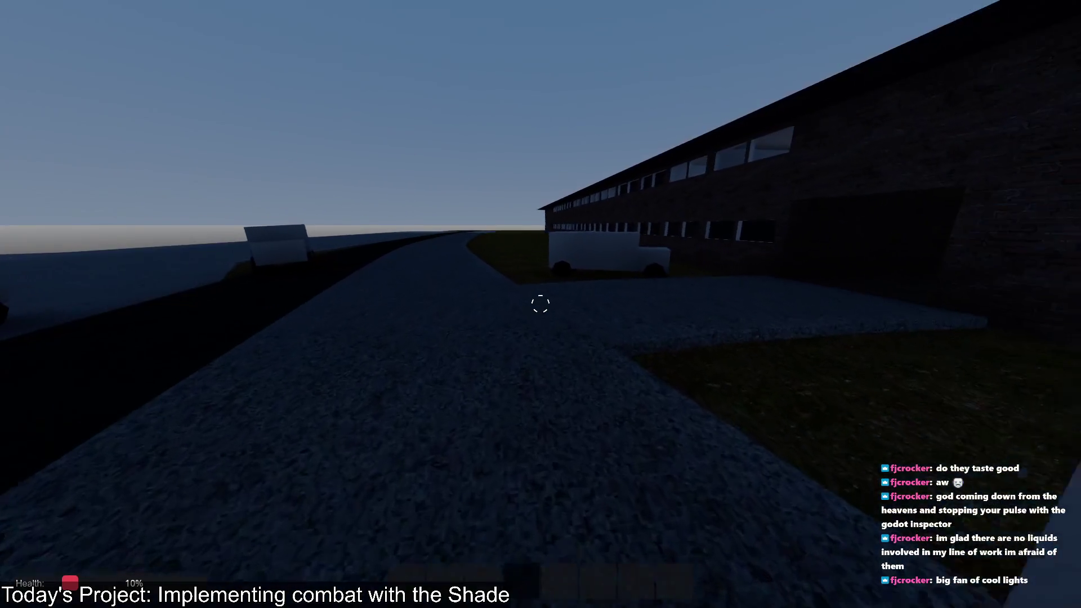
key("w")
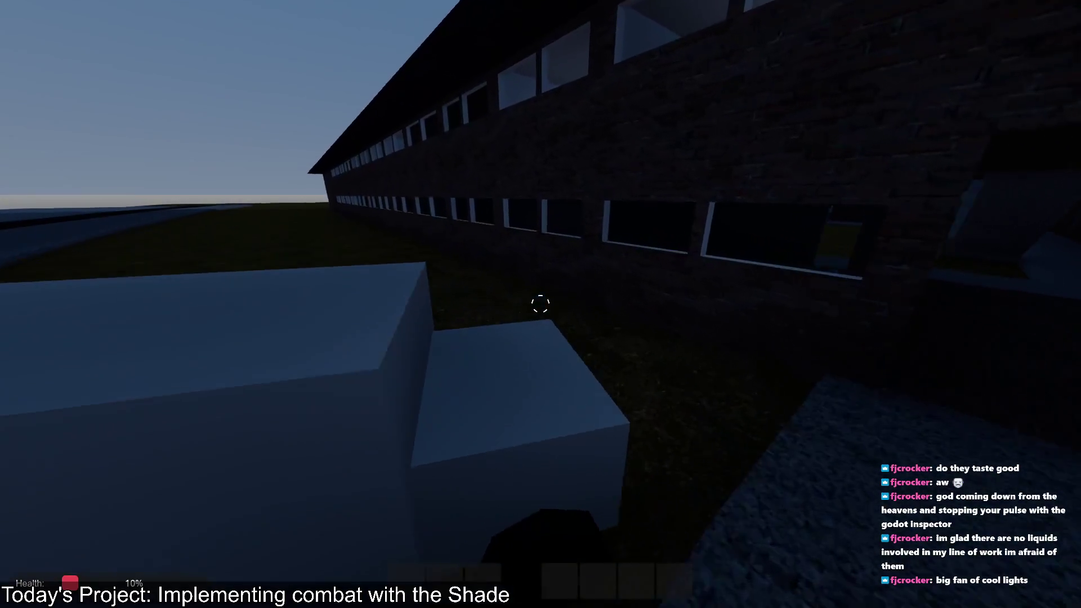
key("w")
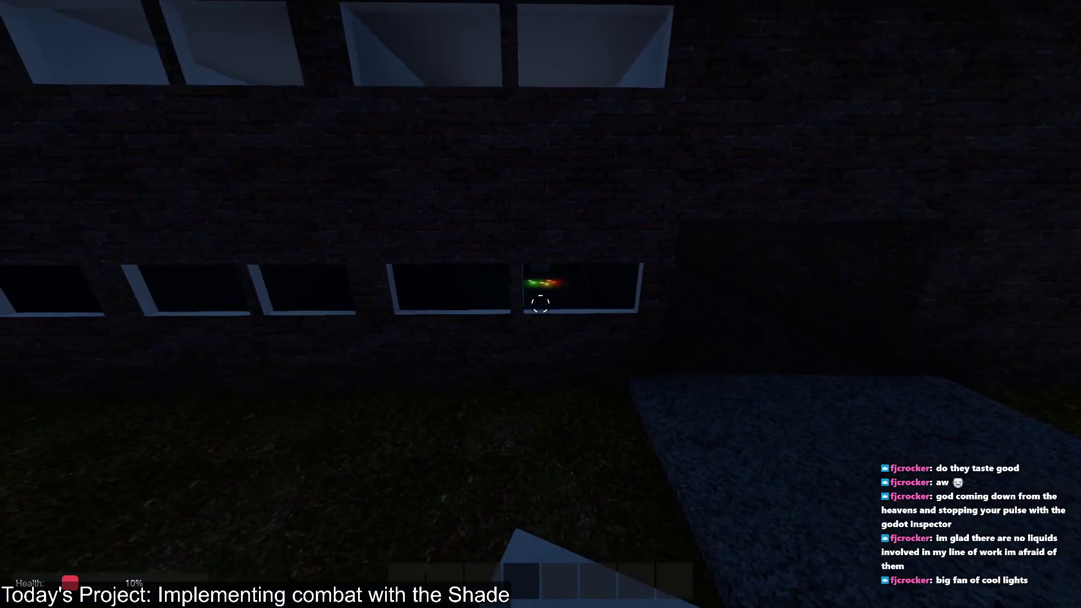
key("s")
key("s")
key("w")
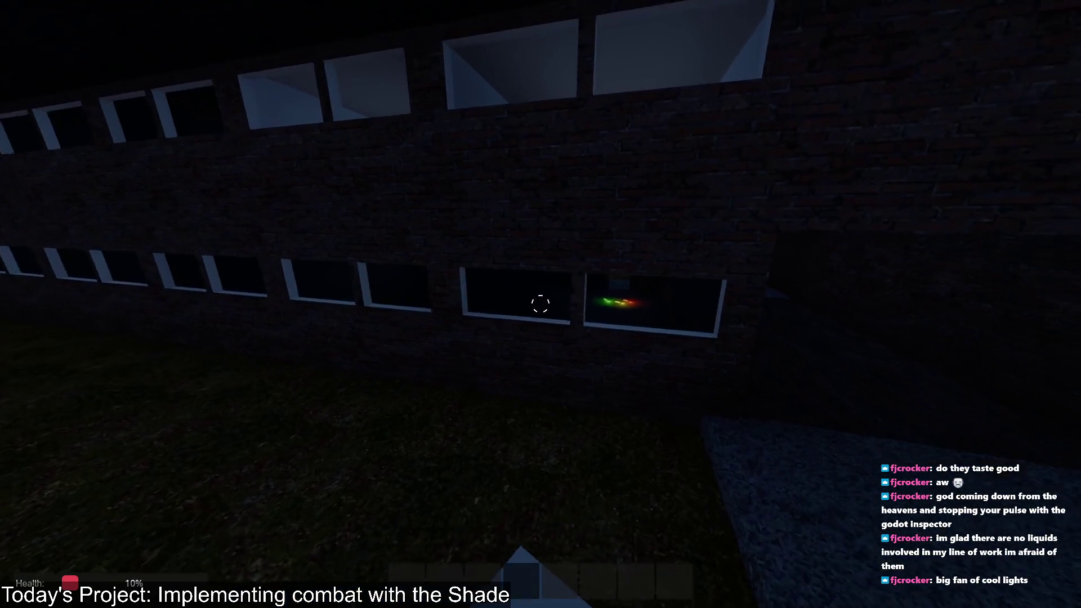
key("w")
key("w")
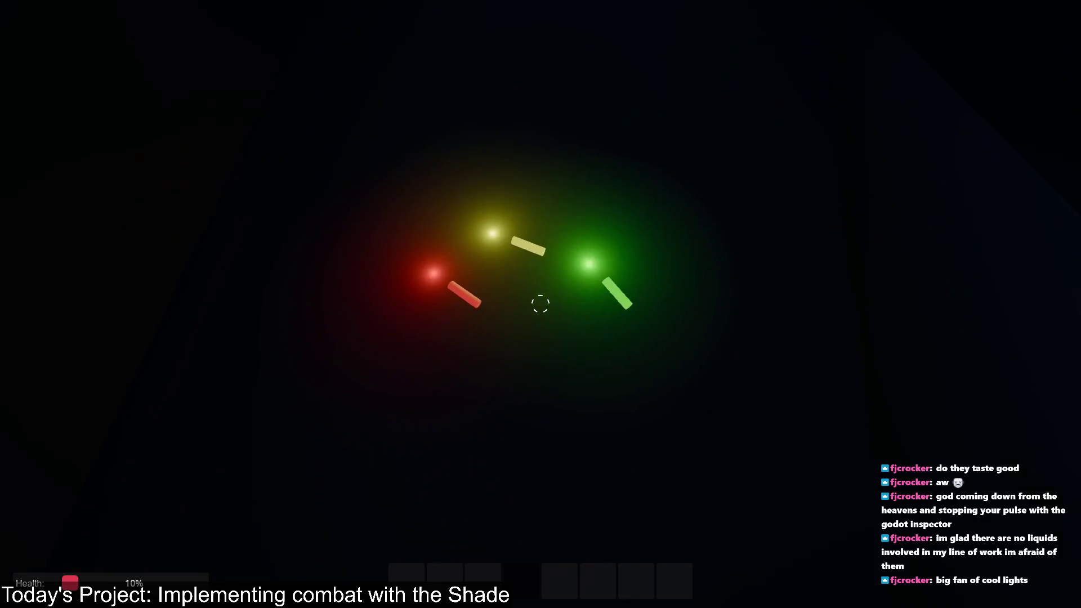
key("w")
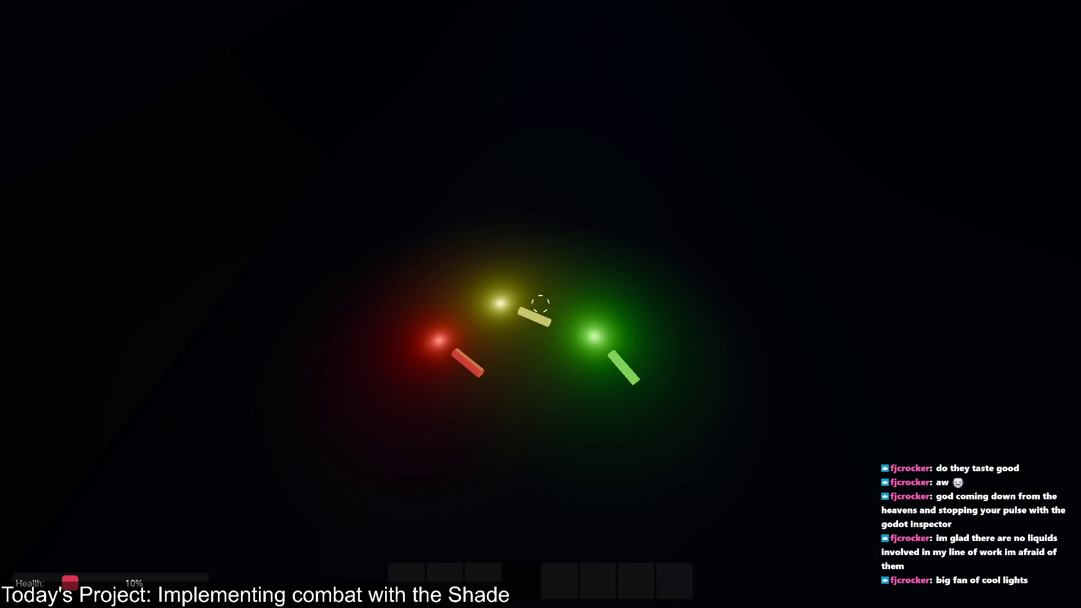
Explore the dusk courtyard, then head out past the vehicles toward the lit trailers
key("w")
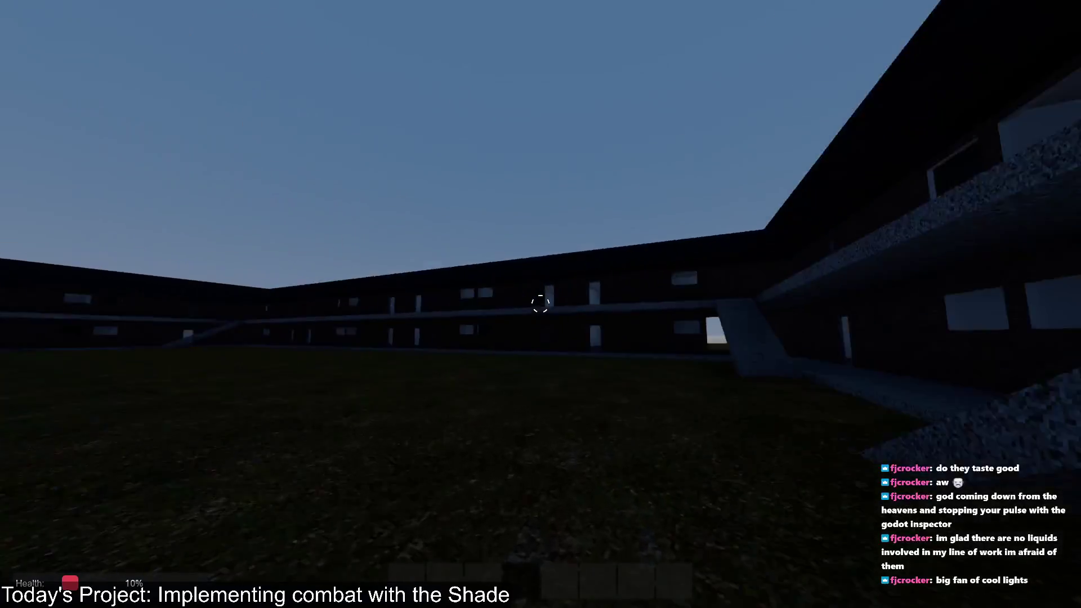
key("w")
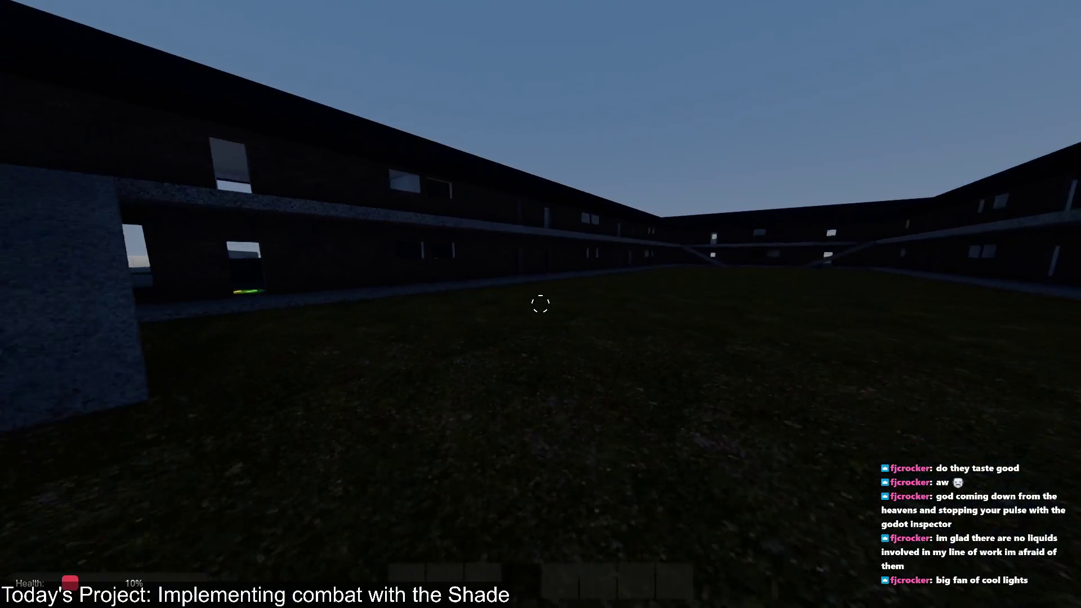
key("w")
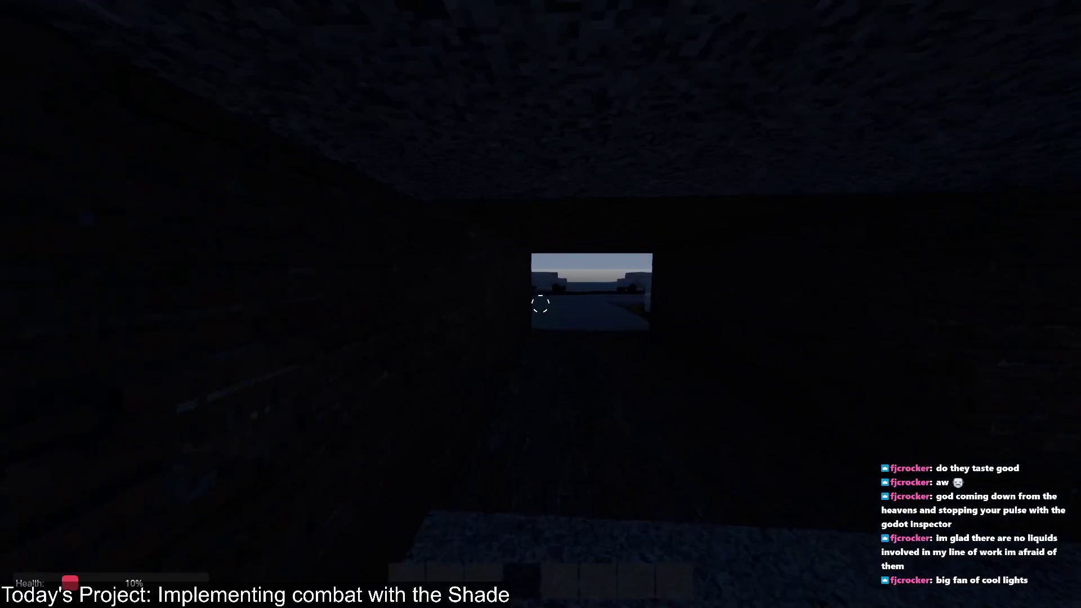
key("w")
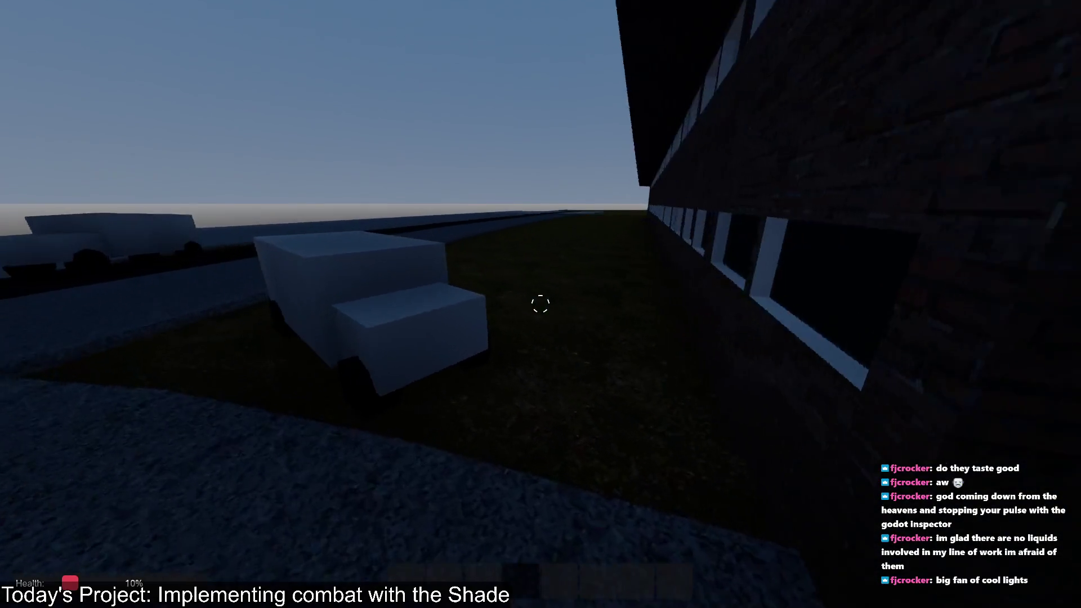
key("w")
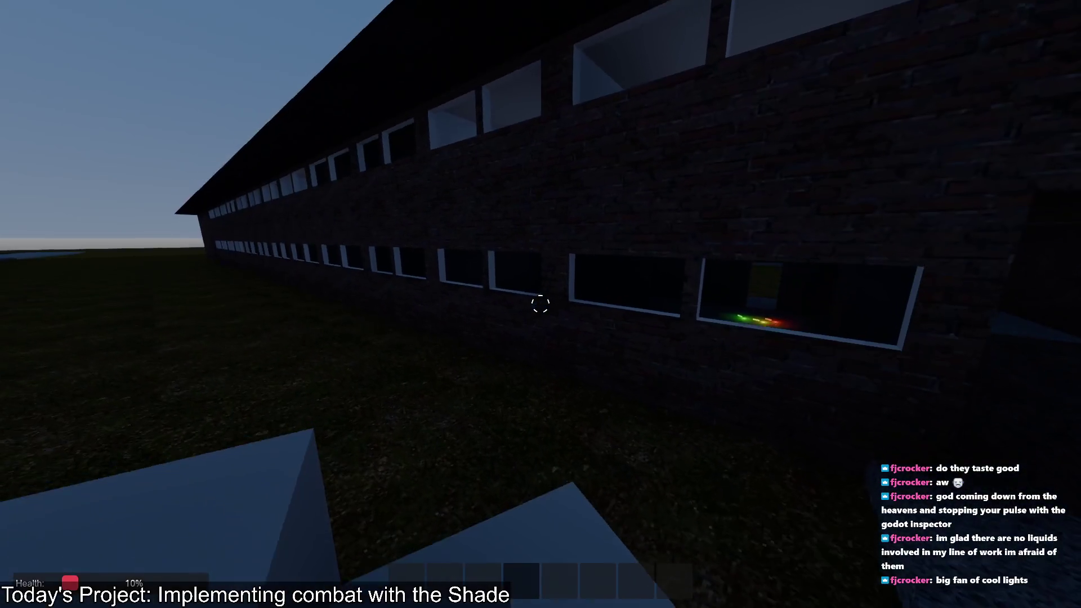
key("w")
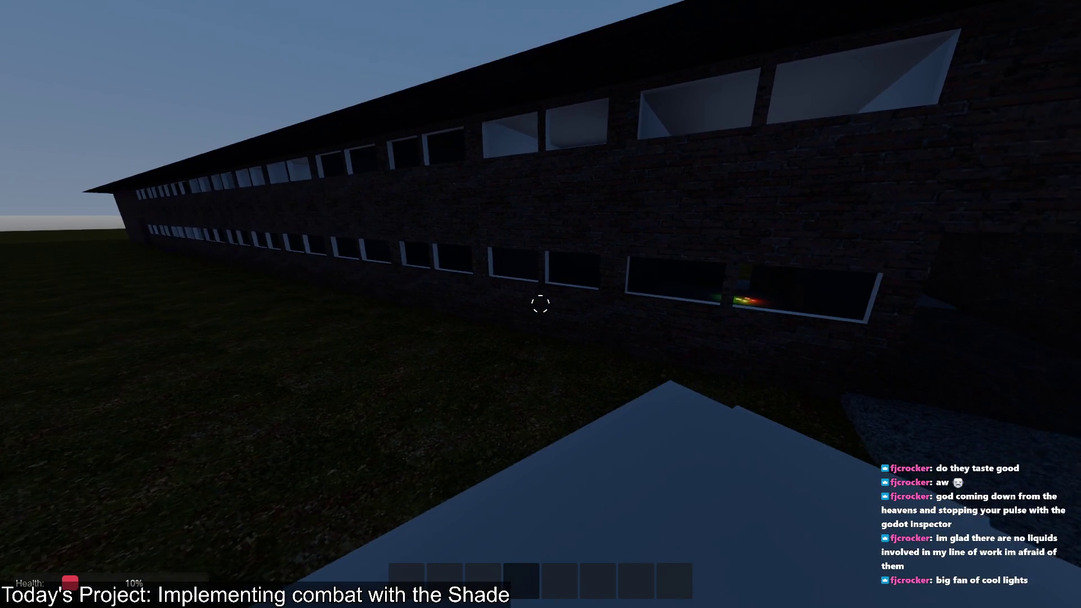
key("w")
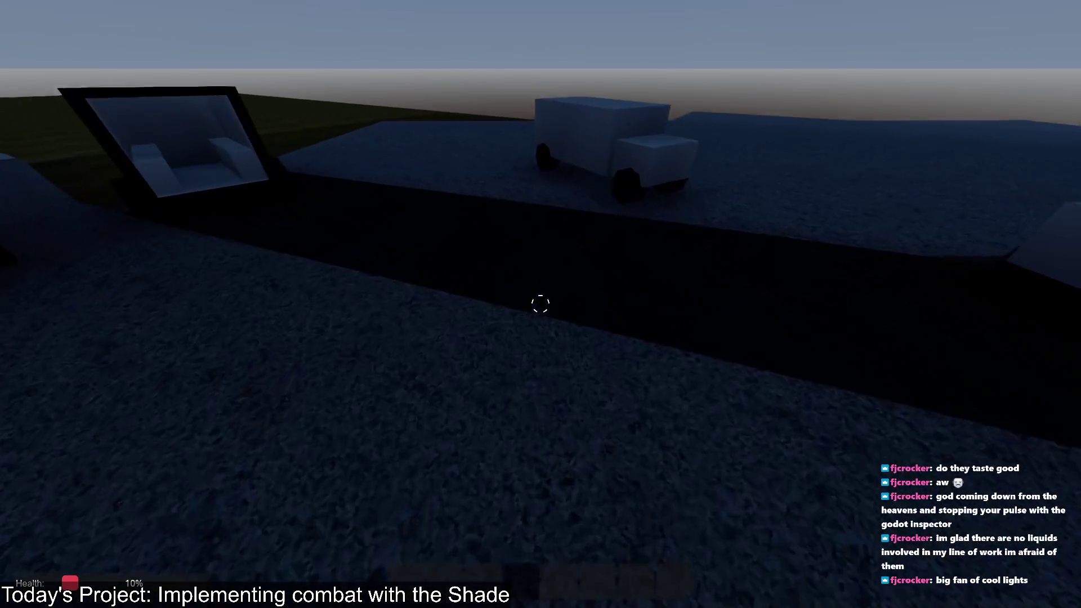
Return along the building through the window to the red, yellow and green lights, then back away
key("w")
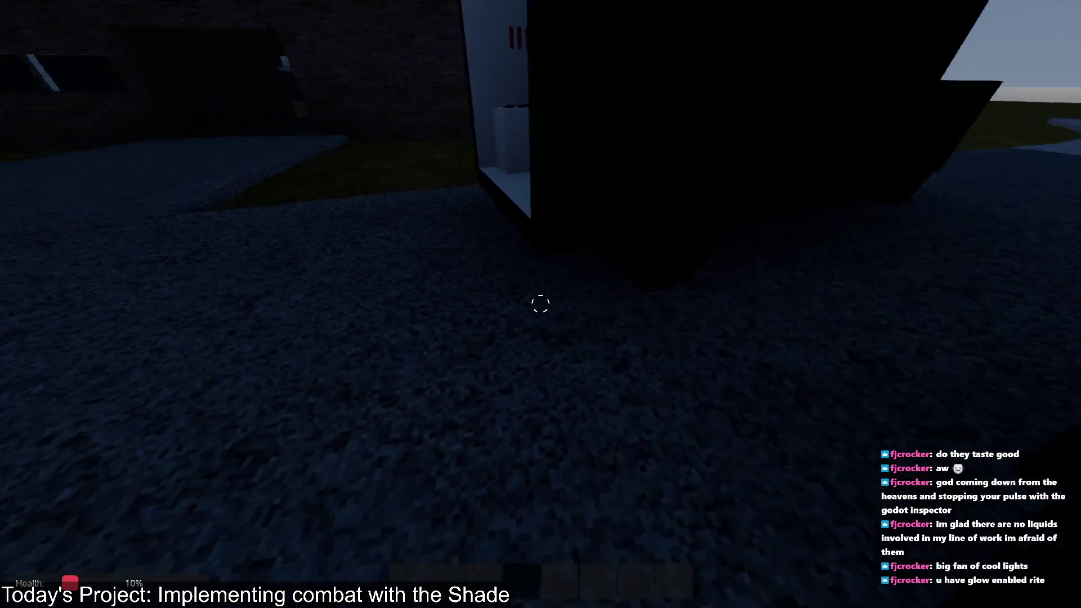
key("w")
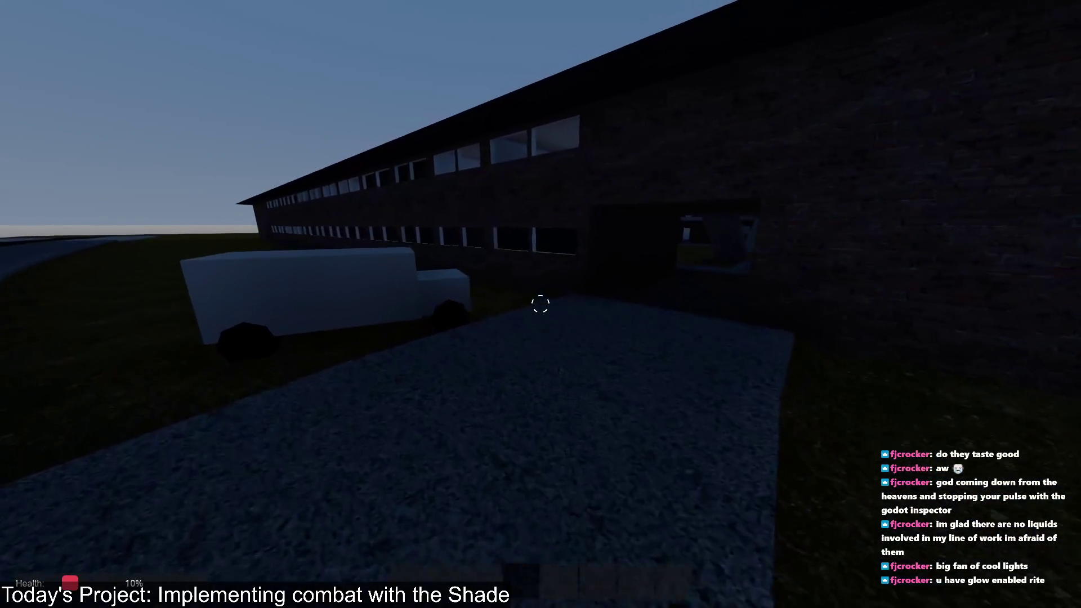
key("w")
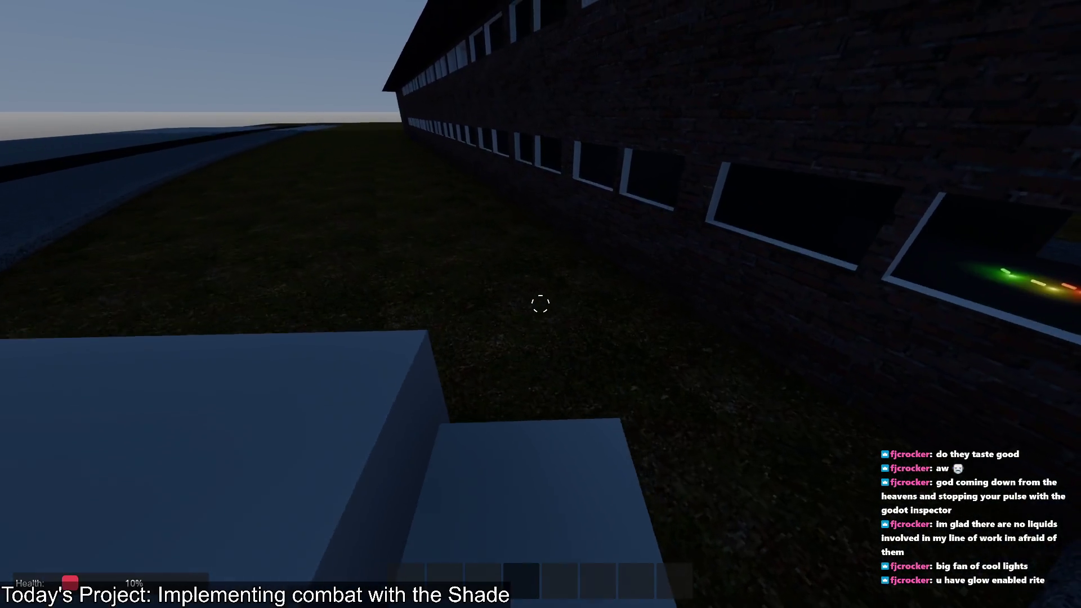
key("w")
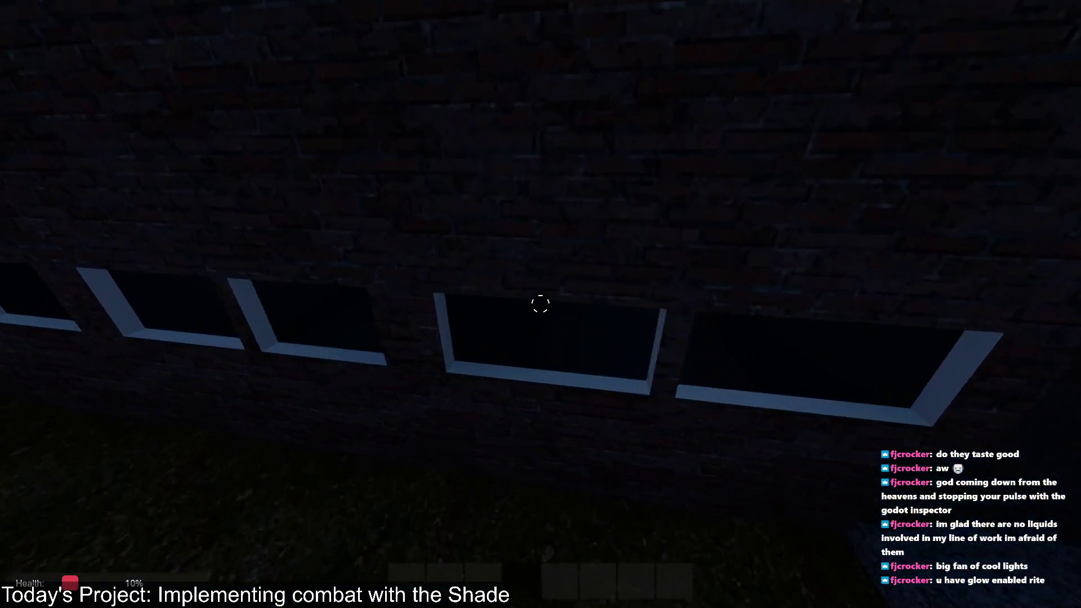
key("w")
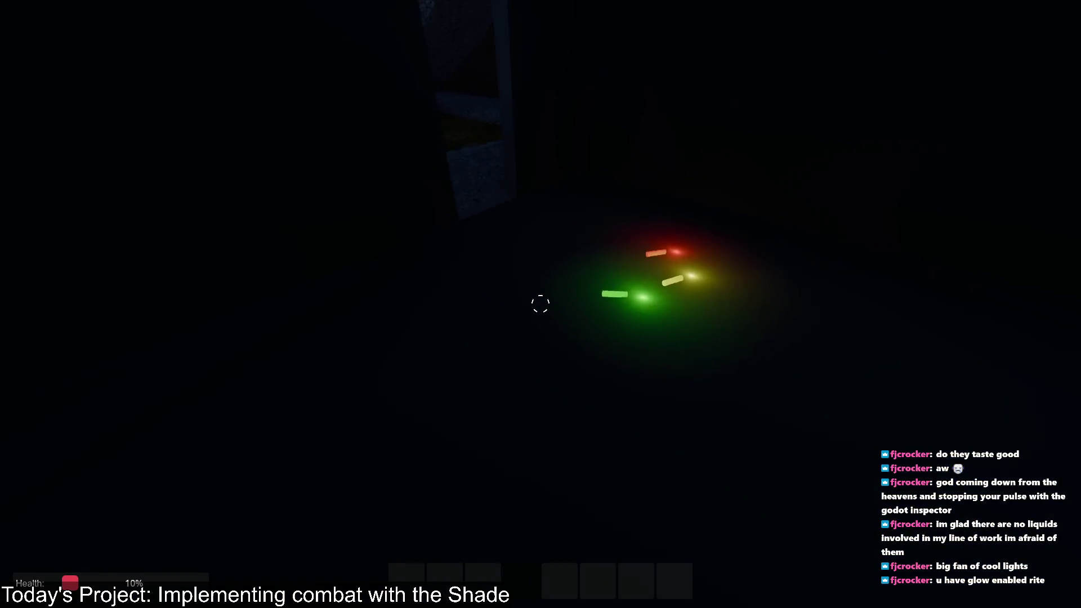
key("w")
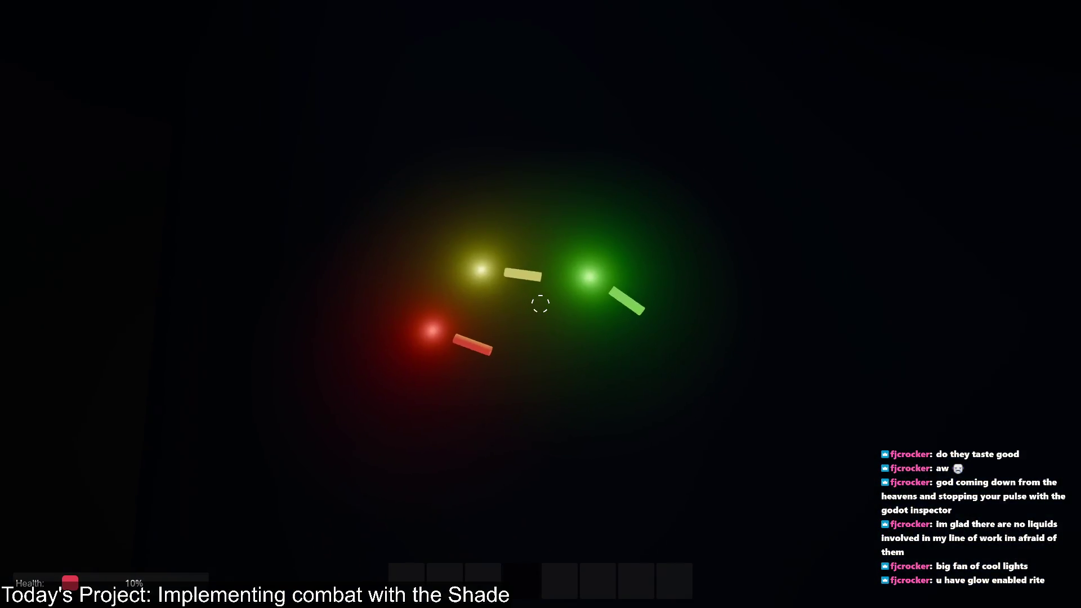
key("s")
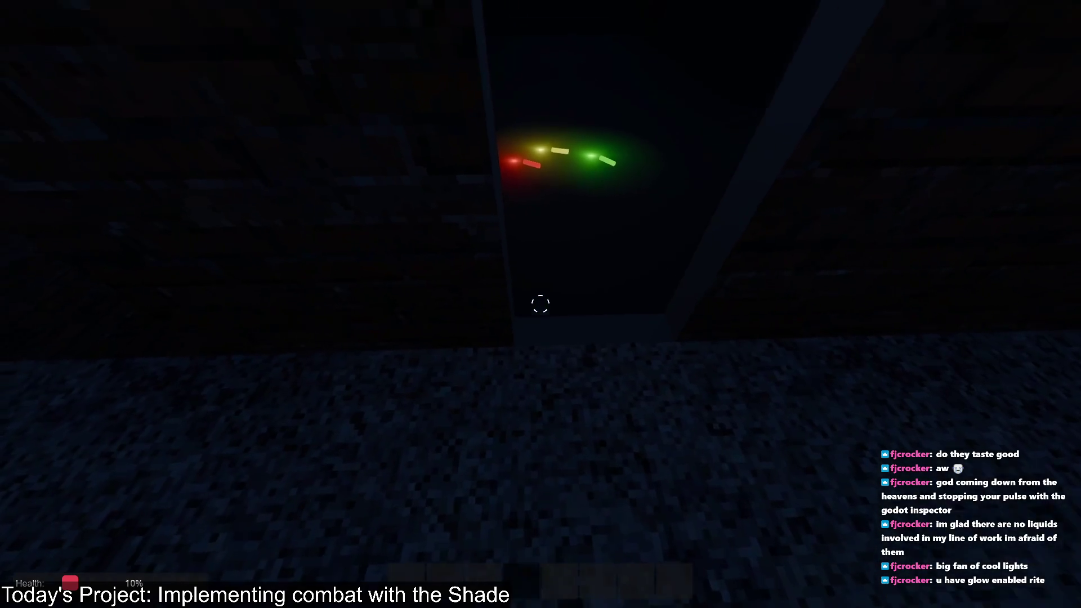
Back in the editor, switch to the local scene tree and inspect WorldEnvironment, RoundManager and ResidenceHall
key("alt+Tab")
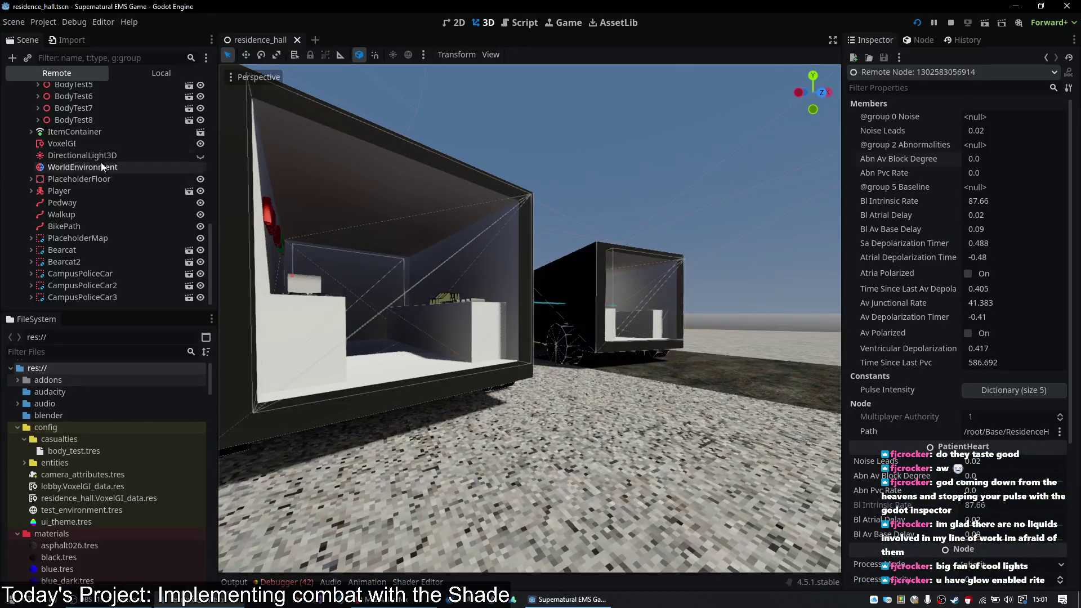
left_click(120, 75)
left_click(132, 162)
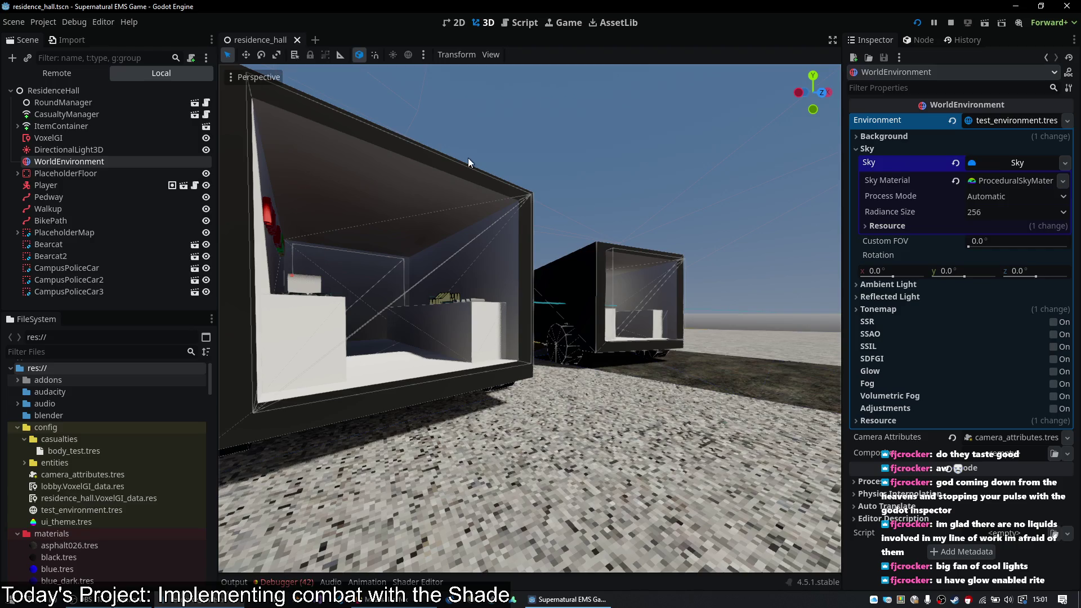
double_click(124, 98)
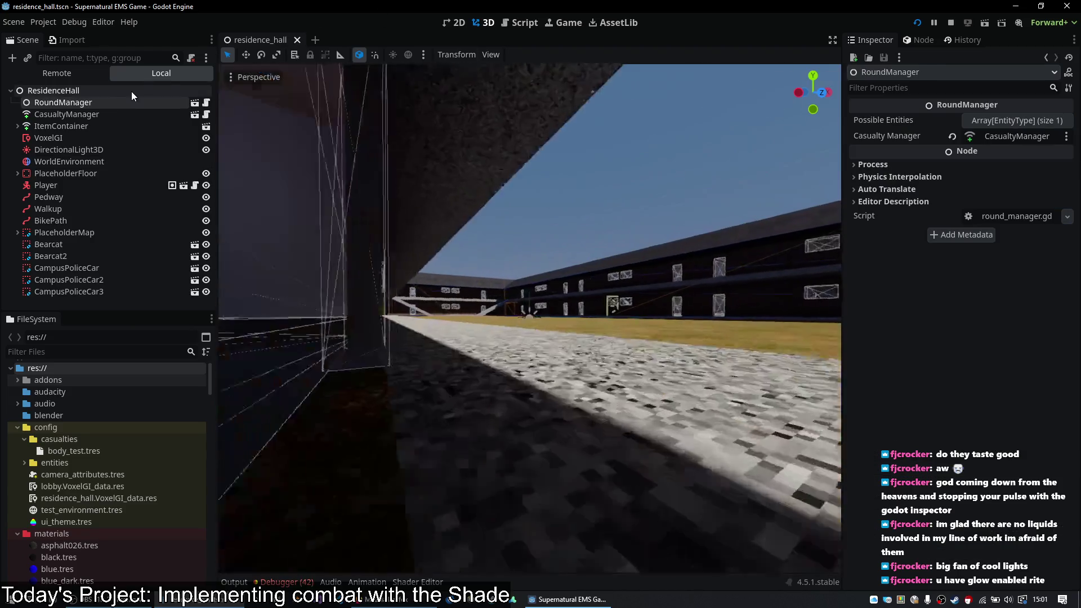
left_click(131, 91)
Fly the view through the courtyard and building, out to the road and under the truck
key("w")
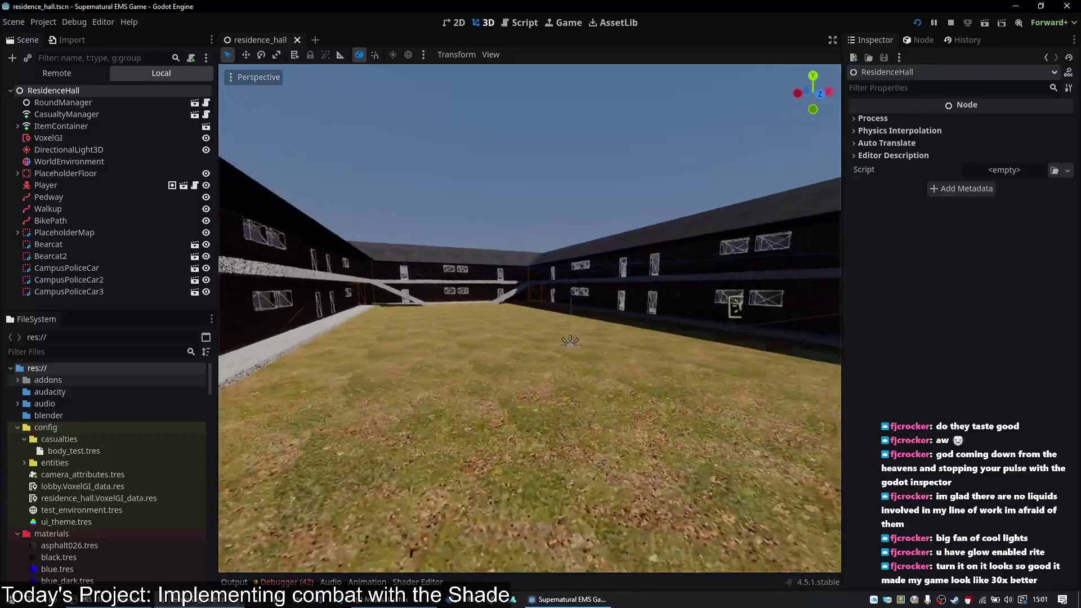
key("w")
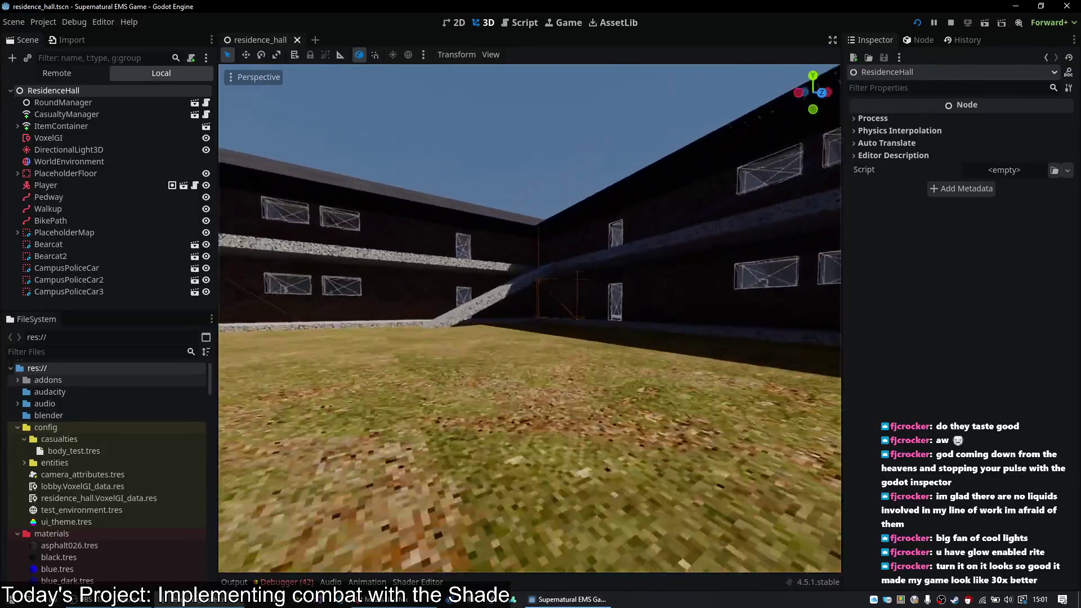
key("w")
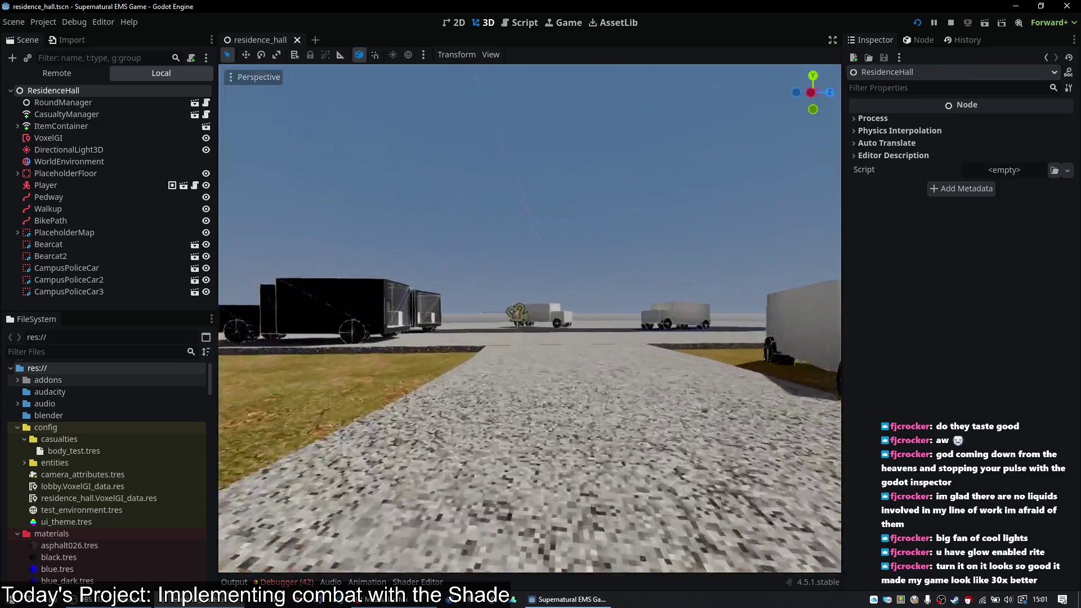
key("w")
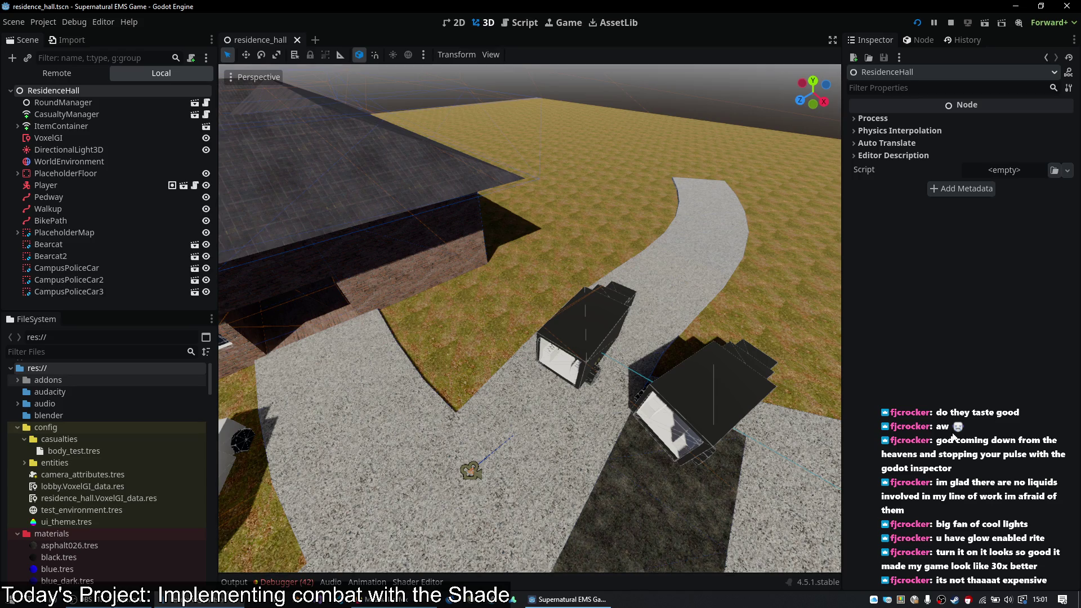
key("w")
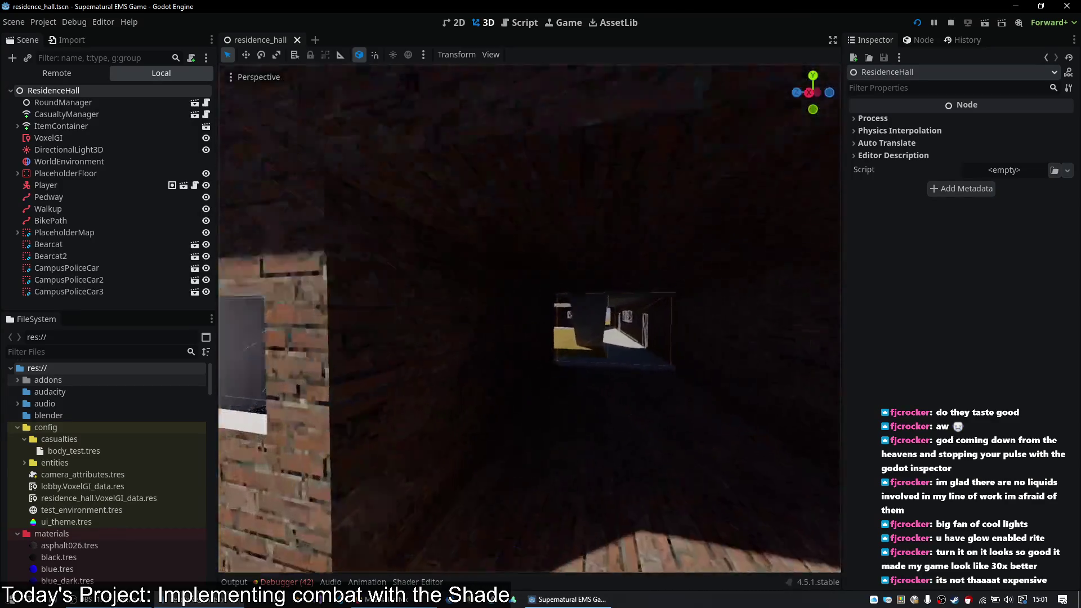
key("w")
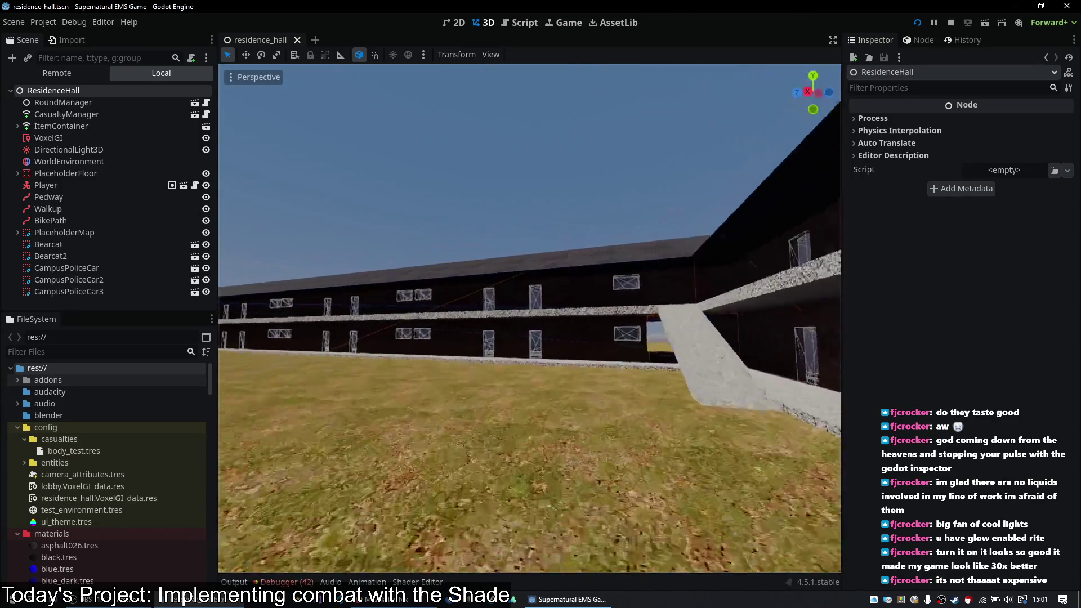
key("w")
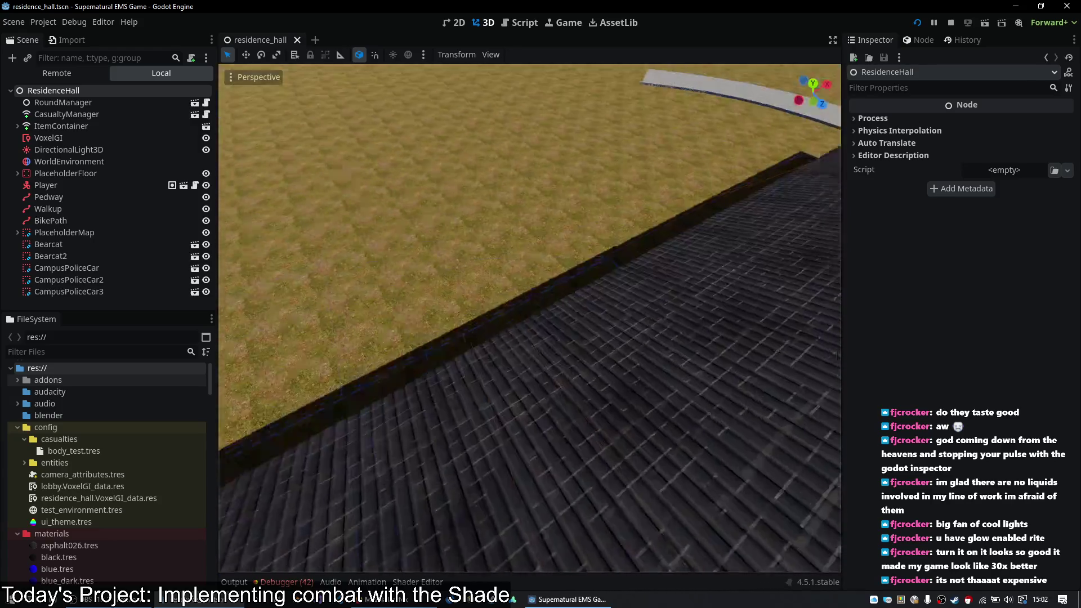
key("w")
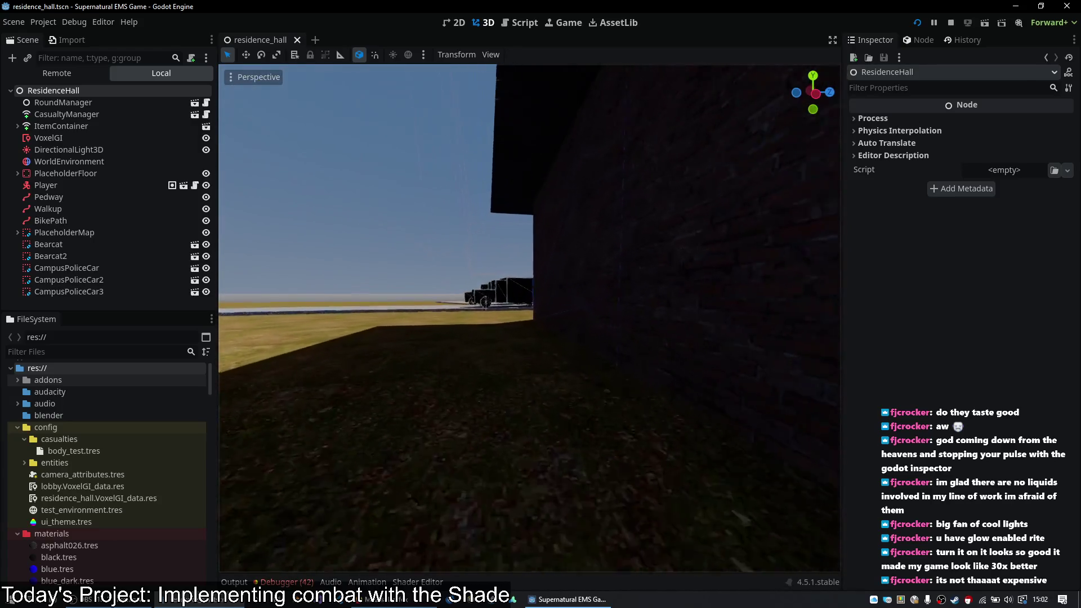
key("w")
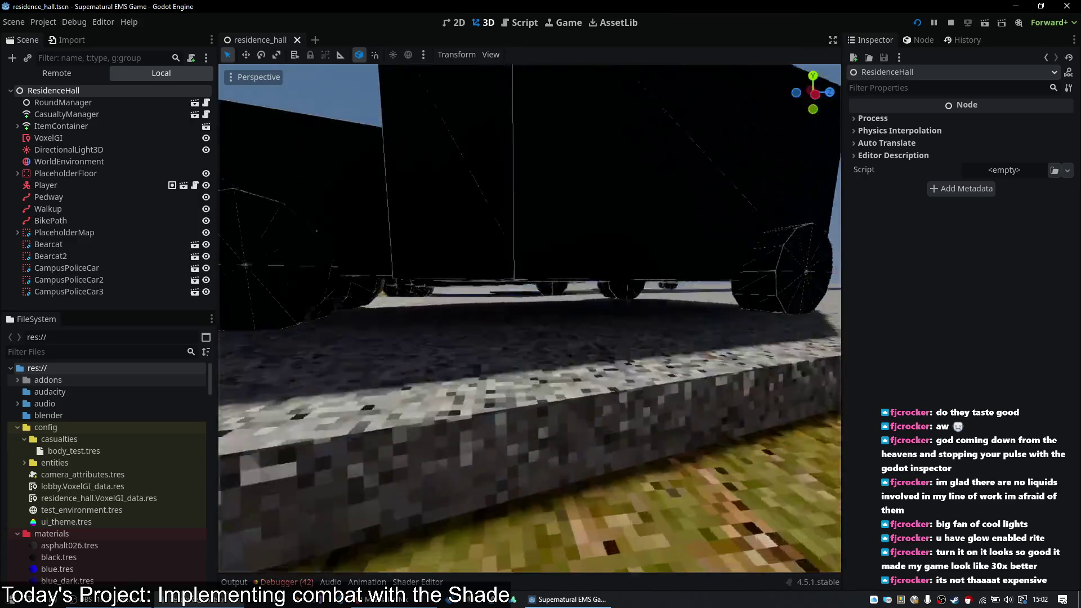
key("w")
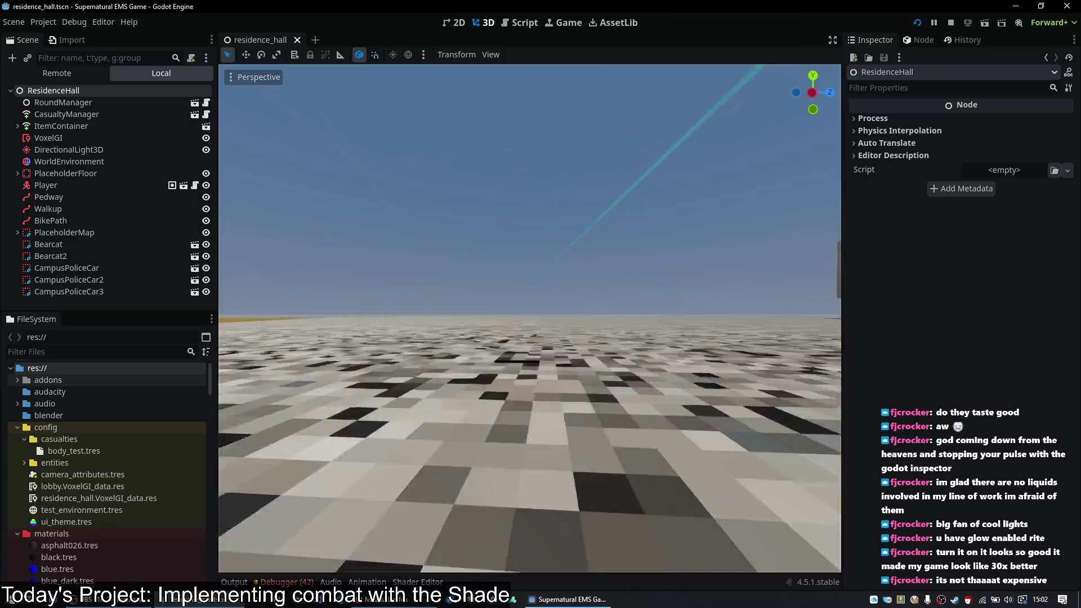
key("w")
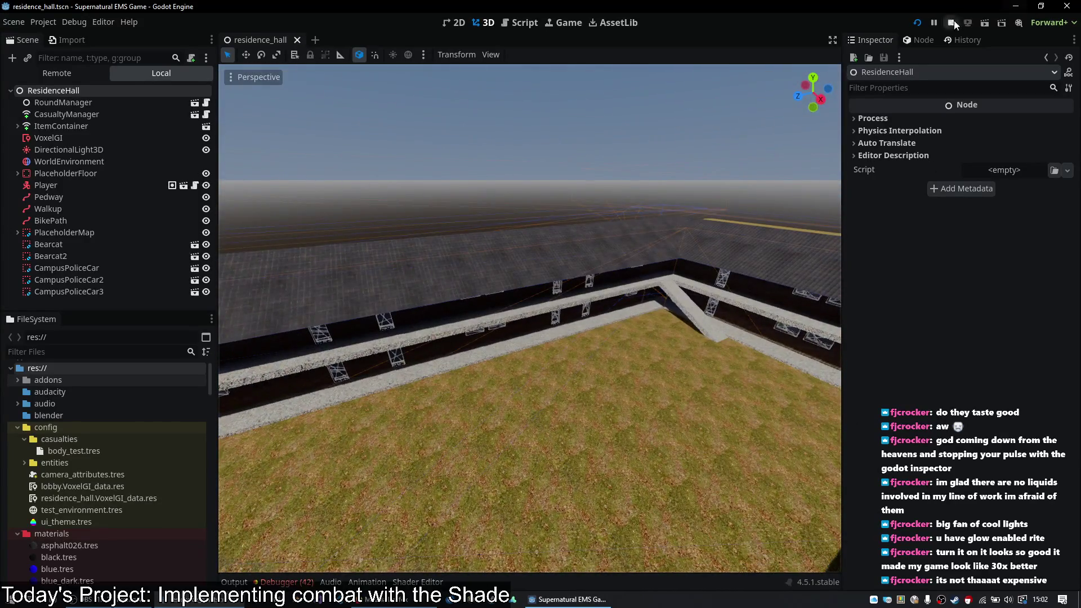
Stop the running game and fly to an overhead view of the whole residence hall
left_click(952, 24)
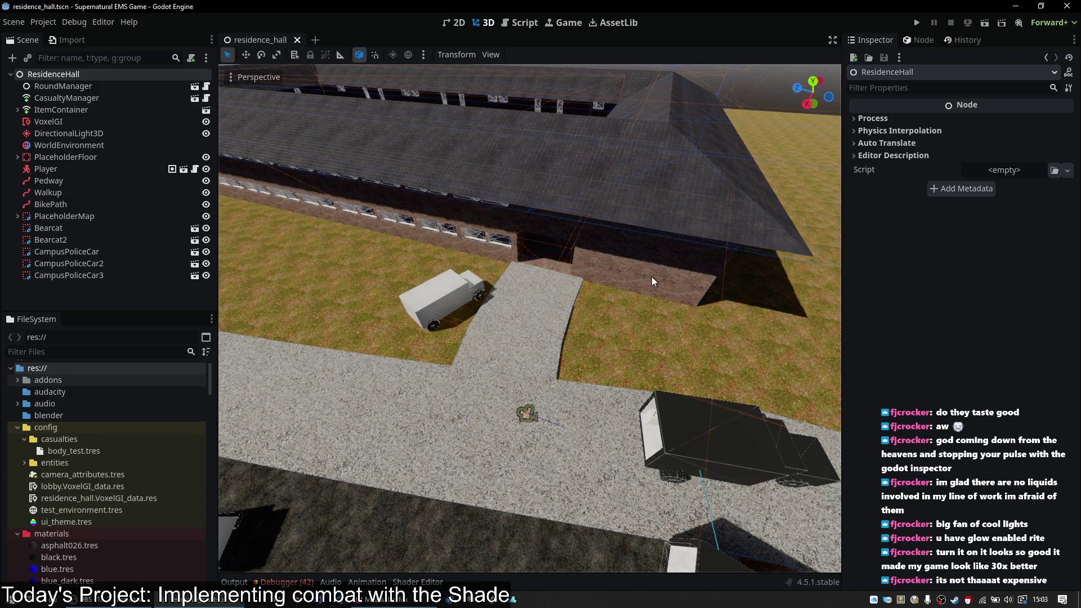
key("w")
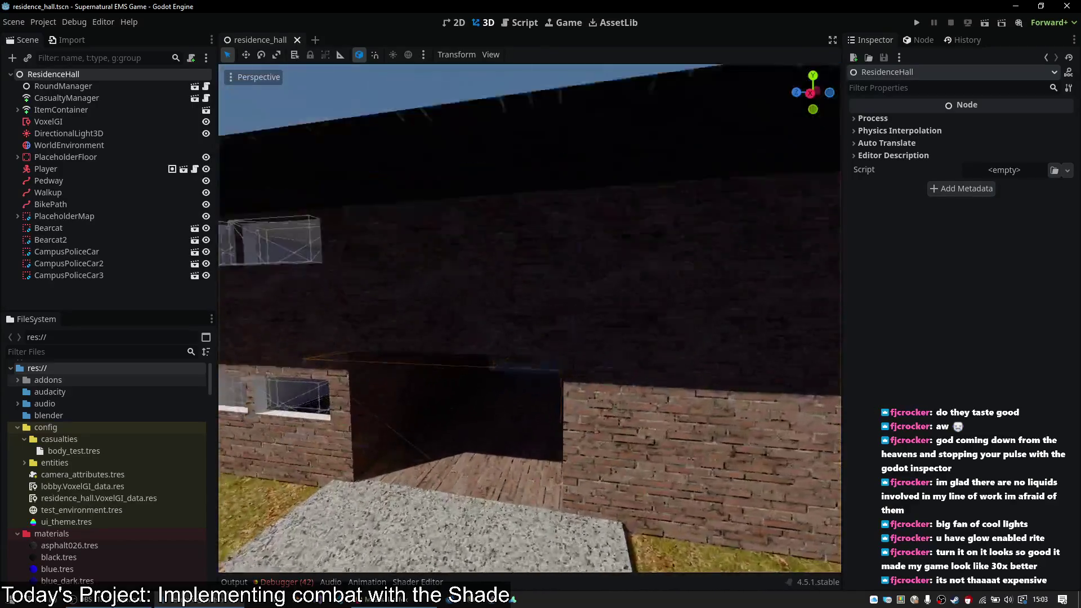
key("w")
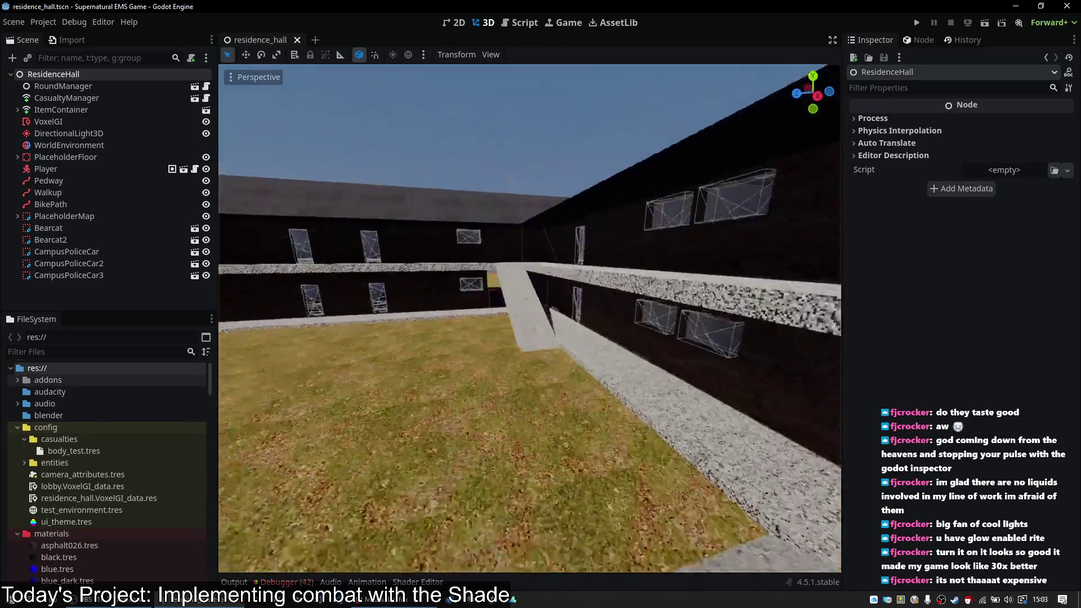
key("s")
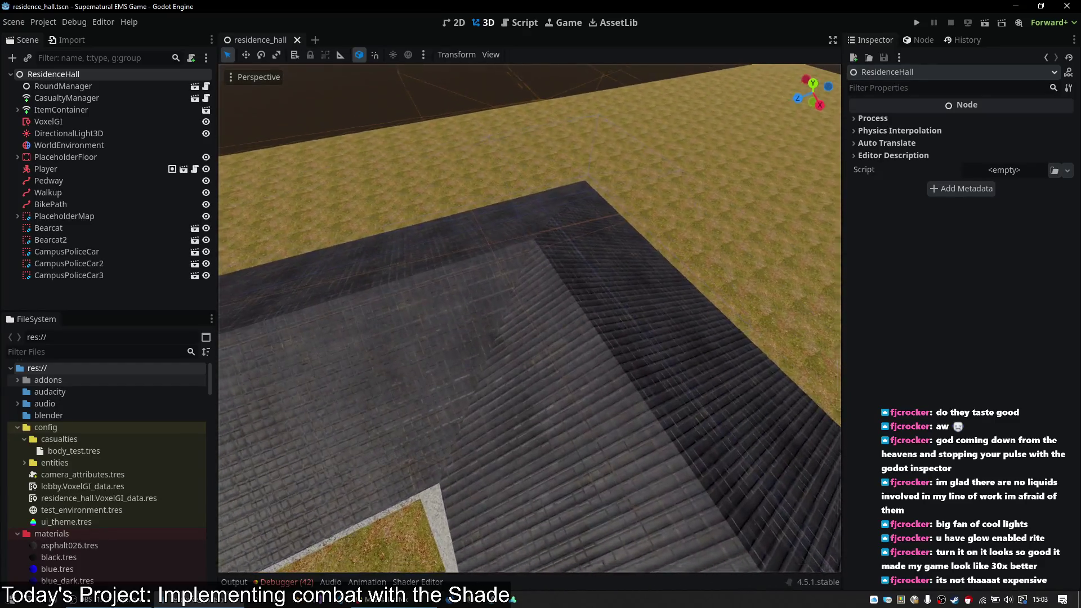
key("w")
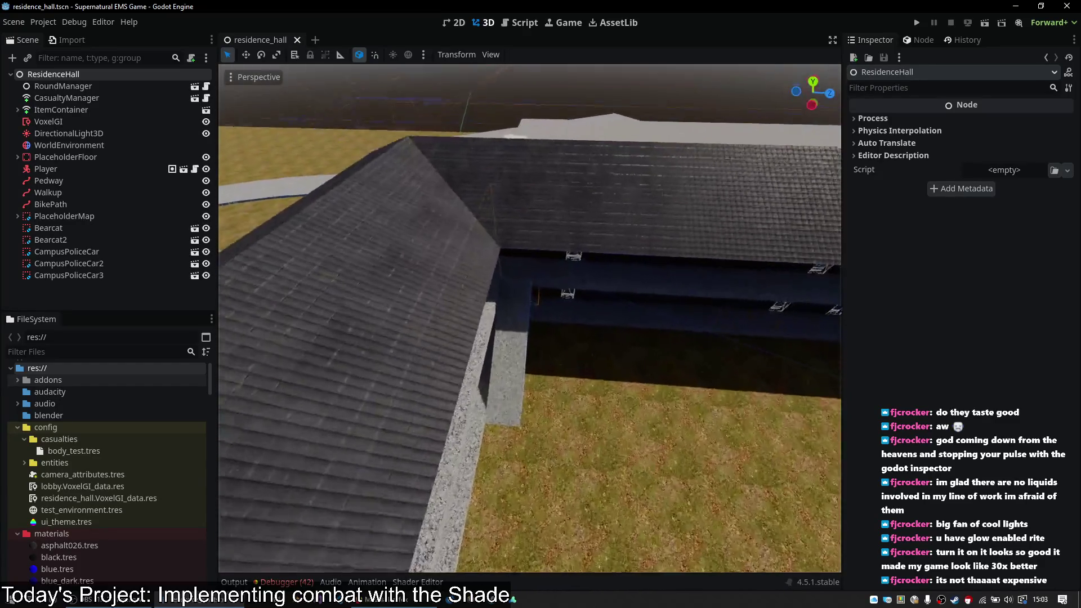
key("w")
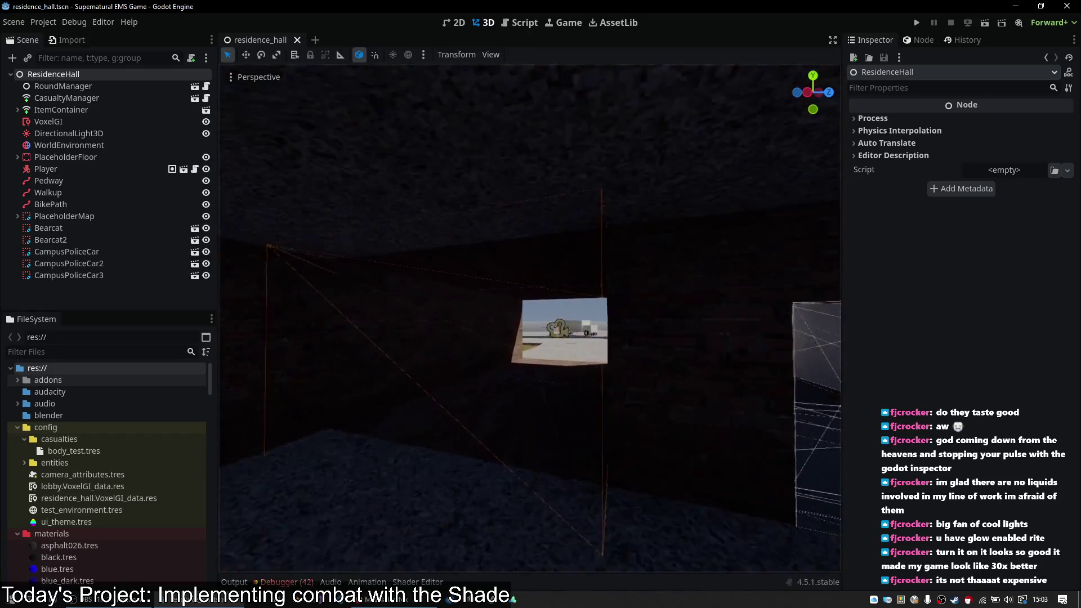
key("w")
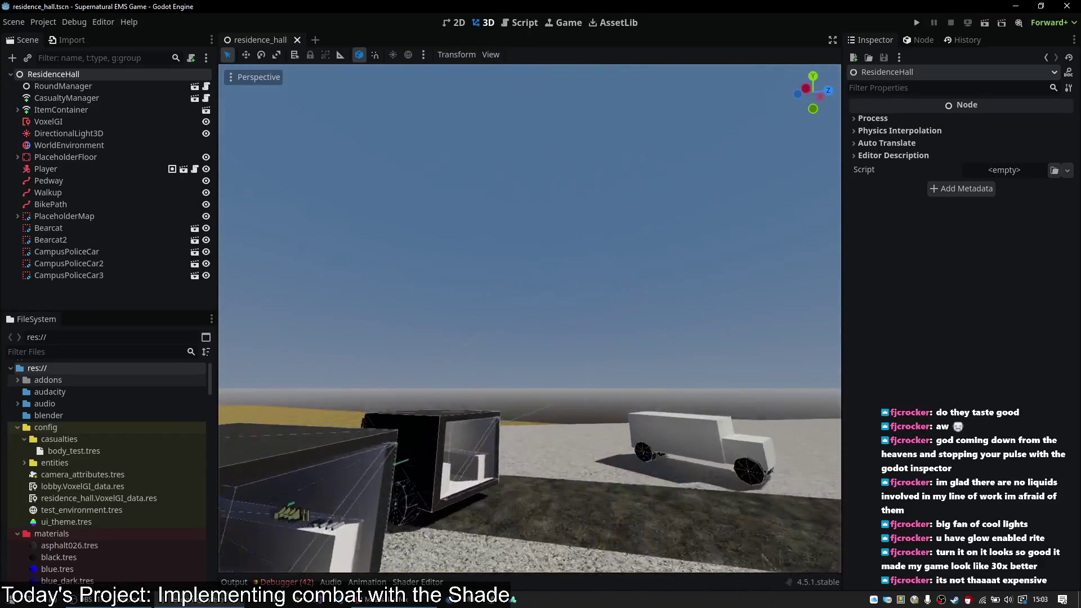
key("s")
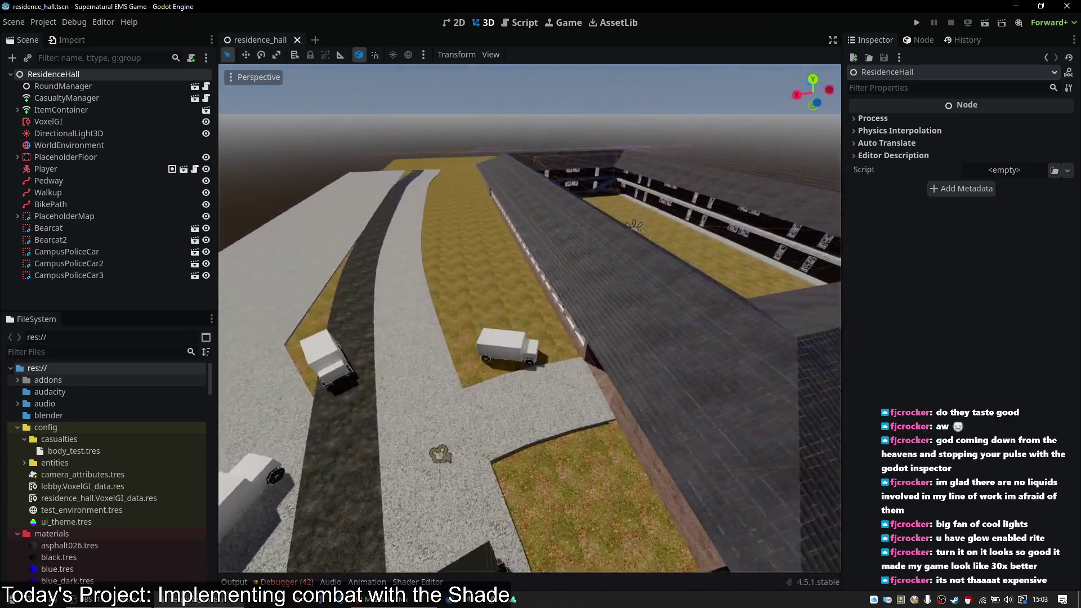
key("w")
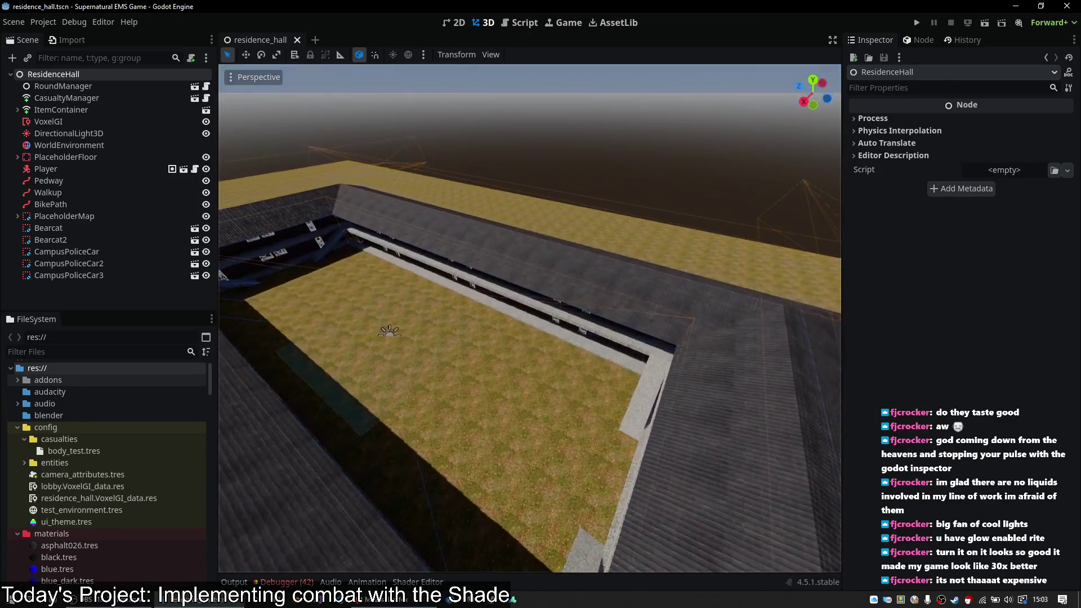
key("s")
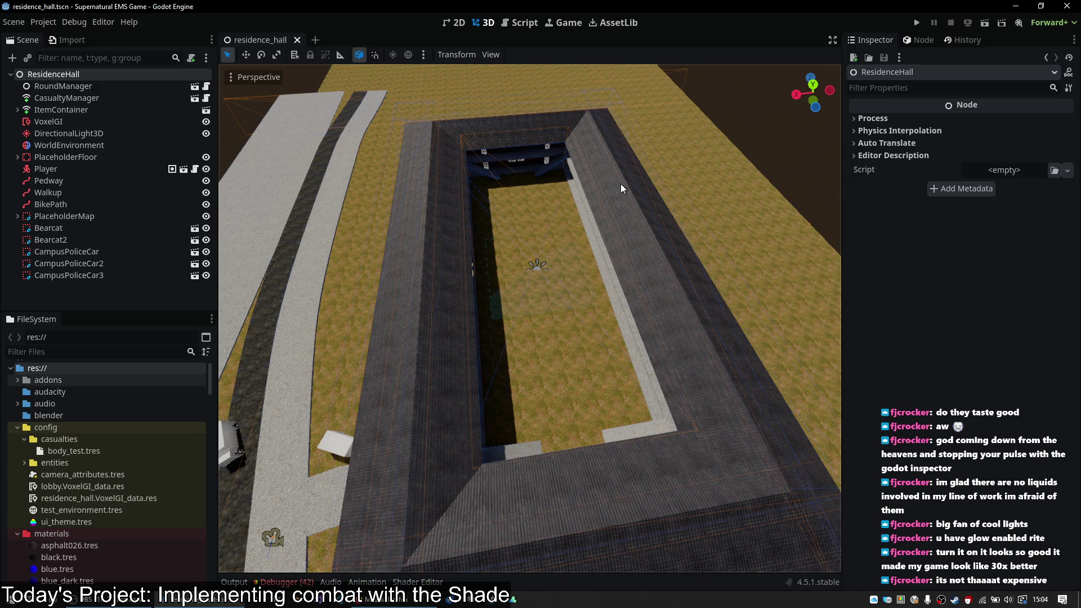
Swing the view toward the road, glance at the node's Signals and Groups, then open Project Settings
mouse_move(626, 157)
left_mouse_down()
mouse_move(613, 197)
mouse_move(621, 255)
left_mouse_up()
left_click(918, 40)
left_click(999, 57)
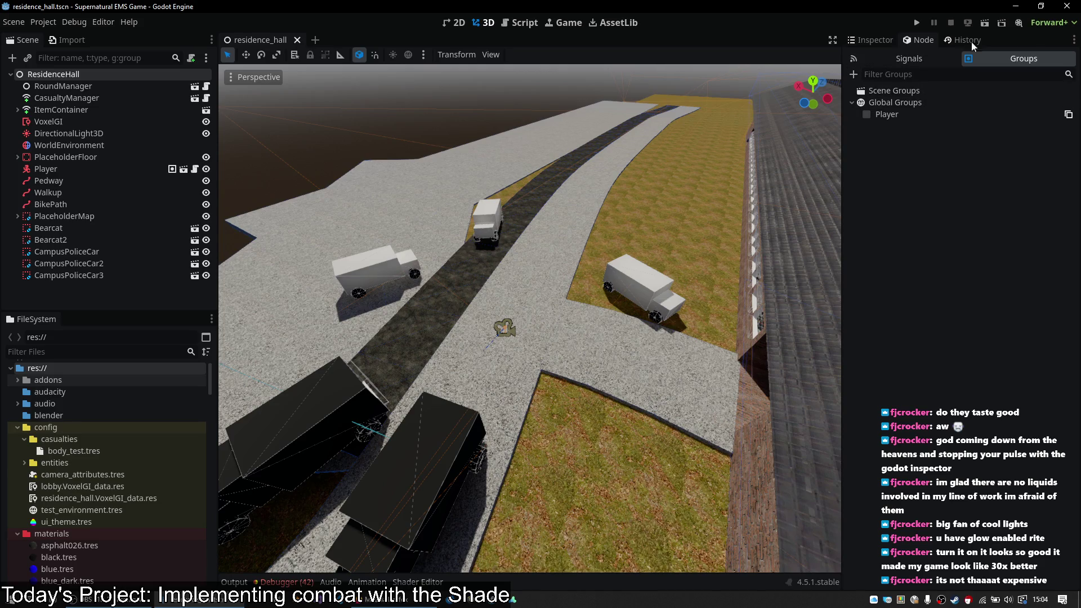
left_click(872, 40)
left_click(43, 22)
left_click(51, 35)
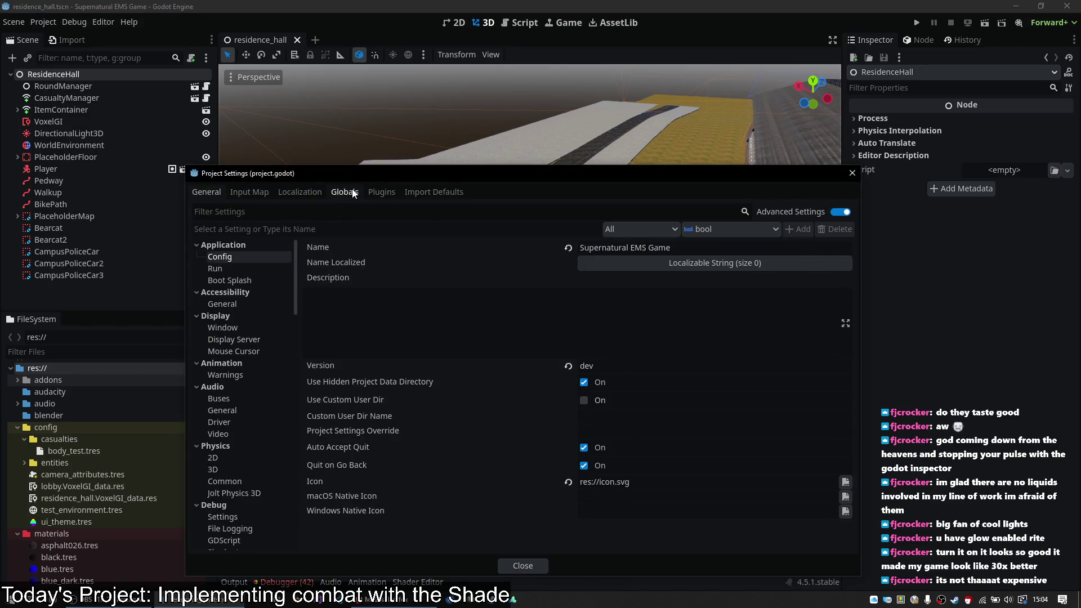
Under Globals > Groups, add 'Light Affects Shade' with its repel-or-purge-the-Shade description, then close settings
left_click(350, 190)
left_click(307, 211)
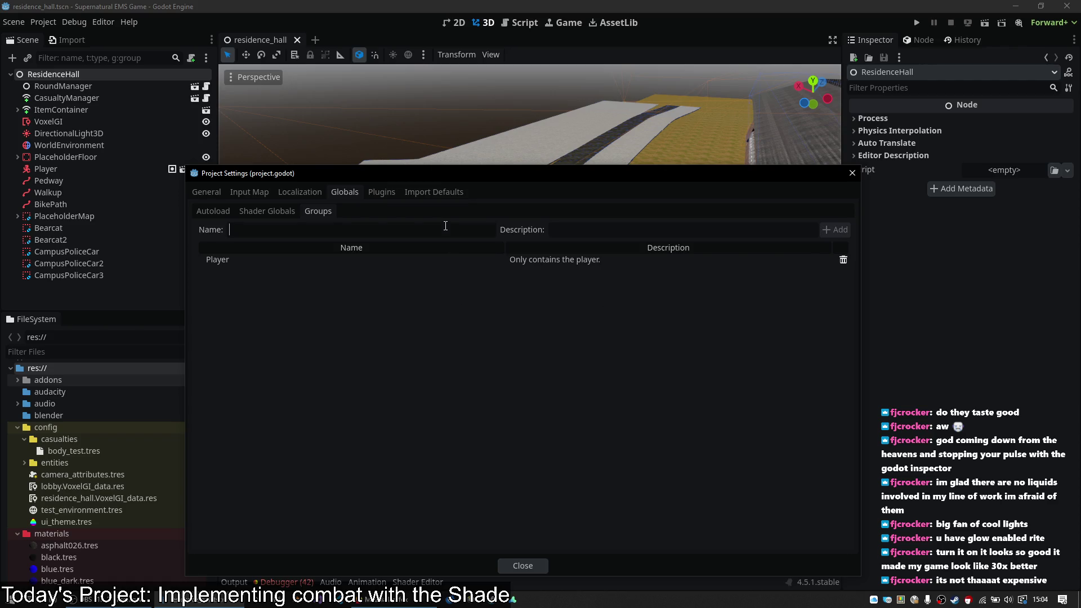
type("Affects S")
type("hade")
key("ctrl+a")
type("L")
type("Shad")
type(" group")
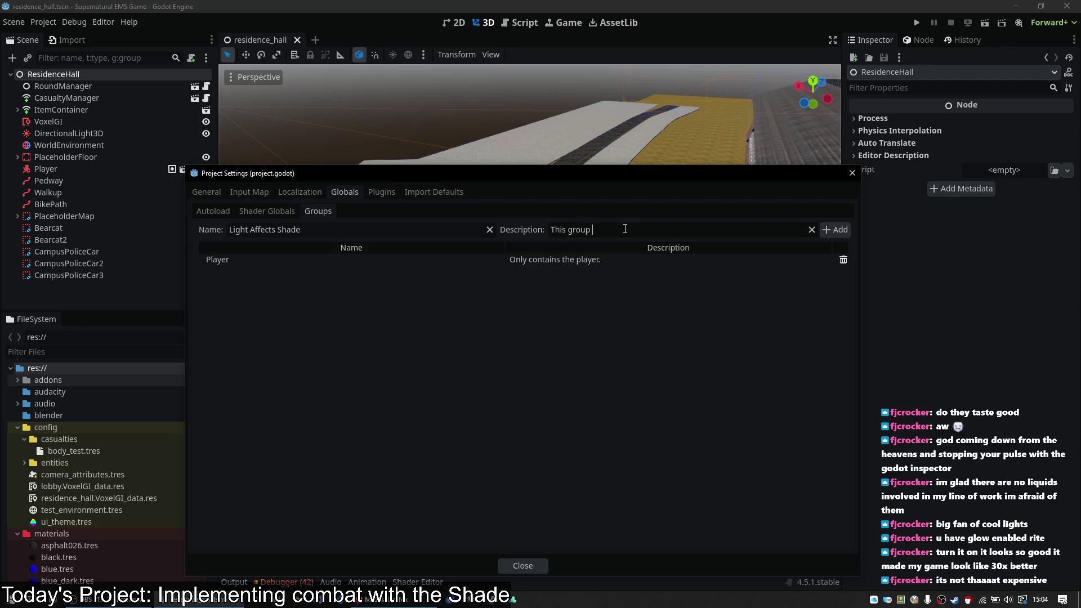
key("ctrl+a")
key("BackSpace")
type("Conta")
type("hts wh")
type("Shade f")
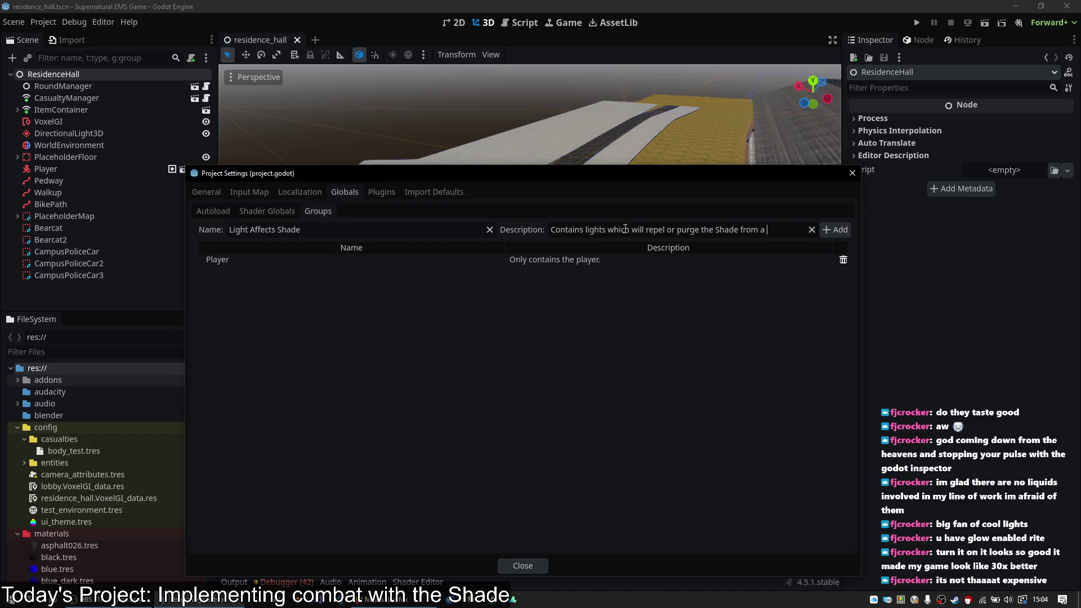
type(".")
key("Return")
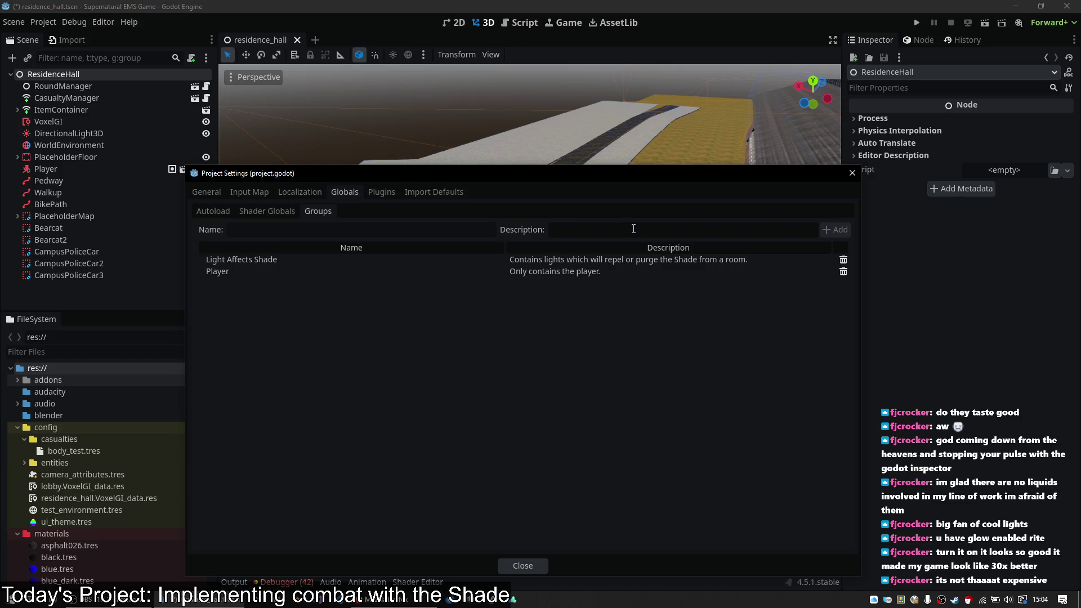
left_click(852, 173)
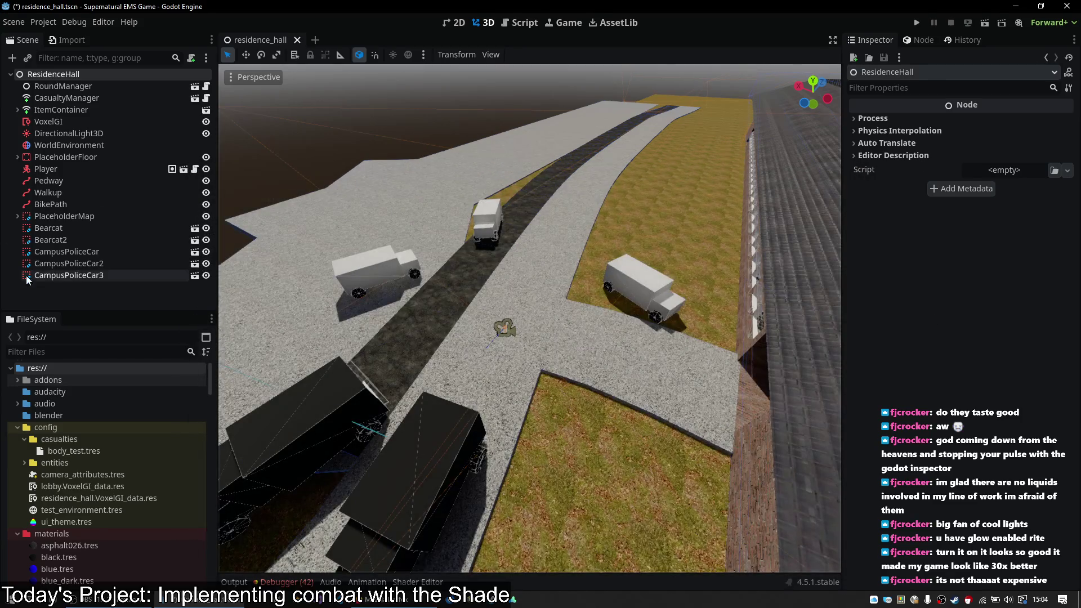
Select DirectionalLight3D and fly the view to the sun, along the roof and into a room
left_click(69, 136)
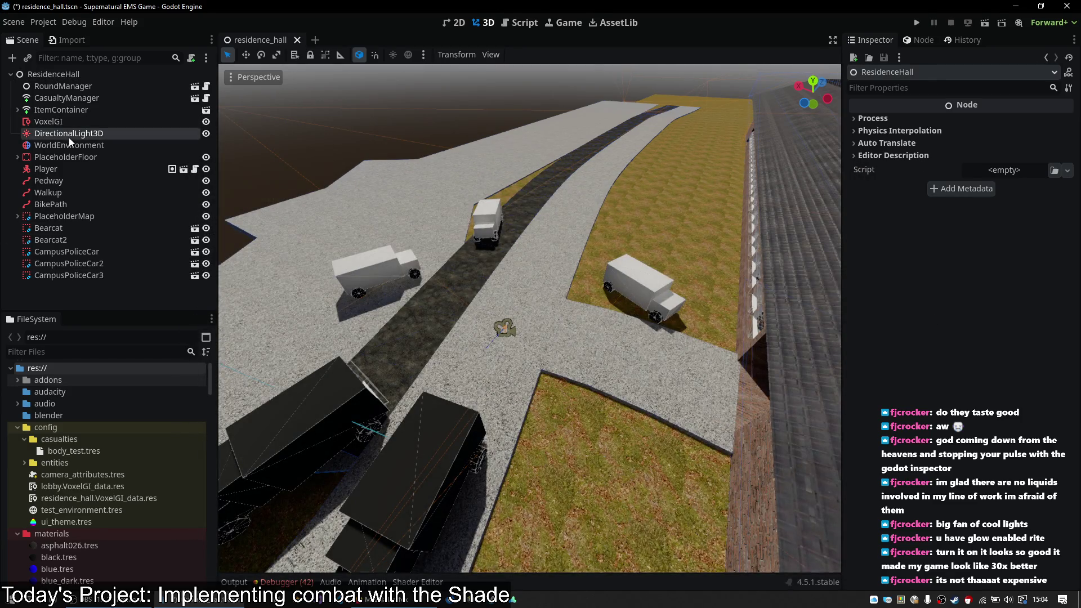
right_click(468, 287)
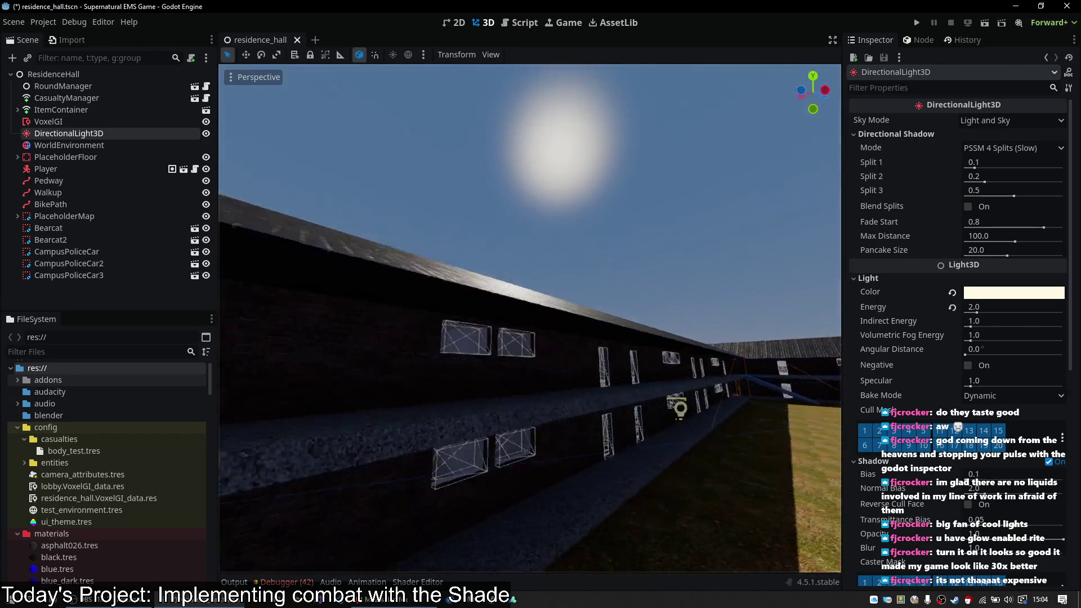
right_click(678, 196)
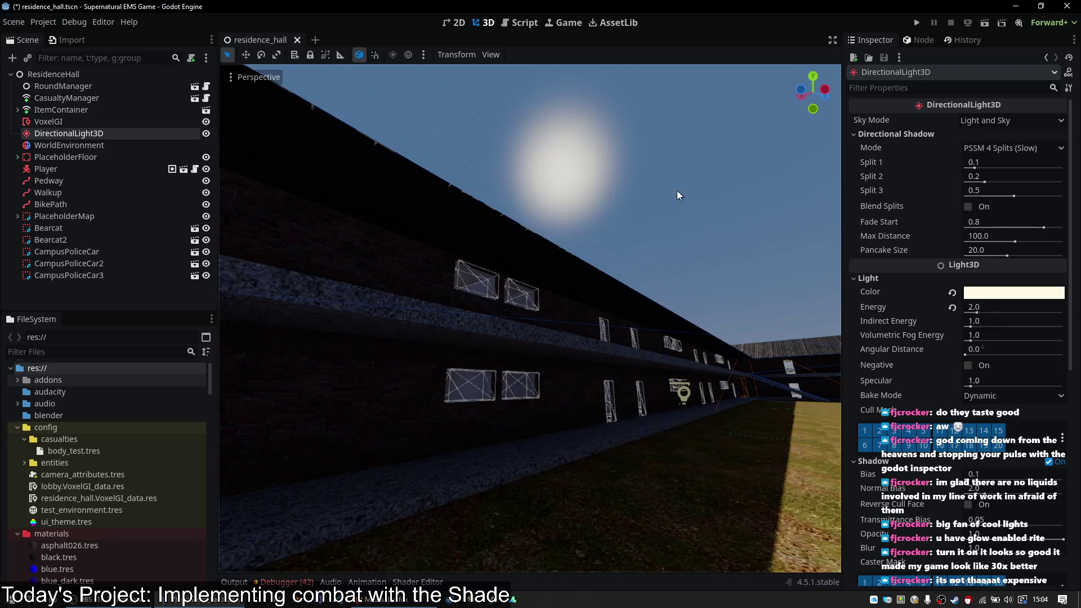
right_click(678, 196)
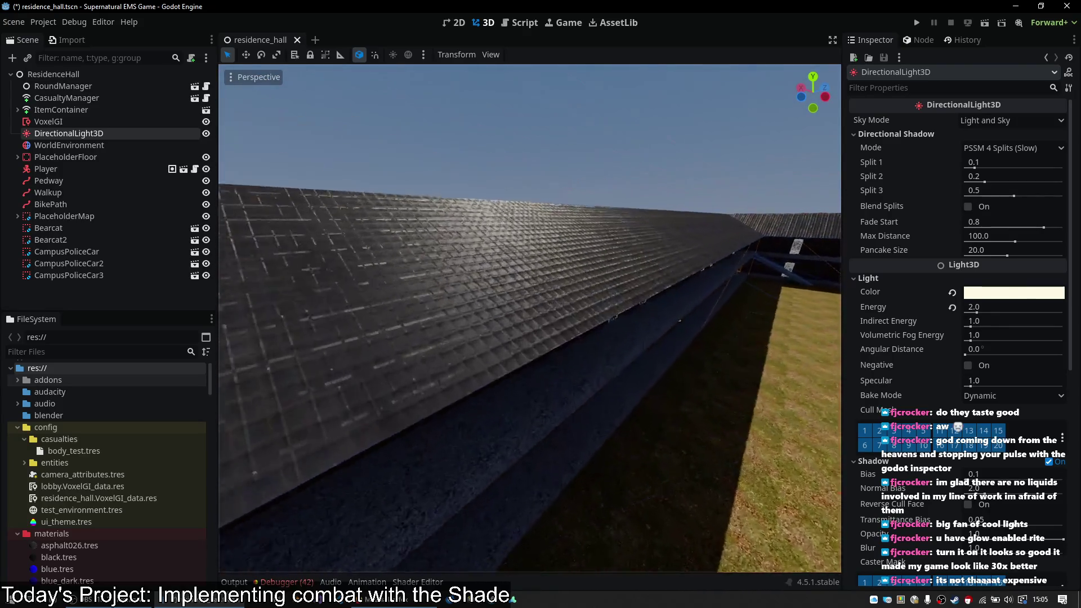
right_click(678, 195)
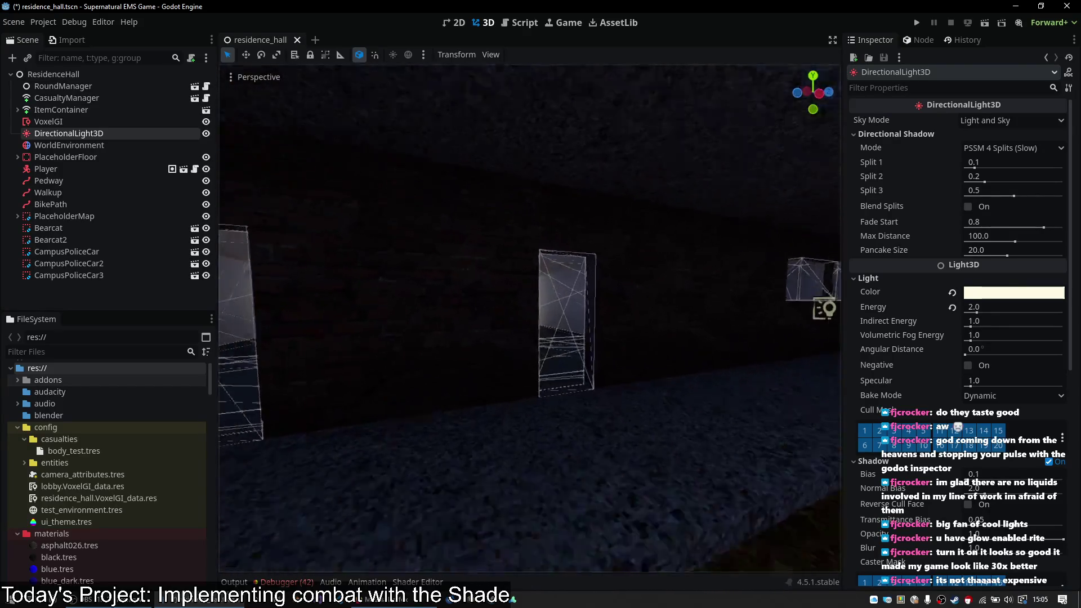
right_click(678, 196)
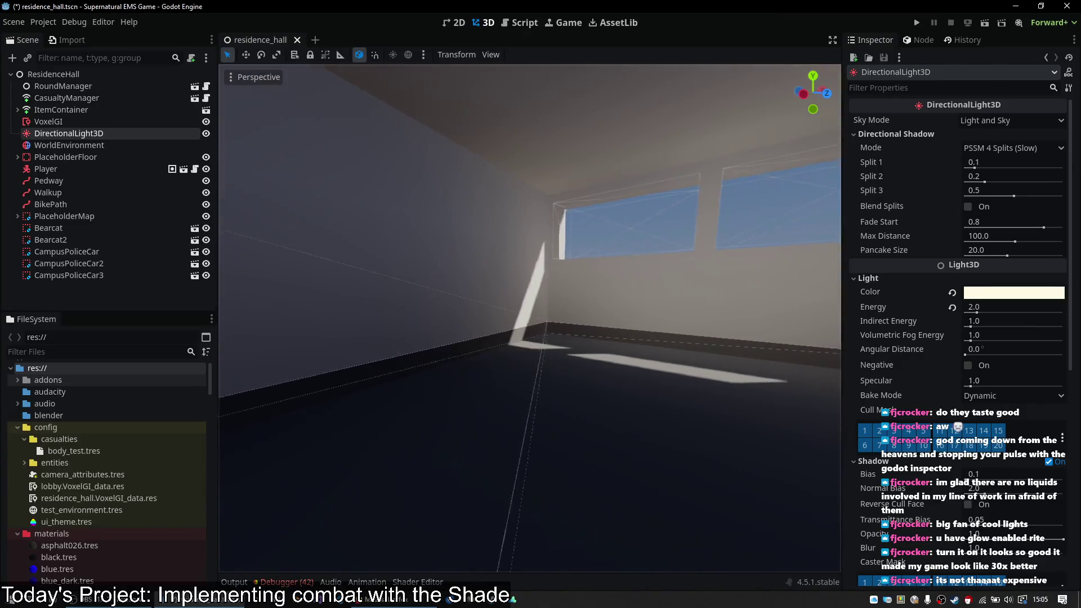
right_click(678, 195)
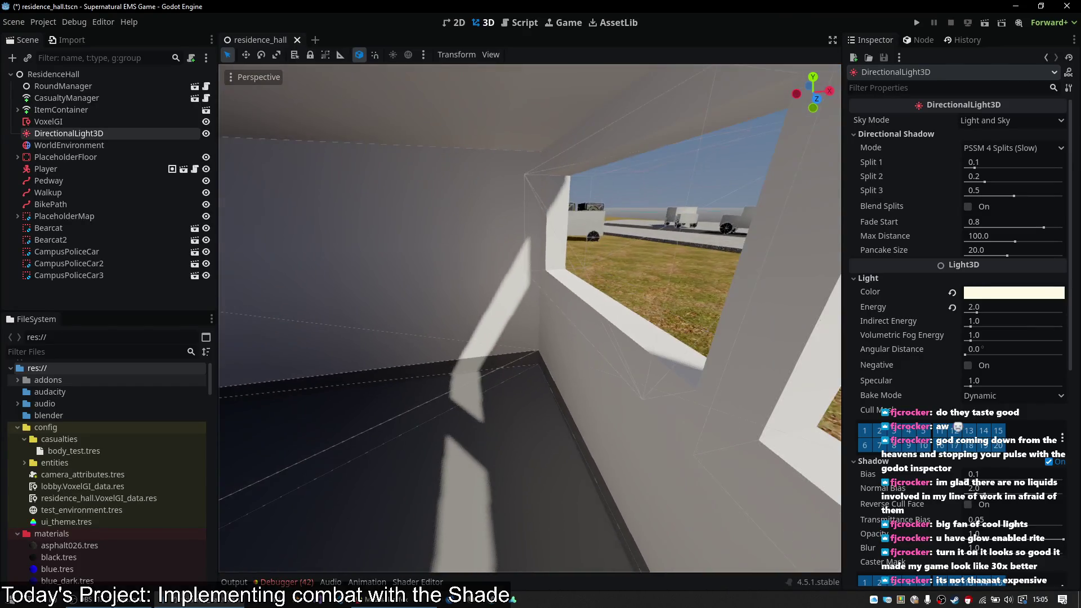
right_click(521, 405)
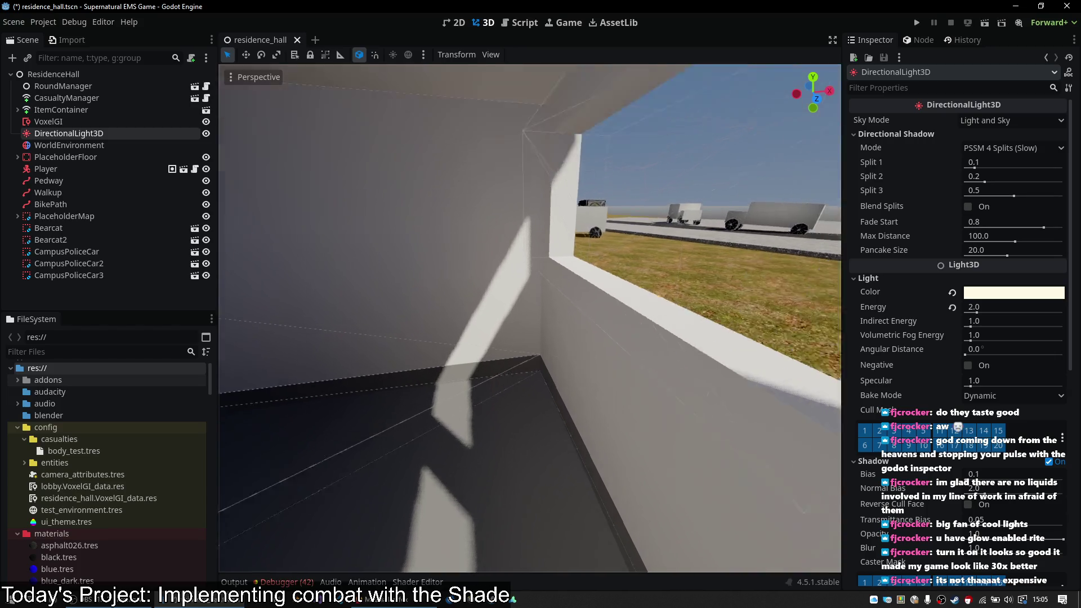
Sweep over the roof and vehicles, pass through the brick wall's dark room into the courtyard
key("s")
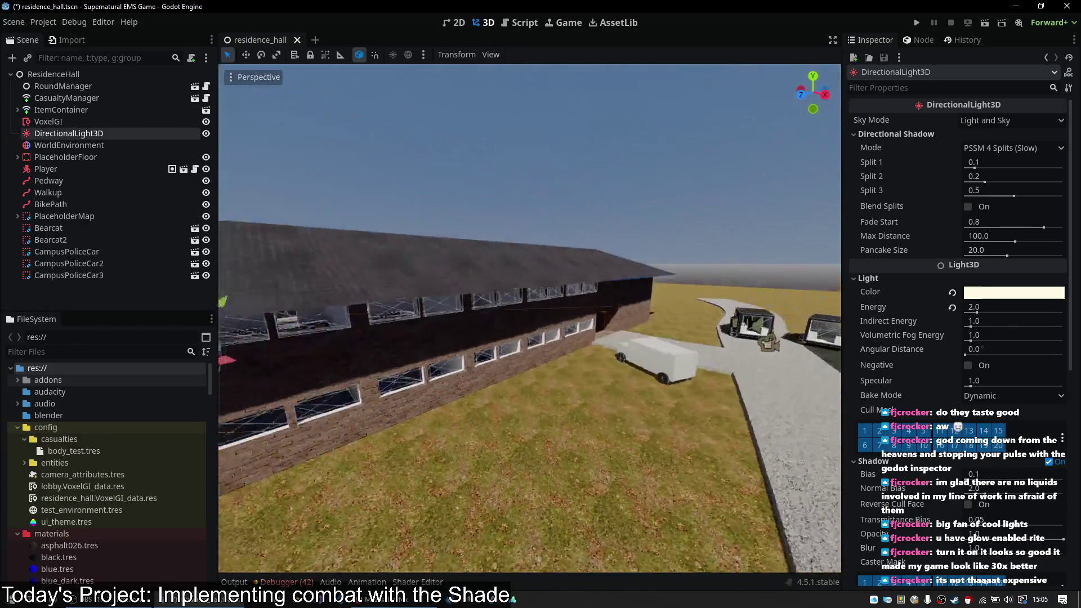
key("w")
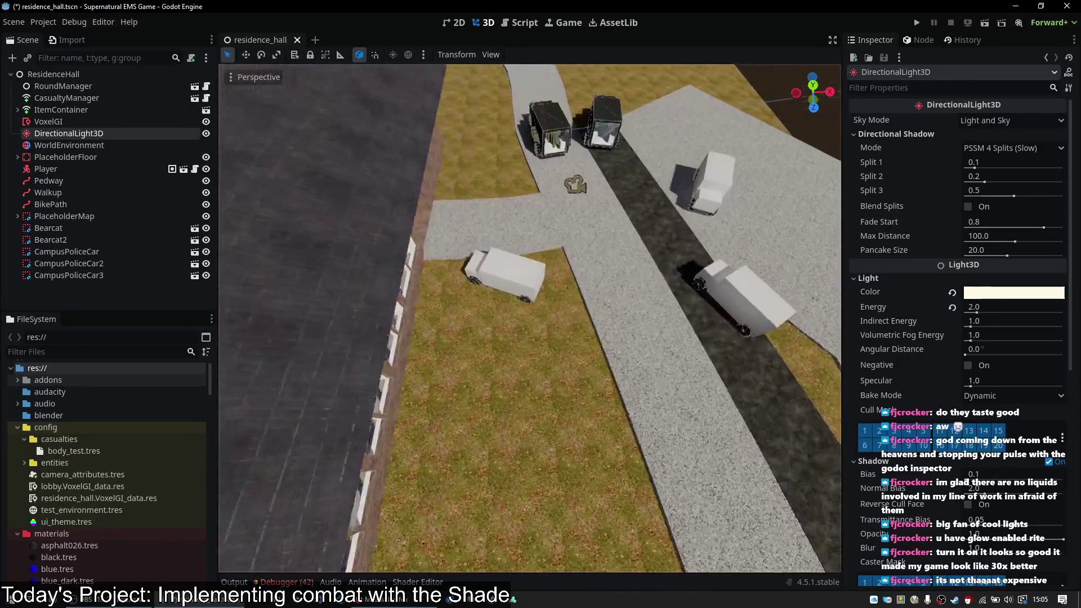
key("q")
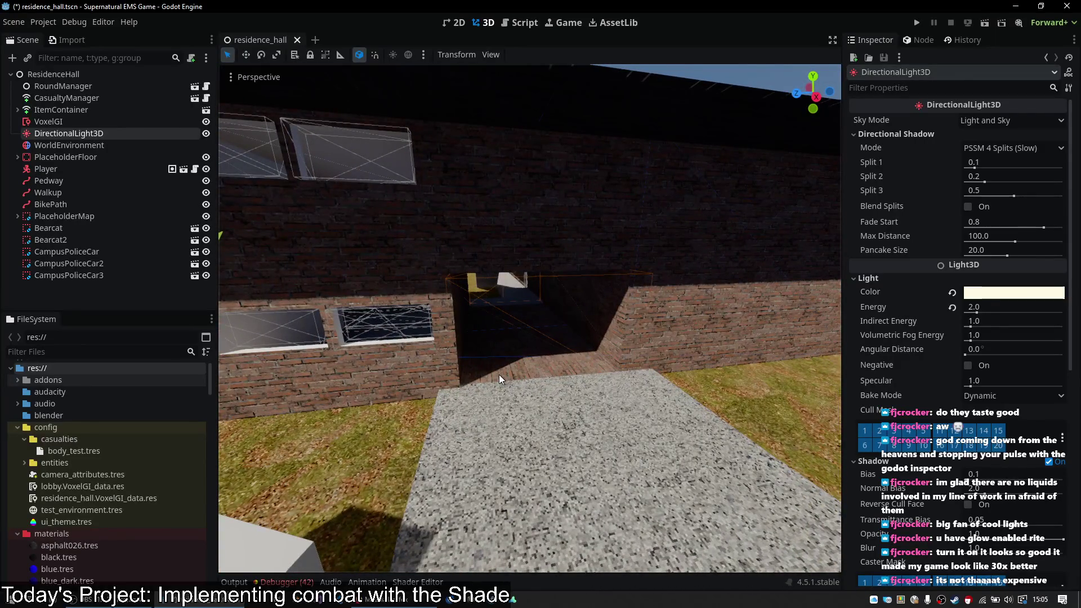
key("w")
key("s")
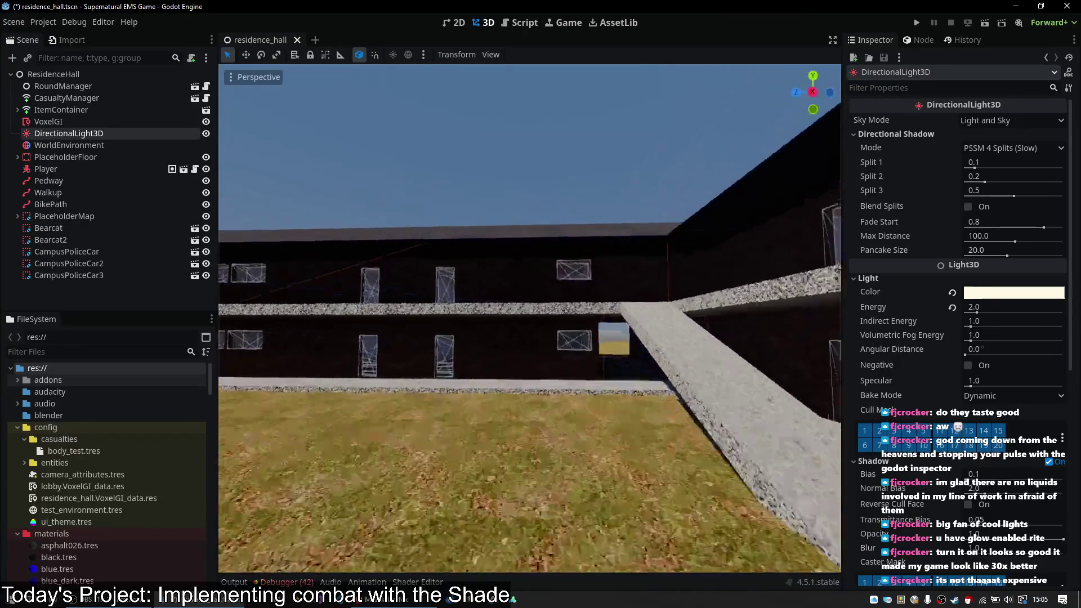
key("e")
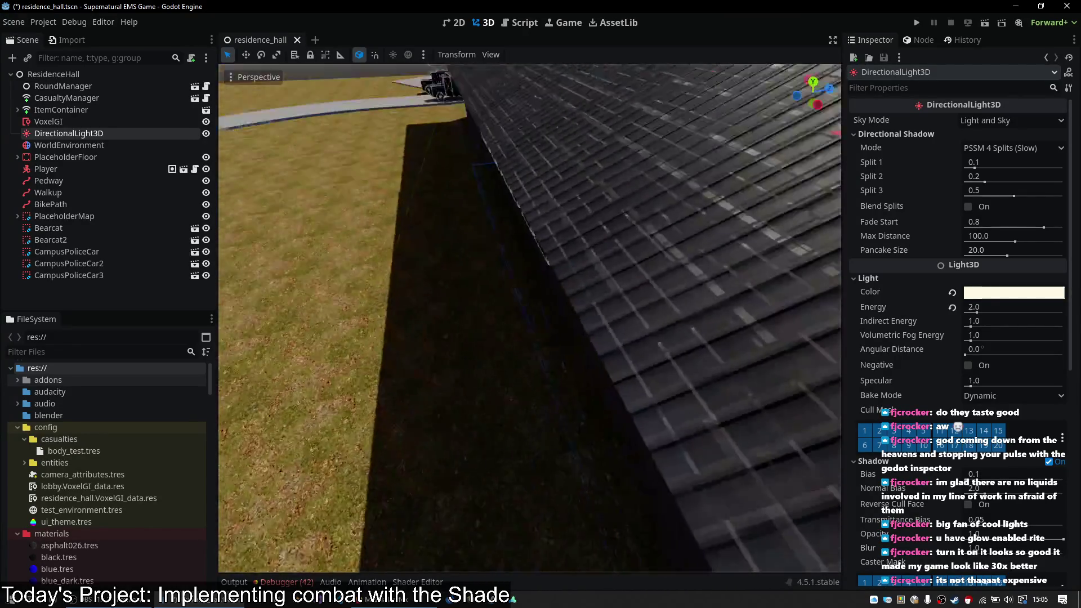
key("q")
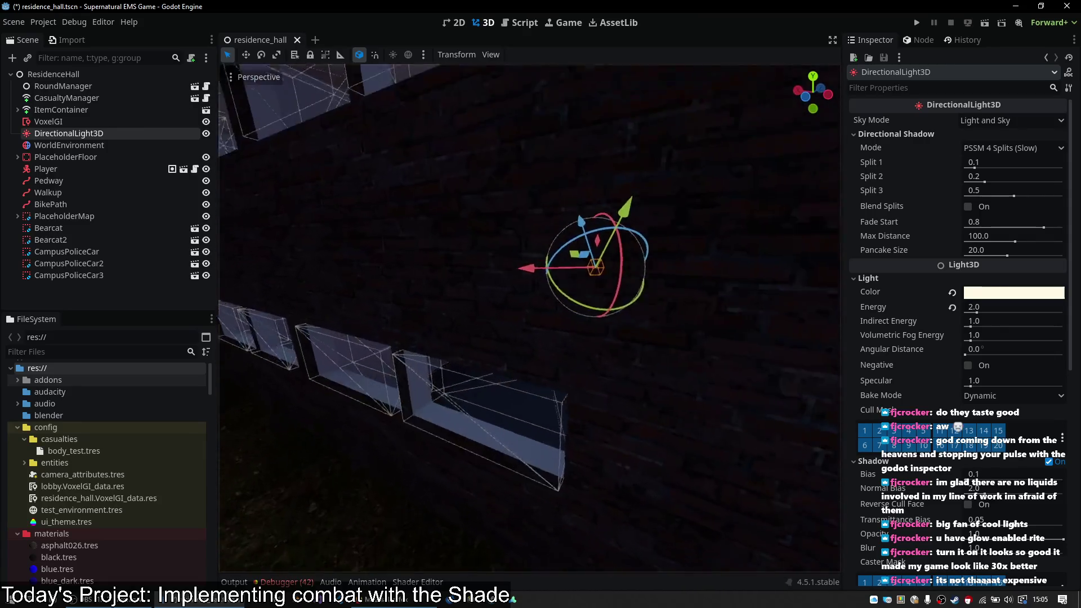
key("w")
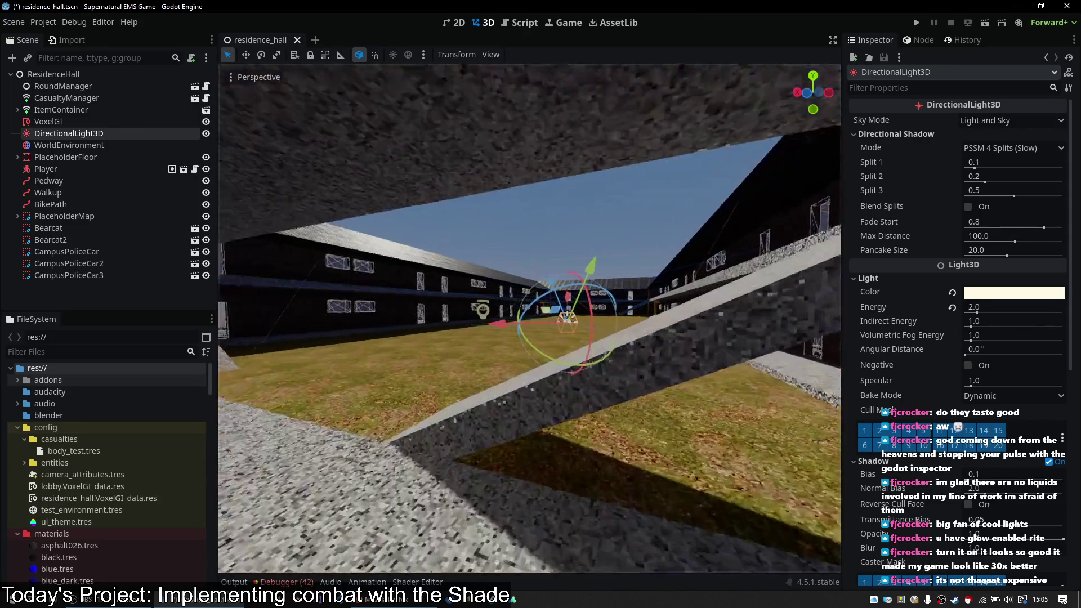
Climb above the roof, fly down the concrete walkway and back up, then select WestCutter
key("e")
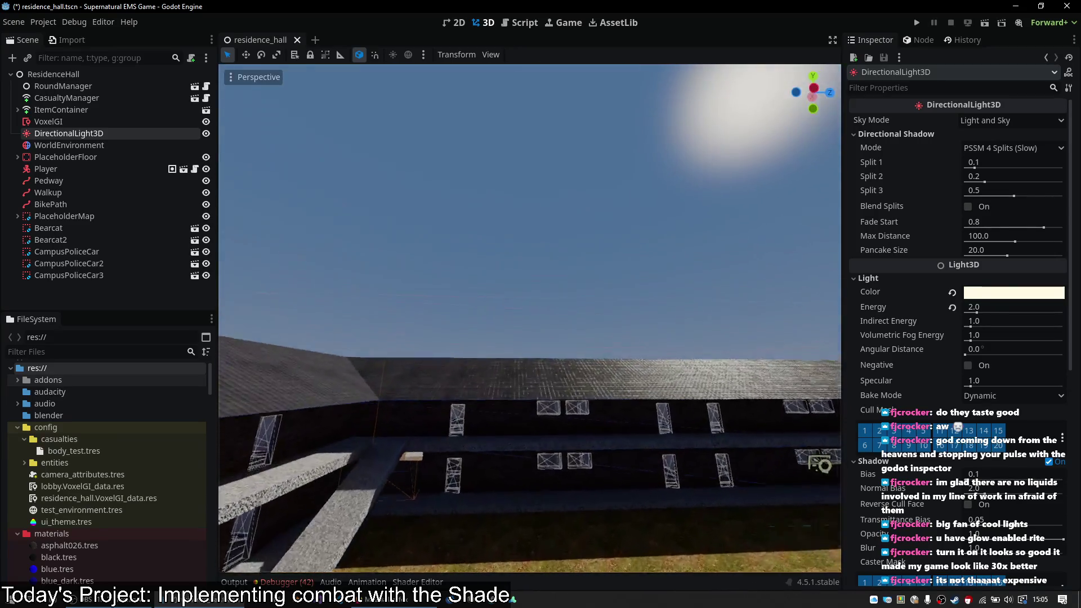
key("e")
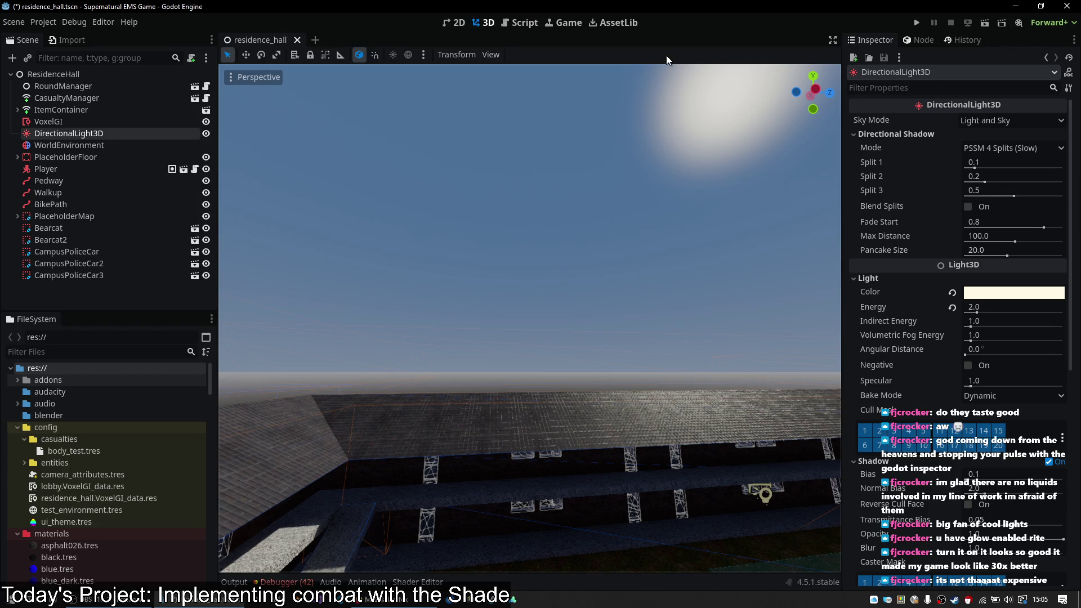
key("q")
key("w")
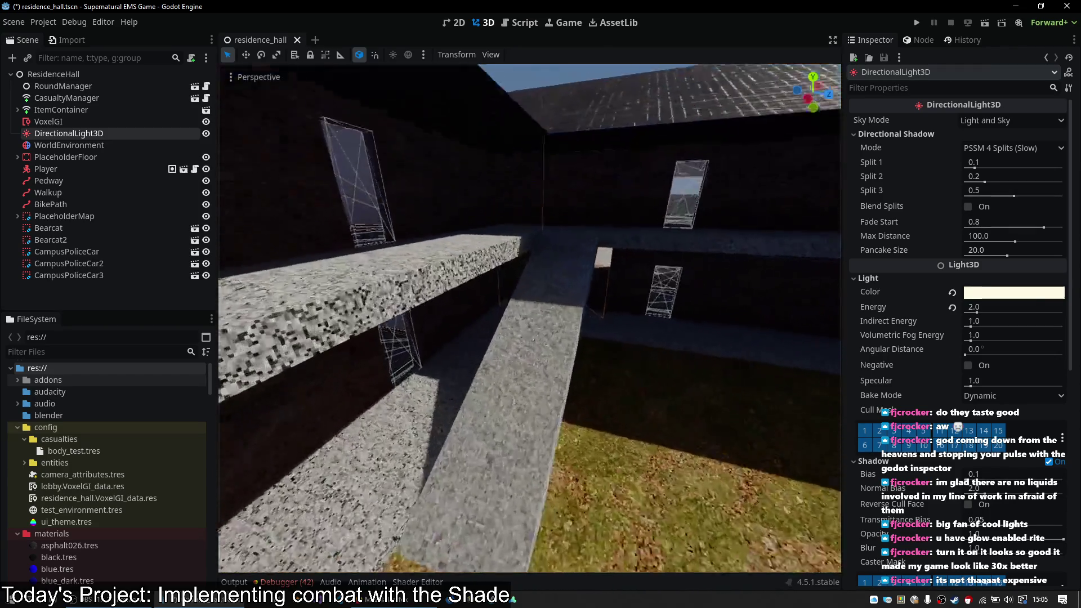
key("w")
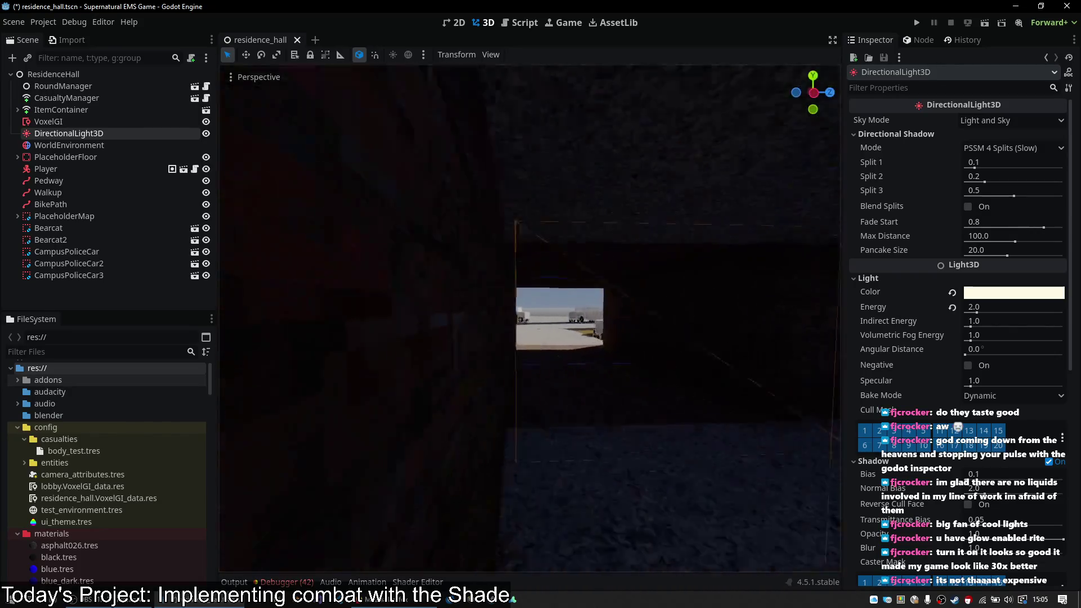
key("s")
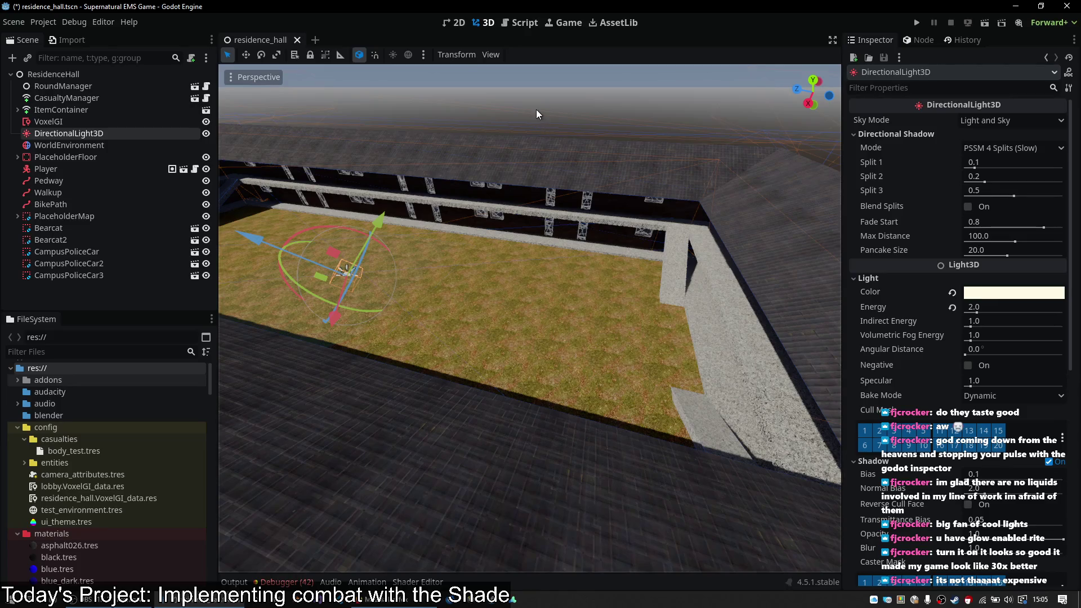
left_click(536, 109)
Fly through the wall opening to inspect WestCutter, then deselect it and pull back over the courtyard
key("w")
key("w")
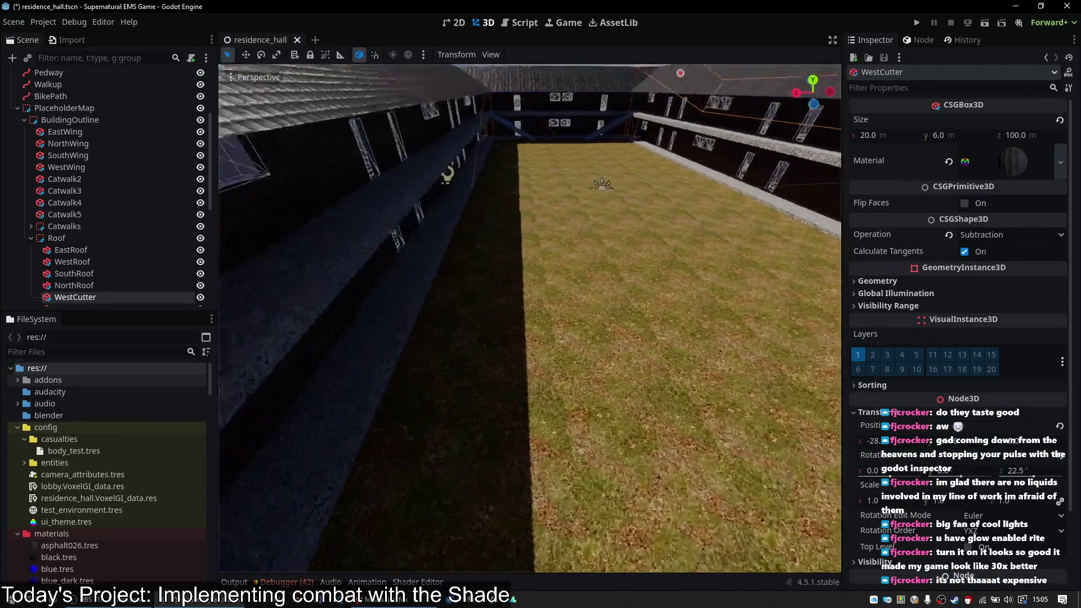
key("w")
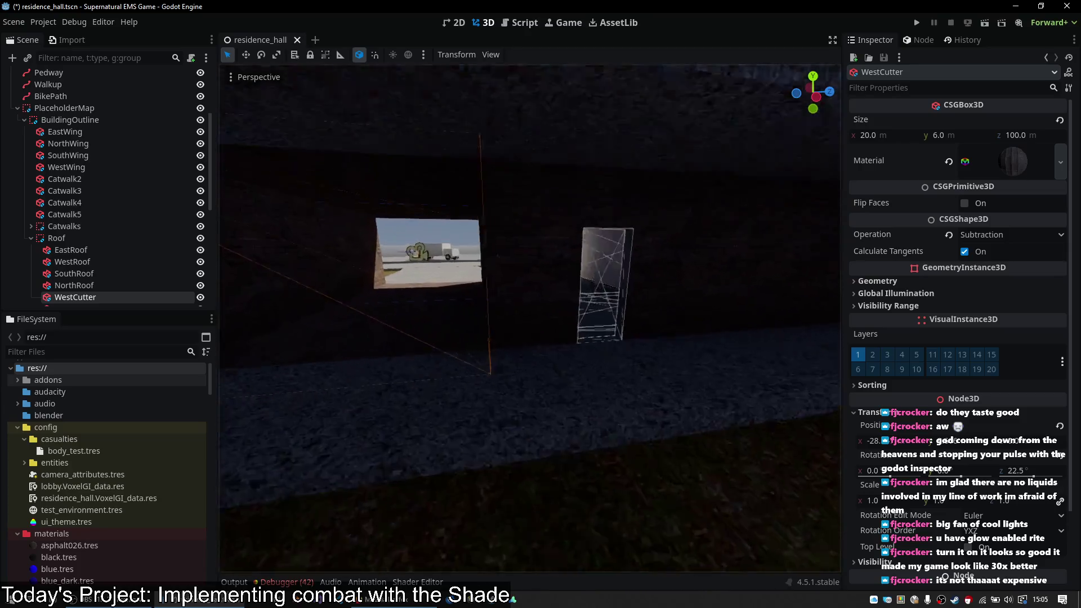
key("w")
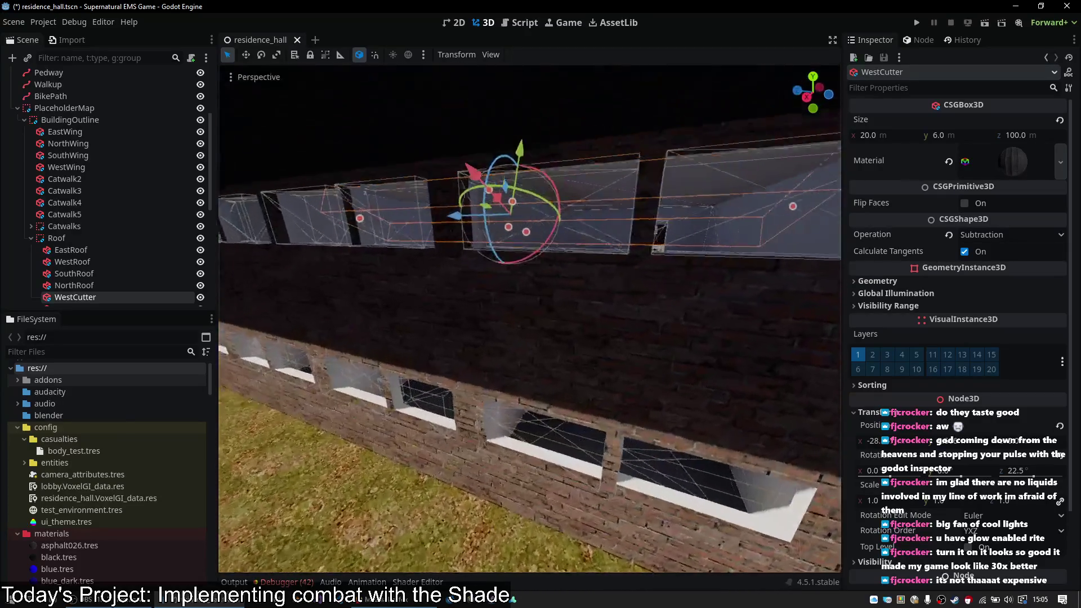
key("s")
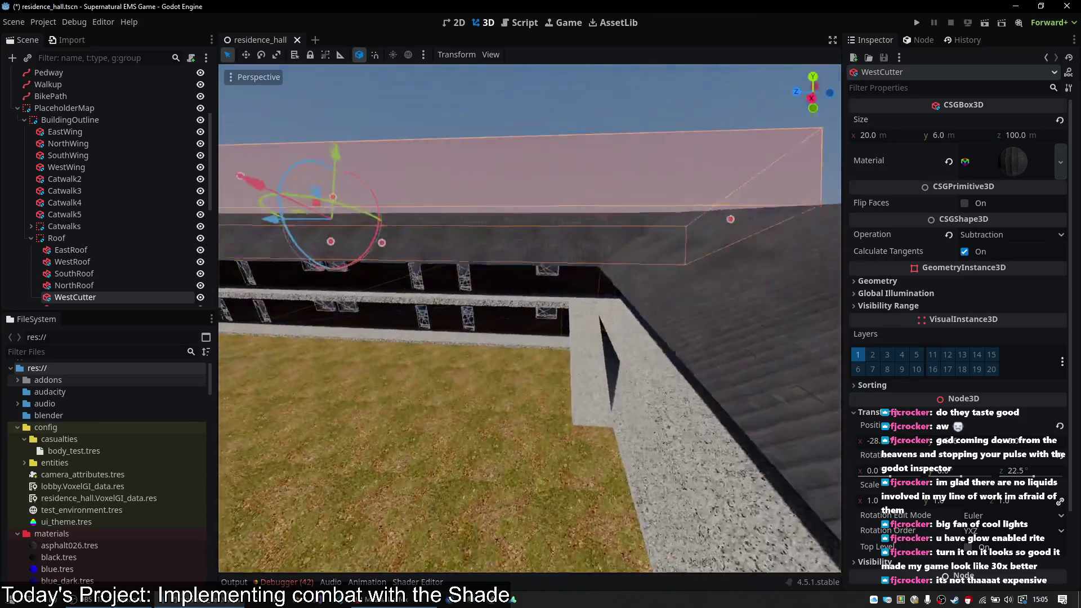
left_click(549, 133)
key("s")
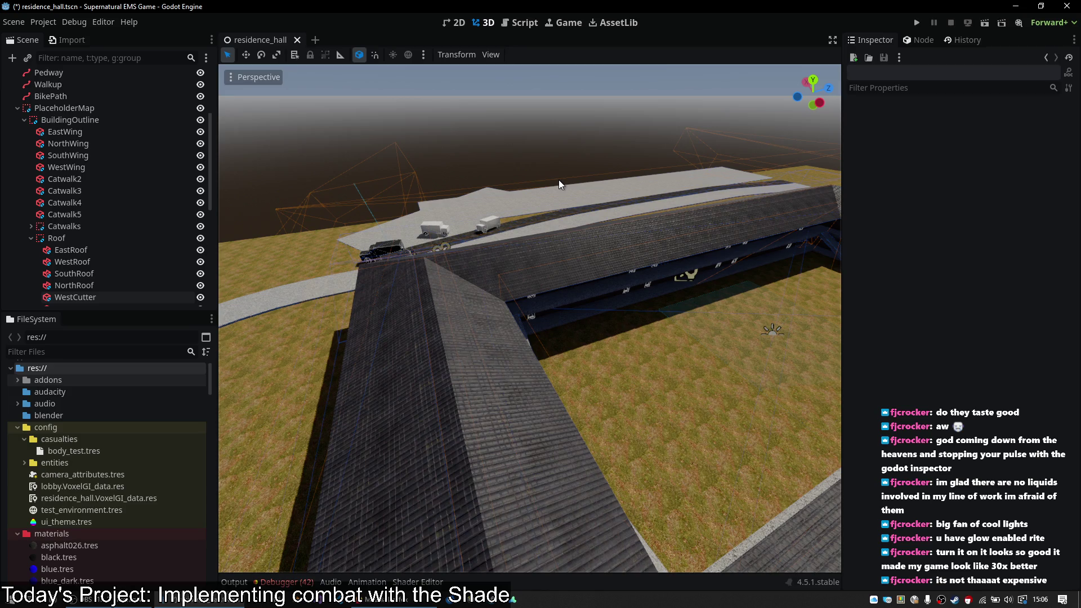
Fly down toward the roof and along the building wall, then collapse the PlaceholderMap branch
right_click(558, 180)
key("w")
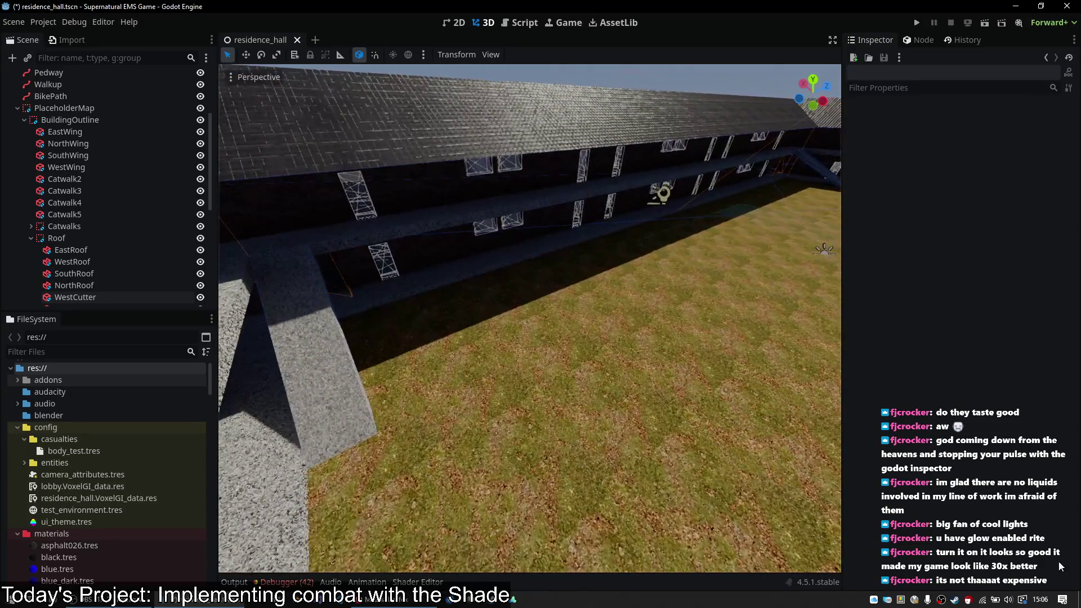
right_click(817, 417)
key("w")
key("w")
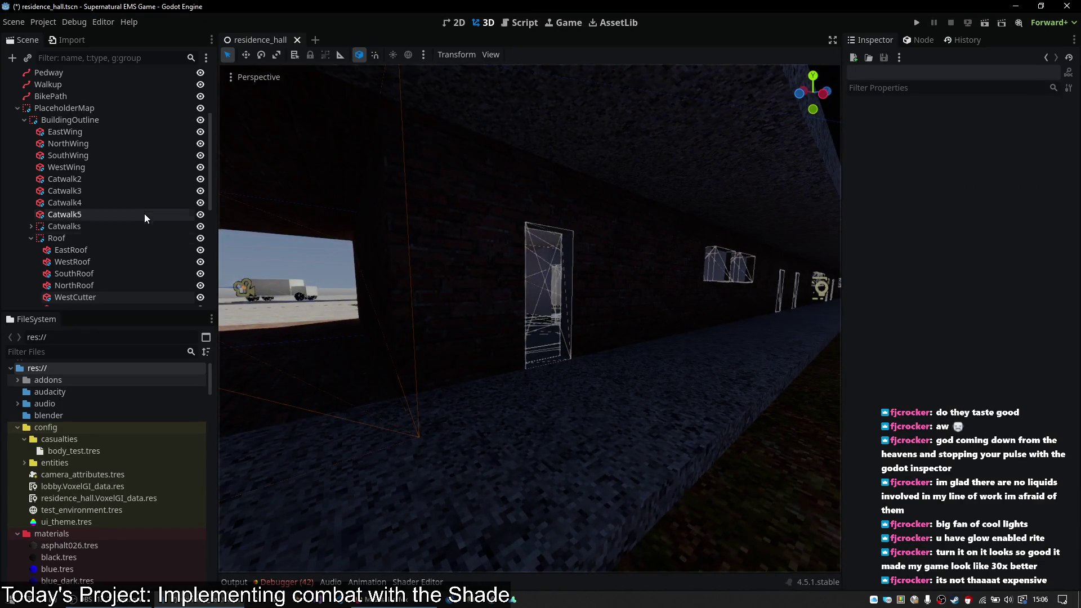
left_click(13, 134)
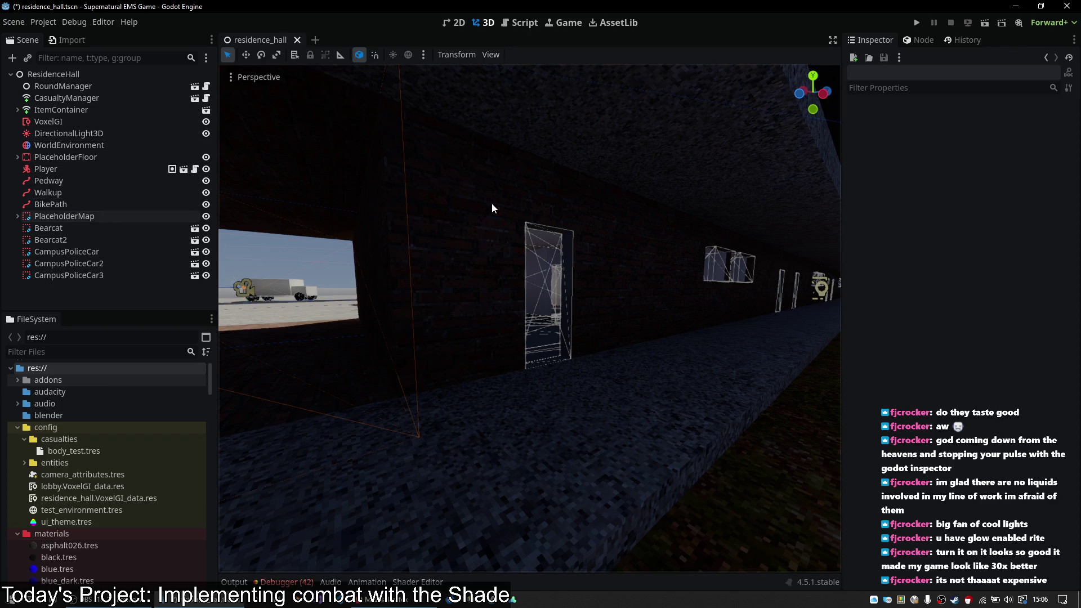
Select DirectionalLight3D and view its groups, Light Affects Shade and Player
scroll(492, 202, "down", 6)
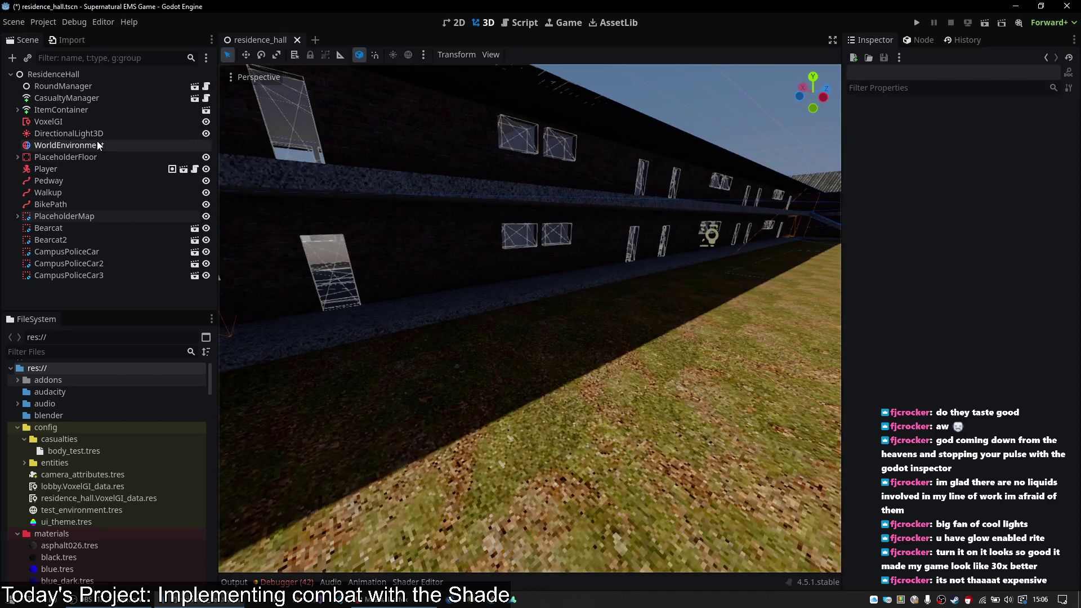
left_click(100, 133)
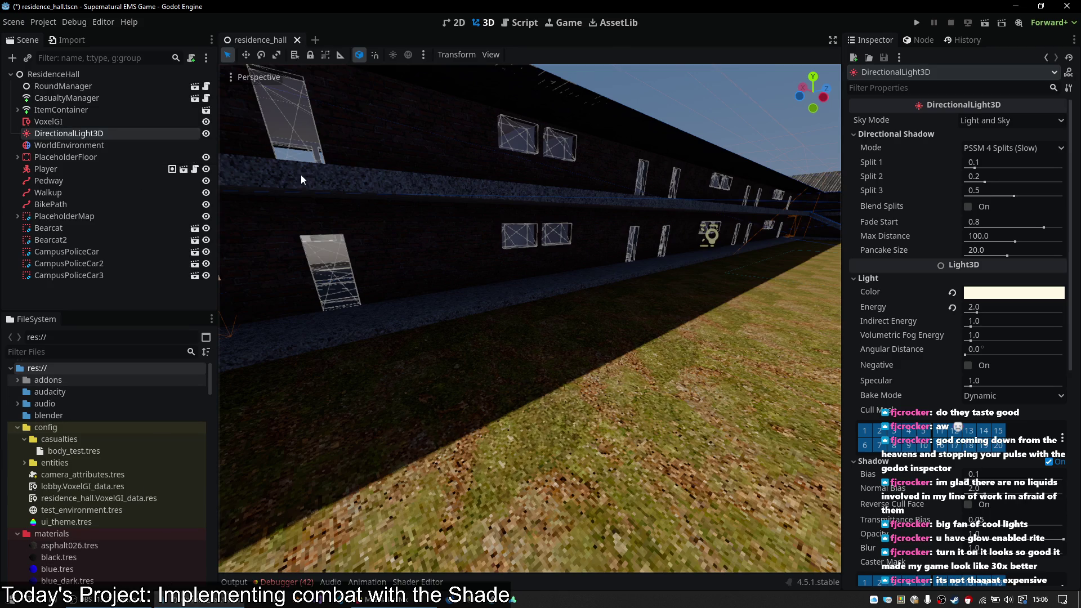
scroll(44, 463, "down", 10)
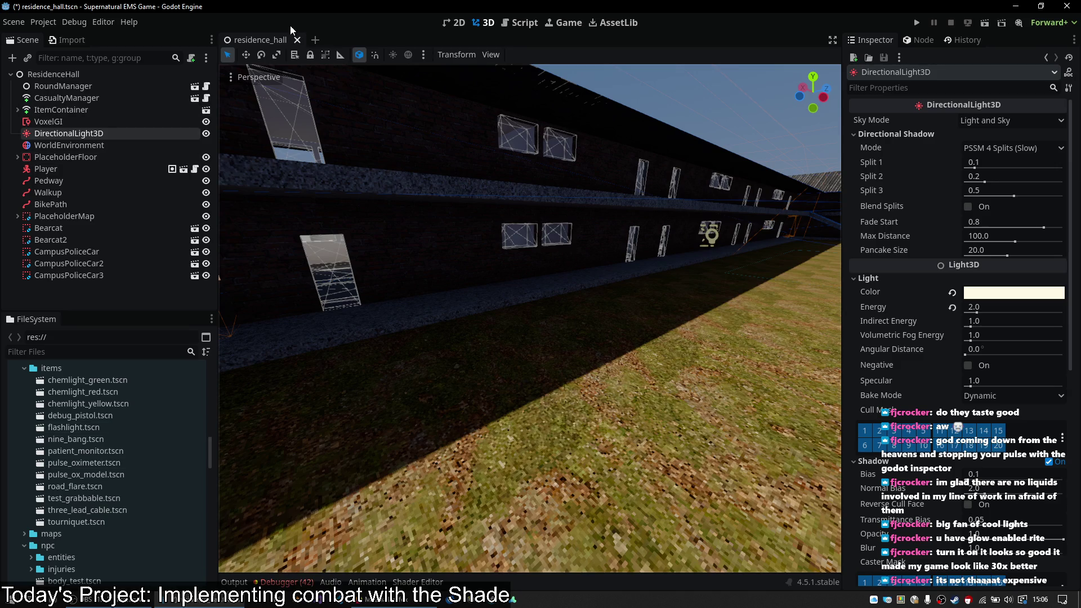
left_click(921, 42)
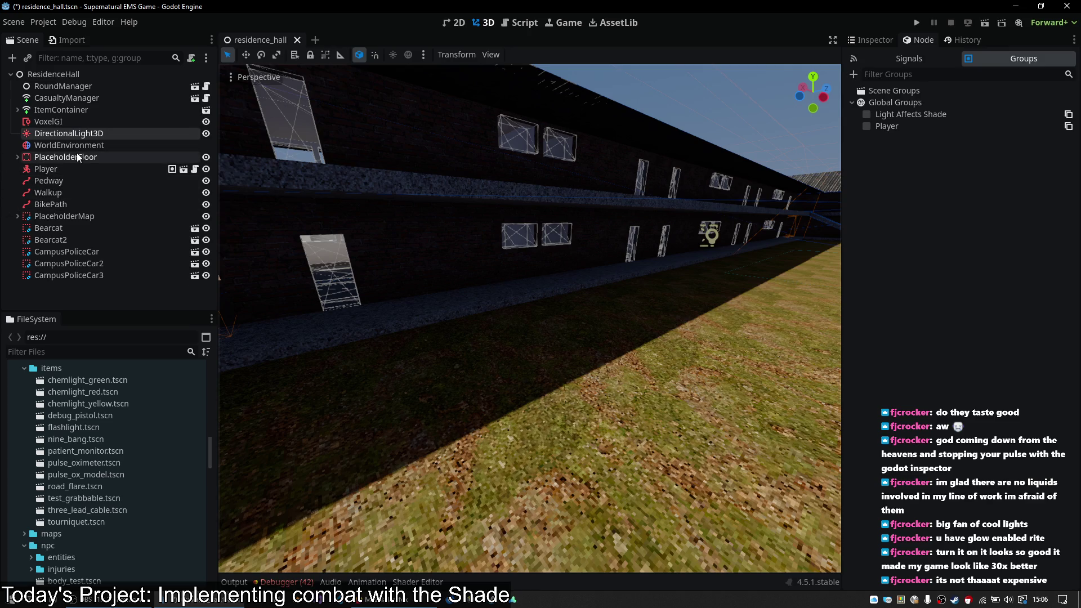
Expand and re-collapse ItemContainer, then collapse the scripts and npc folders to reveal scenes/items
left_click(18, 109)
left_click(18, 109)
scroll(66, 430, "down", 10)
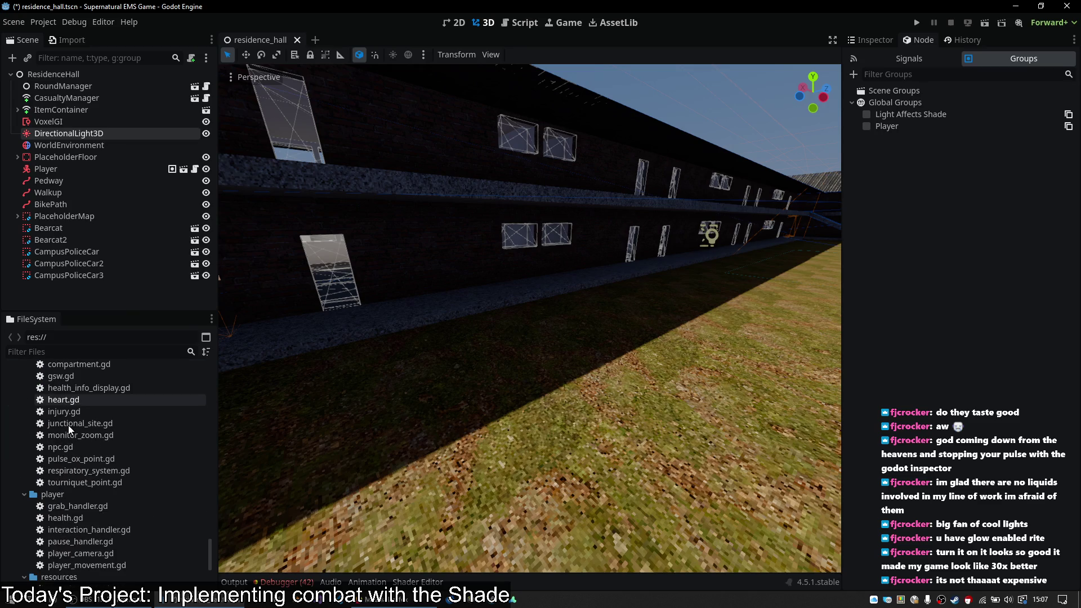
scroll(68, 425, "down", 10)
left_click(17, 384)
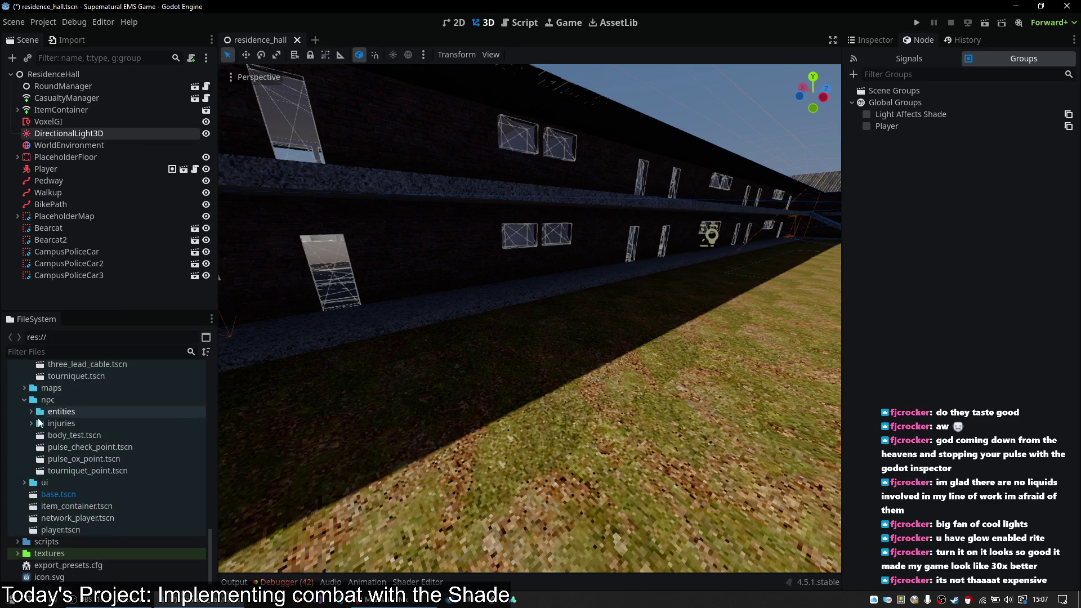
left_click(25, 399)
scroll(21, 402, "up", 3)
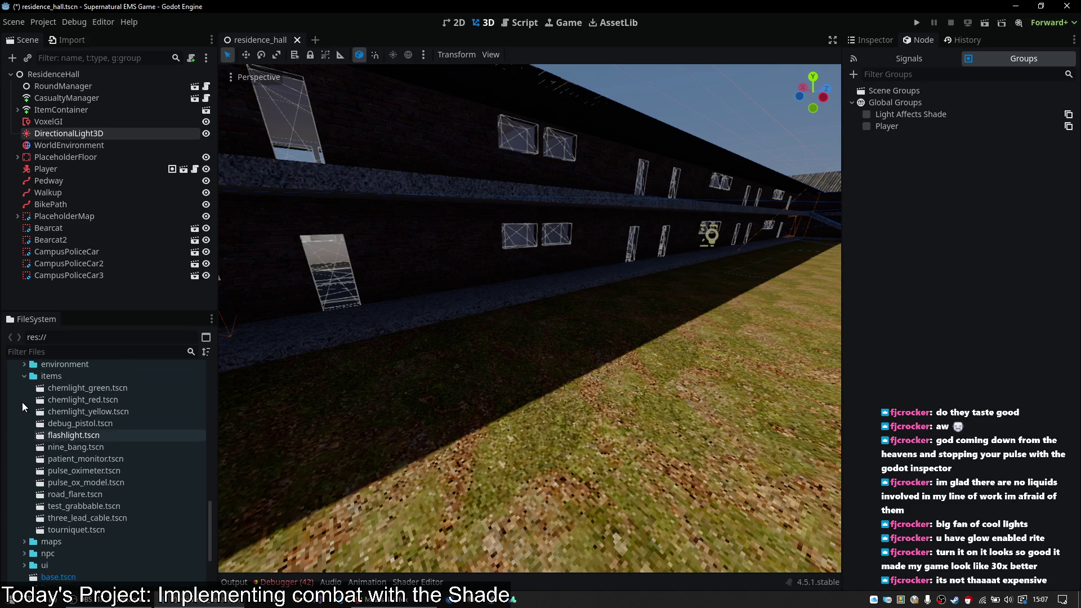
Add the green and red chemlights' OmniLight3D nodes to the Light Affects Shade group
double_click(122, 391)
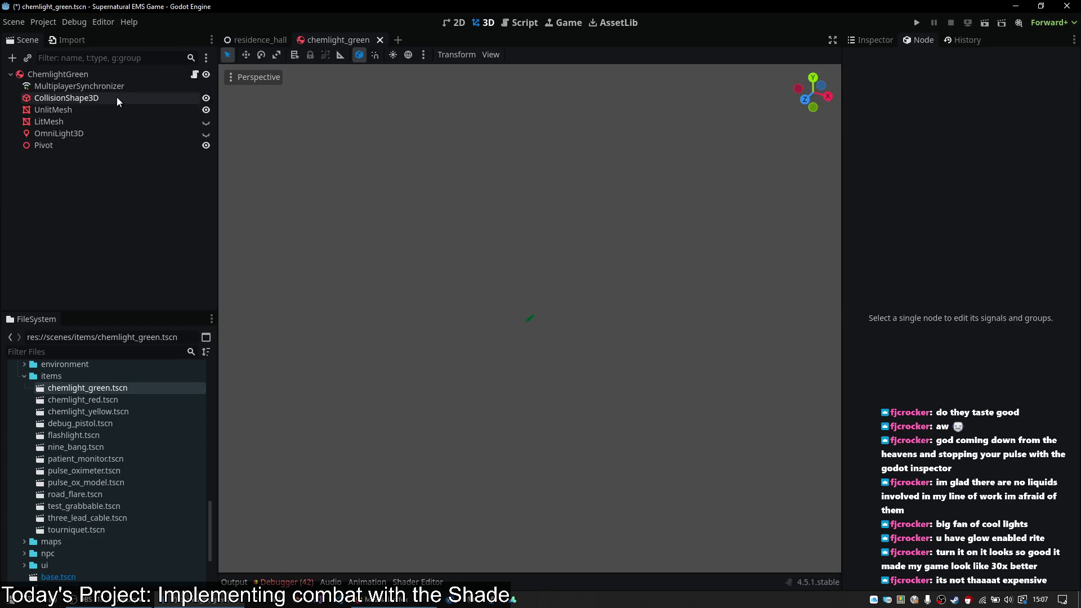
left_click(107, 133)
left_click(866, 114)
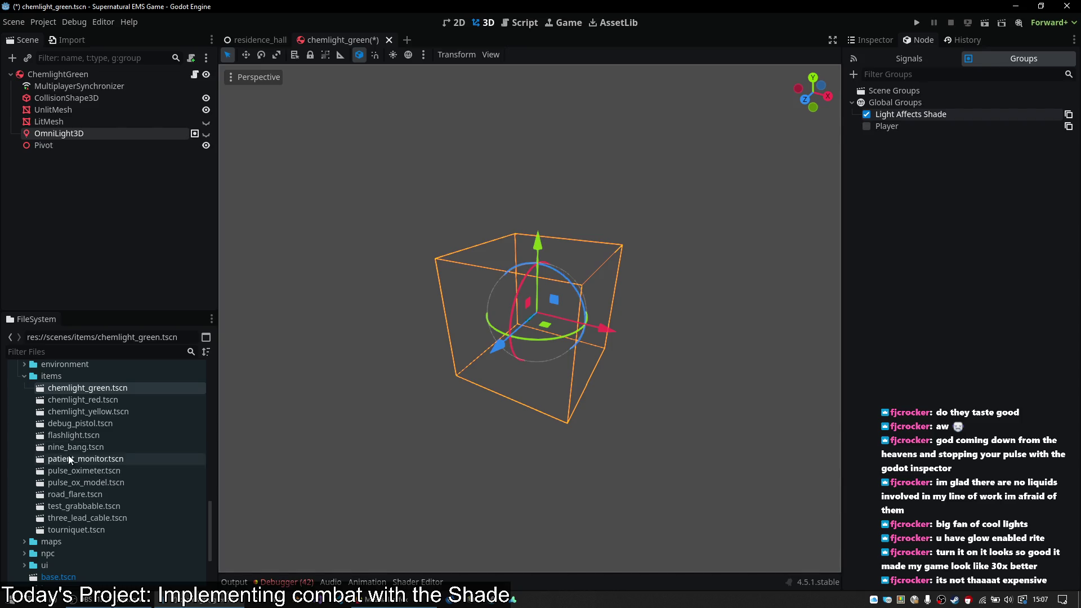
left_click(81, 400)
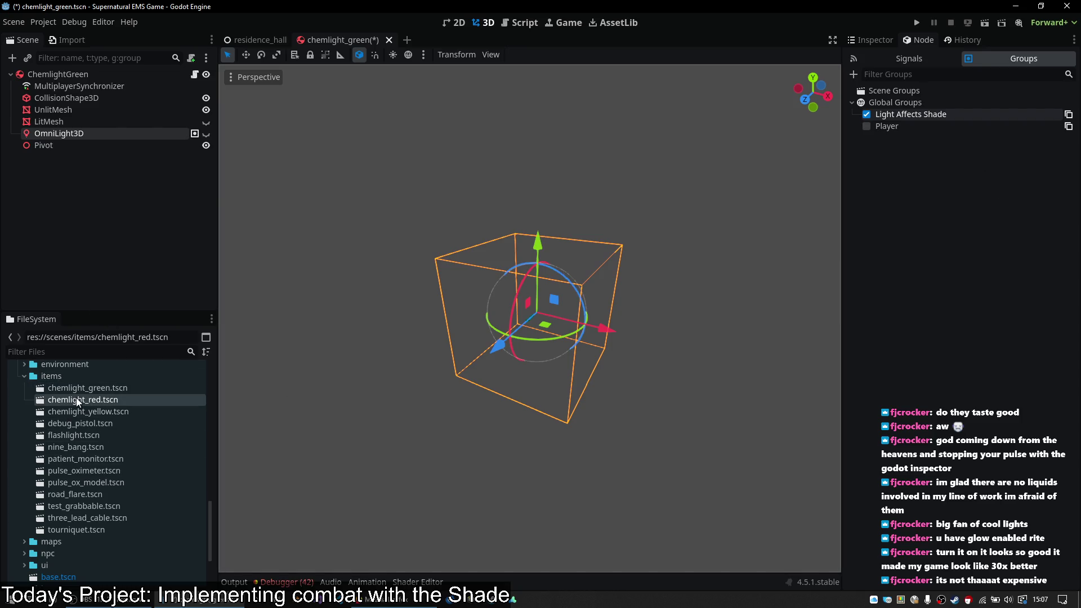
double_click(76, 397)
left_click(79, 133)
left_click(867, 115)
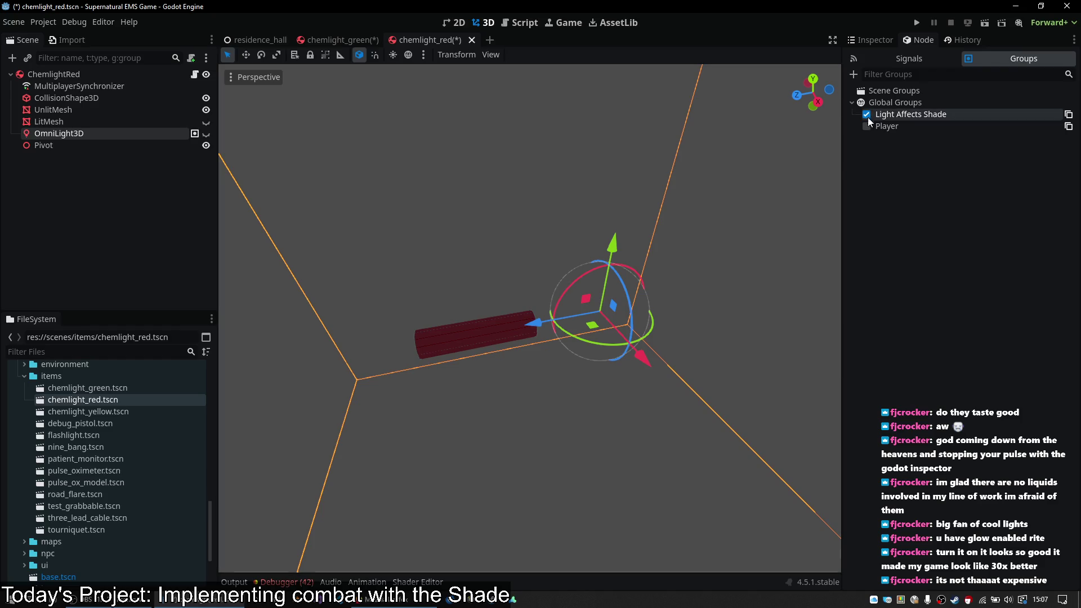
Add the yellow chemlight's OmniLight3D and the flashlight's SpotLight3D to Light Affects Shade
double_click(90, 412)
left_click(72, 133)
left_click(866, 114)
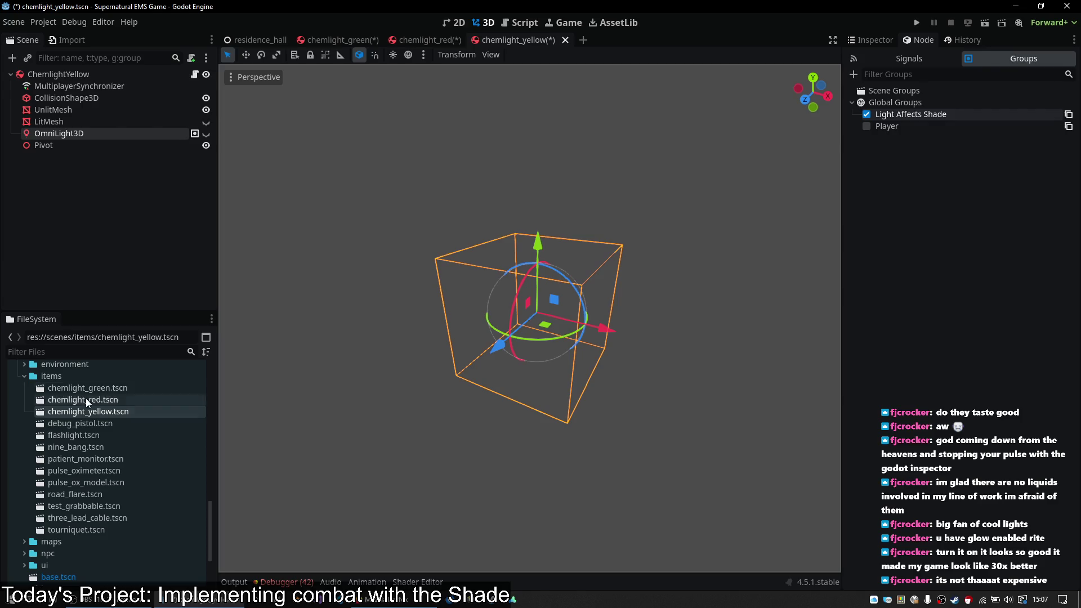
double_click(84, 424)
double_click(84, 436)
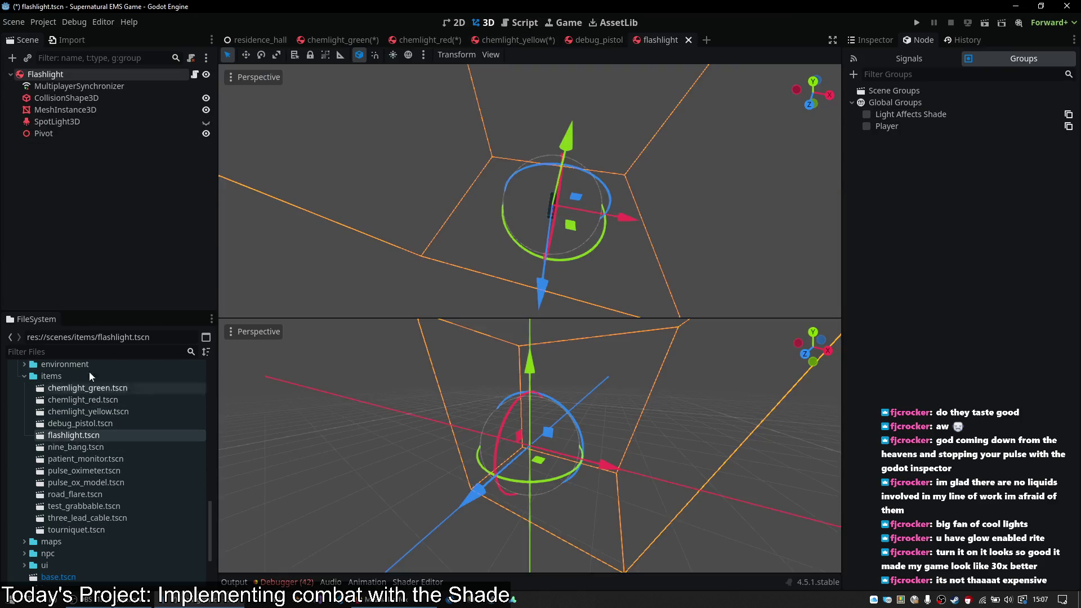
left_click(96, 122)
left_click(866, 114)
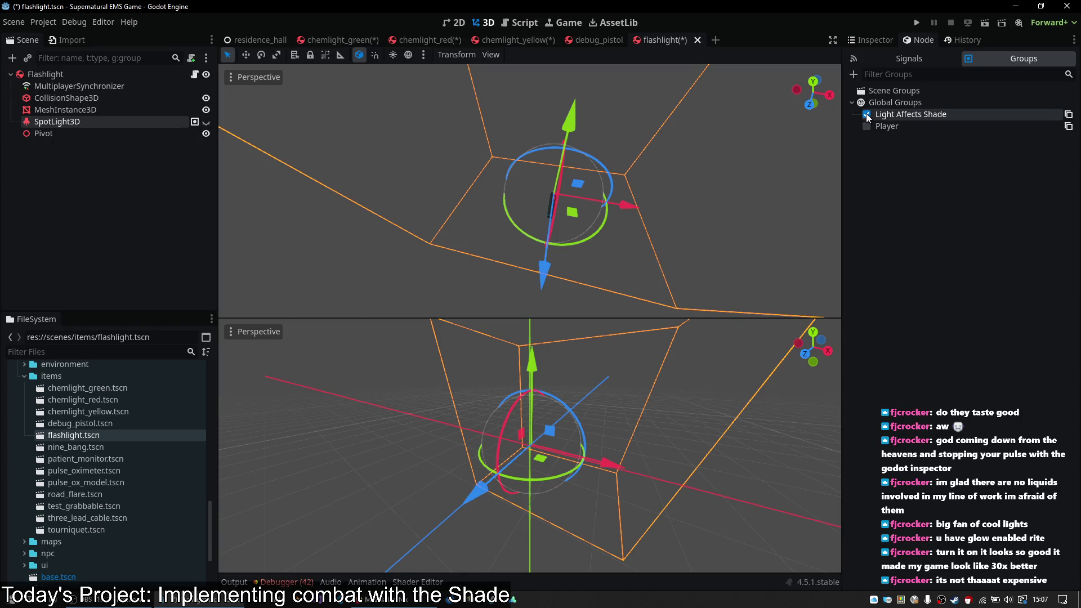
Save the flashlight, chemlight_yellow, chemlight_red and chemlight_green scenes
key("ctrl+s")
left_click(518, 42)
key("ctrl+s")
left_click(432, 41)
key("ctrl+s")
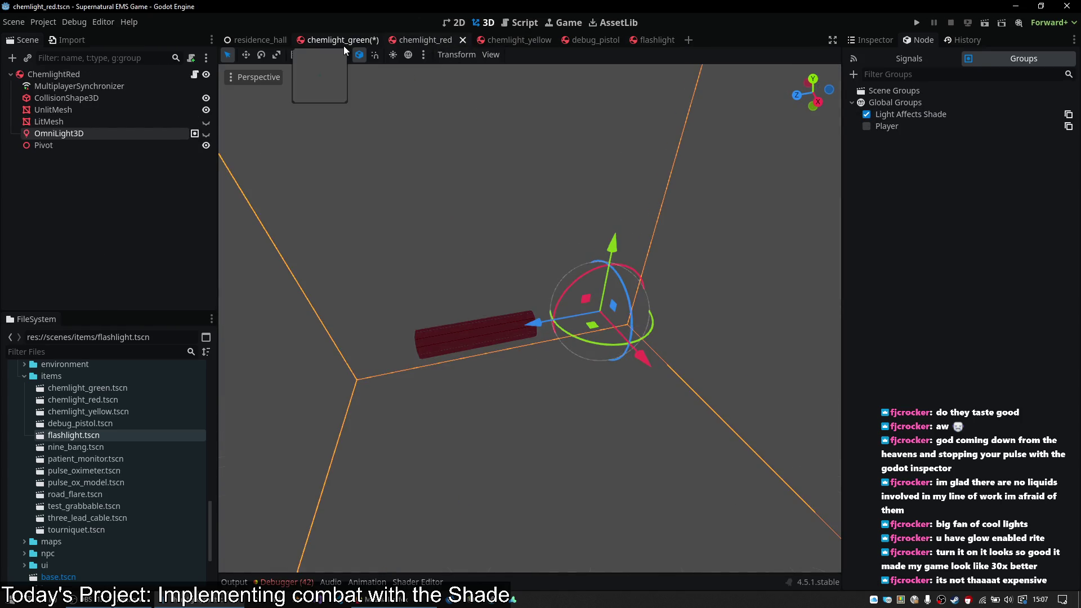
left_click(343, 42)
key("ctrl+s")
Close the five item scene tabs and open the nine_bang grenade scene
middle_click(368, 45)
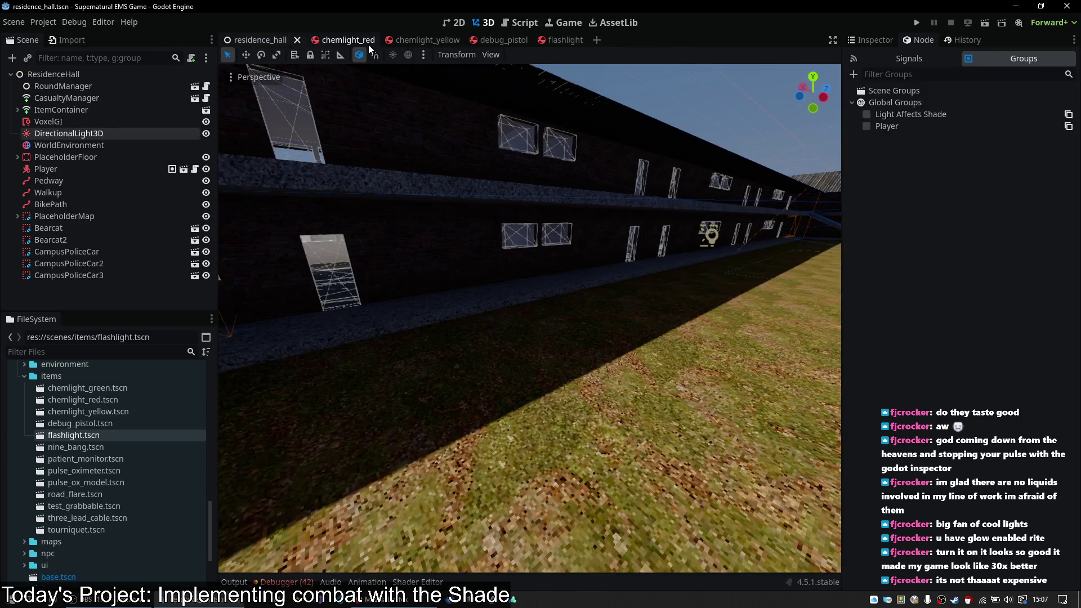
middle_click(368, 45)
middle_click(369, 36)
middle_click(369, 36)
middle_click(351, 38)
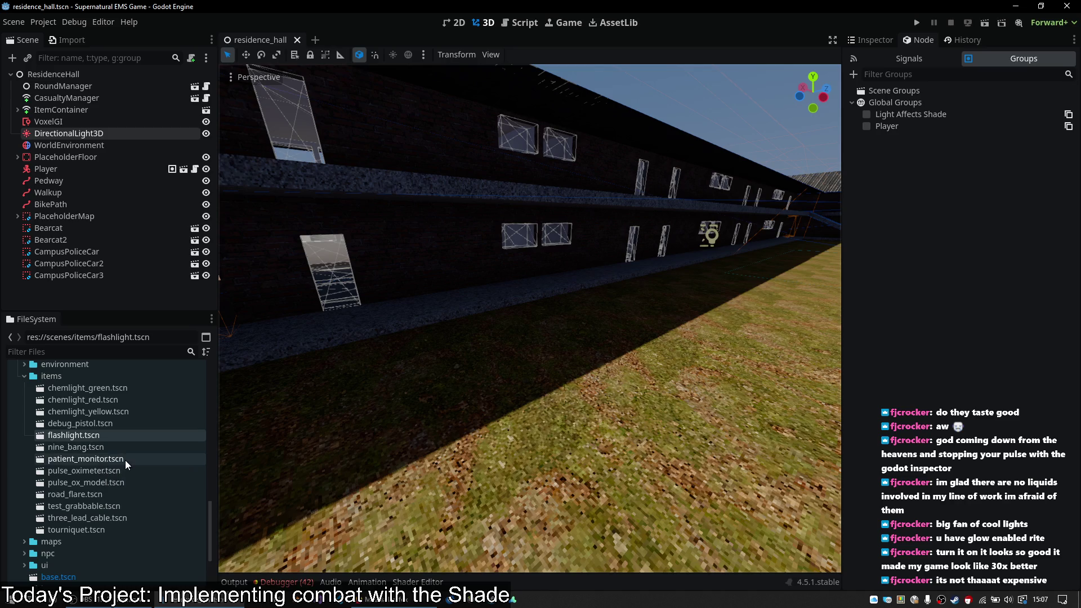
double_click(138, 450)
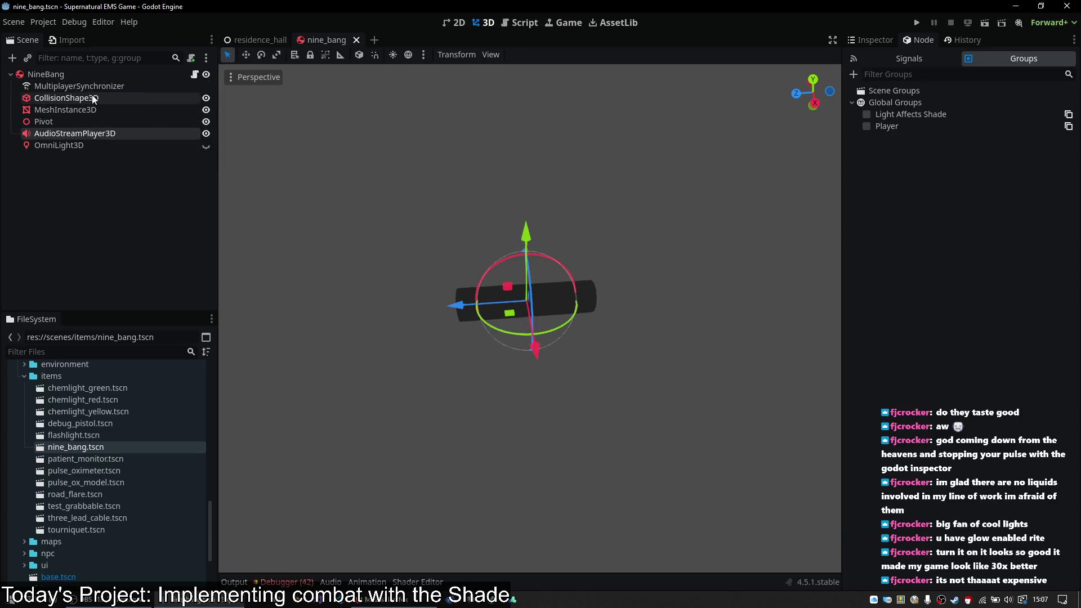
Put the road flare's OmniLight3D in the Light Affects Shade group and save road_flare
left_click(93, 145)
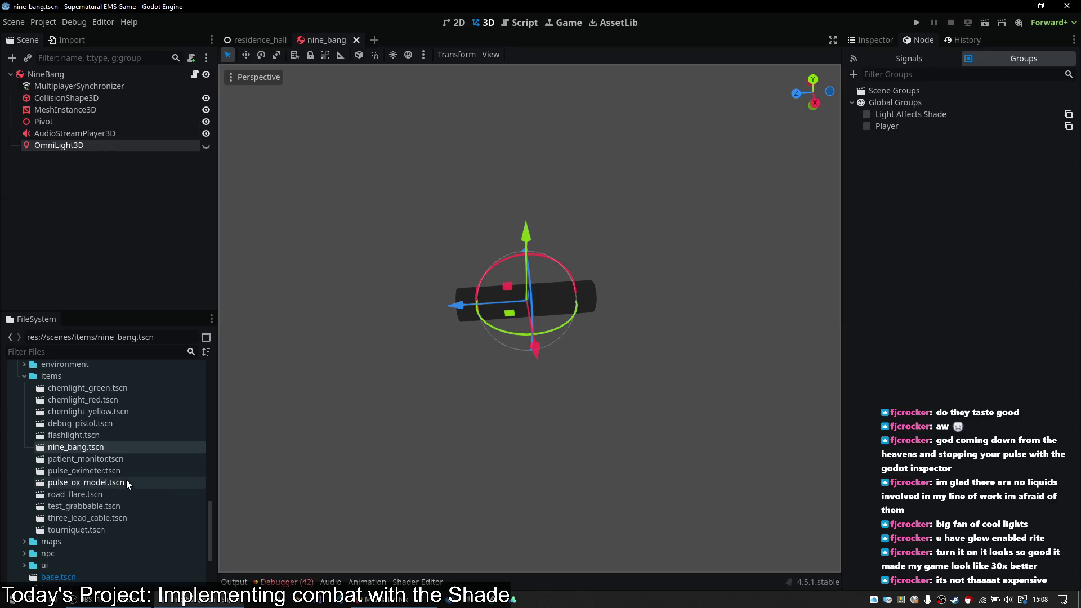
double_click(106, 497)
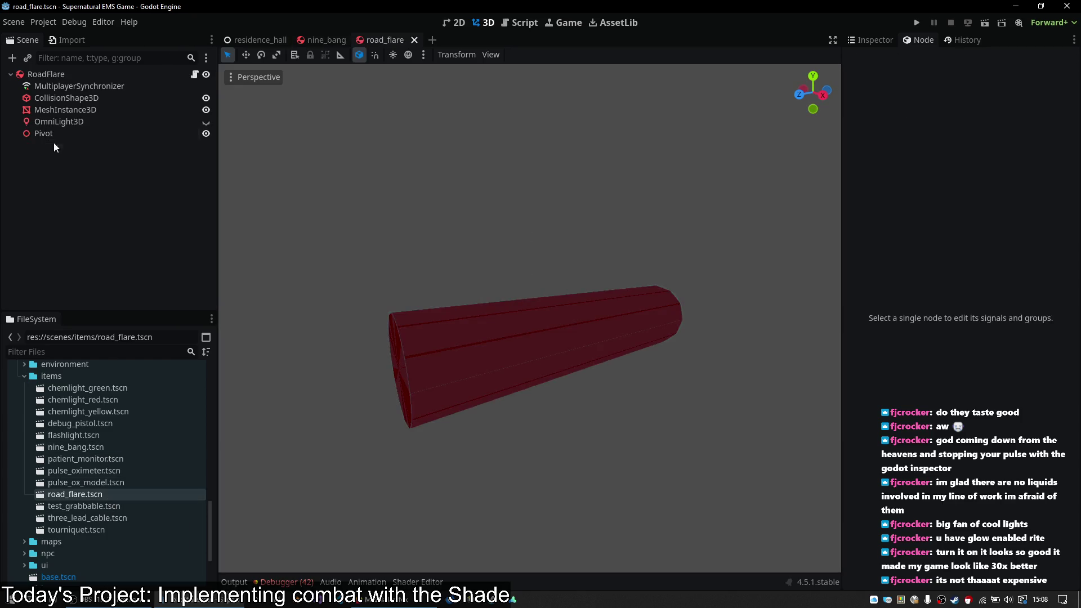
left_click(52, 121)
left_click(866, 115)
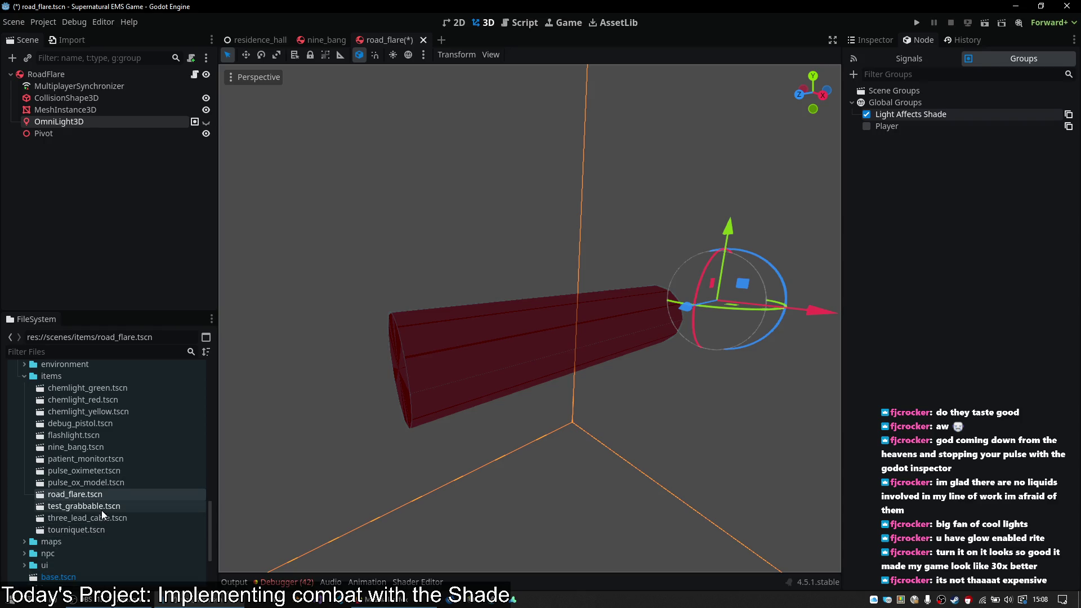
left_click(110, 261)
key("ctrl+s")
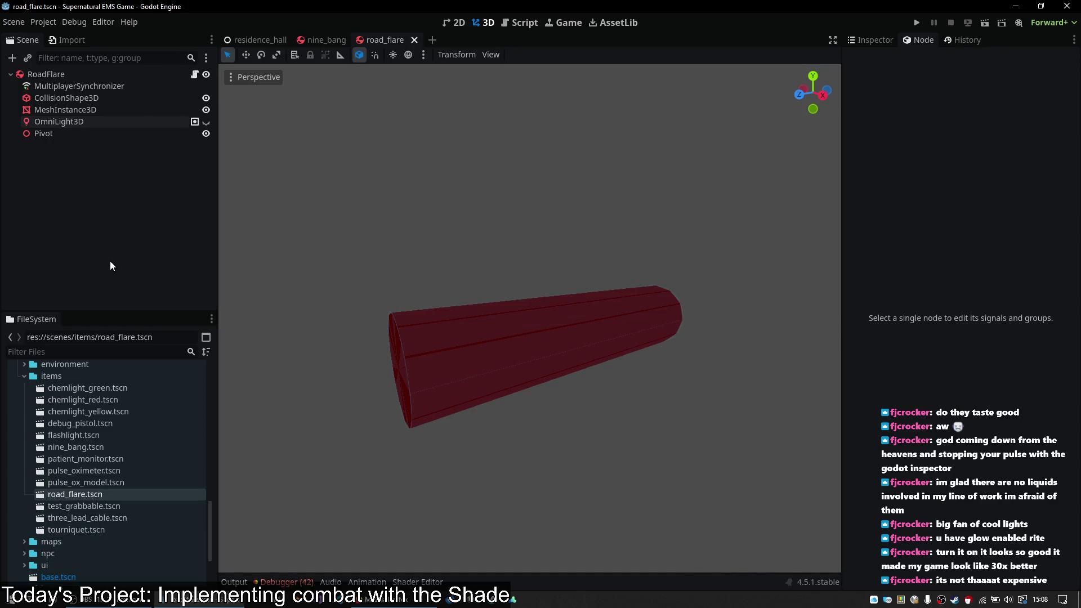
Return to the nine_bang scene, then open the shade_manager.gd script
left_click(79, 448)
double_click(79, 448)
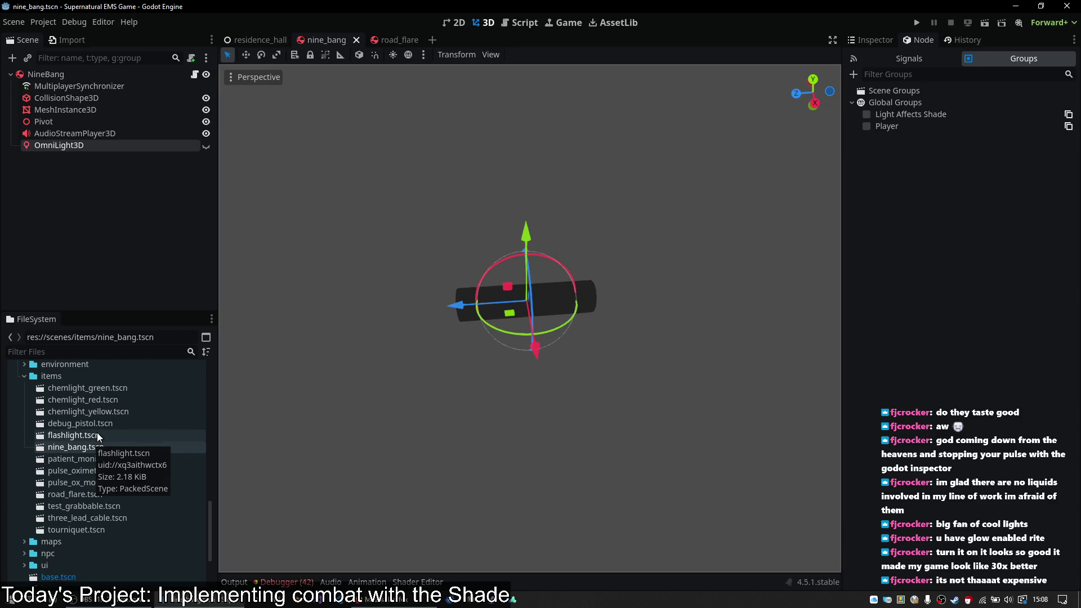
scroll(99, 423, "up", 5)
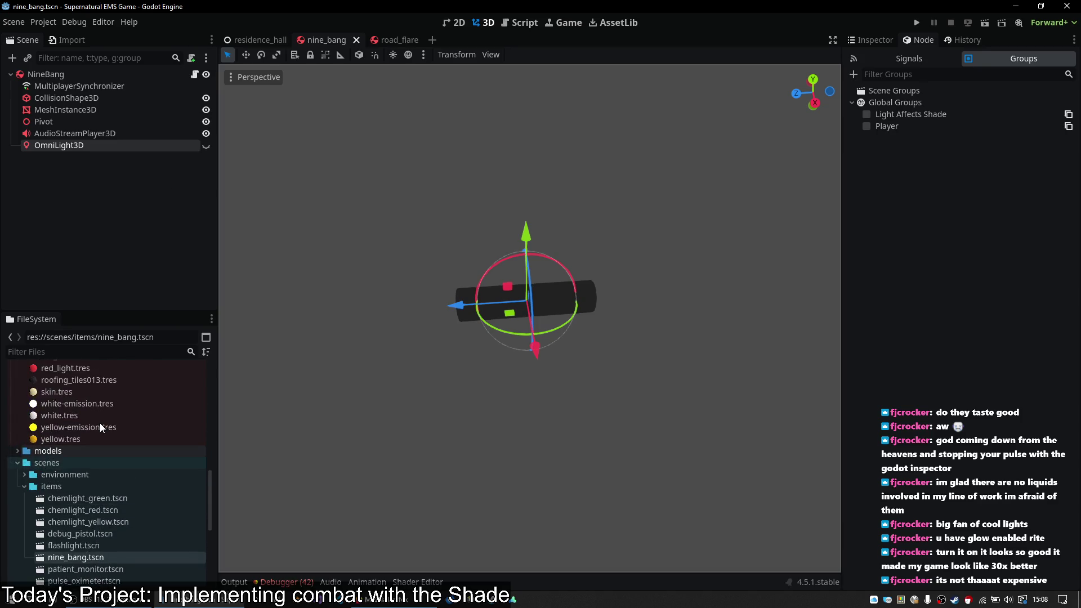
scroll(100, 423, "up", 5)
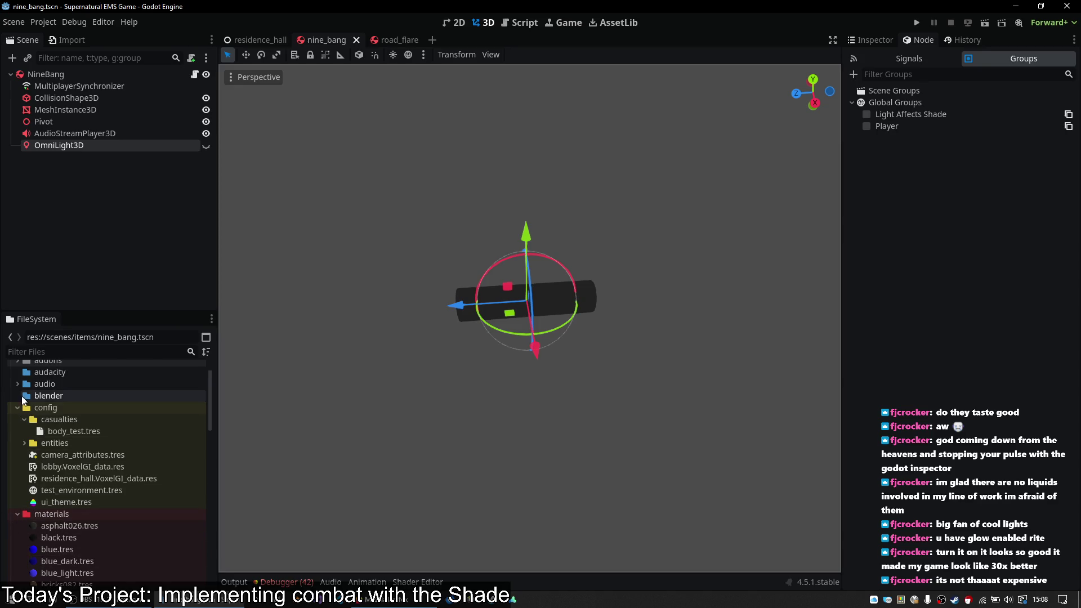
scroll(26, 403, "up", 1)
scroll(26, 403, "down", 10)
scroll(30, 406, "down", 3)
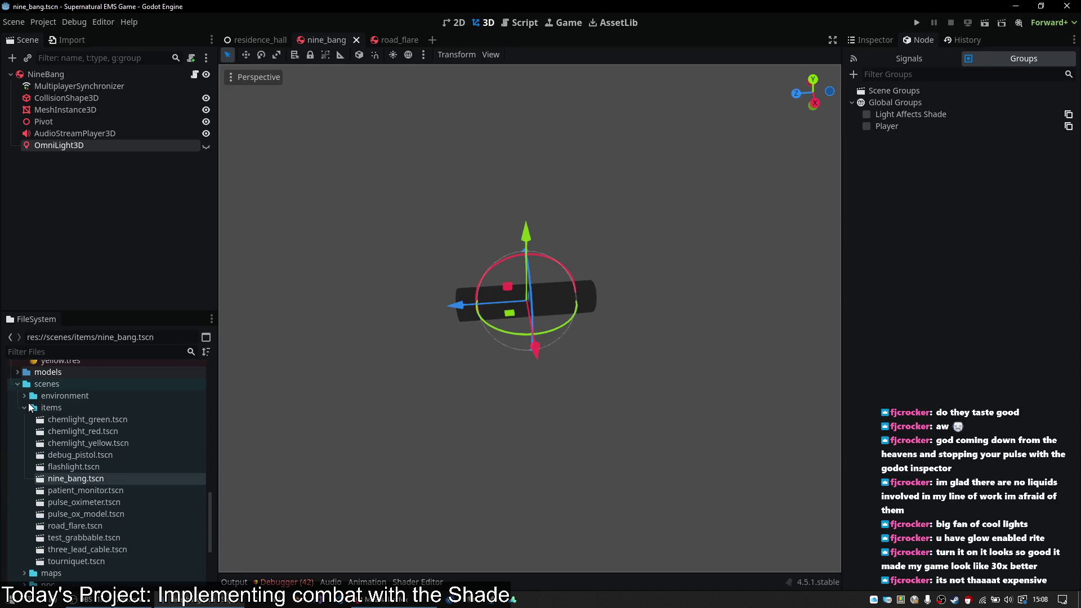
scroll(29, 404, "down", 5)
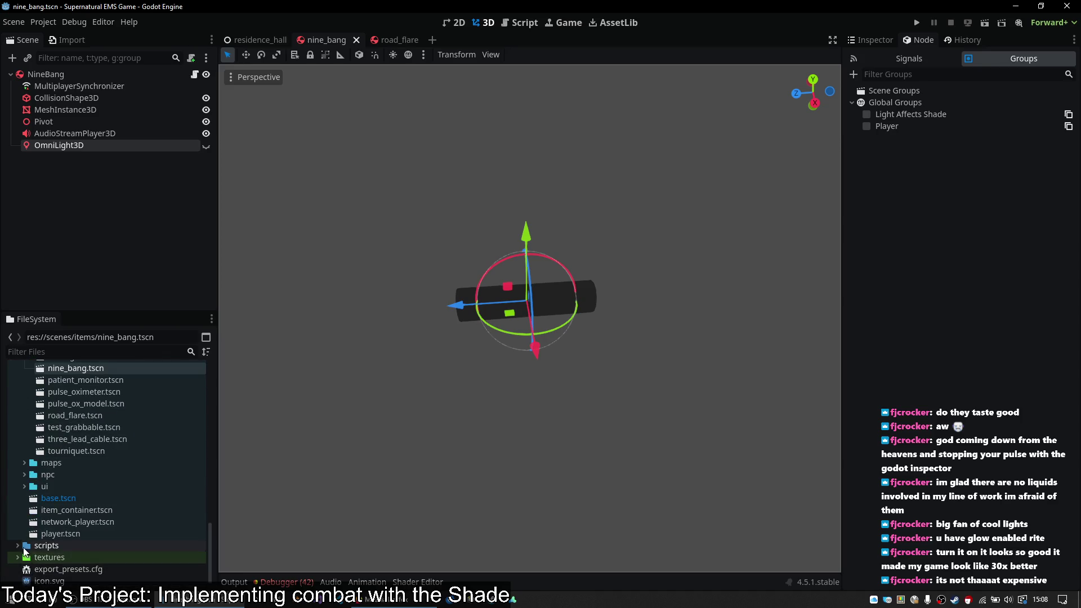
scroll(52, 516, "down", 5)
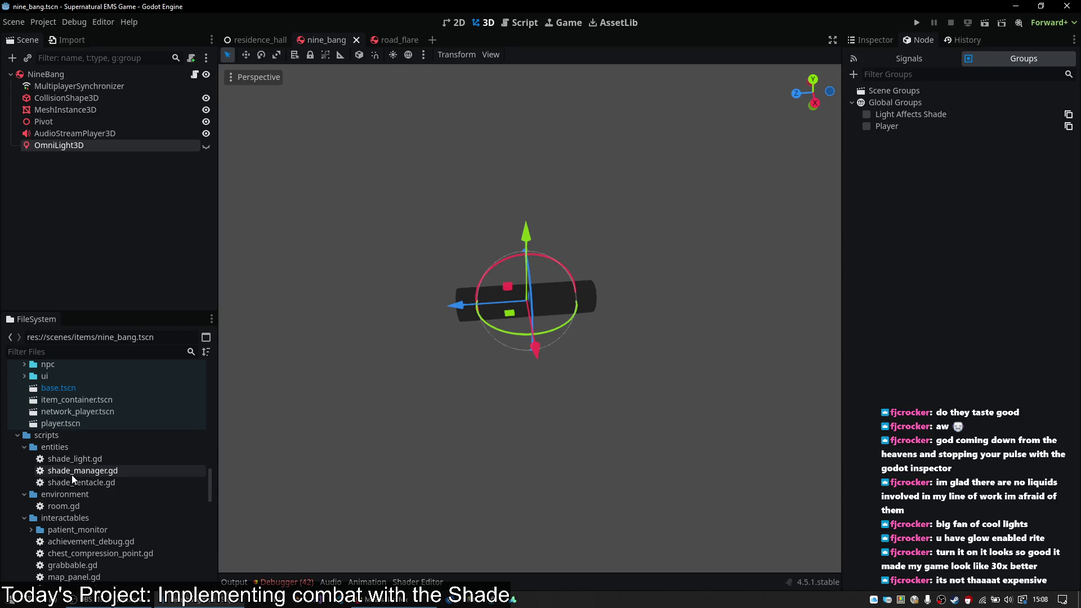
double_click(90, 469)
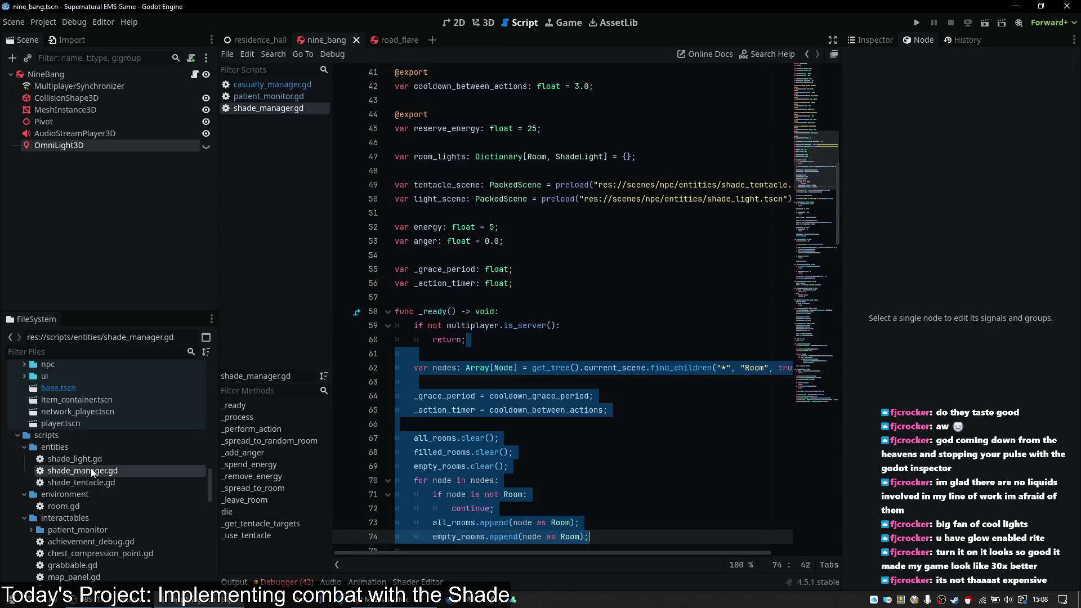
Open RoundManager's script from residence_hall and trim the trailing whitespace on the _ready line
left_click(681, 227)
scroll(569, 367, "up", 13)
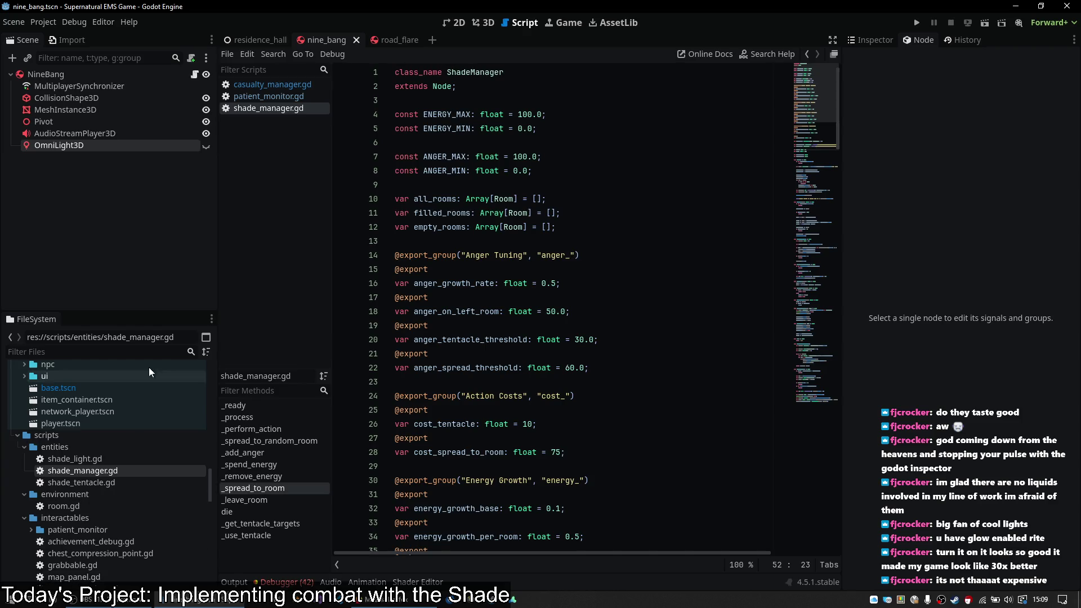
left_click(255, 38)
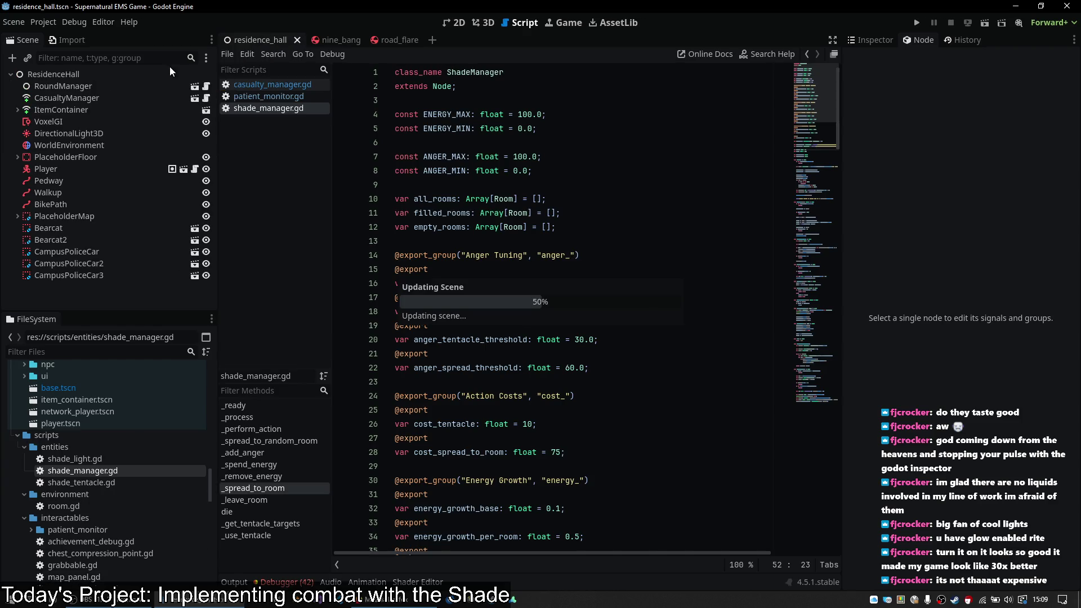
left_click(206, 87)
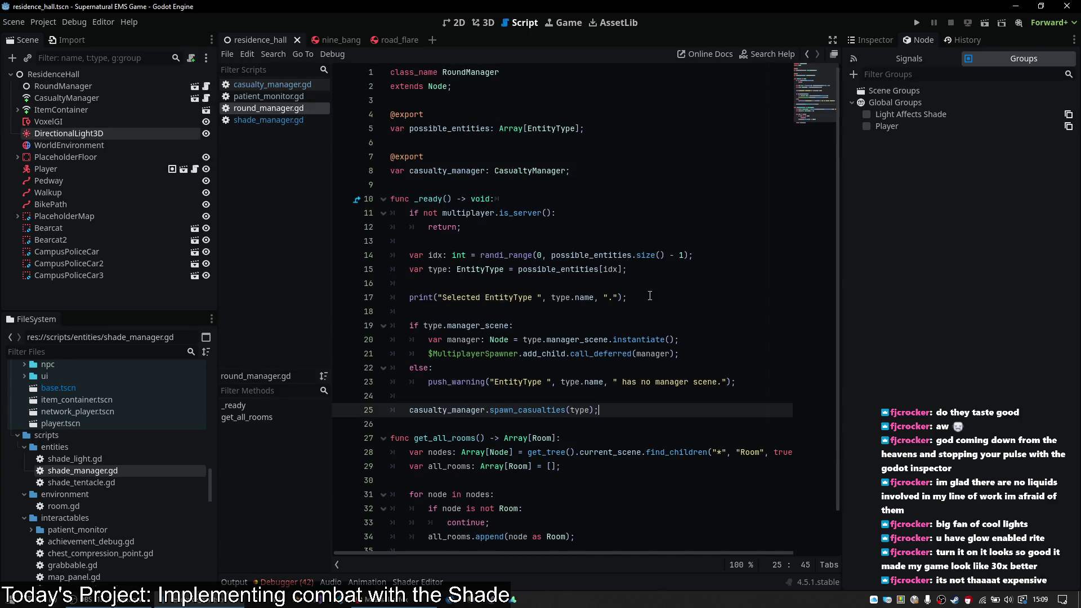
left_click(547, 196)
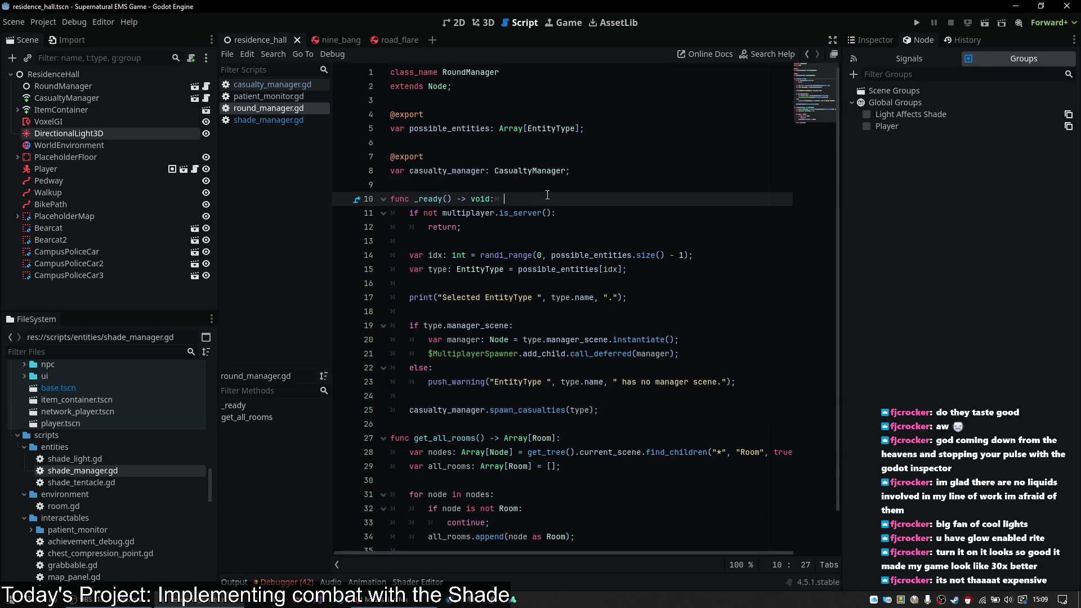
key("BackSpace")
scroll(577, 433, "down", 1)
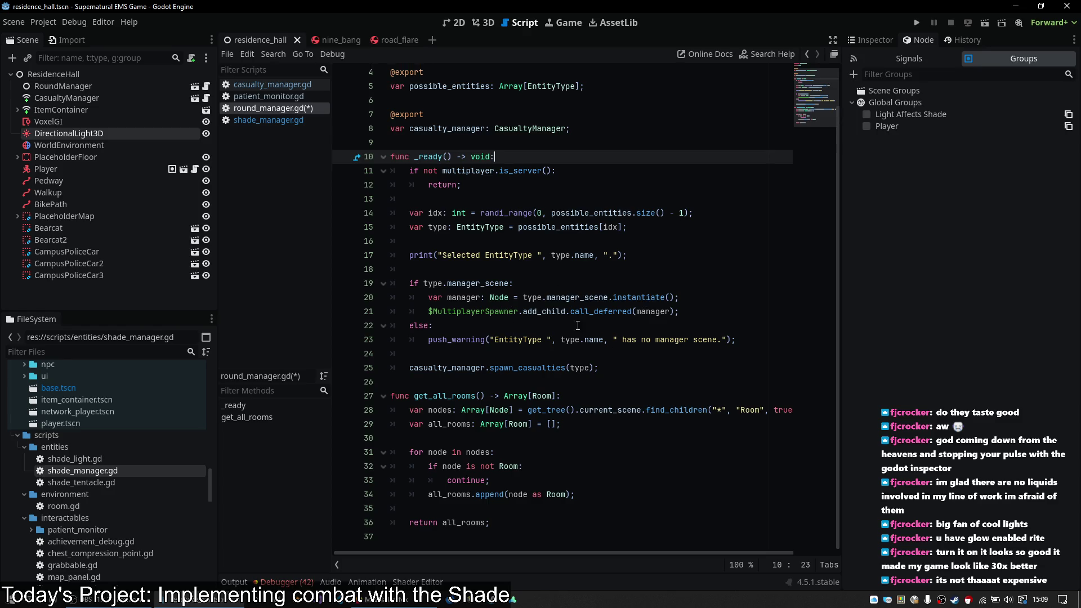
scroll(478, 288, "up", 1)
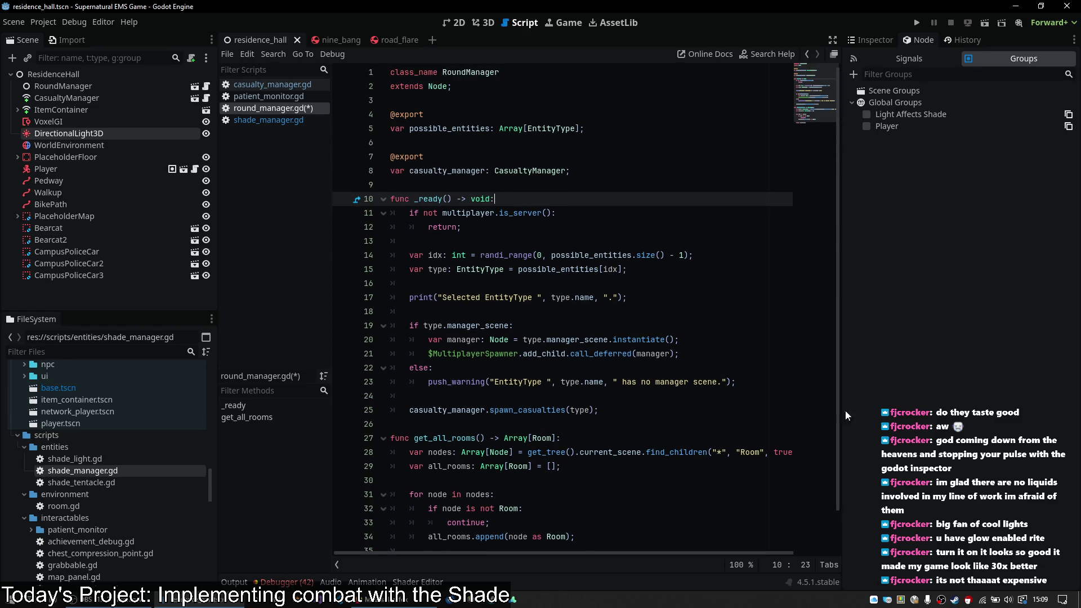
type("s")
key("ctrl+s")
key("BackSpace")
Declare 'static var main: RoundManager;' below the casualty_manager line
left_click(605, 168)
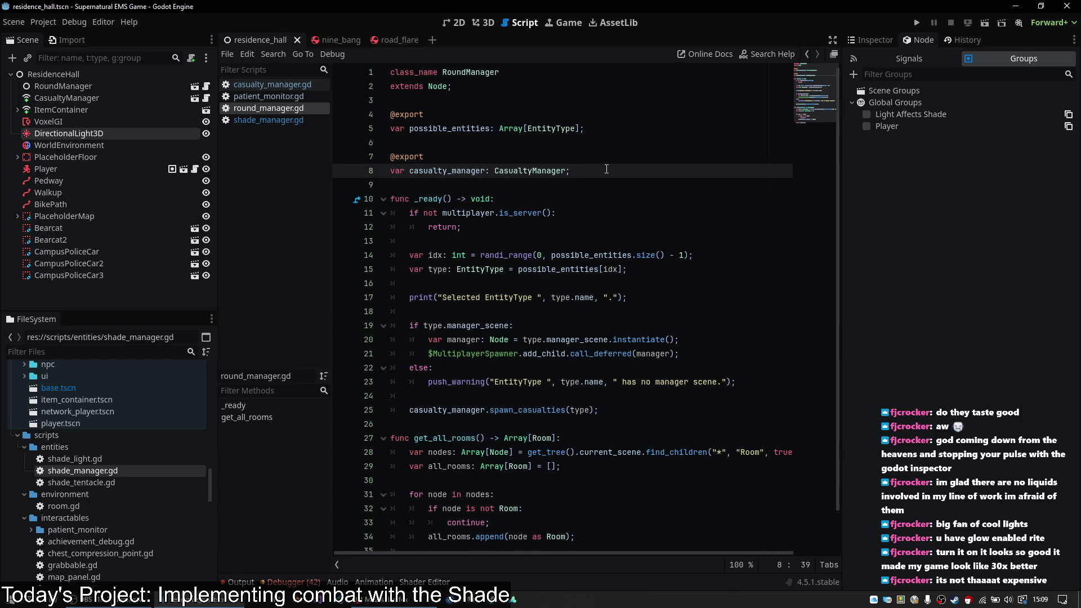
key("Return")
key("Return")
type("stat")
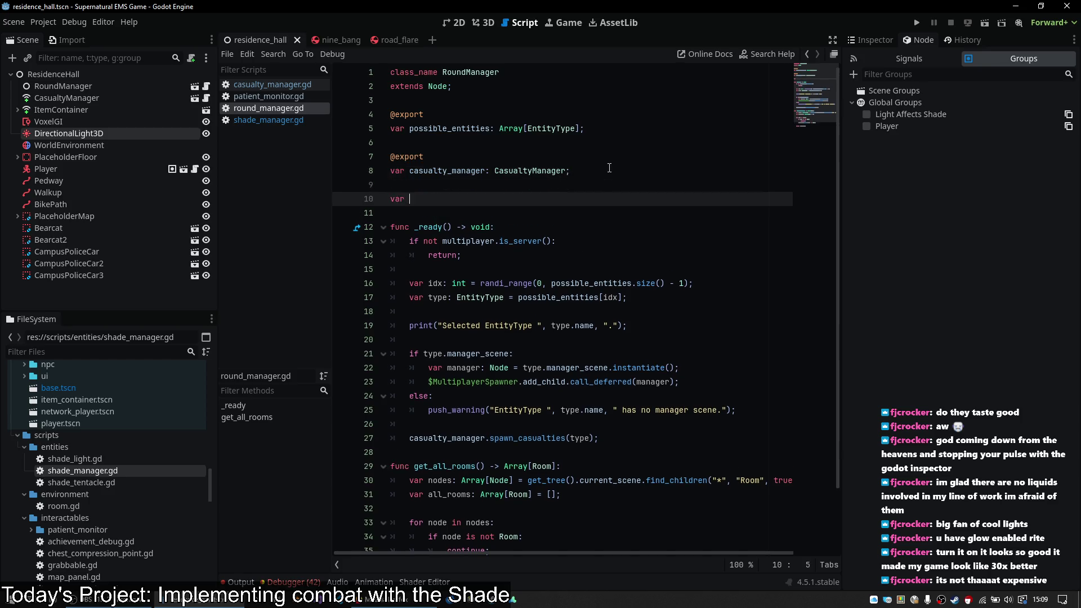
type("ic var ")
type("main: RoundM")
key("Return")
type(";")
Insert 'main = self;' at the top of _ready() and save the script
key("Down")
key("Down")
key("Down")
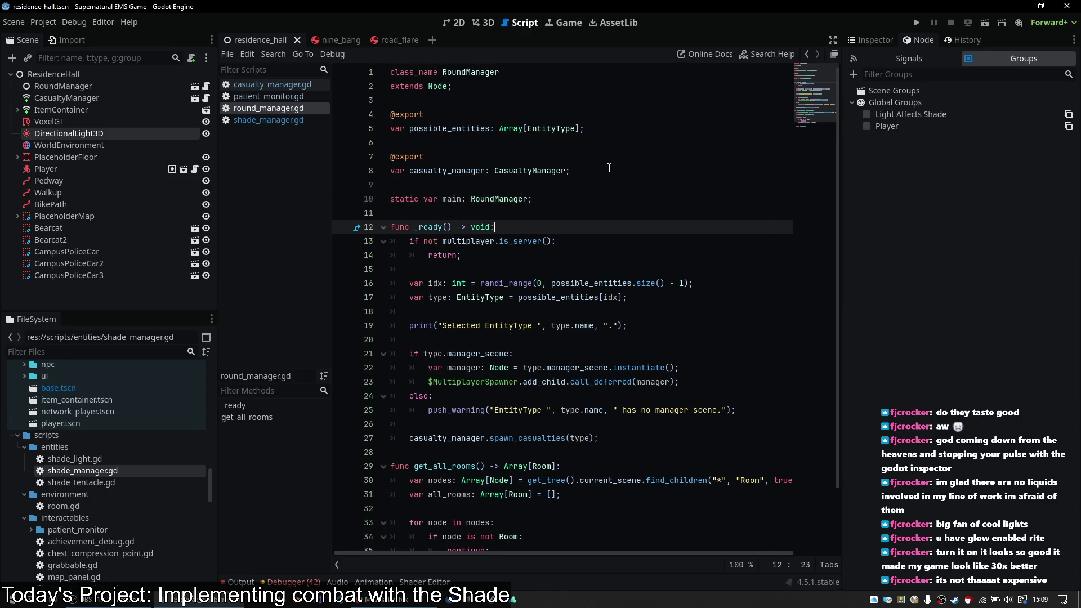
key("Up")
key("Return")
key("Return")
key("Up")
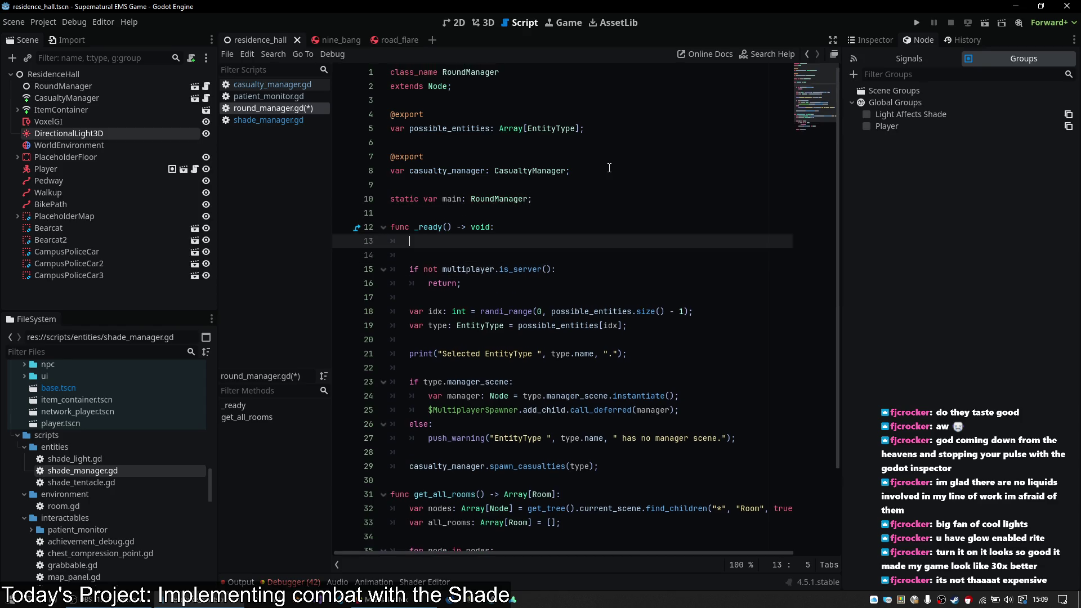
type("main = th")
key("BackSpace")
key("BackSpace")
type("self;")
key("ctrl+s")
scroll(579, 267, "down", 3)
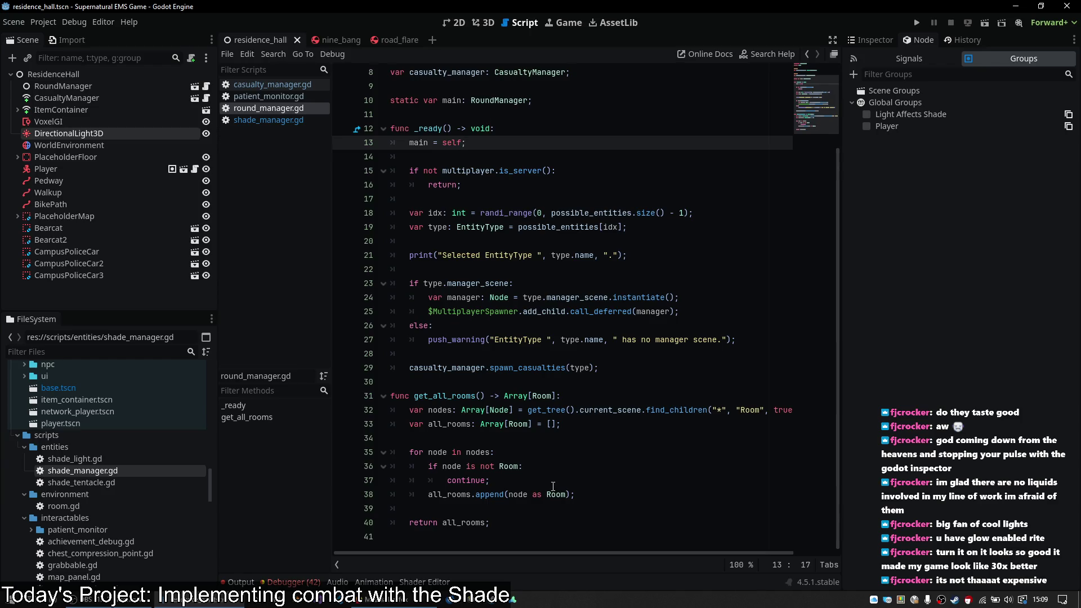
mouse_move(534, 368)
scroll(490, 324, "up", 3)
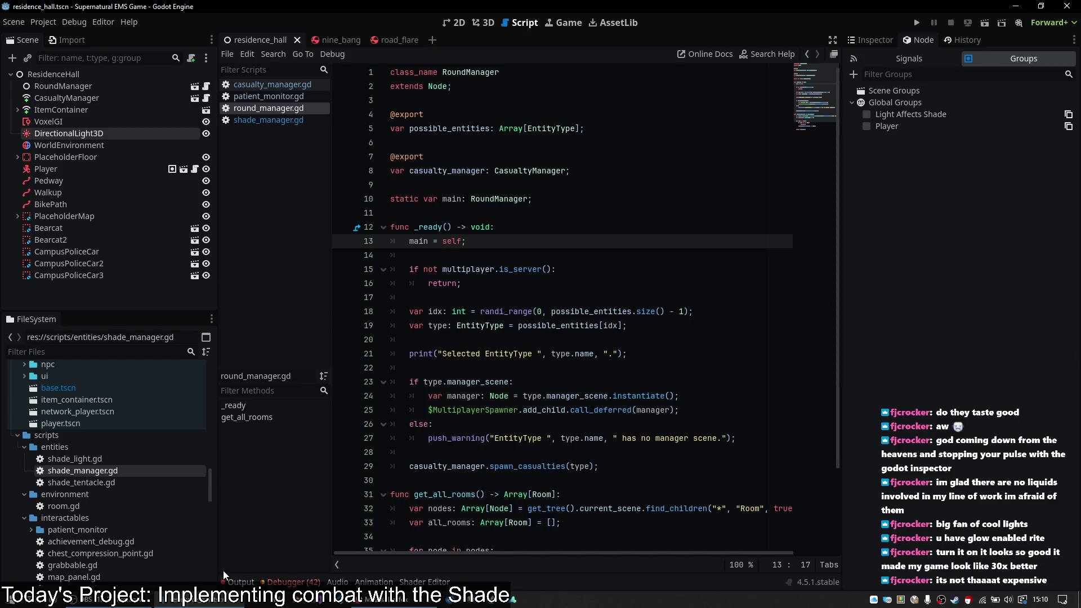
Clear the Debugger's error list and collapse the bottom panel
left_click(239, 581)
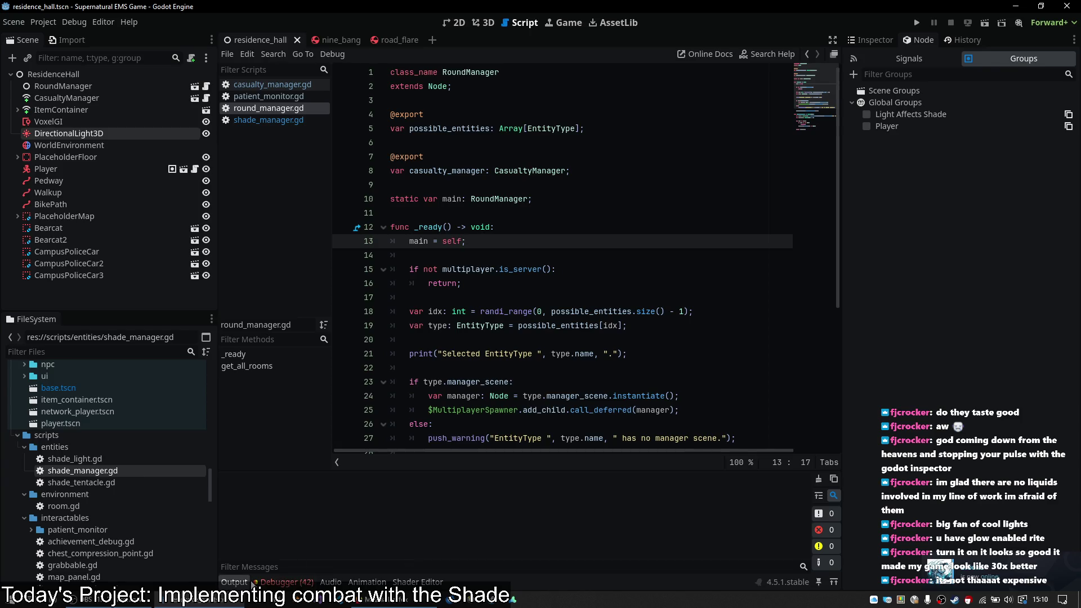
left_click(290, 581)
left_click(826, 455)
left_click(272, 581)
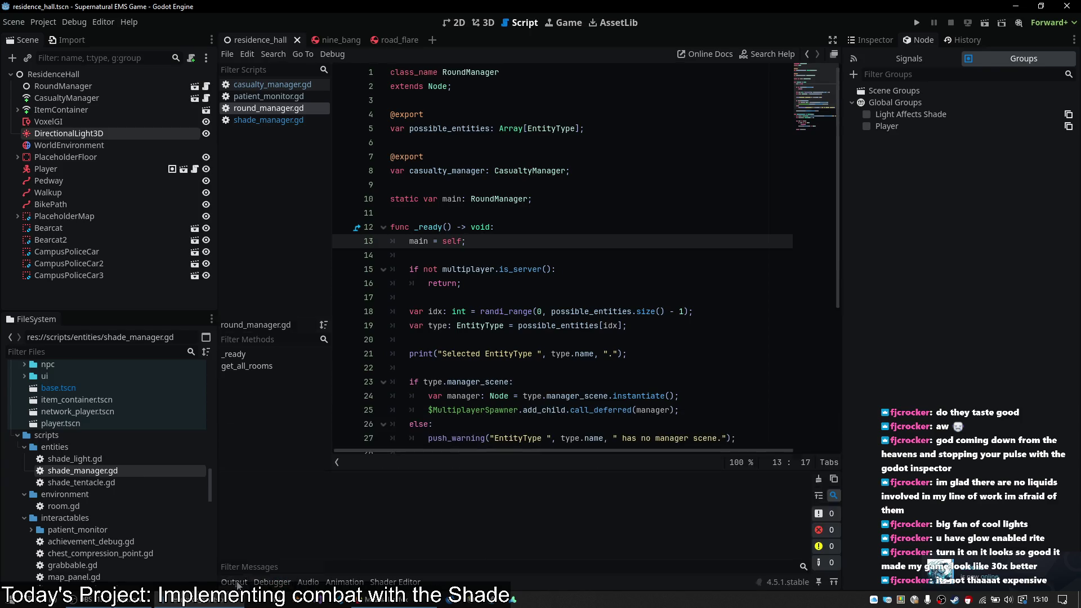
left_click(739, 279)
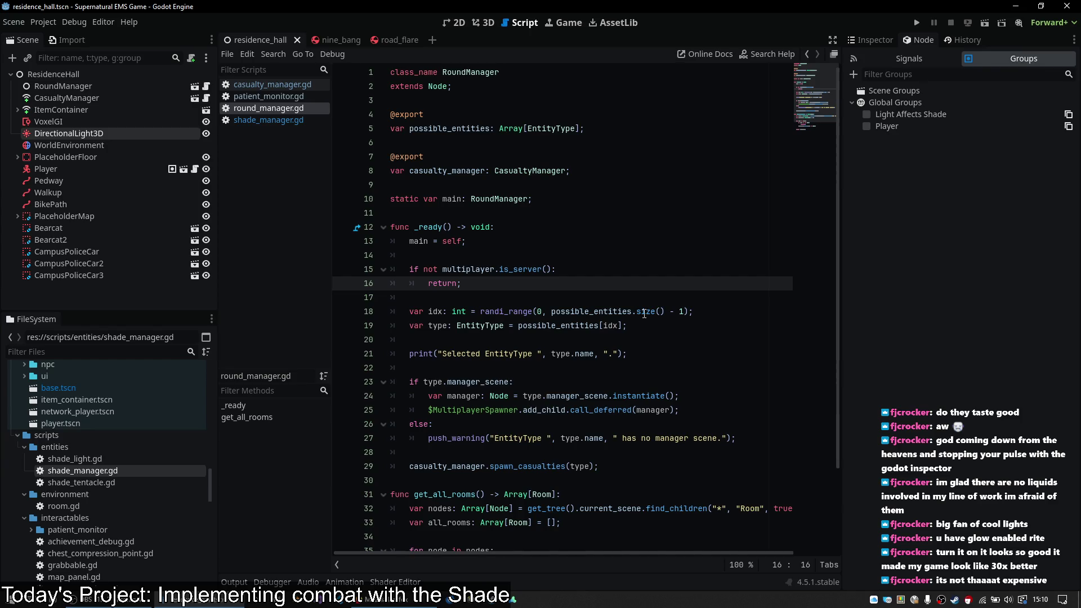
Add blank lines after spawn_casualties(type); at the end of _ready
scroll(613, 324, "down", 2)
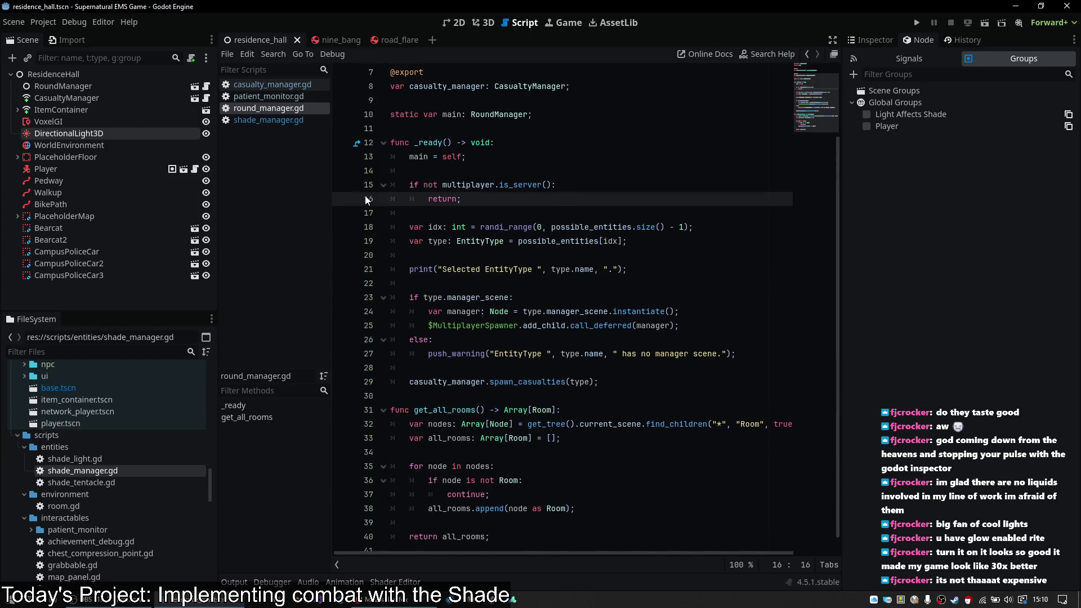
mouse_move(456, 187)
scroll(617, 221, "down", 1)
scroll(616, 220, "up", 3)
left_click(595, 204)
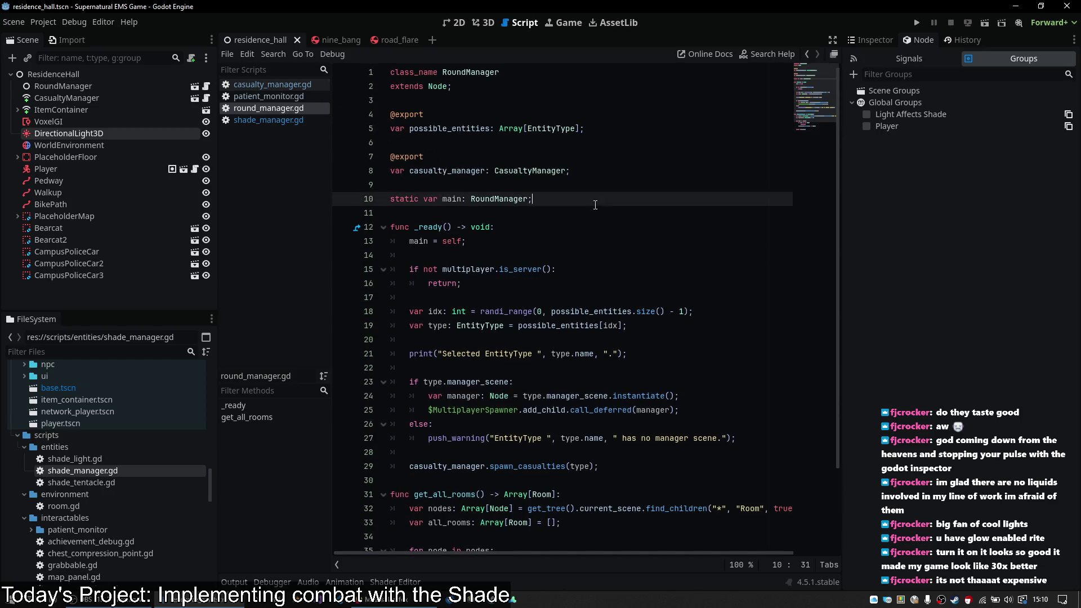
scroll(682, 424, "down", 2)
left_click(646, 370)
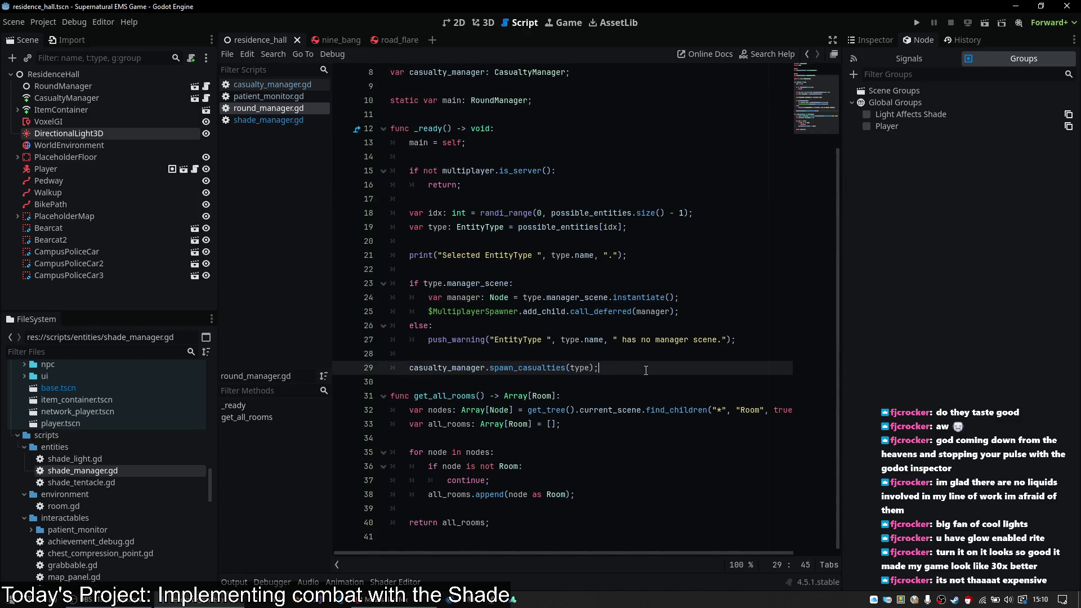
key("Return")
key("Return")
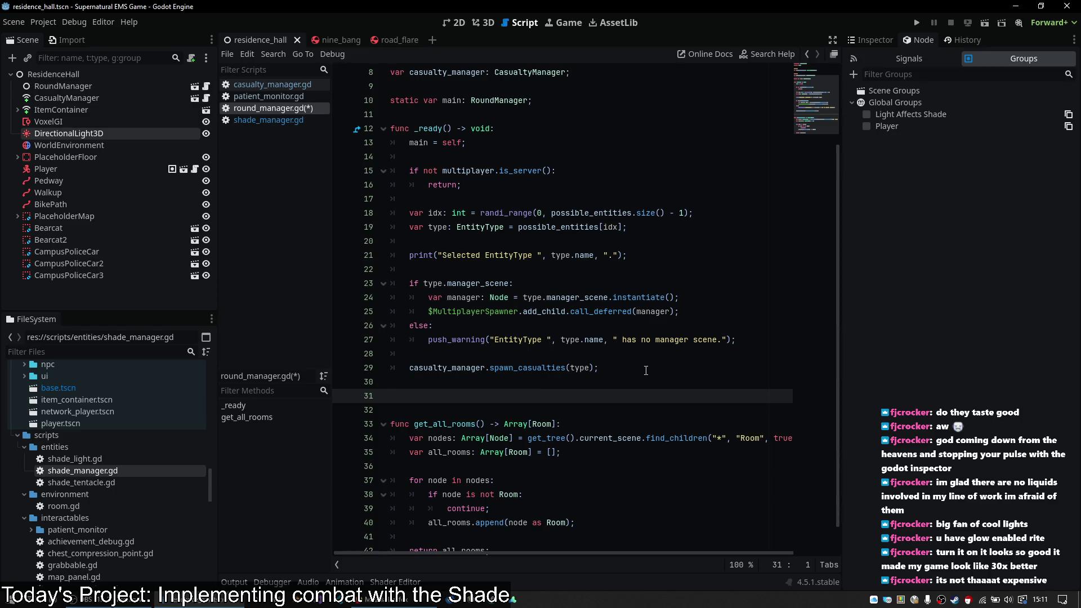
Write a stub 'func bright_flash() -> void:' with a 'pass;' body
type("func ")
type("on")
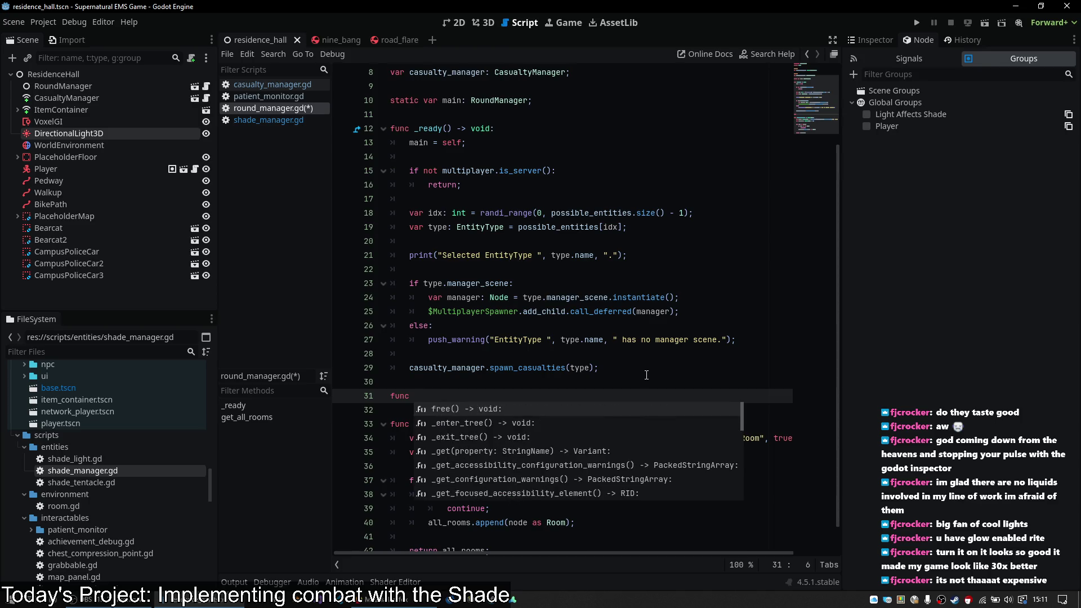
key("BackSpace")
key("BackSpace")
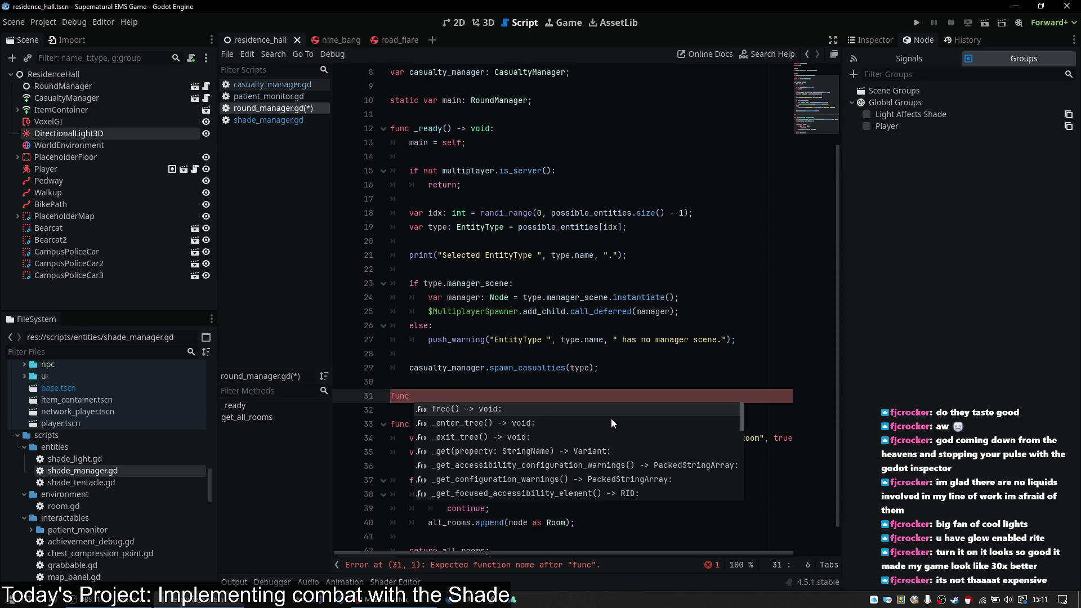
type("bright_flash() -> f")
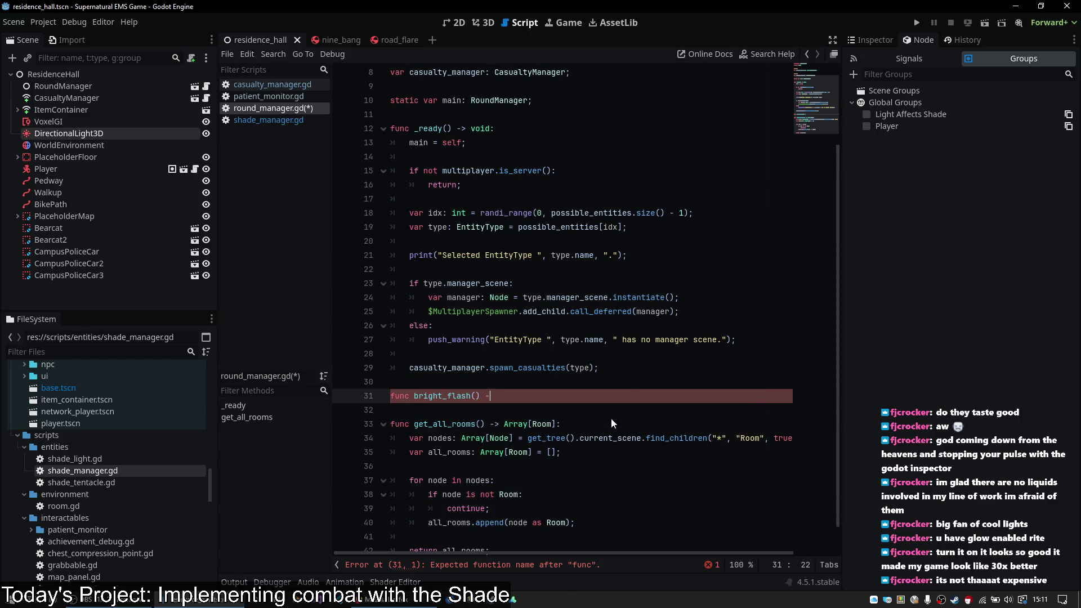
key("BackSpace")
type("void:")
key("Return")
type("pass;")
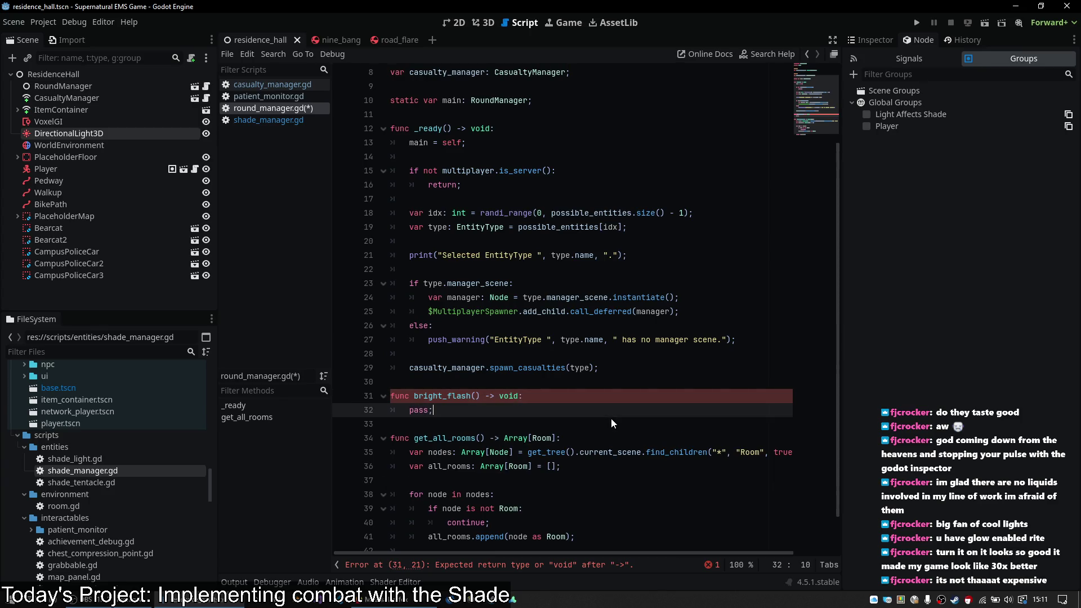
Add a second stub 'func loud_sound() -> void:' with a 'pass;' body below it
left_click(472, 396)
key("Down")
key("End")
key("Return")
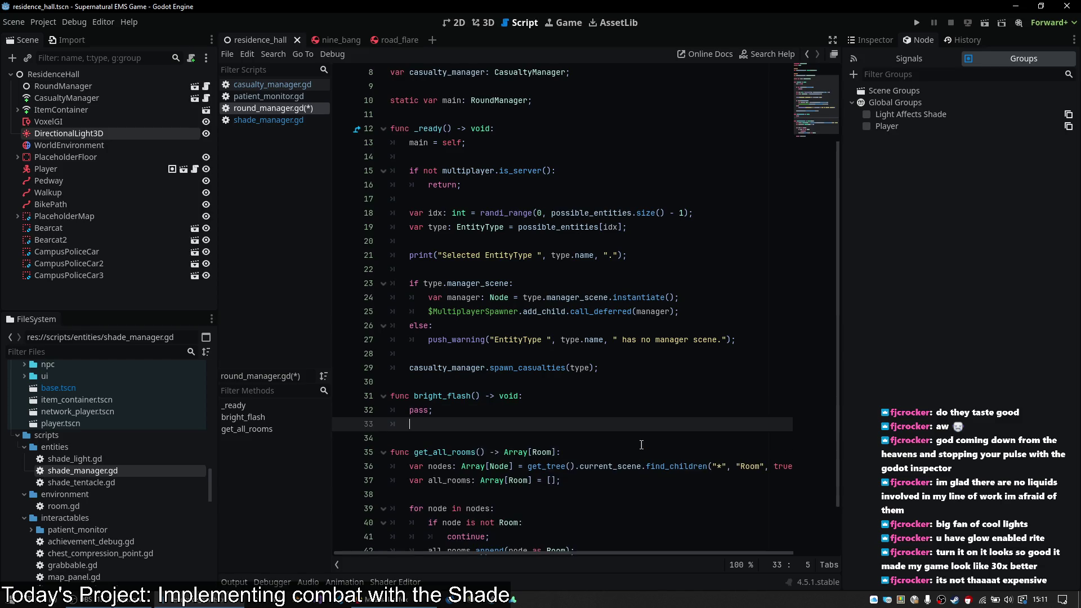
key("Return")
key("BackSpace")
type("func loud_sound() -> ")
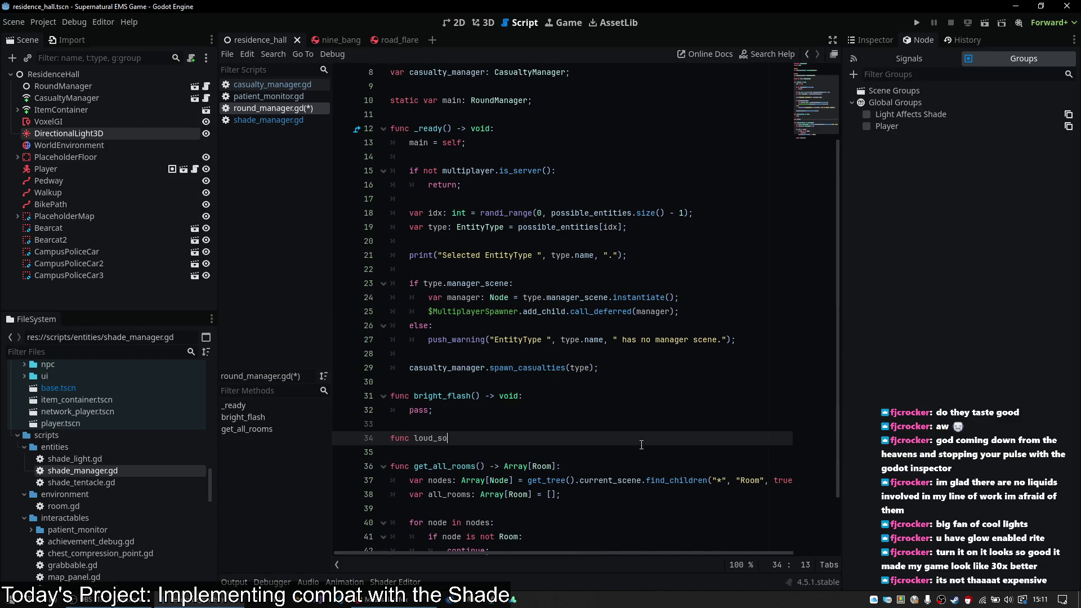
type("void:")
key("Return")
type("pass;")
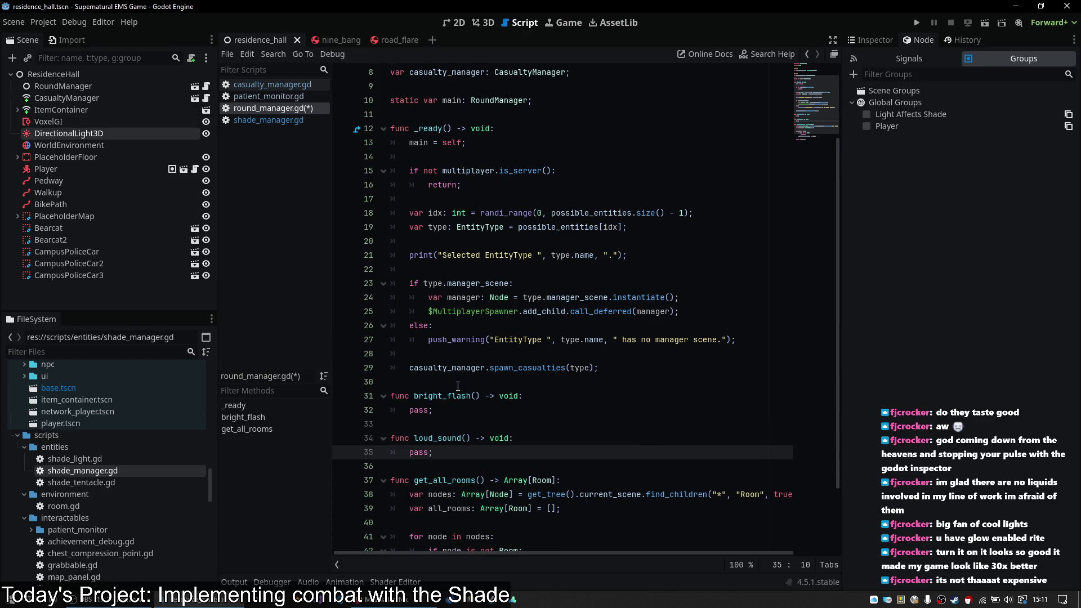
Give bright_flash parameters 'position: float, range: float' and loud_sound 'position: Vector3'
left_click(476, 397)
type("position: float, range: float")
key("Escape")
left_click(465, 438)
type("position: flo")
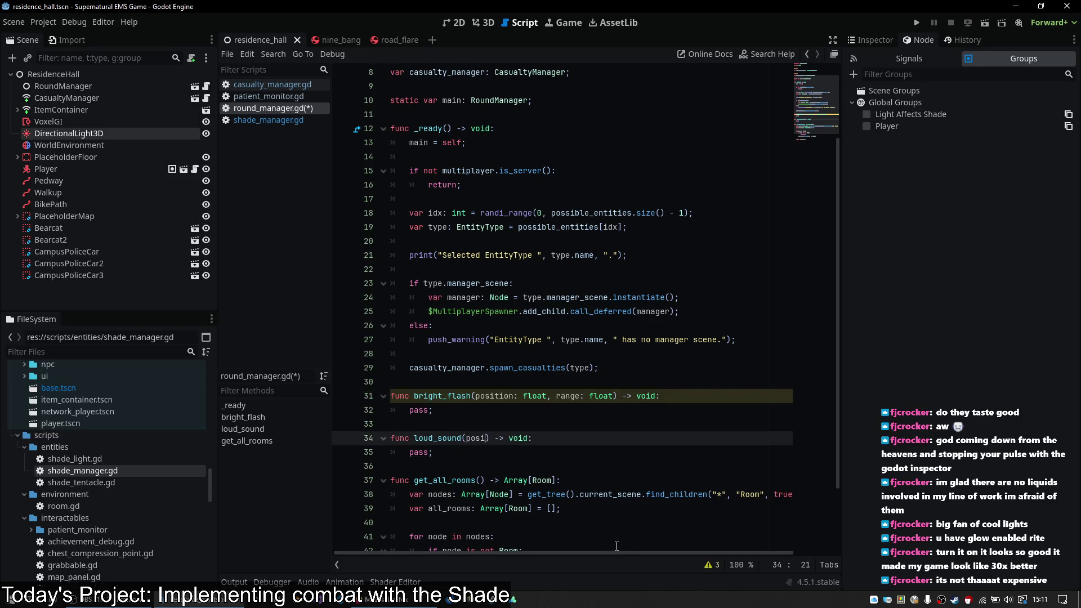
key("BackSpace")
key("BackSpace")
key("BackSpace")
type("Vector3")
Make bright_flash's position a Vector3, add 'range: float' to loud_sound, and save
double_click(534, 402)
type("Vector3")
key("Escape")
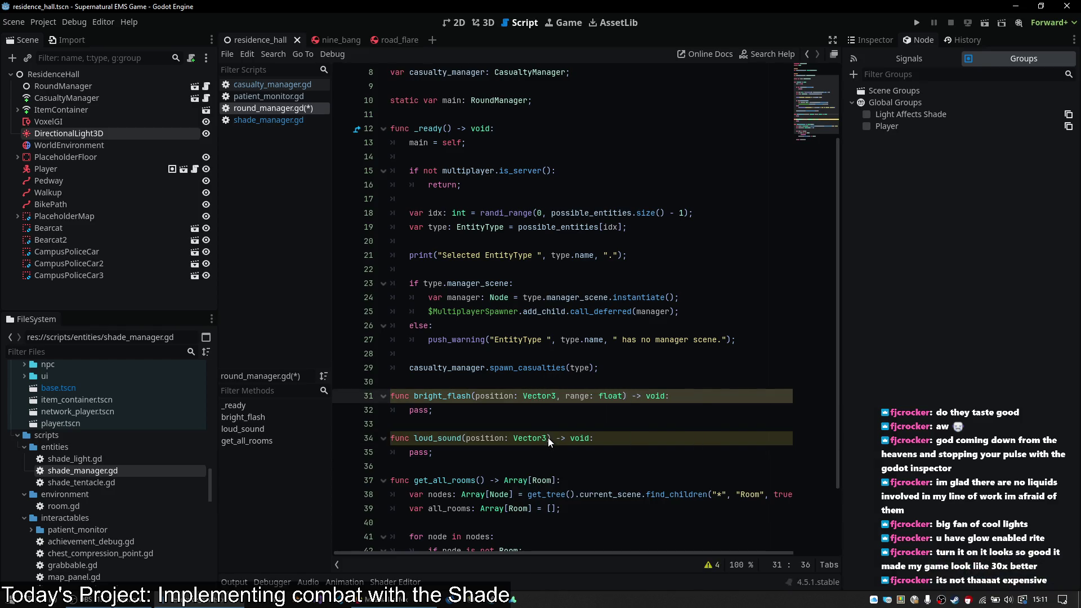
left_click(548, 437)
type(", range: float")
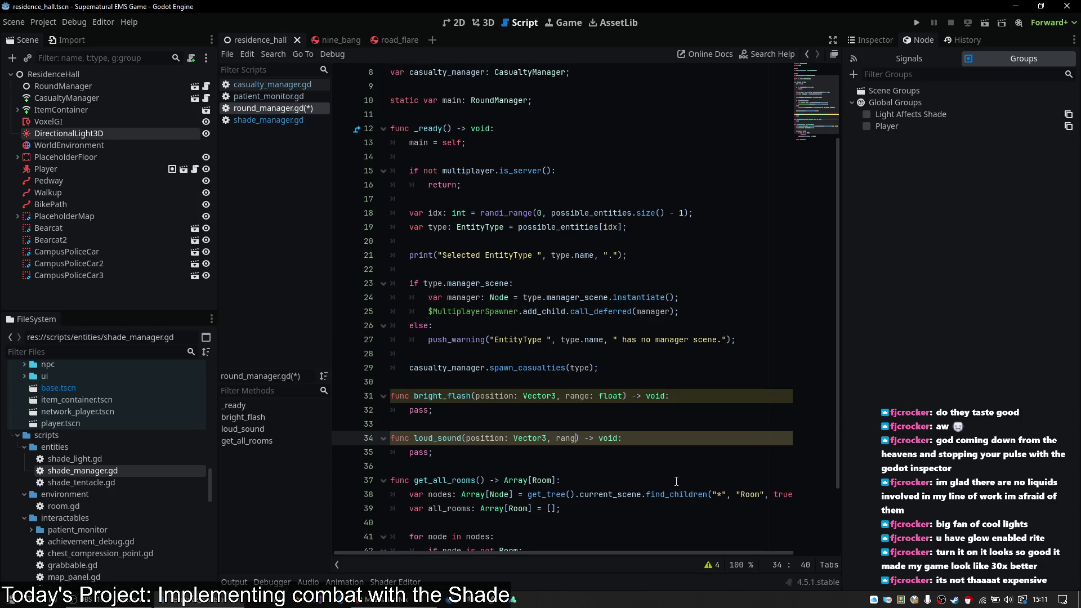
key("Escape")
key("Down")
key("ctrl+s")
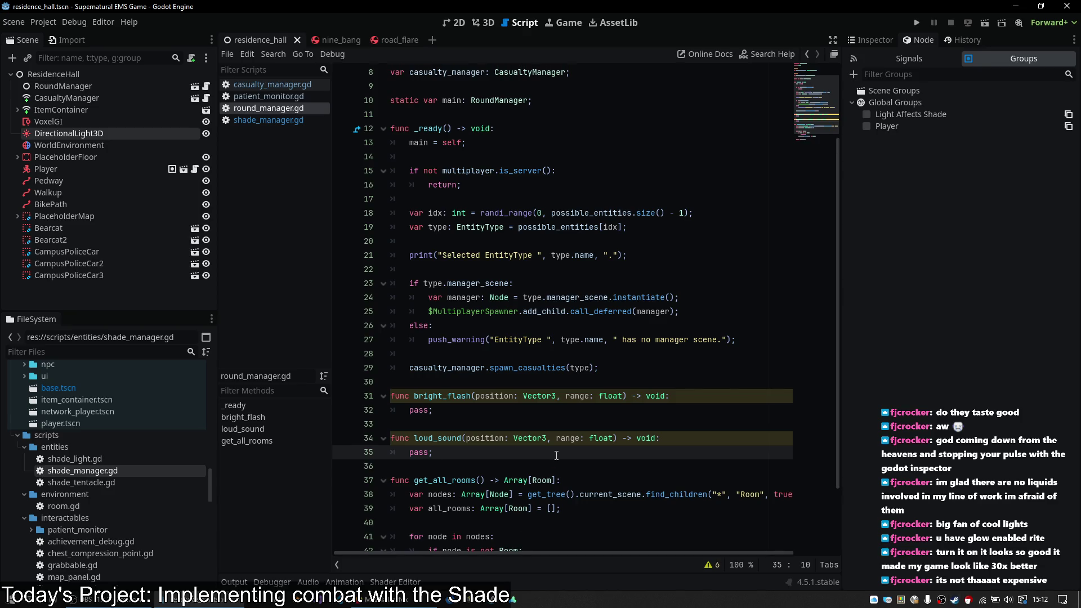
left_click(510, 415)
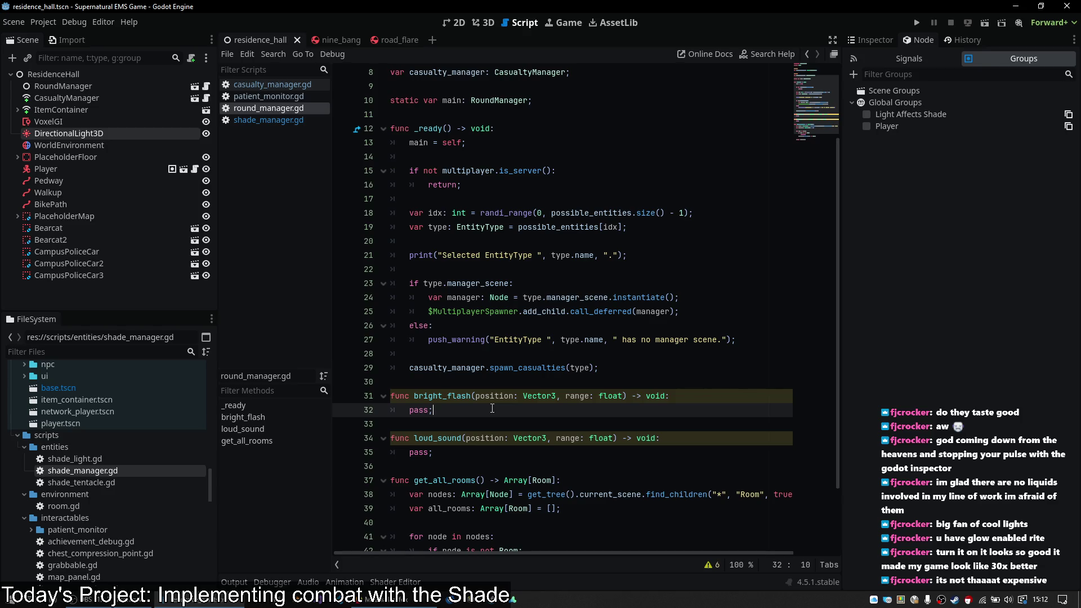
scroll(567, 98, "up", 3)
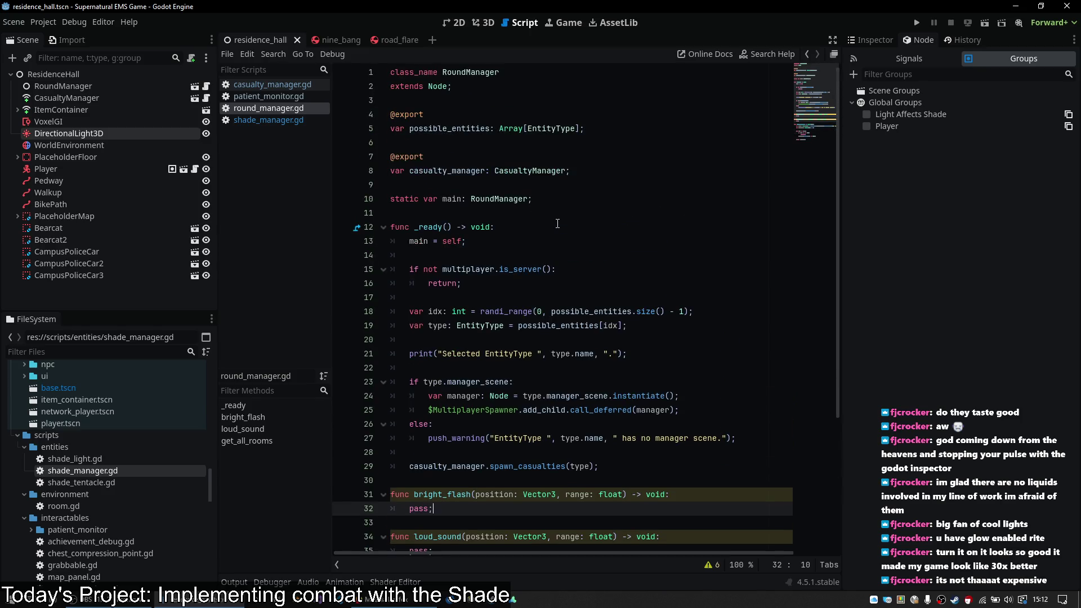
Add blank lines below extends Node and rename the functions to trigger_bright_flash and trigger_loud_sound
left_click(566, 98)
key("Return")
key("Return")
key("Up")
scroll(636, 362, "down", 3)
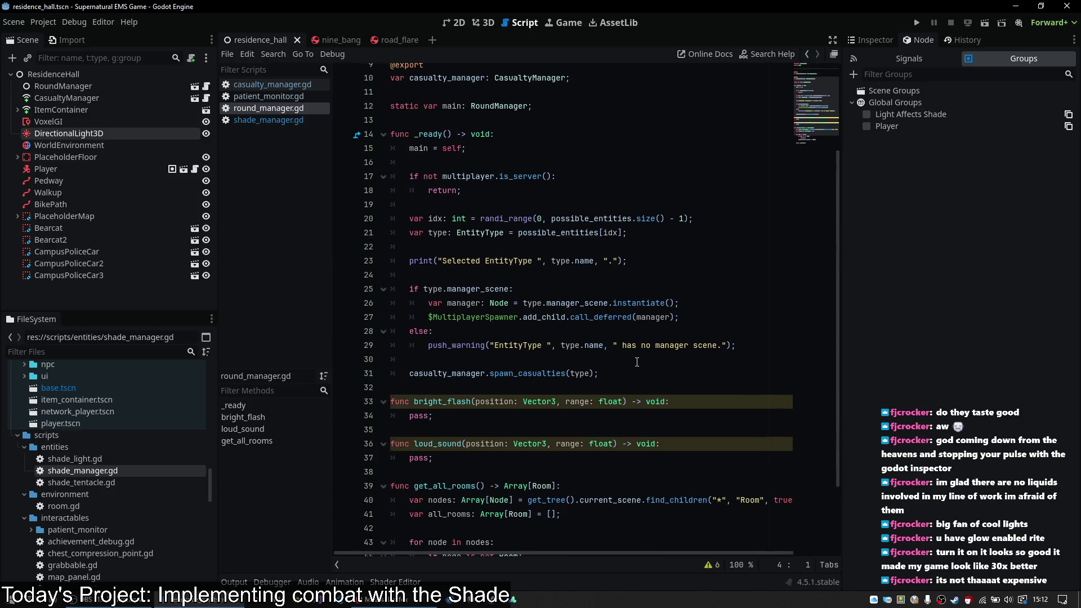
left_click(415, 401)
type("trigger_")
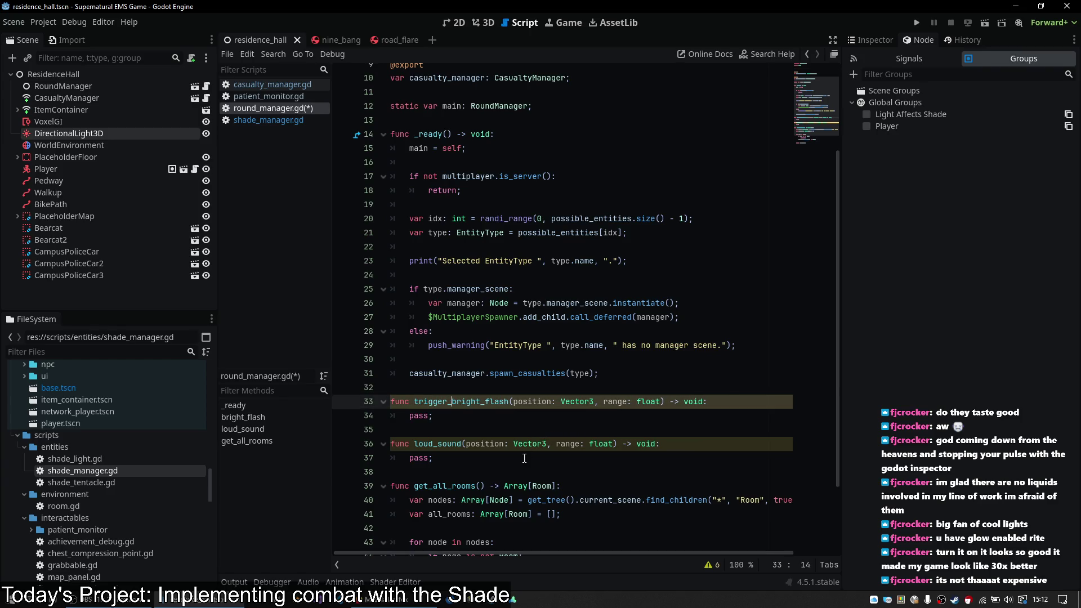
left_click(413, 443)
type("trigger_")
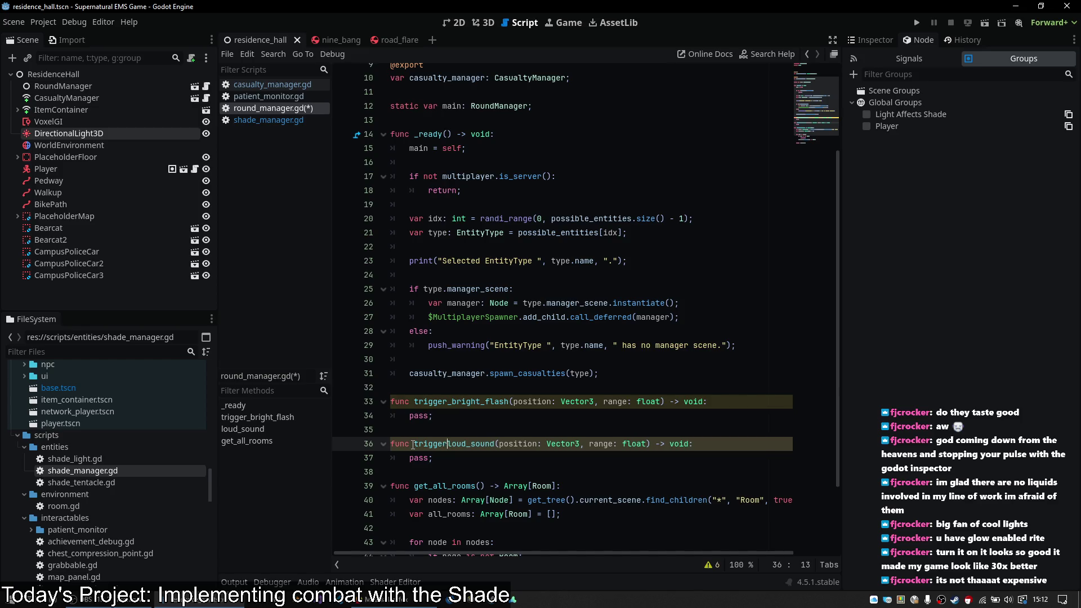
Declare signals bright_flash and loud_sound, each taking (position: Vector3, range: float), and save
scroll(461, 451, "up", 3)
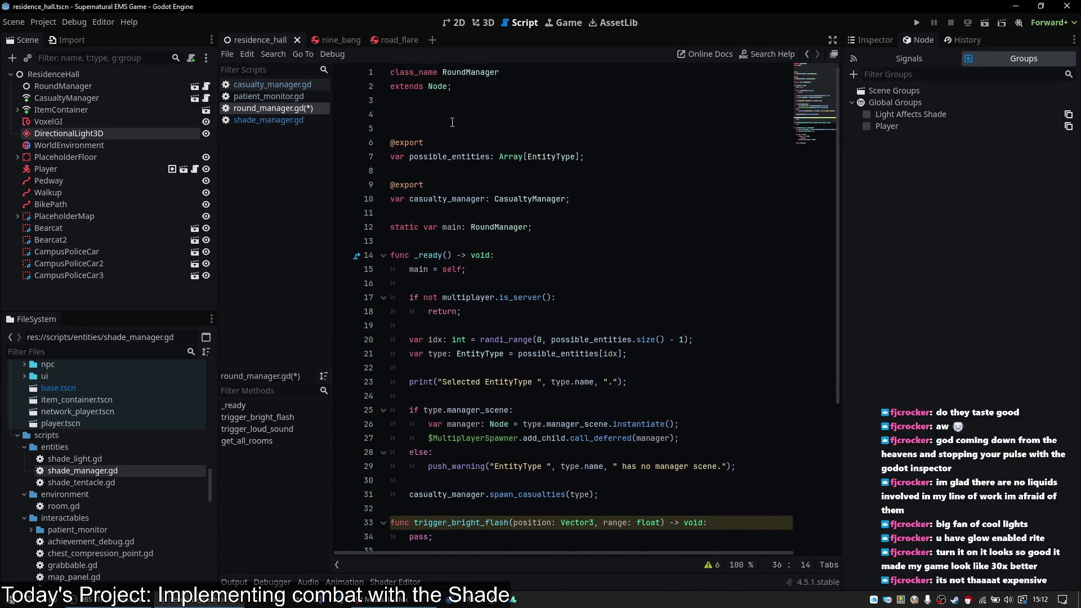
left_click(521, 115)
type("signal bright_flash(position: Vector3, range: float);")
key("Return")
type("signal l")
scroll(625, 277, "down", 4)
type("oud_sound")
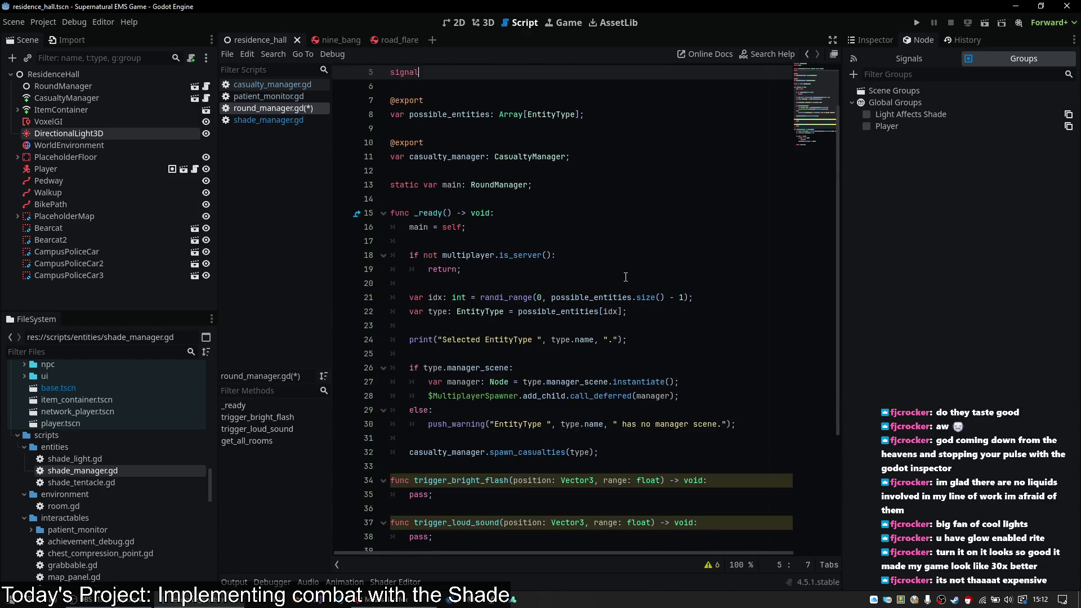
type("(")
scroll(626, 276, "up", 2)
type("position: Vector3")
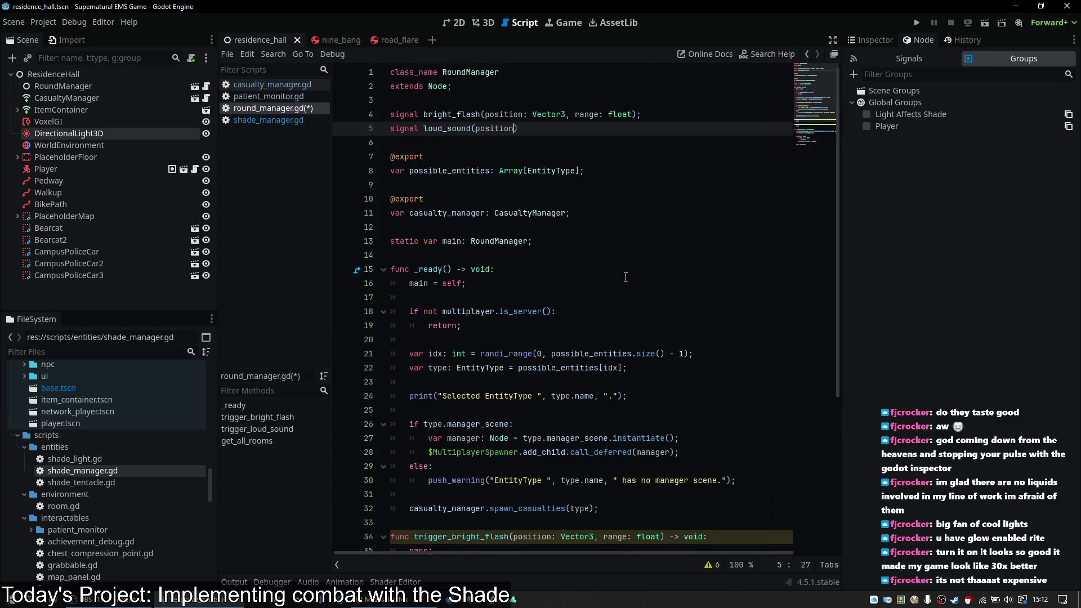
type(", range: float);")
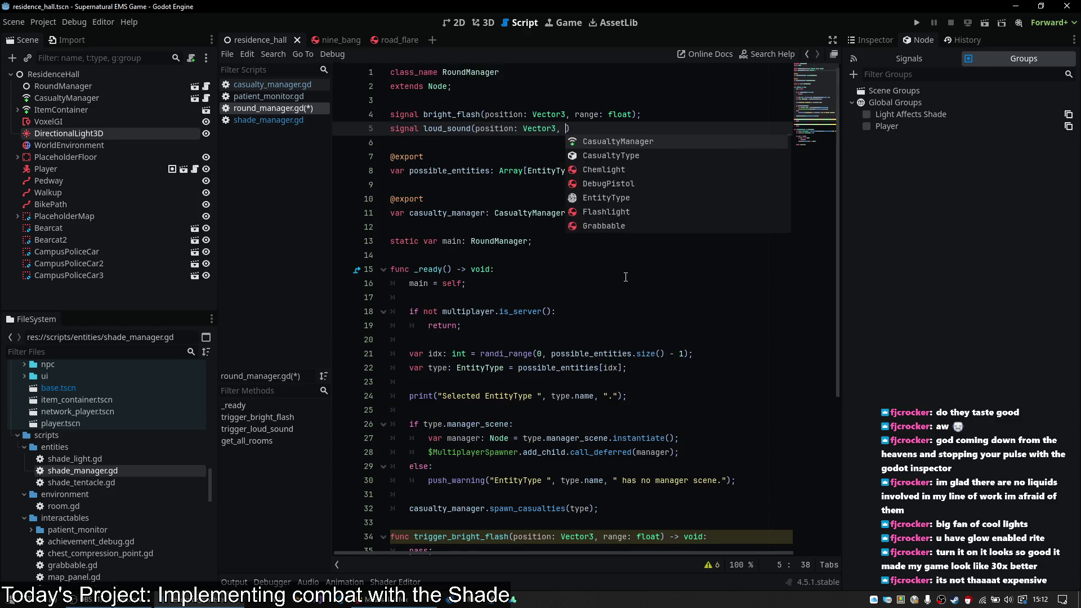
key("ctrl+s")
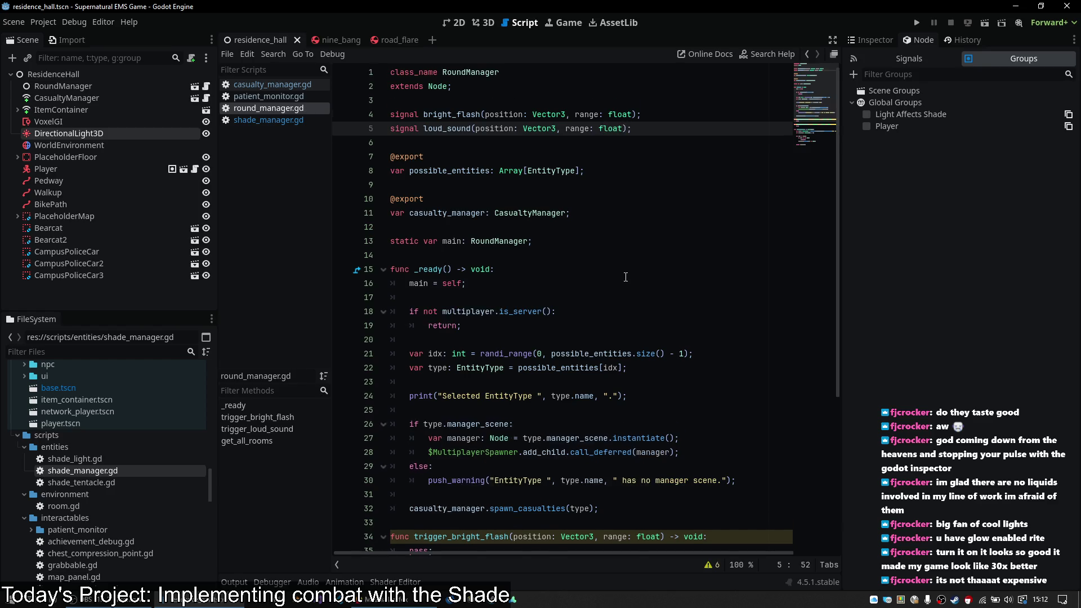
Replace trigger_bright_flash's pass body with bright_flash.emit(position, range)
scroll(626, 277, "down", 3)
left_click(462, 412)
key("shift+Home")
type("bright_")
key("Return")
type(".emit(position")
type(", range);")
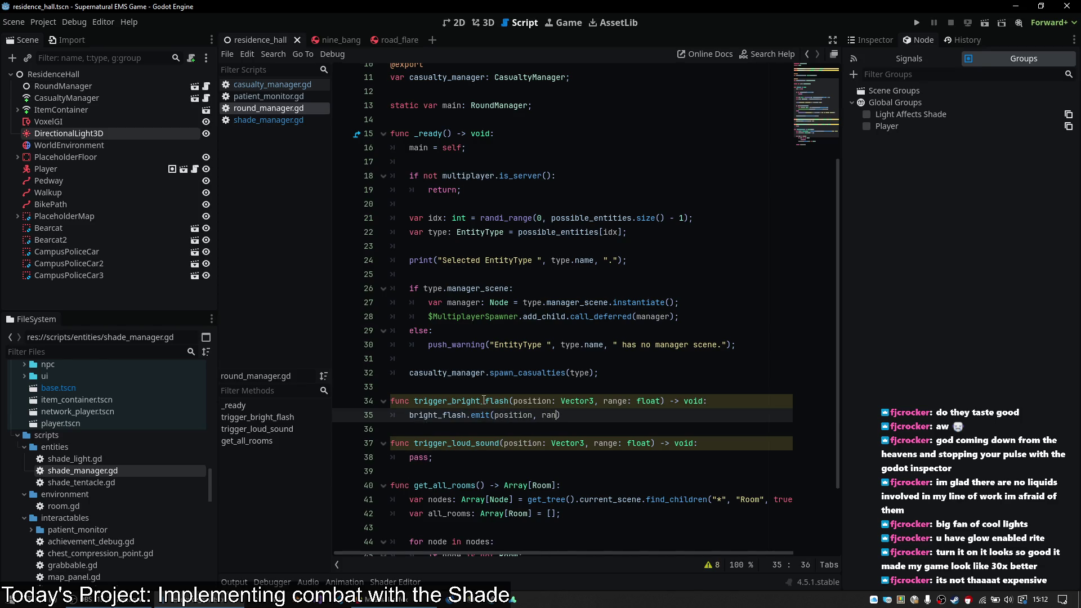
key("Down")
key("Down")
key("Down")
Replace trigger_loud_sound's pass body with loud_sound.emit(position, range) and check the script warnings
key("Up")
key("shift+Home")
key("BackSpace")
type("loud_sound.emit(op")
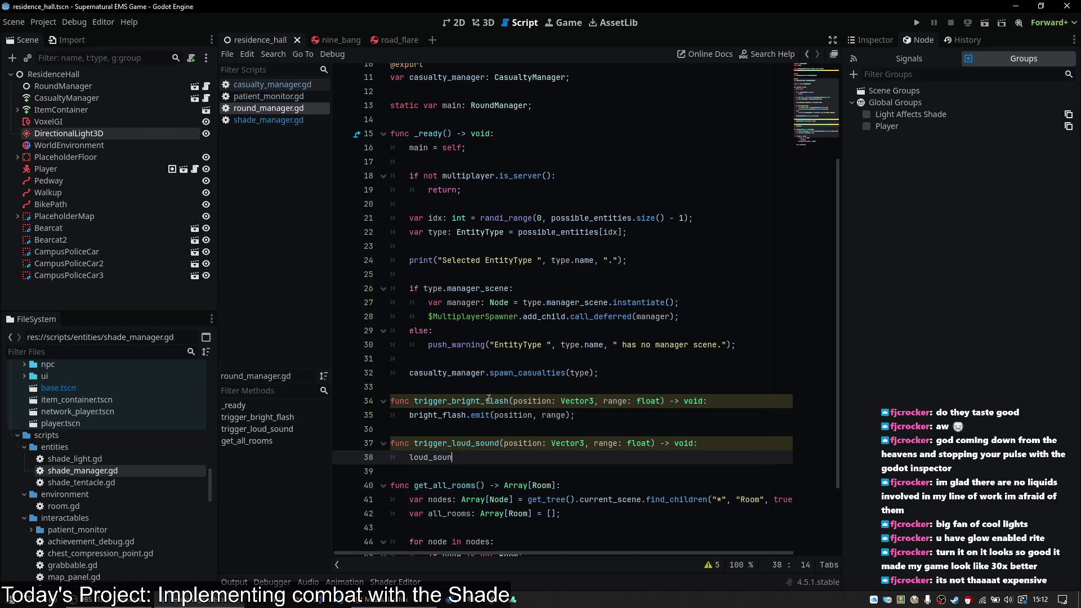
key("BackSpace")
key("BackSpace")
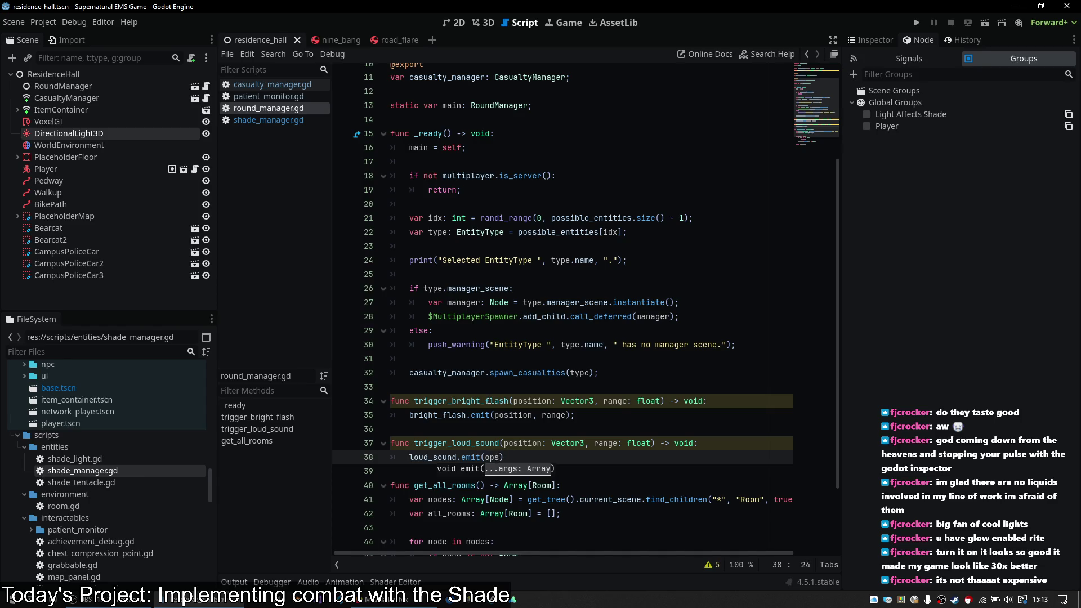
type("posii")
key("BackSpace")
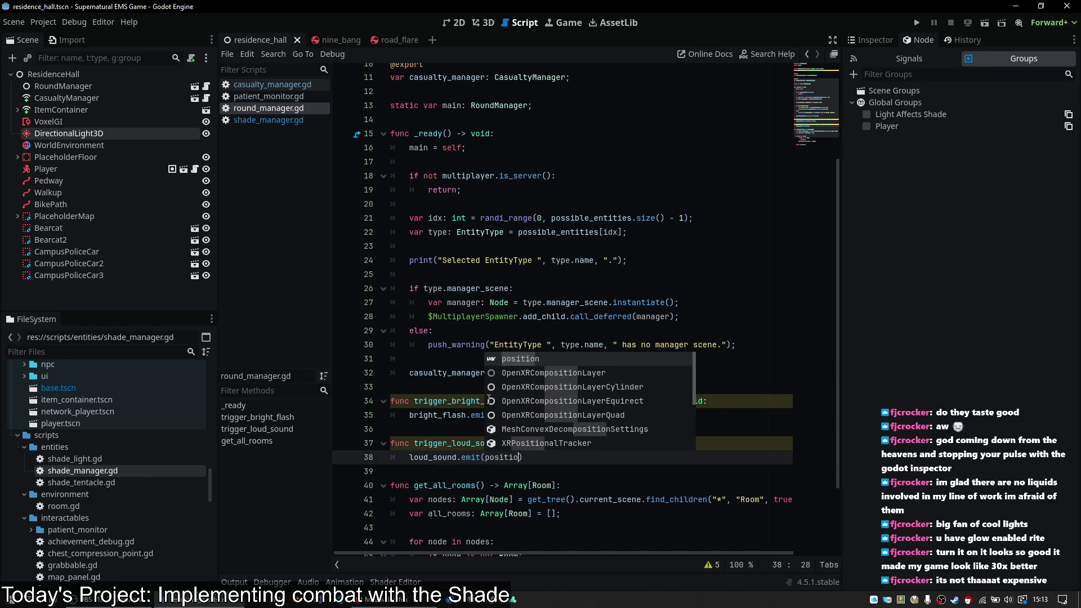
key("Return")
type(", range);")
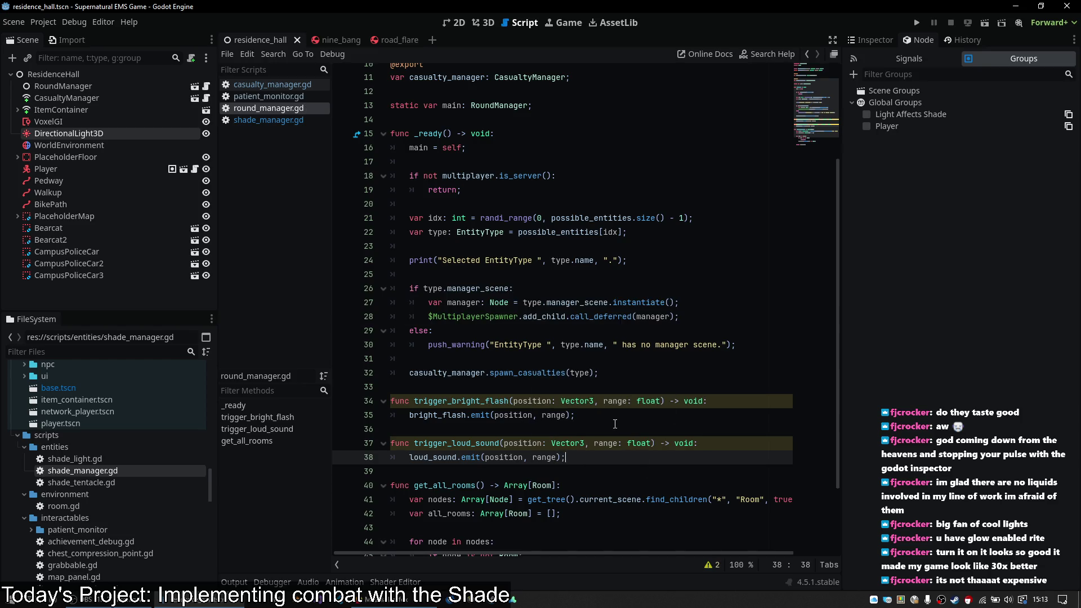
left_click(709, 565)
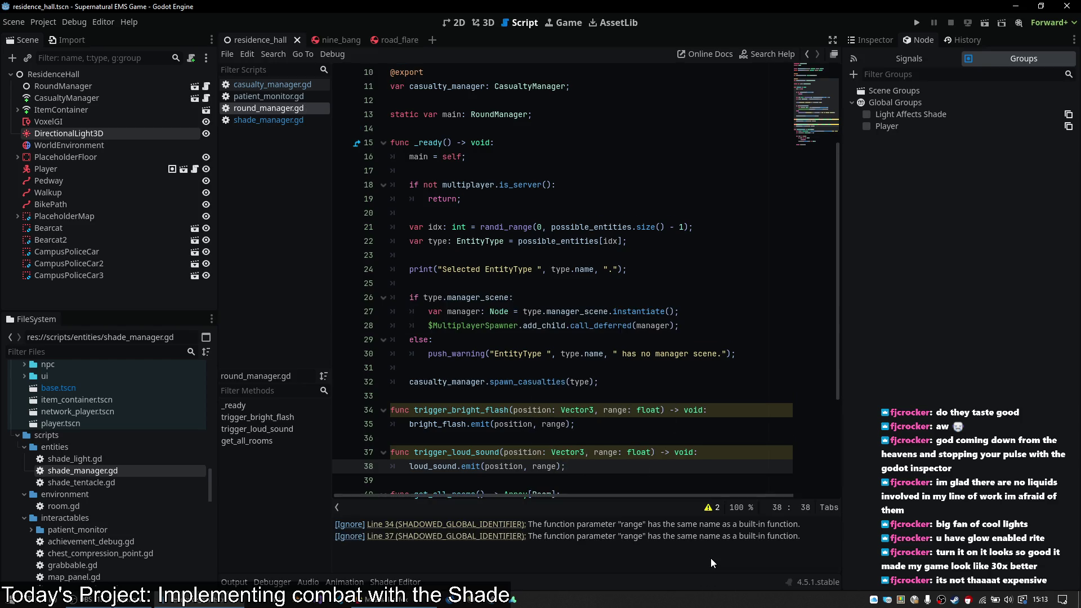
Rename the trigger functions' range parameters to visible_range and audible_range
left_click(711, 509)
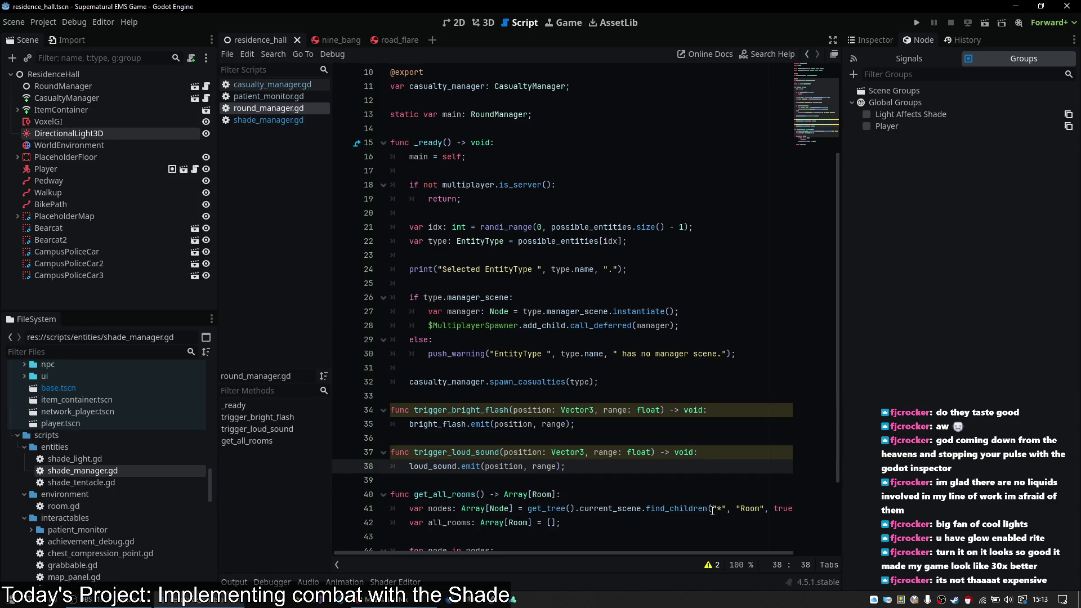
double_click(620, 410)
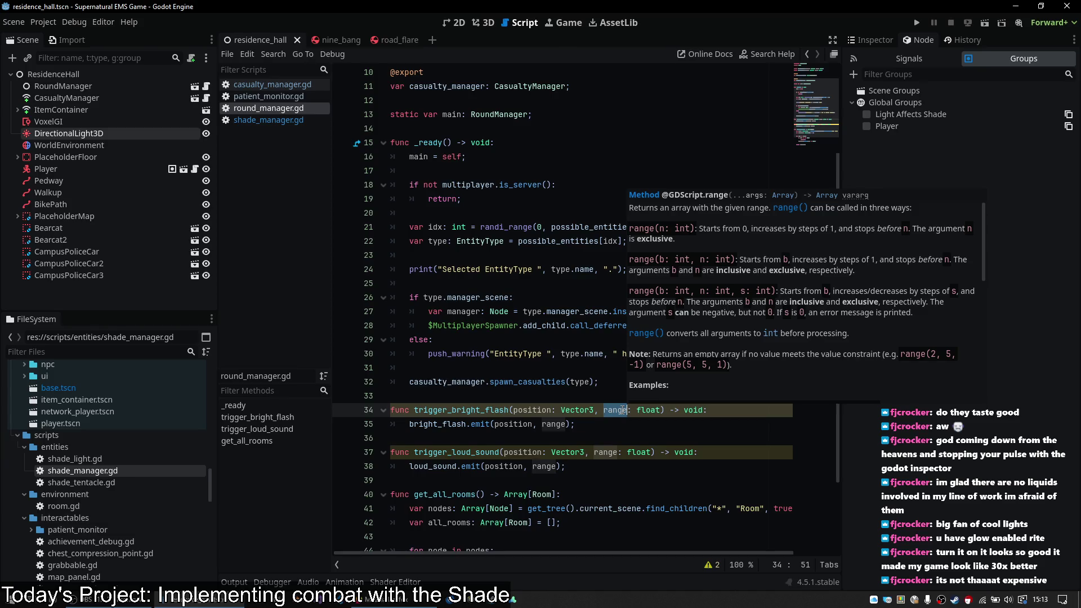
left_click(585, 402)
double_click(621, 410)
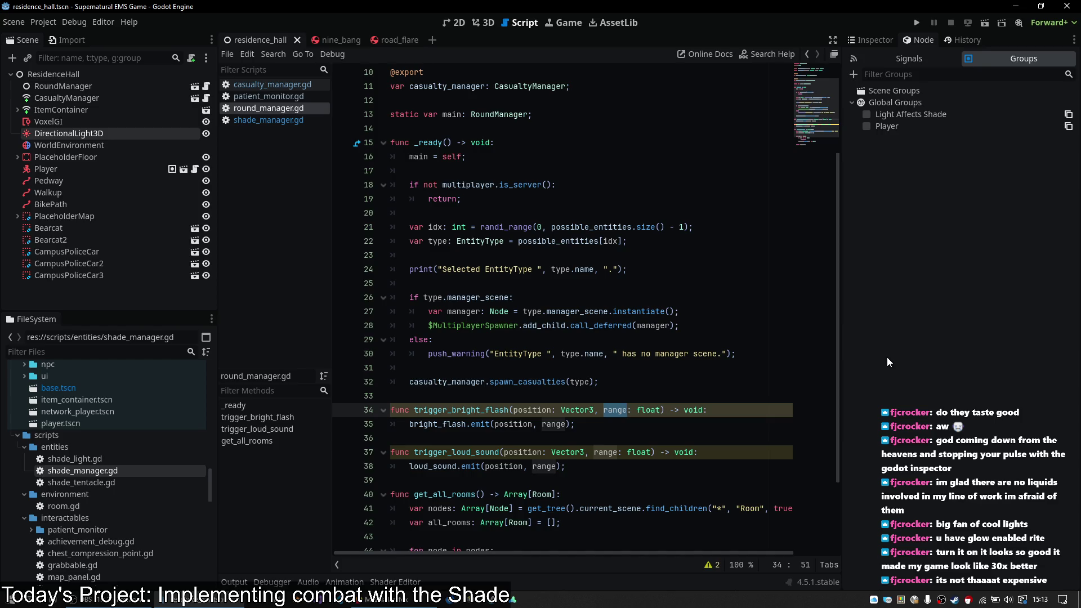
key("Left")
type("visible_")
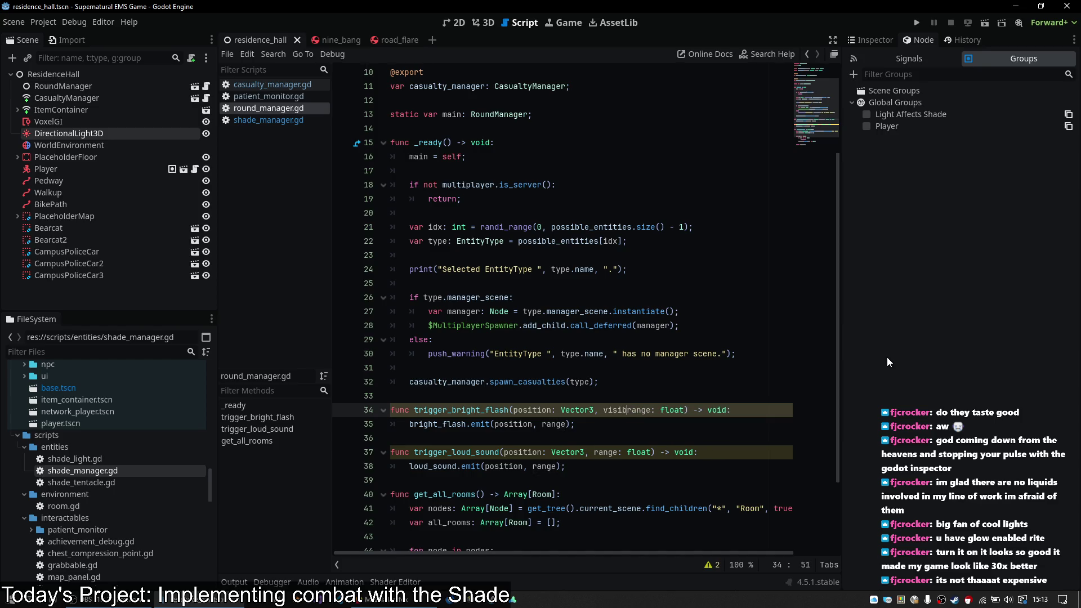
left_click(591, 452)
type("audible_")
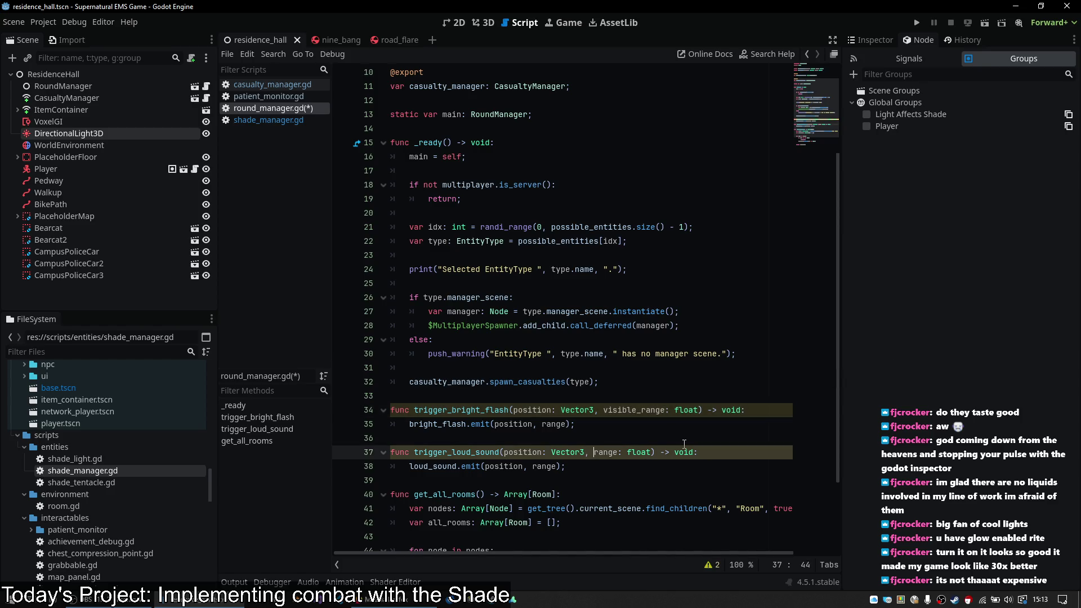
Paste visible_range and audible_range into the bright_flash and loud_sound emit calls, then save
left_click(581, 430)
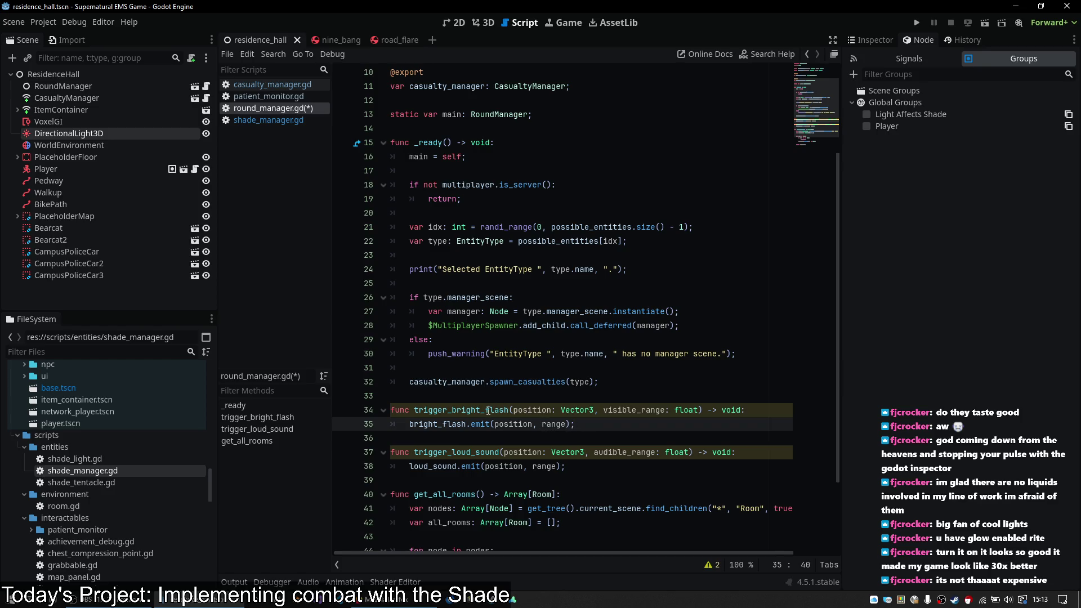
left_click(712, 565)
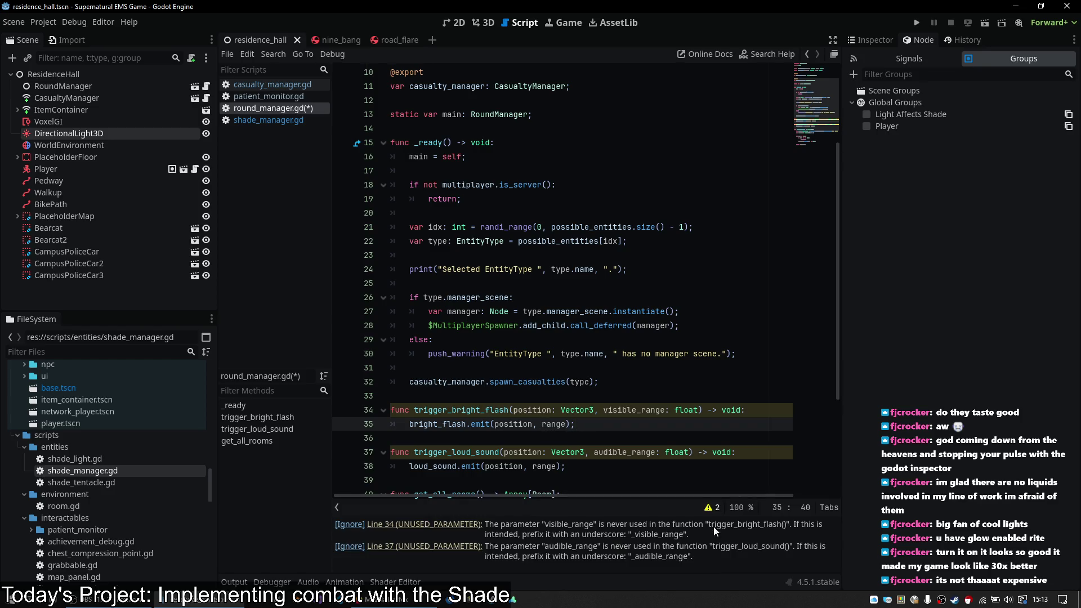
left_click(711, 509)
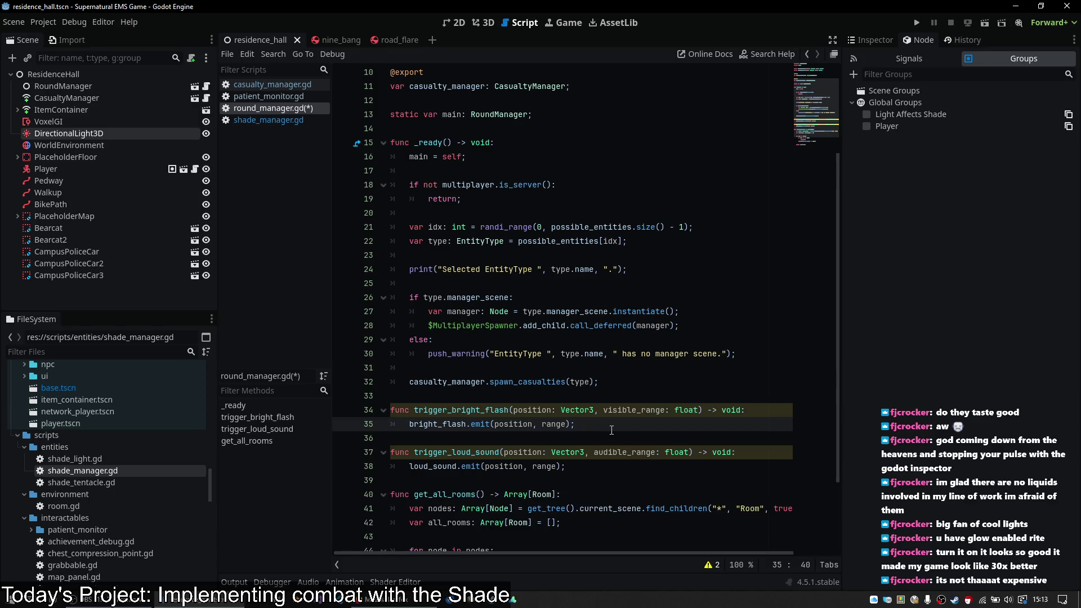
double_click(622, 410)
key("ctrl+c")
double_click(555, 424)
key("ctrl+v")
double_click(625, 452)
key("ctrl+c")
double_click(543, 466)
key("ctrl+v")
left_click(662, 426)
key("ctrl+s")
Rename range to visible_range and audible_range in the signal declarations, fix the stray space, and save
mouse_move(659, 508)
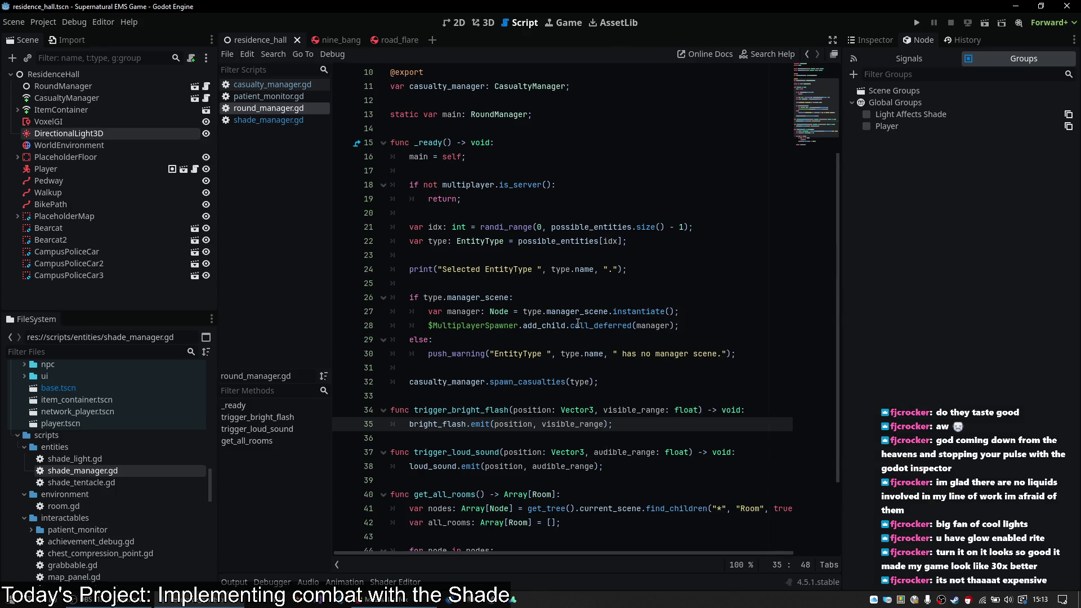
scroll(578, 323, "up", 3)
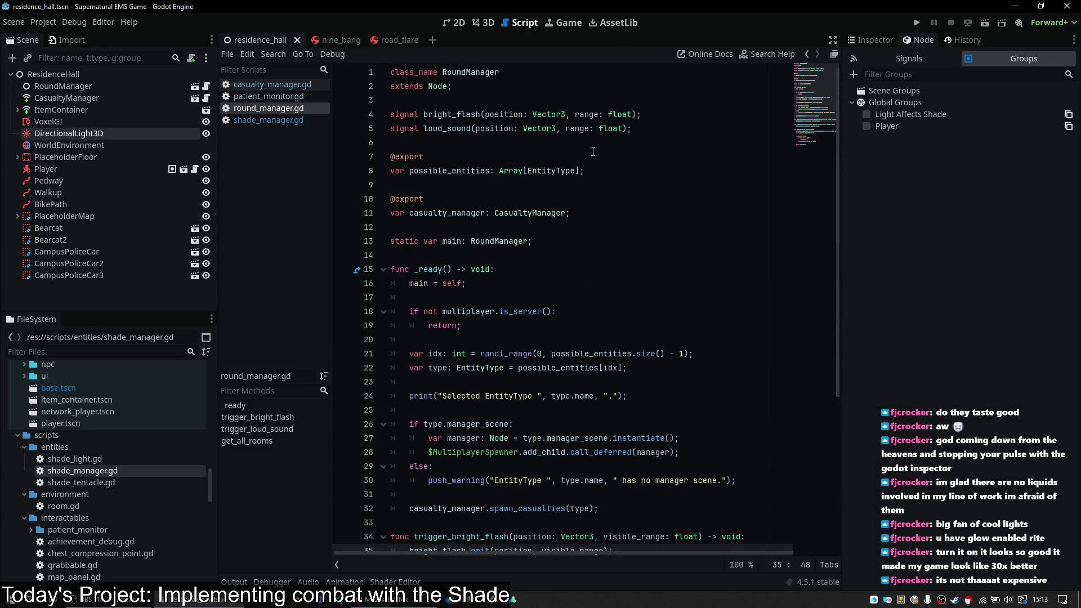
mouse_move(593, 111)
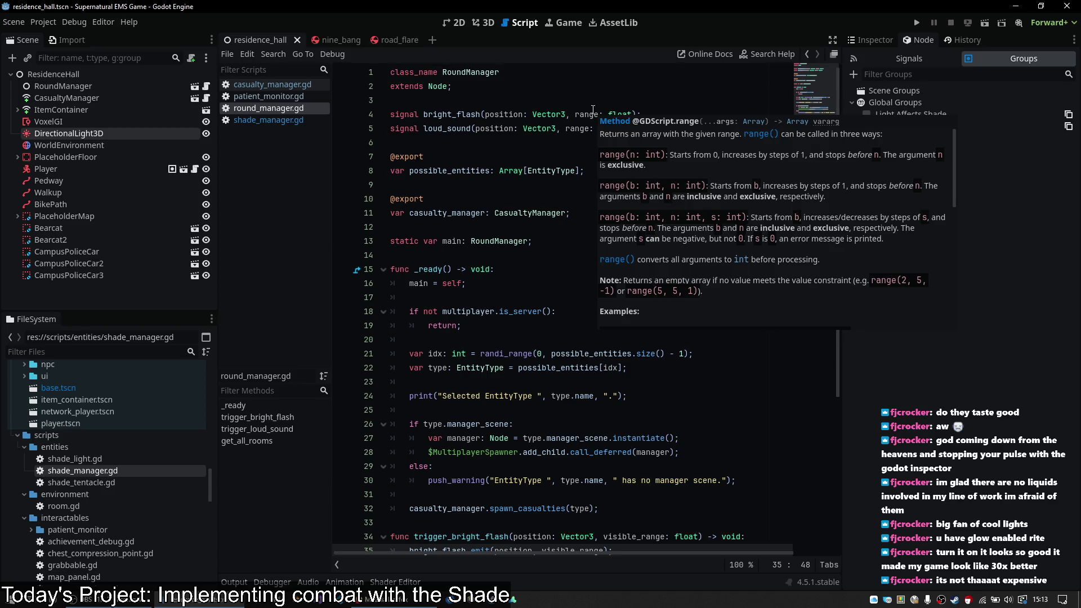
left_click(575, 114)
type("visible_")
left_click(565, 130)
type("audible_")
key("End")
key("ctrl+s")
key("ctrl+Left")
key("ctrl+Left")
key("ctrl+Left")
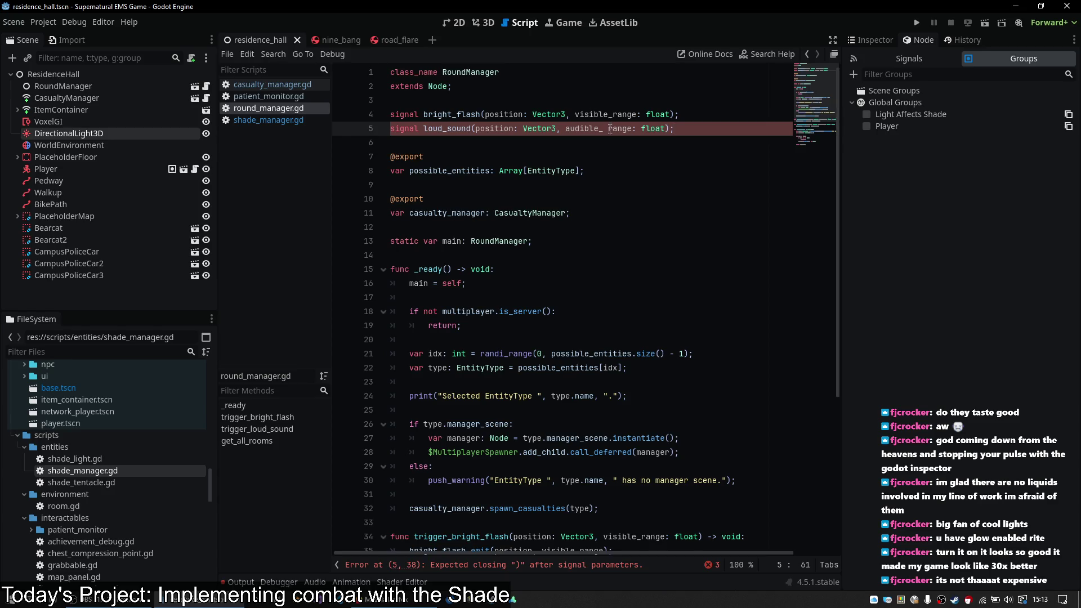
key("BackSpace")
key("Up")
key("End")
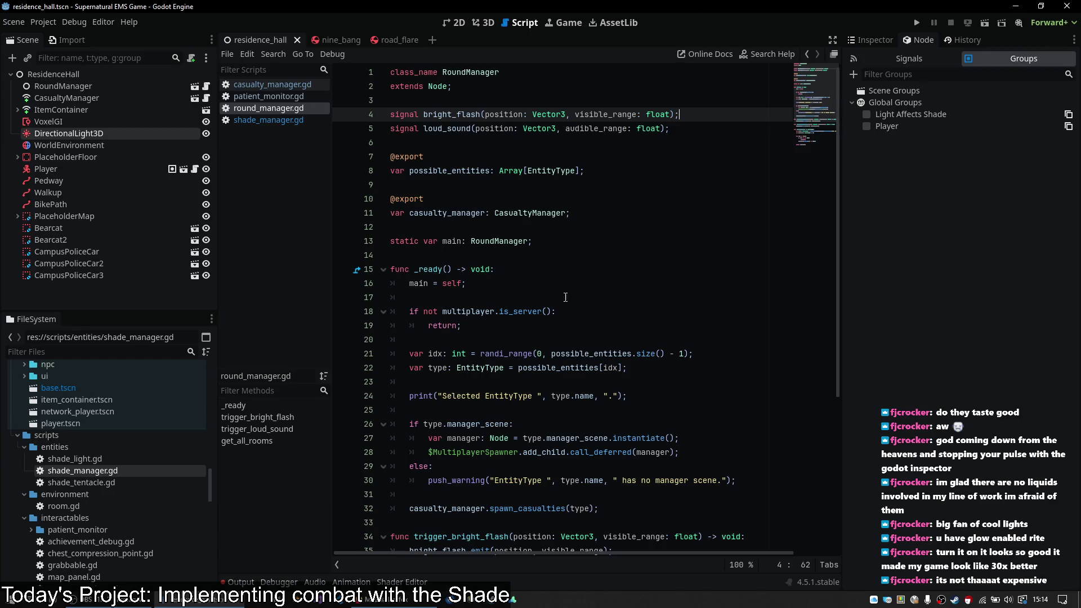
left_click(283, 120)
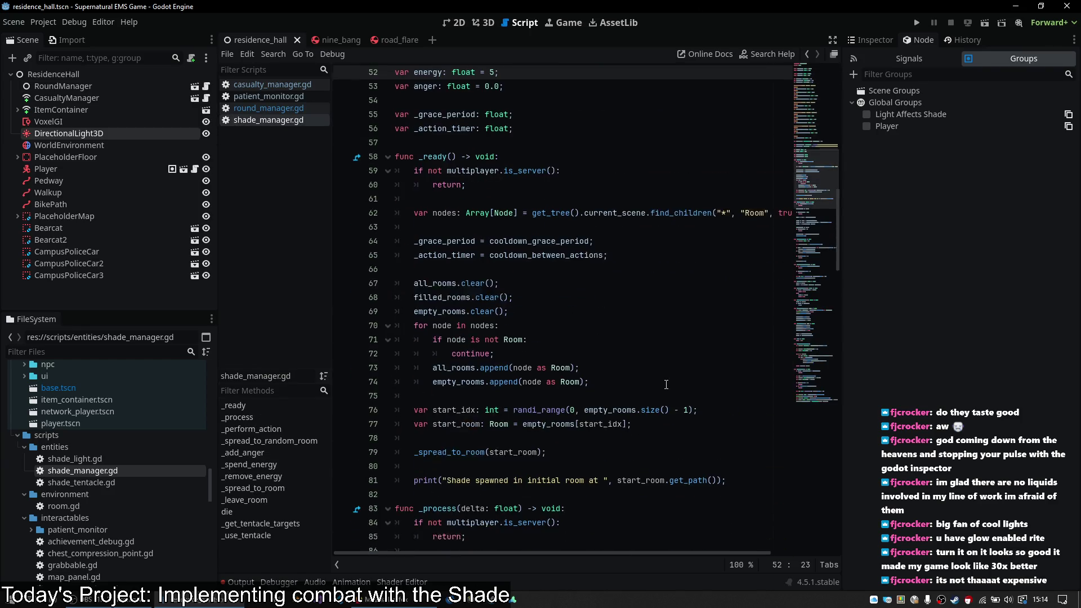
Switch from shade_manager.gd to the nine_bang scene and open the NineBang node's nine_bang.gd script
left_click(567, 200)
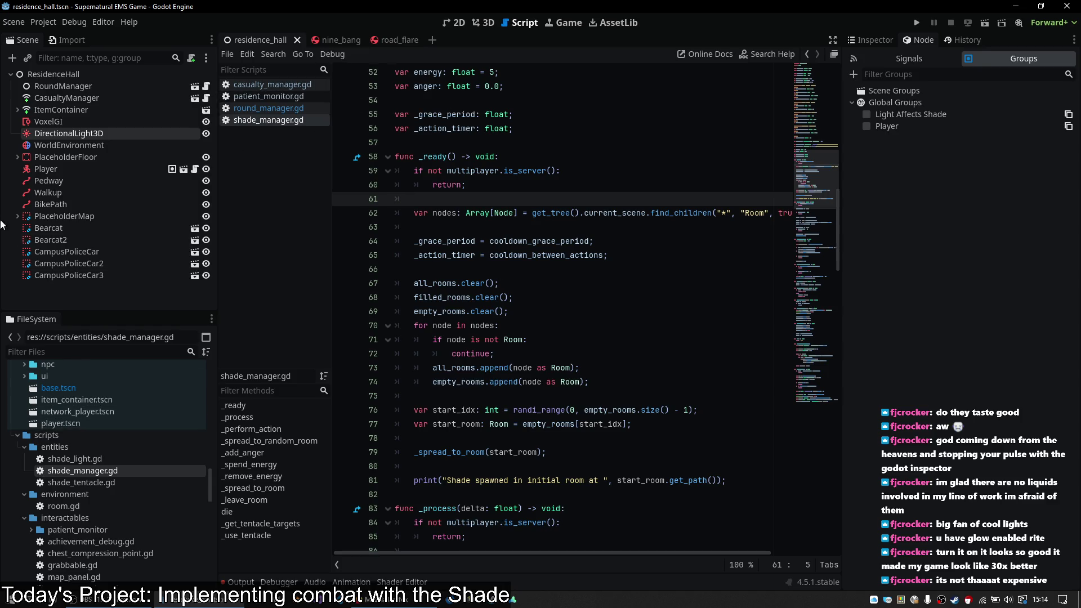
left_click(379, 44)
left_click(311, 39)
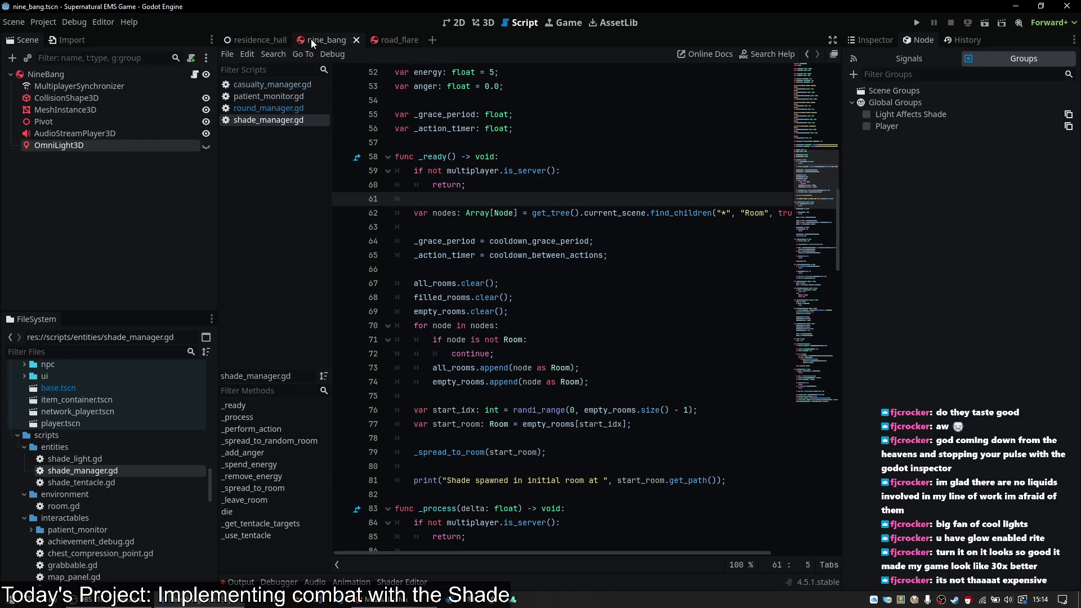
left_click(194, 75)
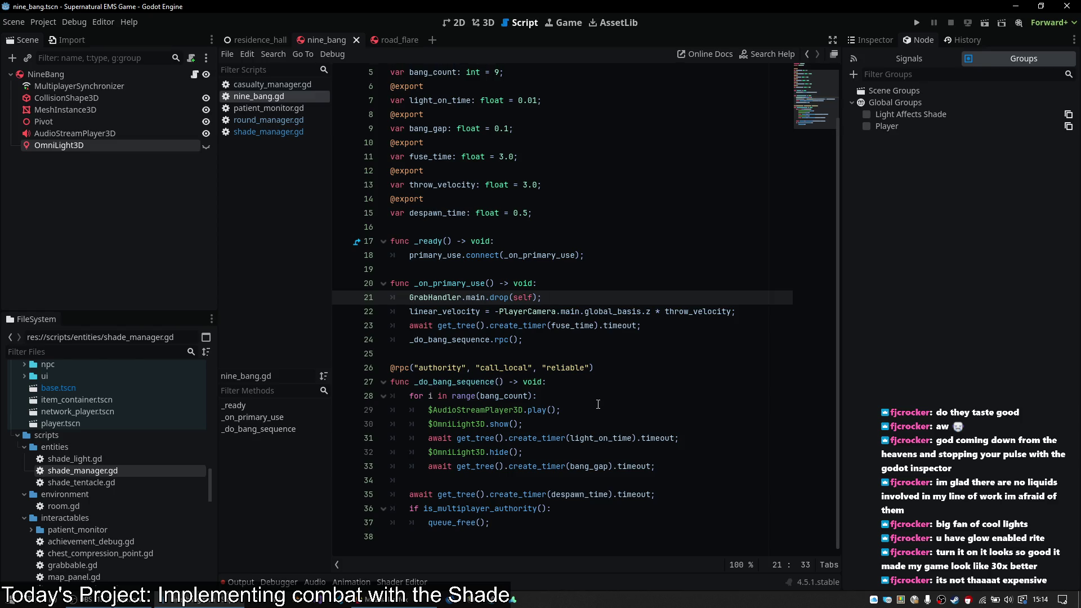
Add an if multiplayer.is_server(): block after the sound play line in the bang loop
left_click(688, 462)
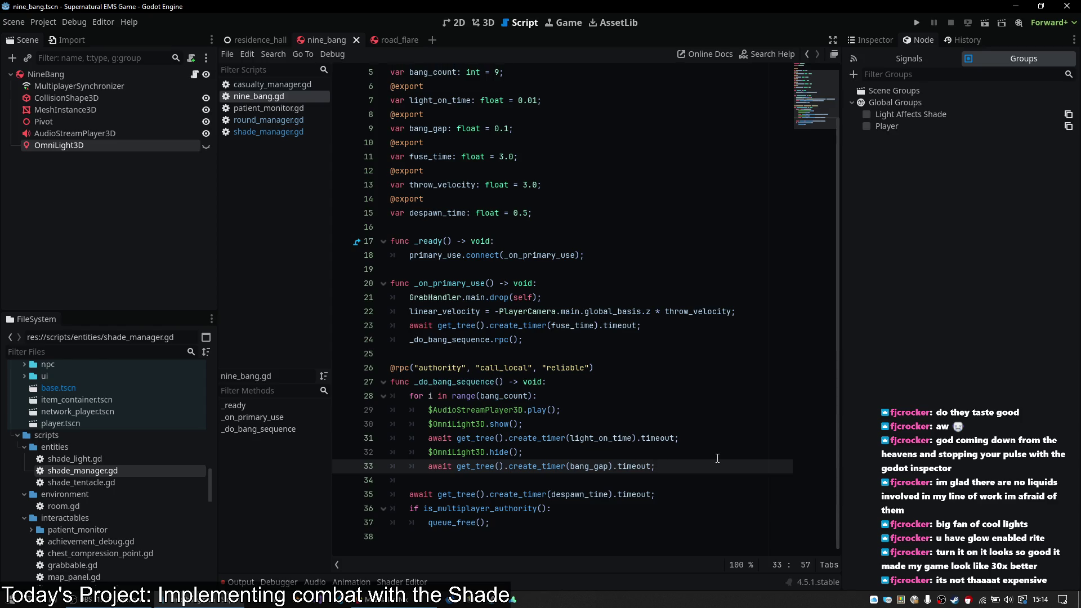
key("Return")
key("Return")
type("if")
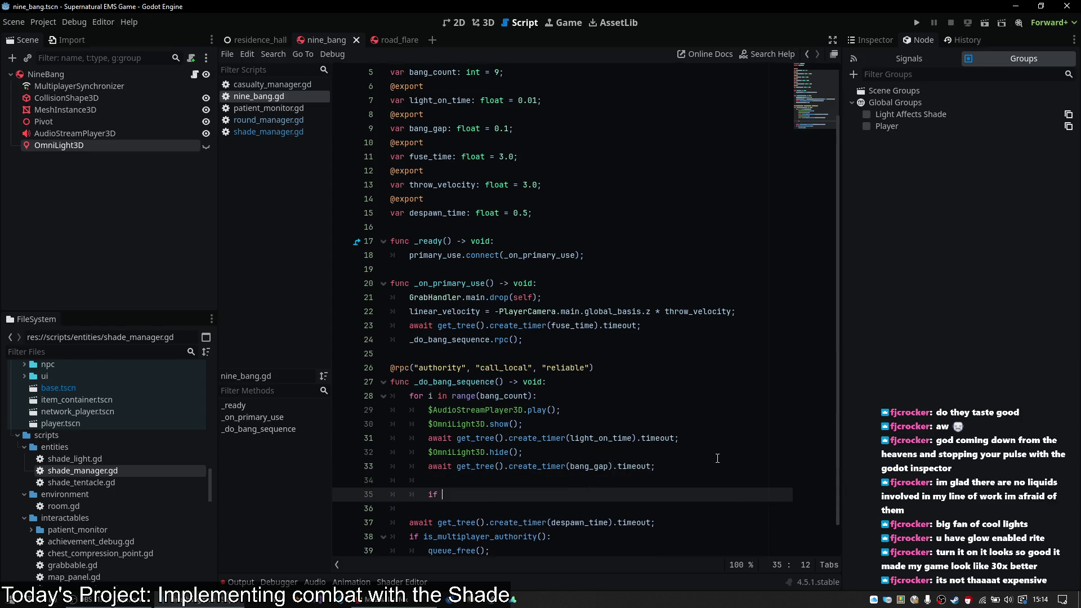
key("shift+Up")
key("shift+Up")
key("shift+End")
key("BackSpace")
key("Up")
key("Up")
key("Up")
key("Return")
key("Return")
key("Up")
type("if ")
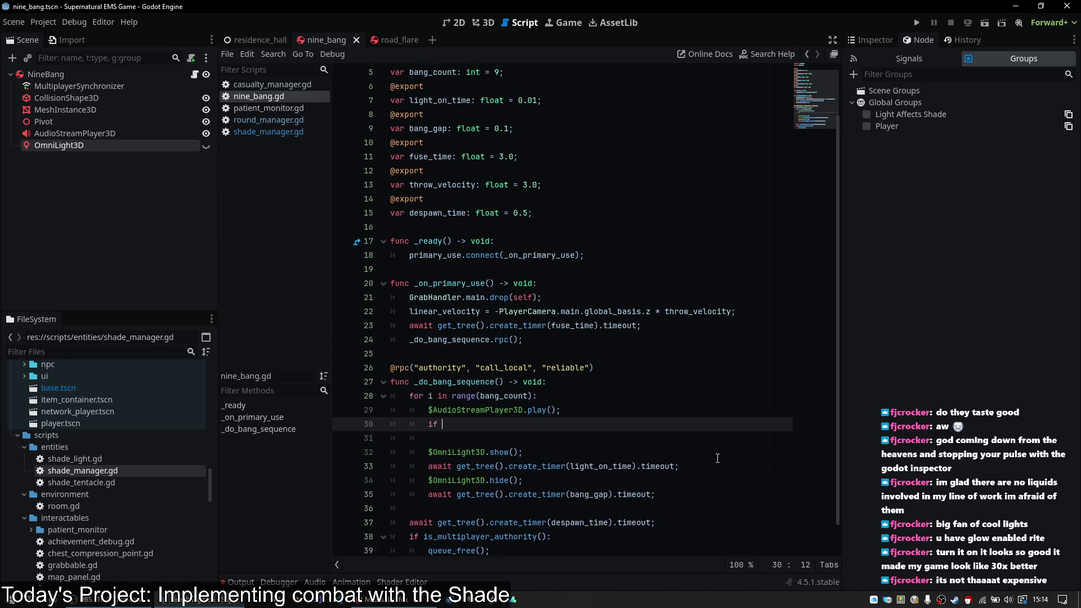
type("multiplayer.is_server")
key("Return")
type(":")
key("Return")
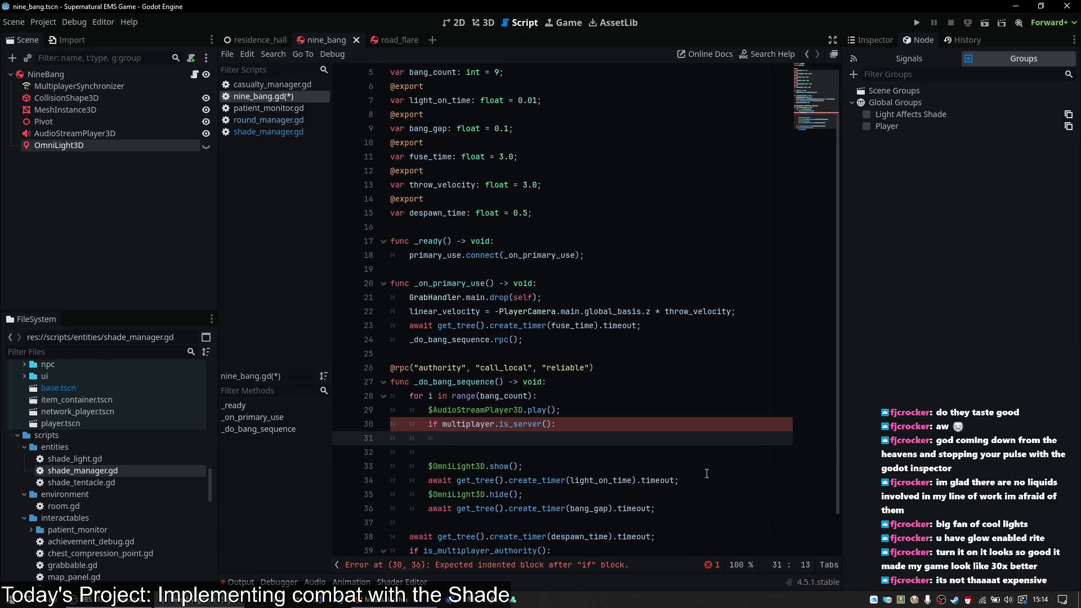
Write RoundManager.main.trigger_bright_flash(global_position, $OmniLight3D.omni_range) and comment it out
type("RounM")
key("Return")
type(".main.trigge")
key("Return")
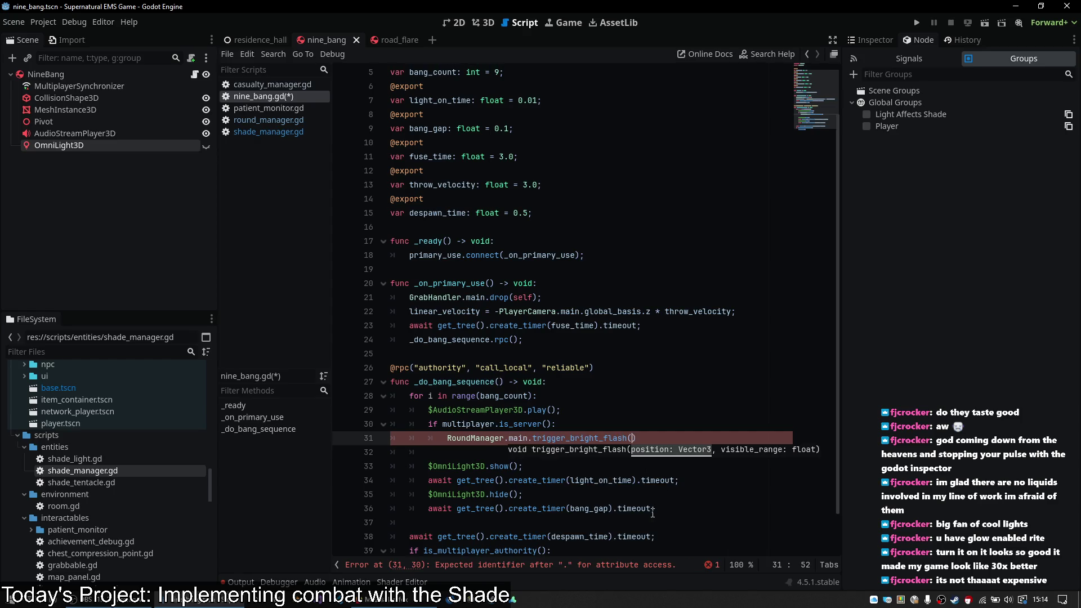
type("global_position,")
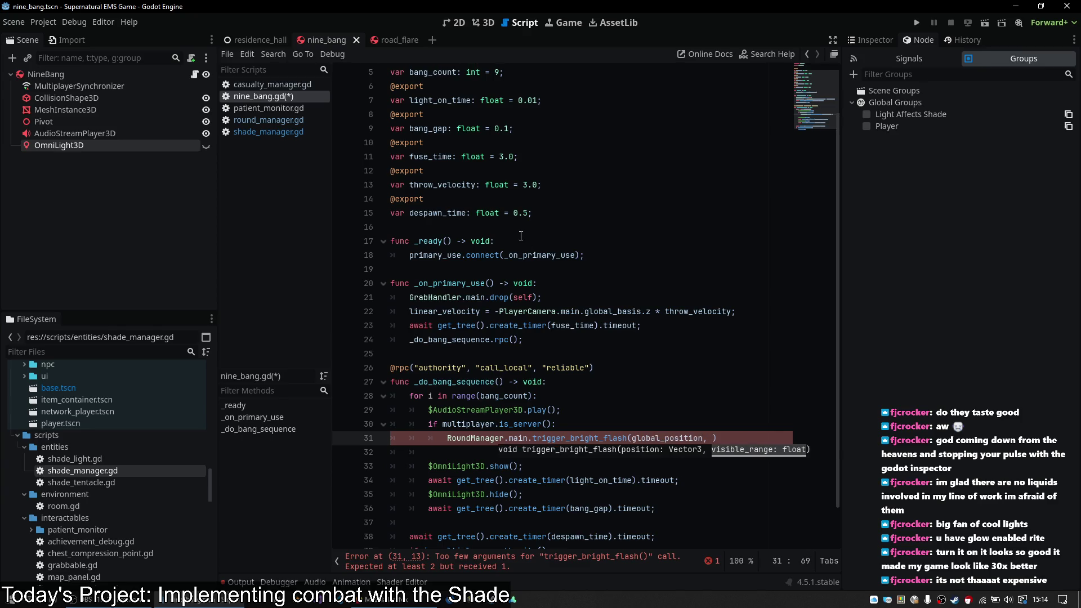
scroll(711, 324, "up", 1)
scroll(711, 324, "down", 2)
type("$O")
key("Return")
type(".range")
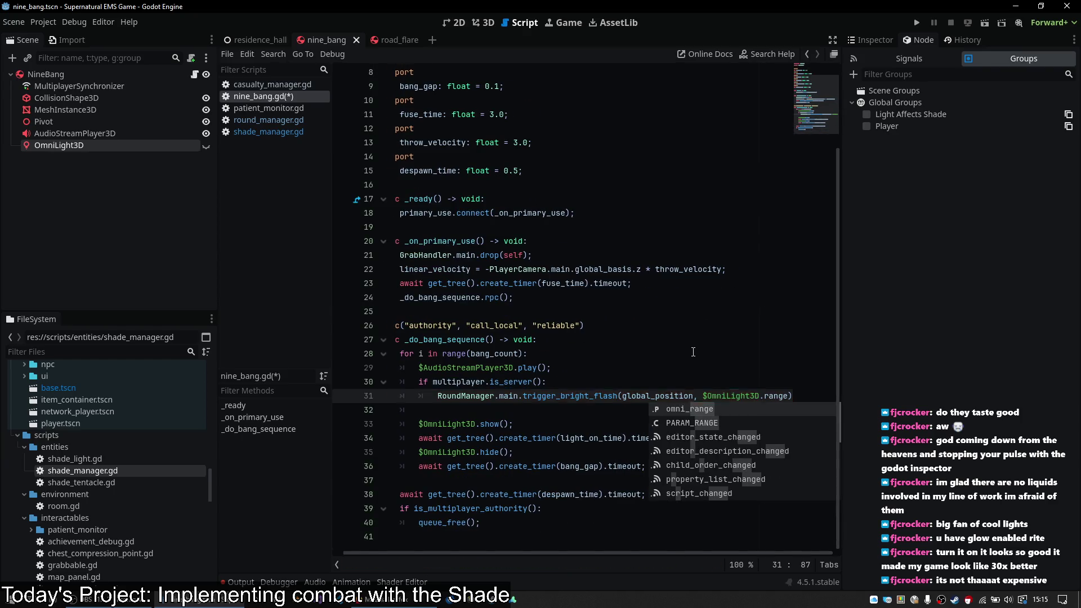
key("Return")
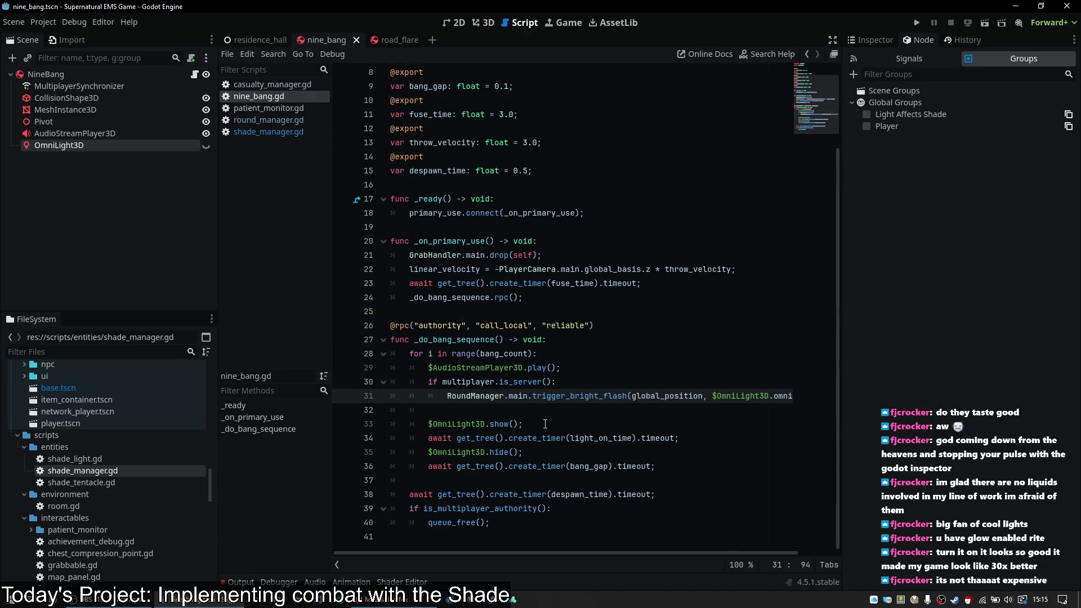
key("End")
key("ctrl+k")
Add RoundManager.main.trigger_loud_sound(global_position, $AudioStreamPlayer3D) on a new line
key("ctrl+shift+Return")
type("RoundManager.main.trigger_loud")
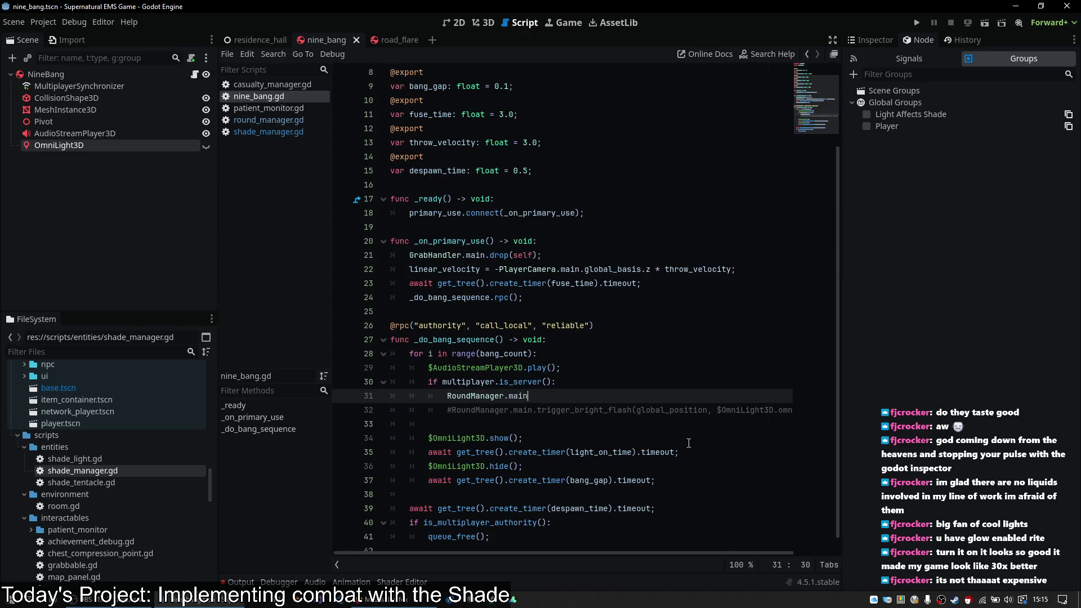
key("Return")
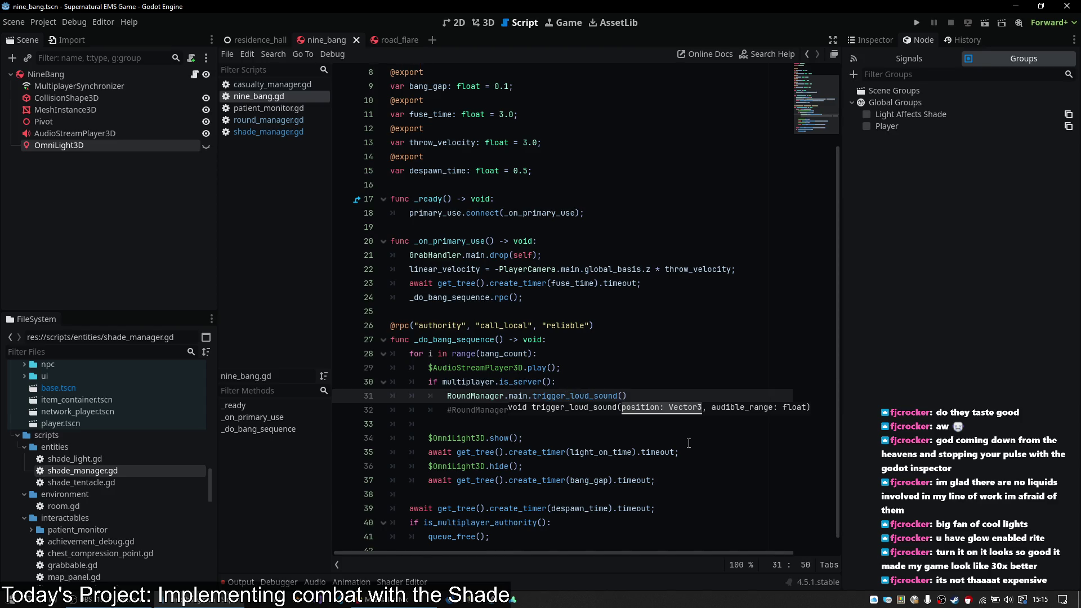
type("glob")
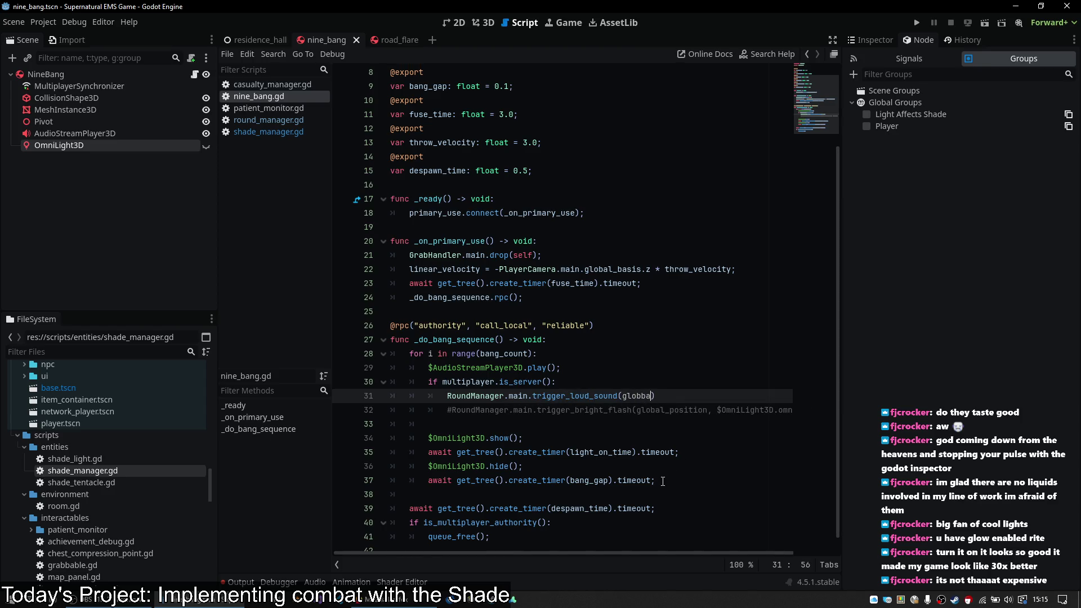
type("al_")
key("Return")
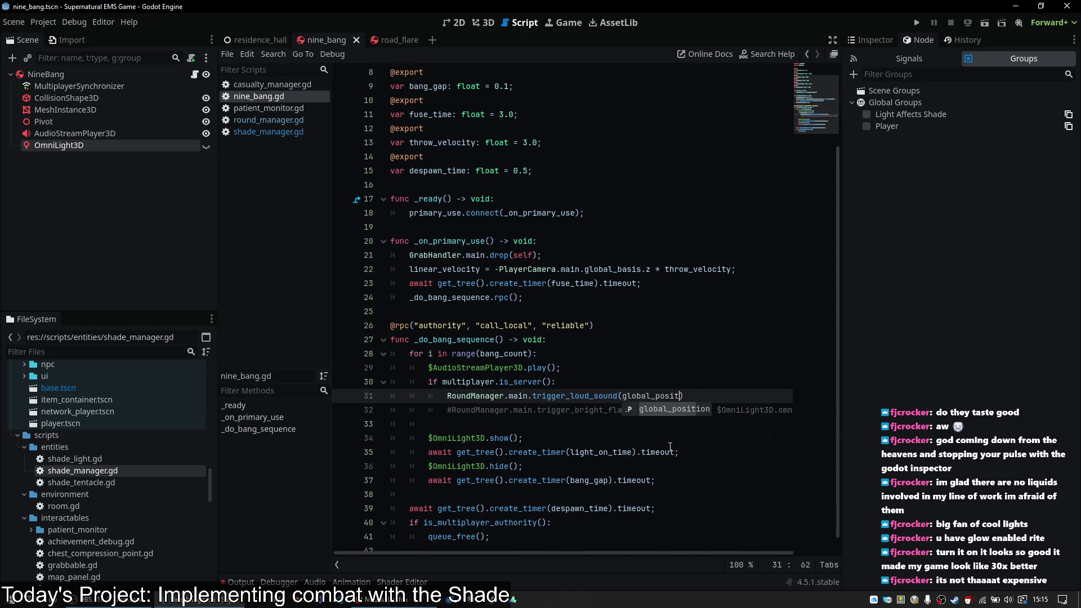
type(", ")
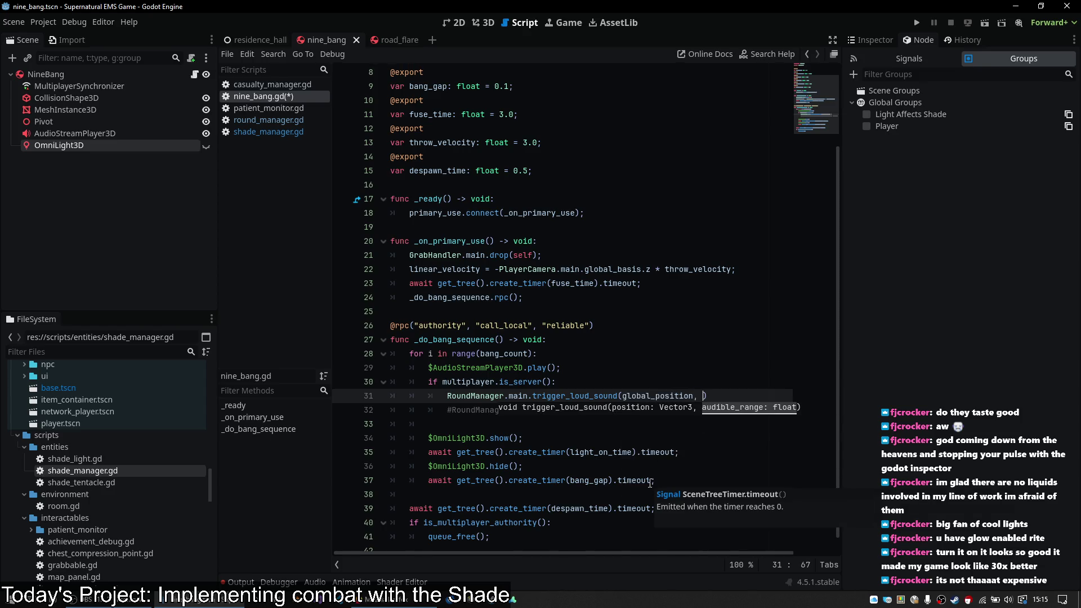
type("$Audio")
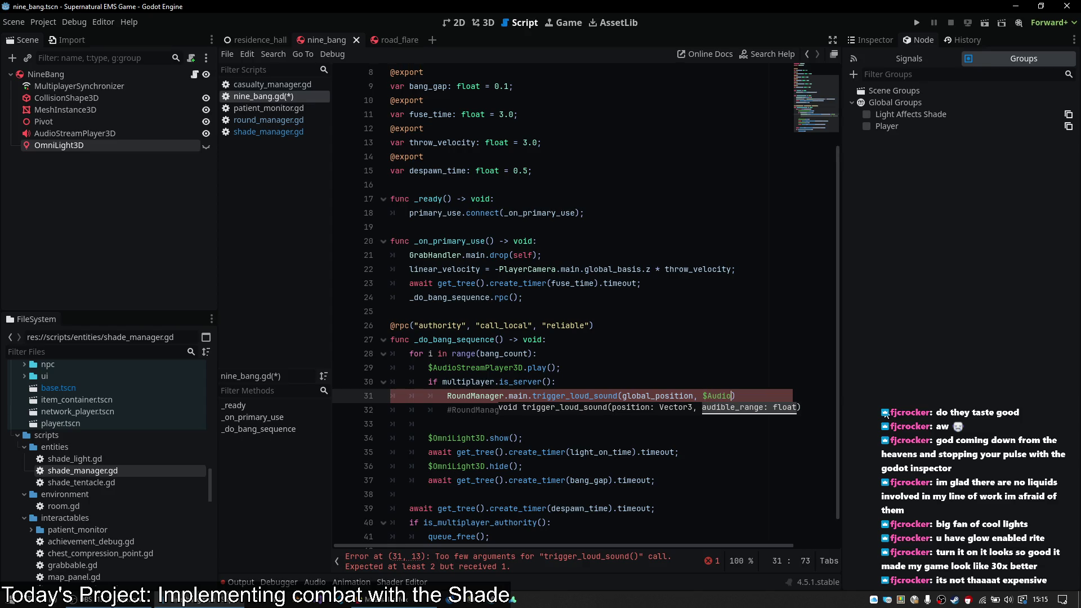
key("Return")
type(".")
type("rang")
key("BackSpace")
key("BackSpace")
key("BackSpace")
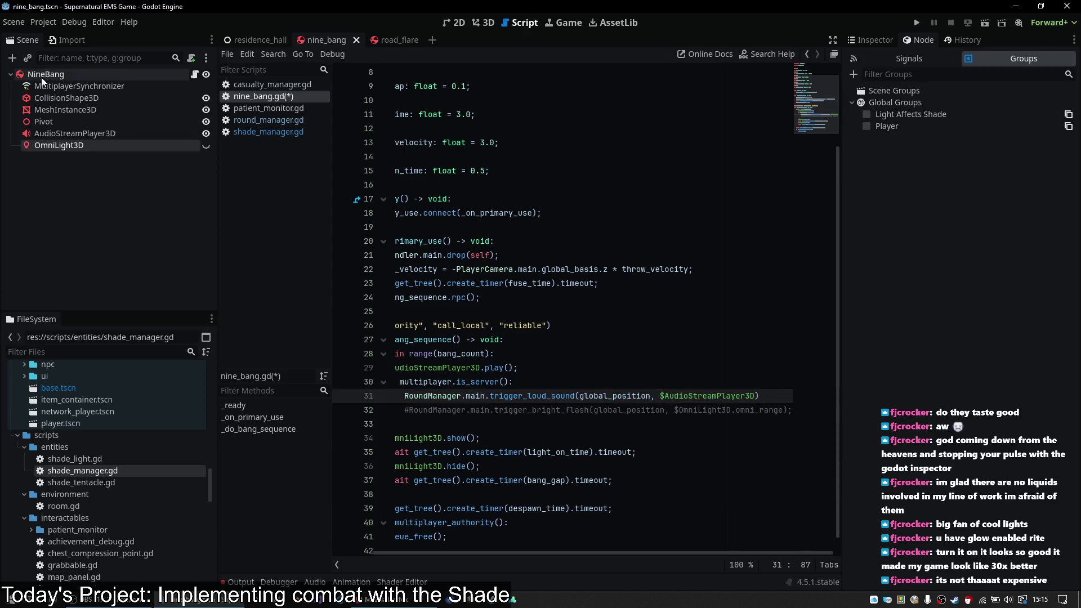
left_click(885, 35)
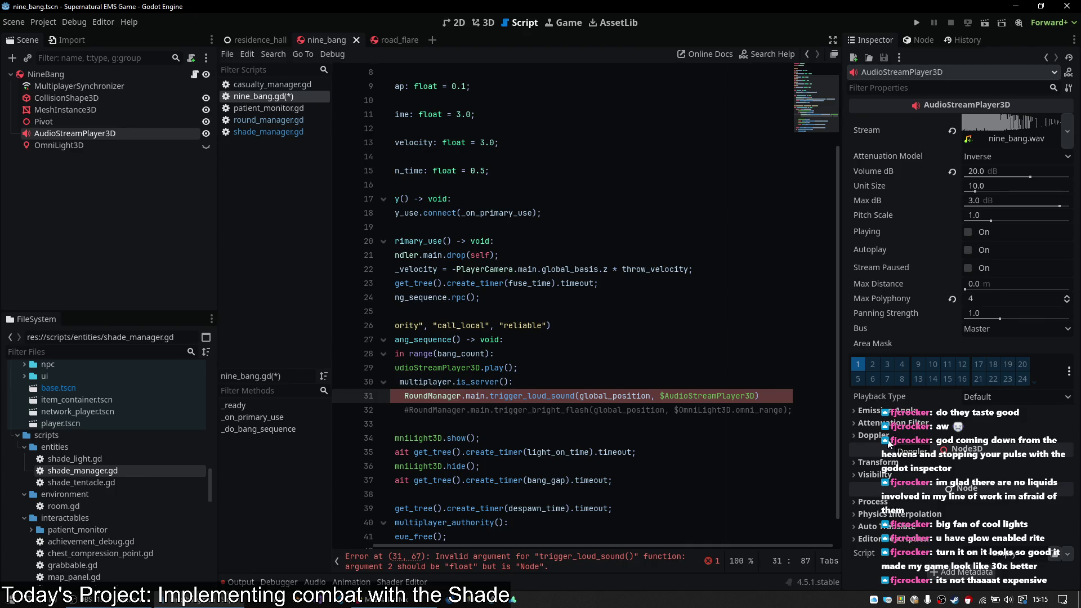
Expand AudioStreamPlayer3D's Emission Angle, Attenuation Filter and Doppler sections and review Attenuation Model options, keeping Inverse
left_click(889, 442)
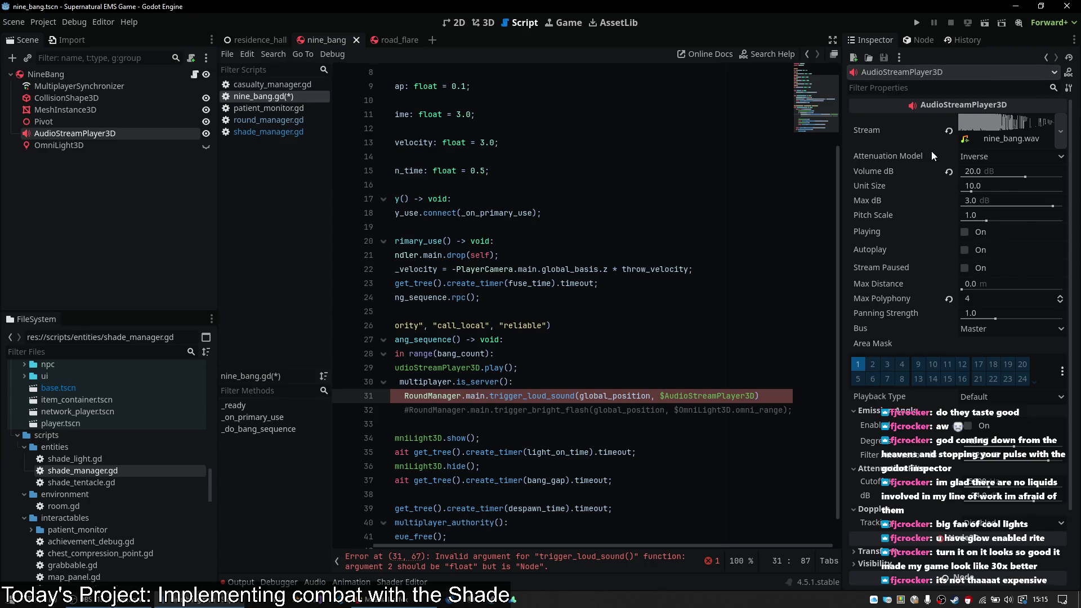
mouse_move(919, 158)
mouse_move(890, 286)
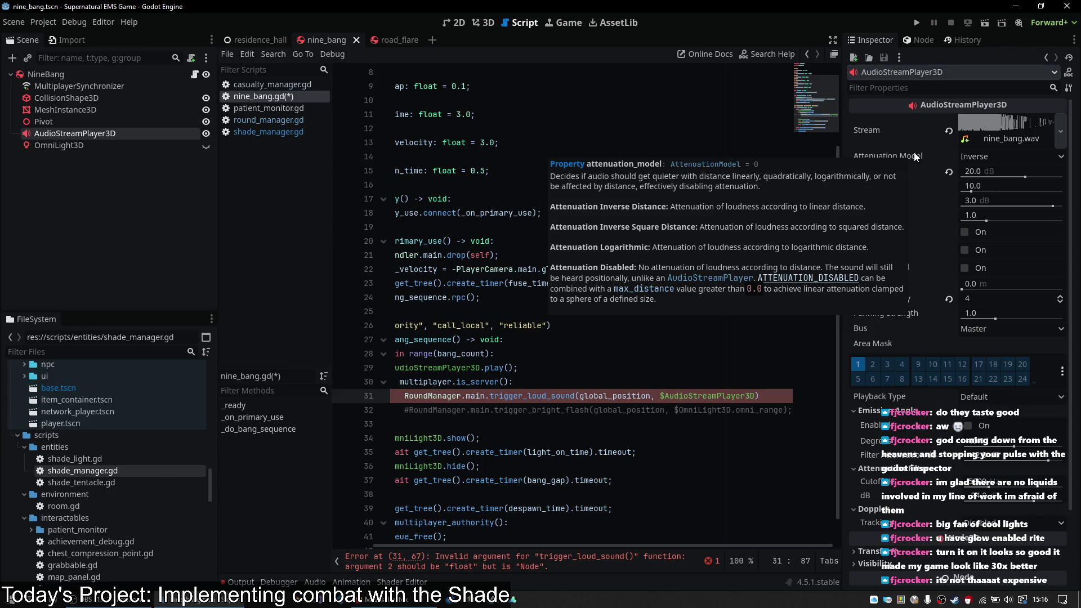
left_click(1000, 156)
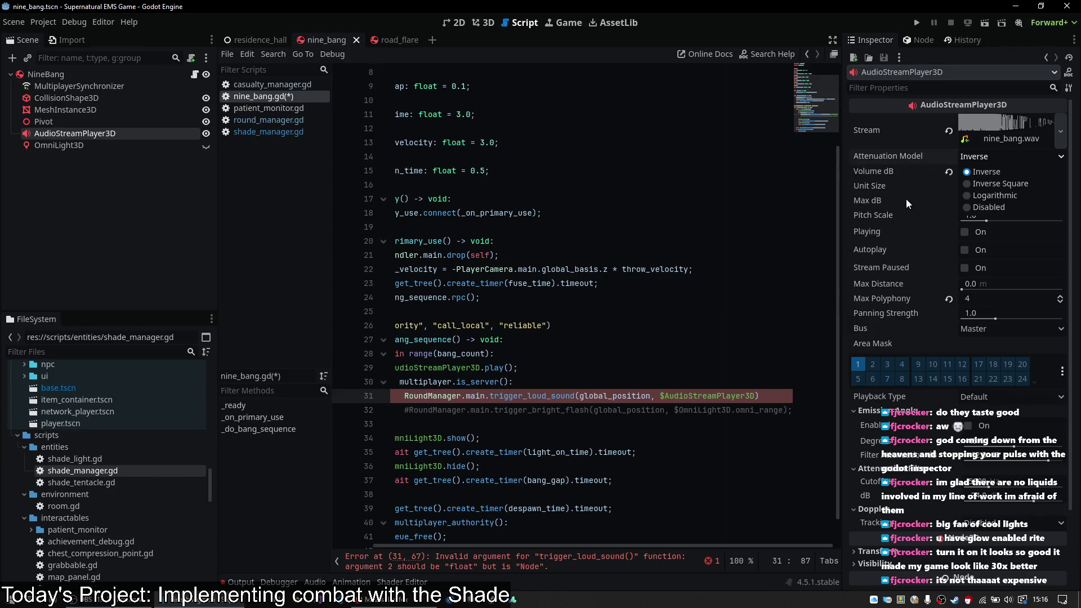
left_click(883, 286)
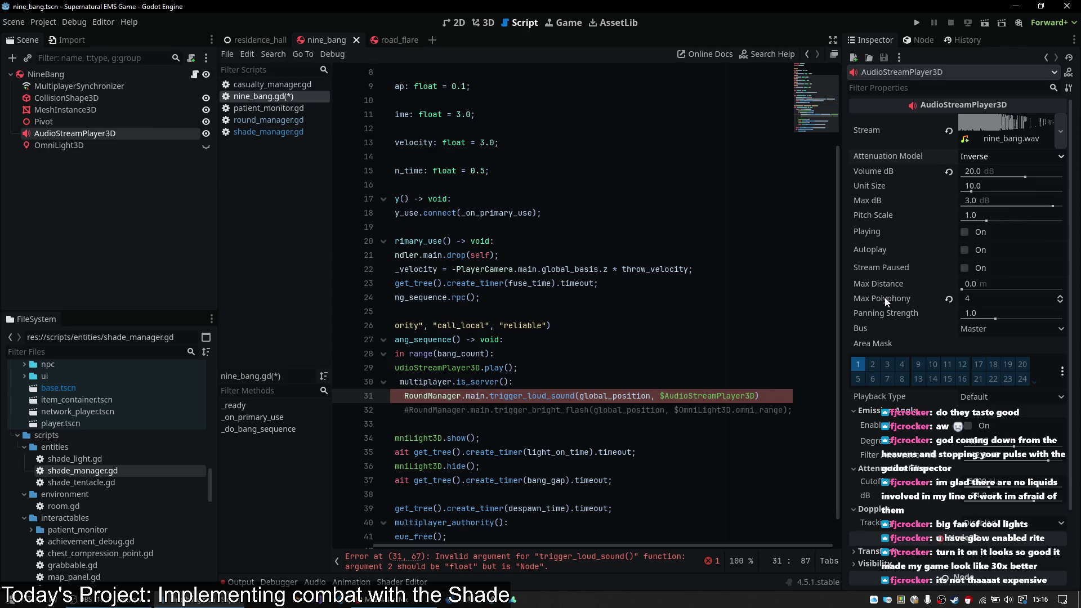
mouse_move(874, 285)
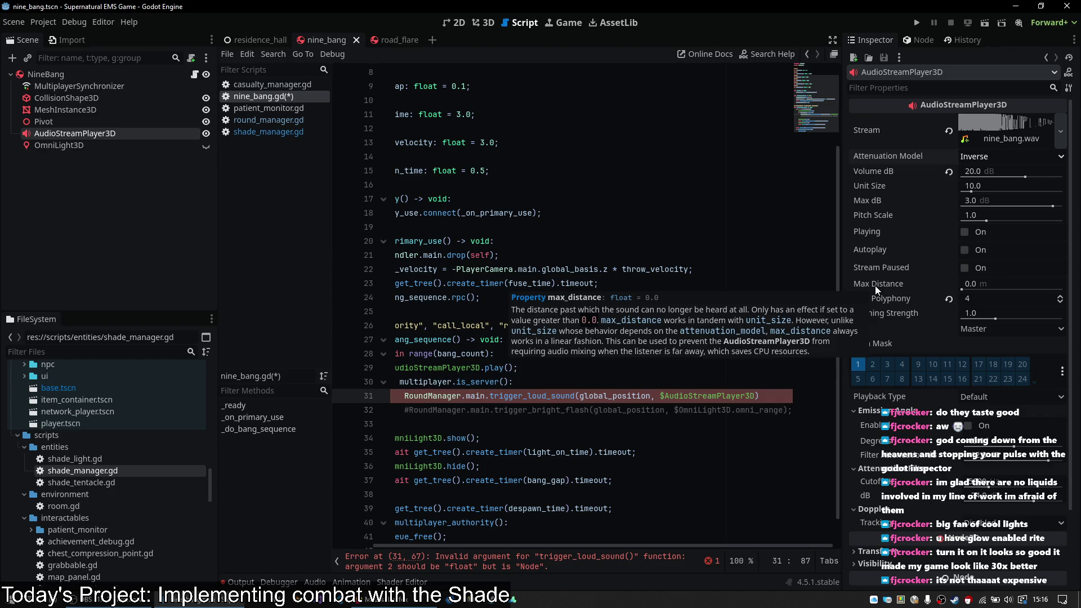
left_click(581, 273)
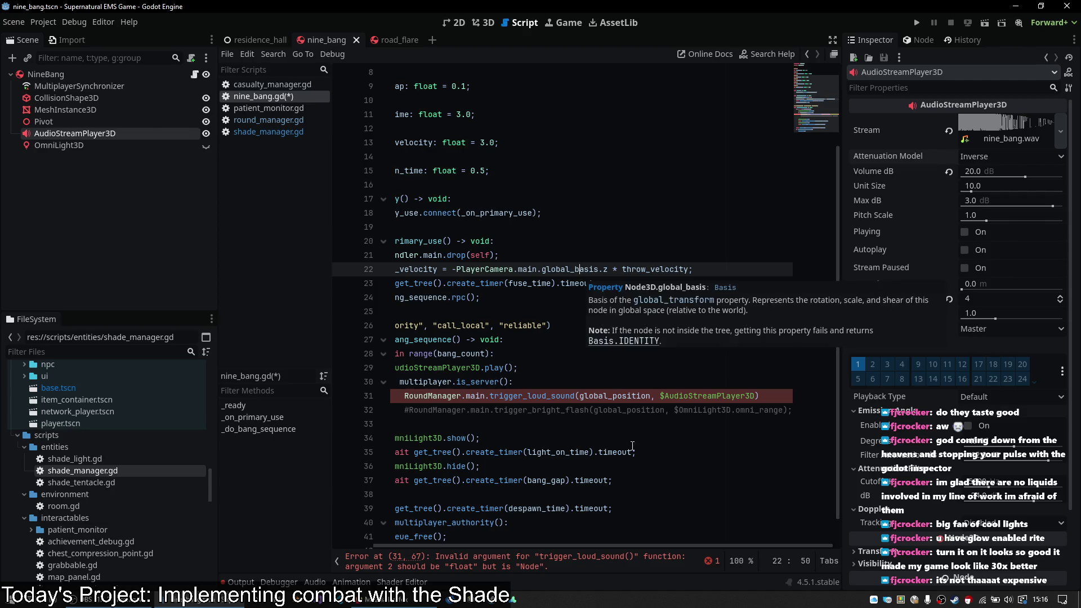
left_click(713, 396)
Comment out the loud_sound call and its server check, and cut the commented bright-flash line
key("ctrl+k")
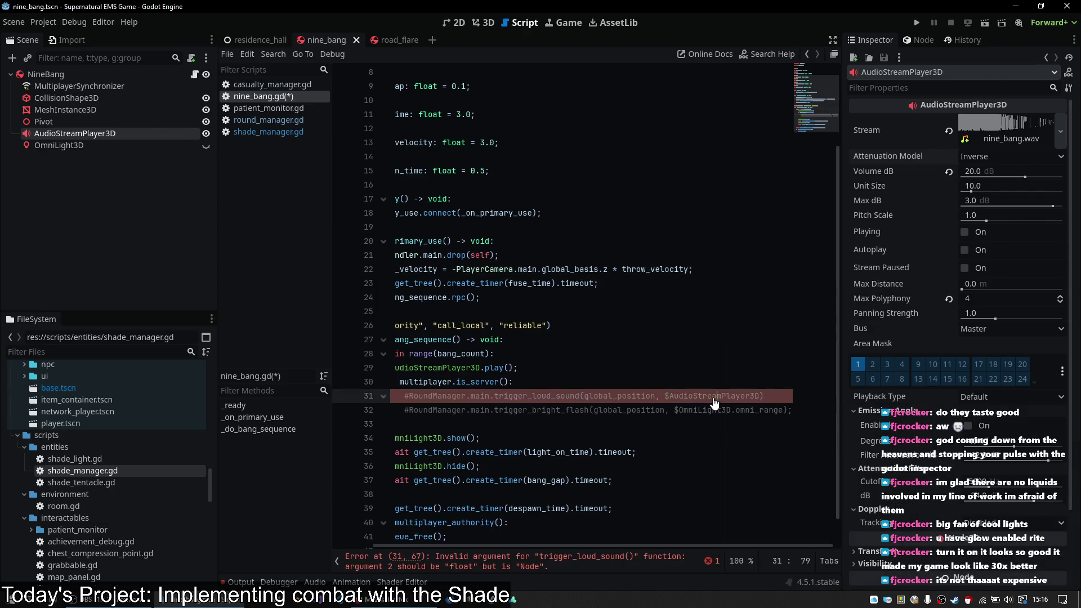
left_click(531, 381)
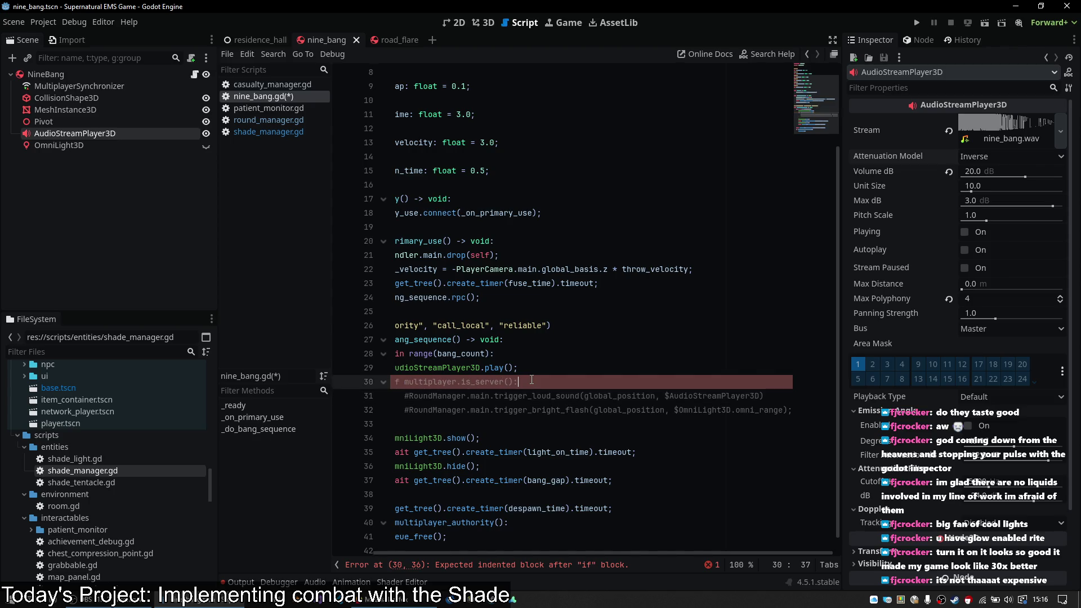
key("ctrl+k")
left_click(544, 409)
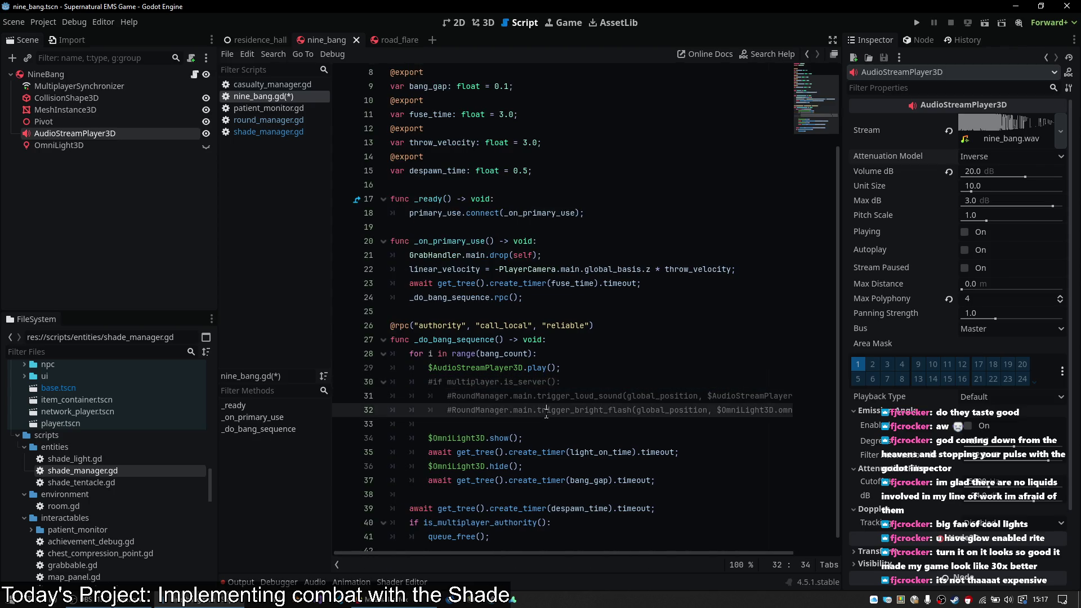
key("ctrl+shift+k")
Paste the trigger_bright_flash call after $OmniLight3D.show() under an uncommented server check, and save
left_click(708, 425)
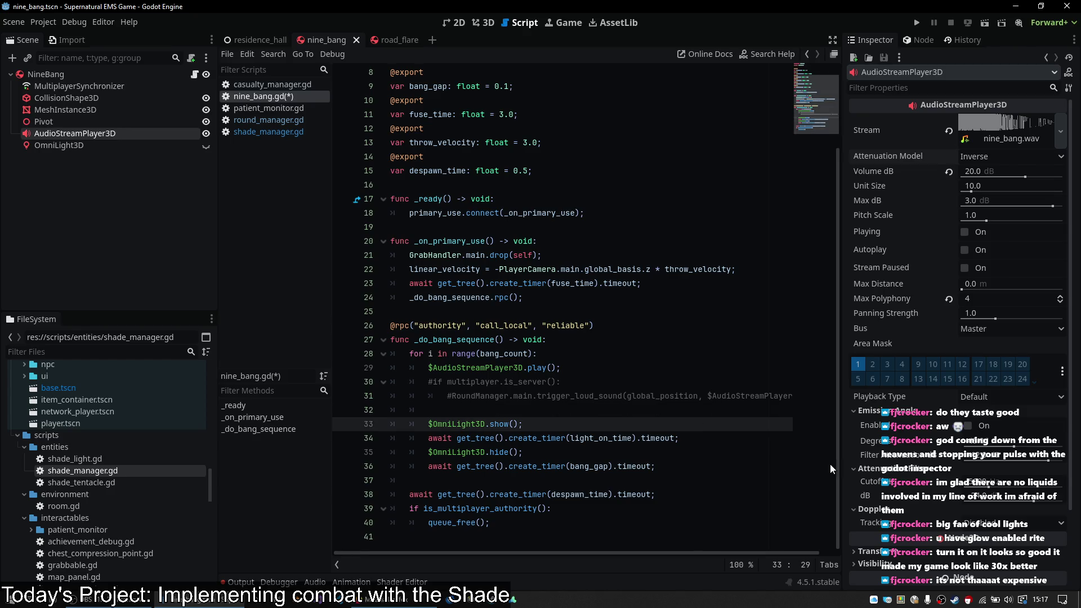
key("Return")
key("ctrl+v")
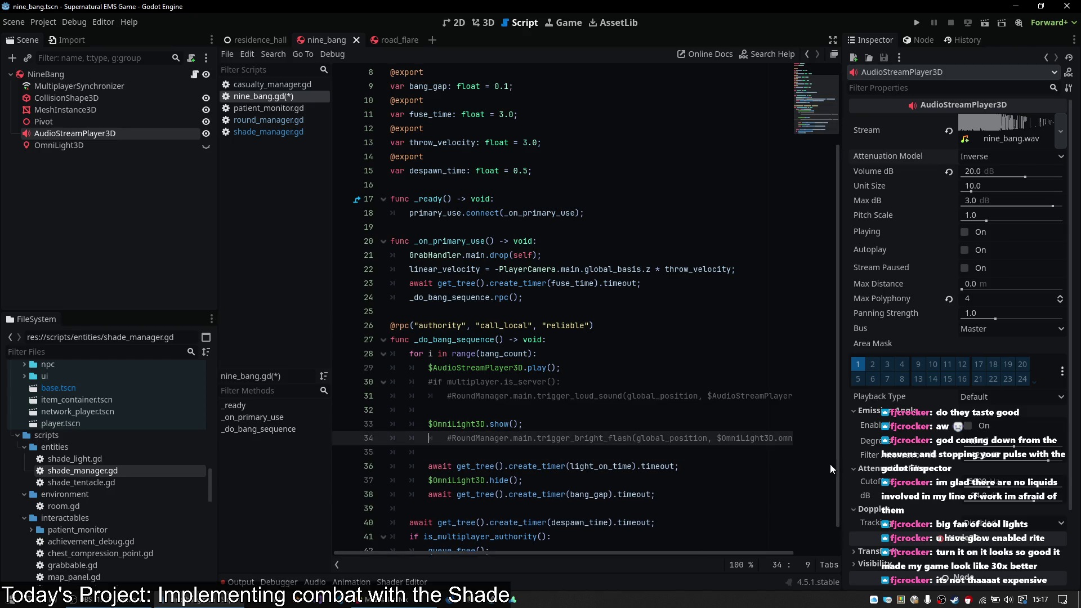
key("Up")
key("Up")
key("Up")
key("ctrl+c")
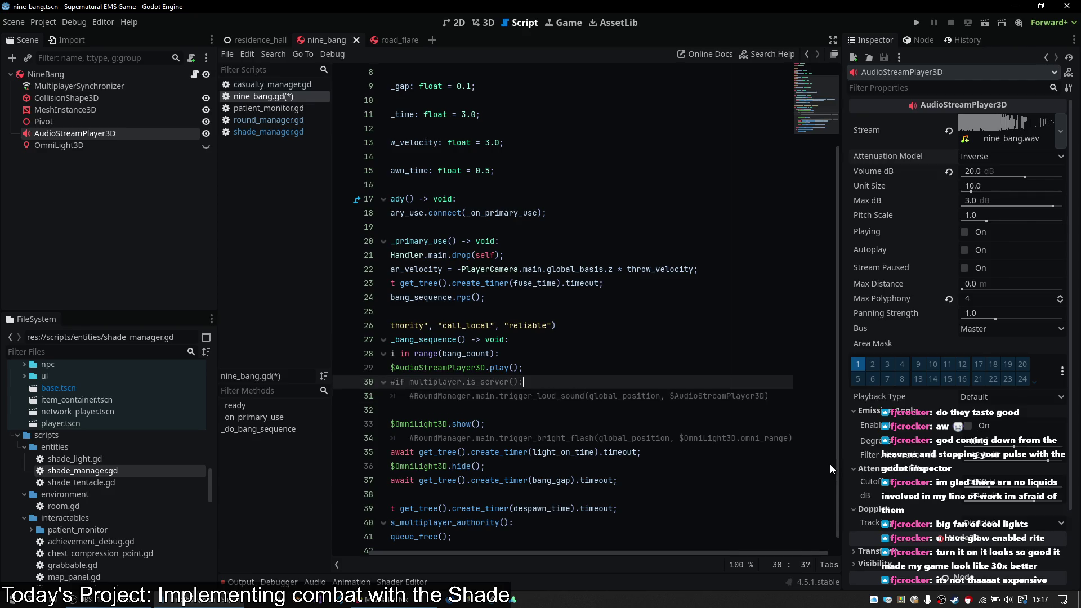
key("Down")
key("Down")
key("Down")
key("ctrl+v")
key("Up")
key("ctrl+k")
key("Down")
key("ctrl+k")
left_click(641, 418)
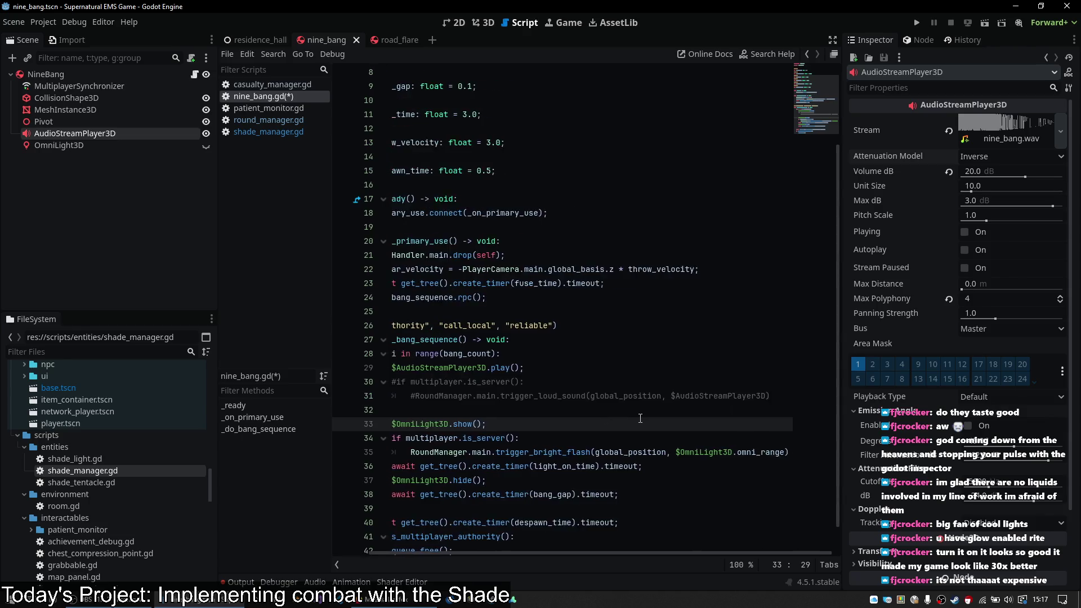
key("ctrl+s")
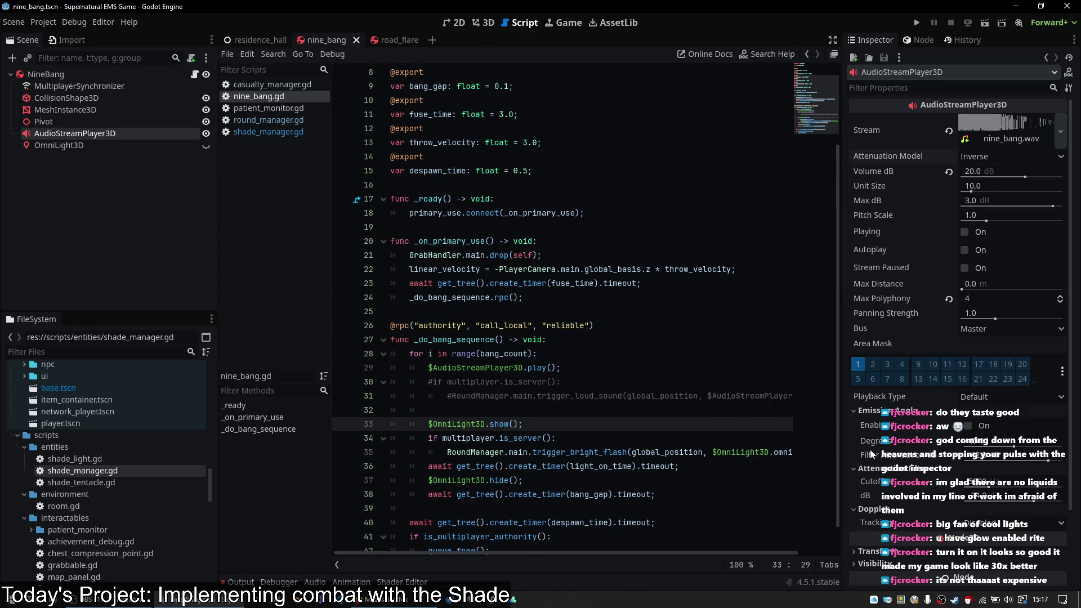
Collapse the Emission Angle, Attenuation Filter and Doppler sections in the Inspector
left_click(878, 415)
left_click(880, 422)
left_click(879, 437)
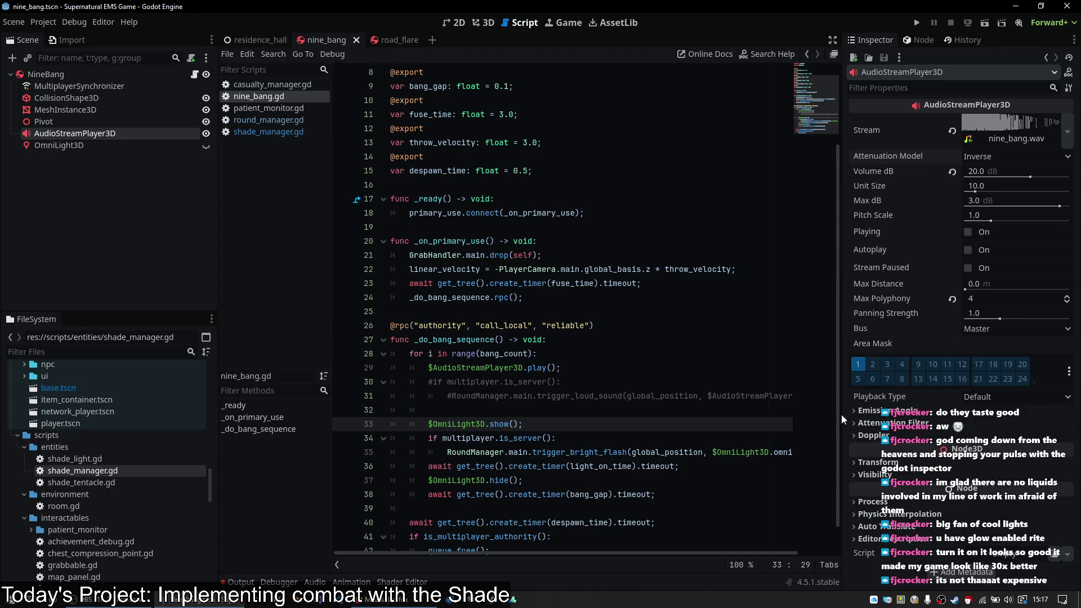
Switch to shade_manager.gd and place the cursor after the energy update in _leave_room
left_click(284, 84)
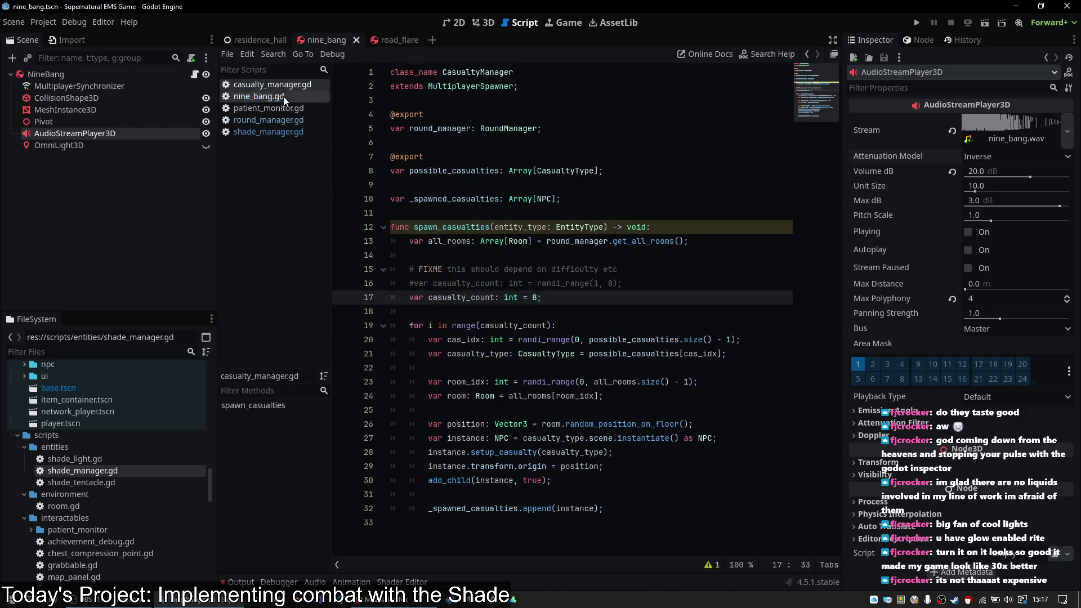
left_click(284, 120)
left_click(285, 131)
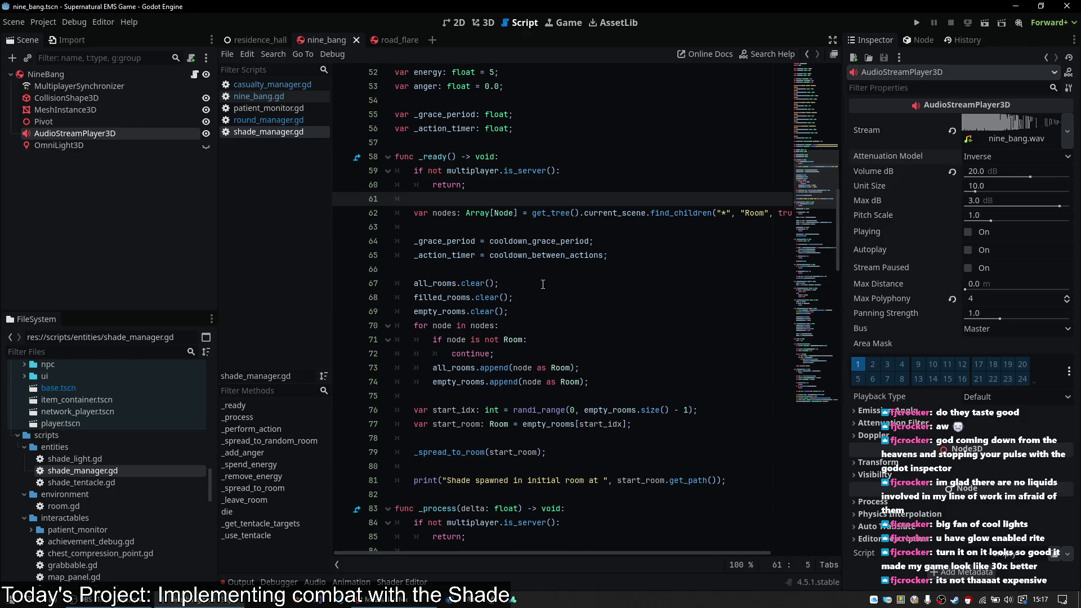
scroll(542, 285, "down", 19)
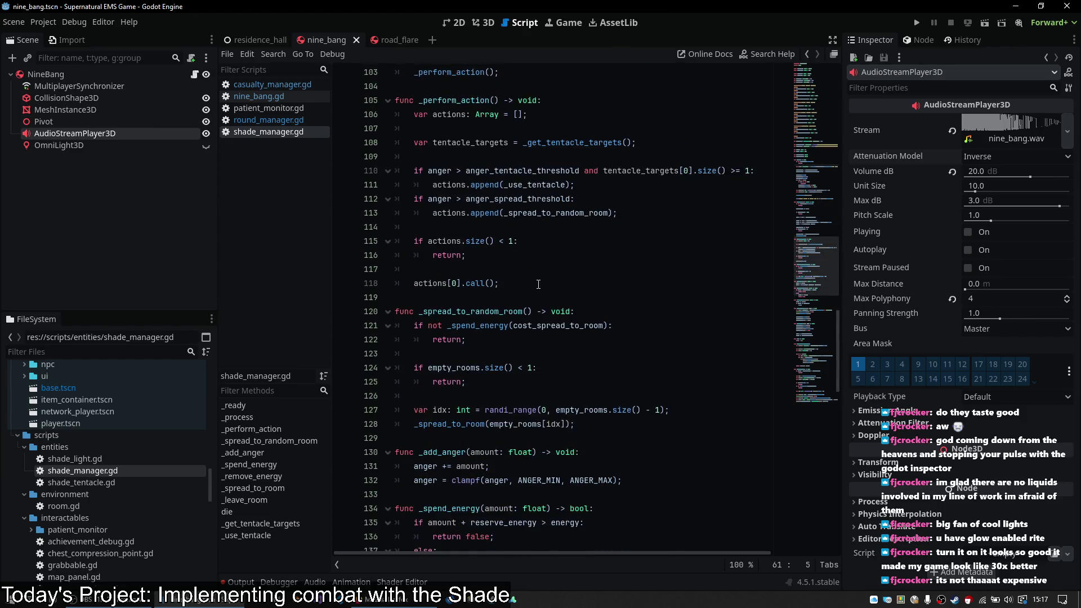
scroll(538, 285, "down", 4)
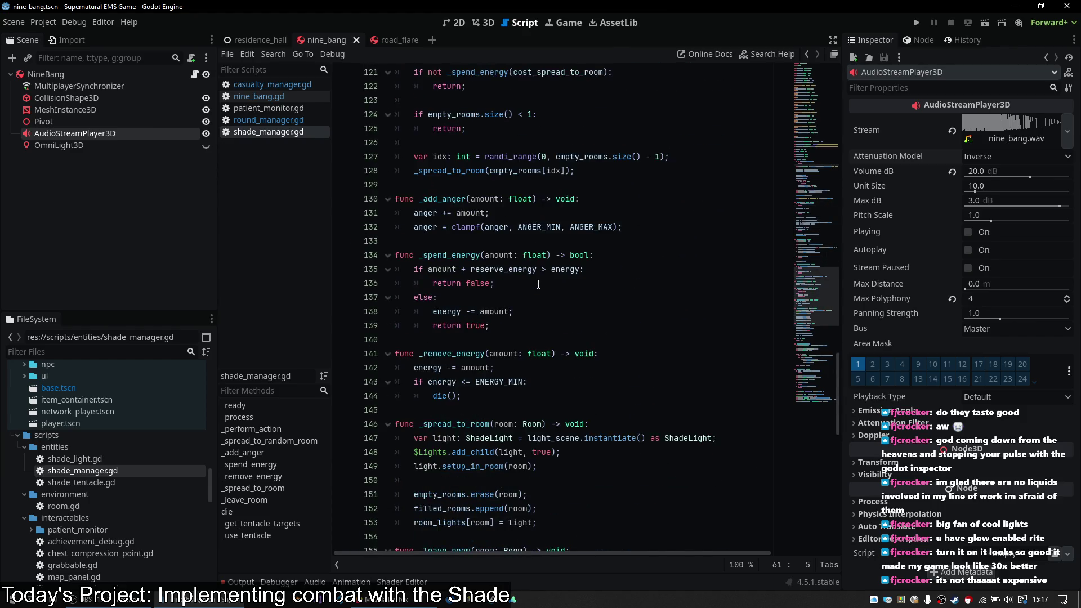
scroll(538, 284, "down", 5)
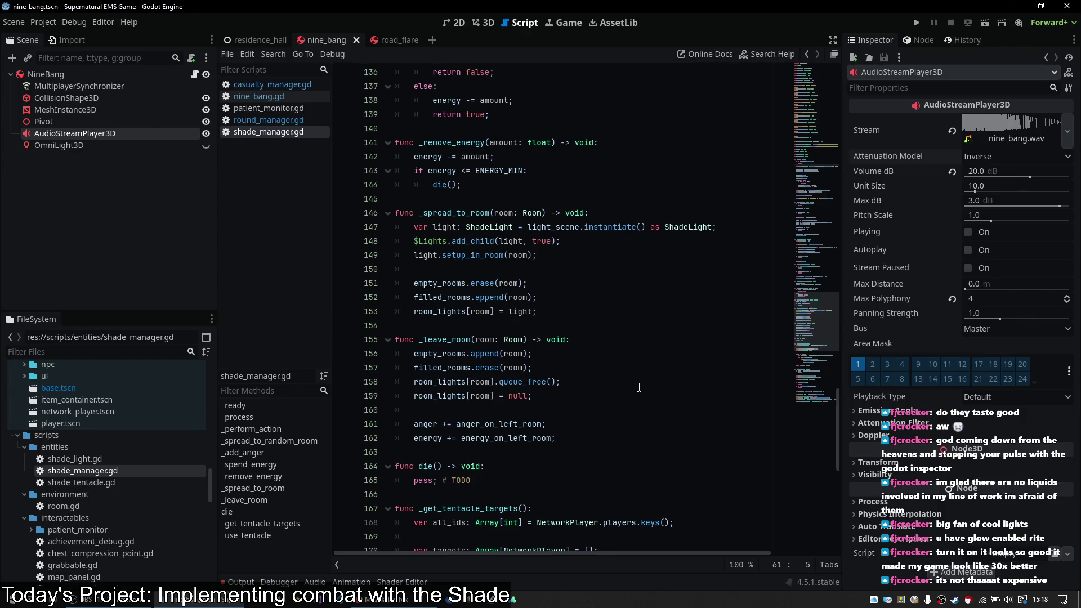
left_click(563, 438)
Add 'if filled_rooms.size() < 1: die();' to _leave_room and save the script
key("Return")
key("Return")
type("if filled_rooms")
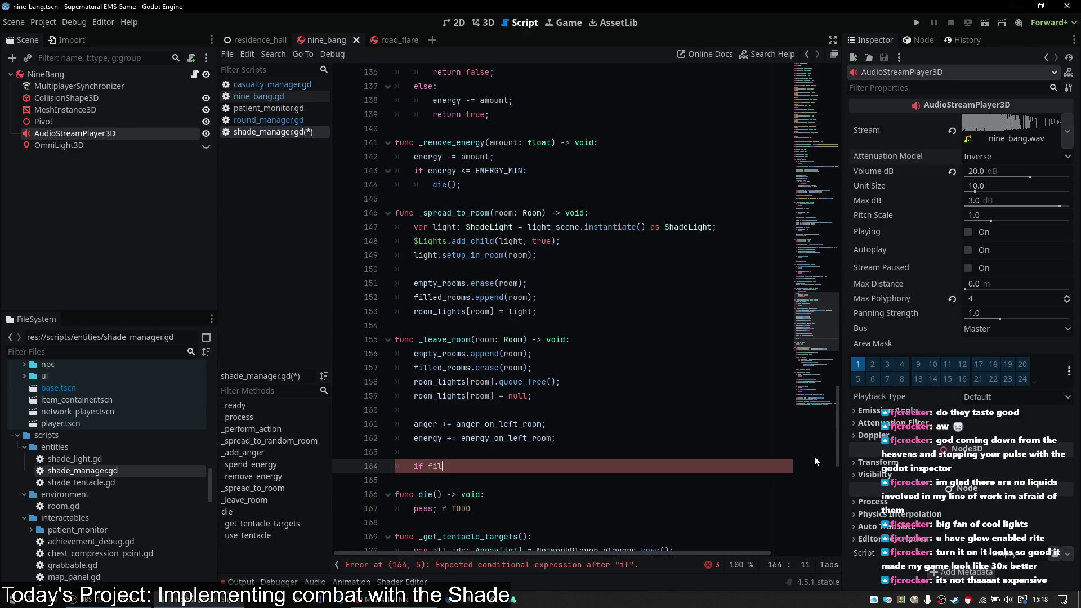
type(".si")
key("Return")
type("< 1:")
key("Return")
type("die();")
key("ctrl+s")
Select die()'s 'pass; # TODO' placeholder after briefly checking round_manager.gd
key("Down")
key("Down")
key("Down")
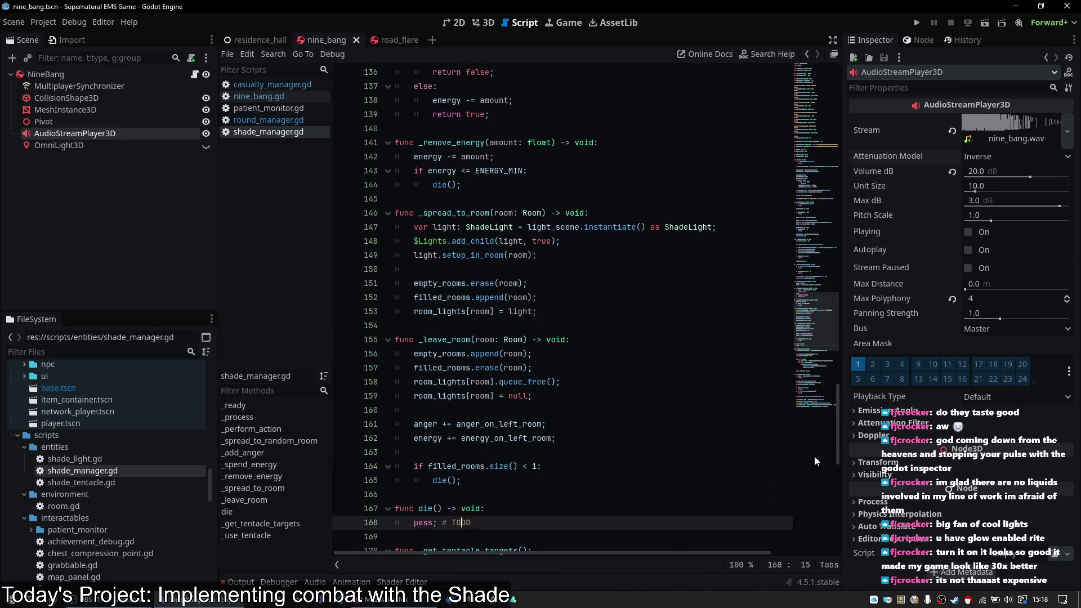
key("shift+Home")
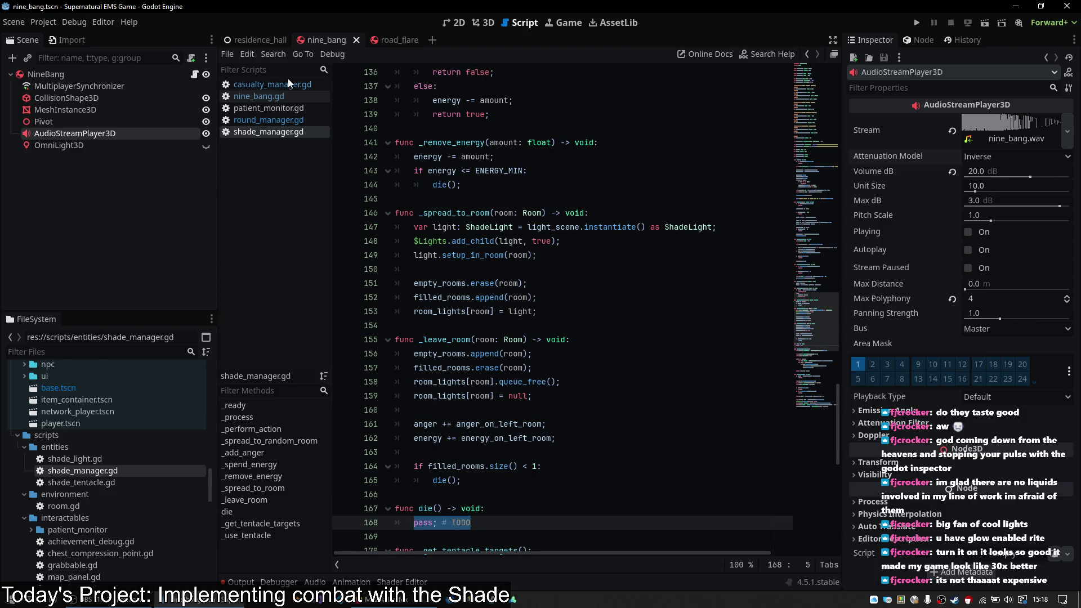
left_click(280, 120)
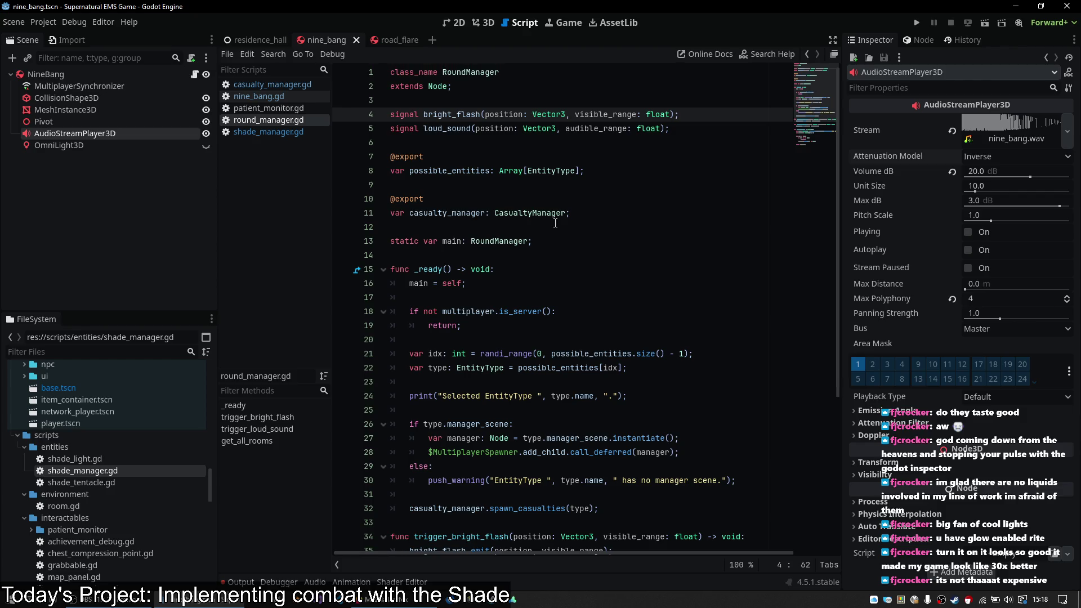
scroll(618, 206, "down", 5)
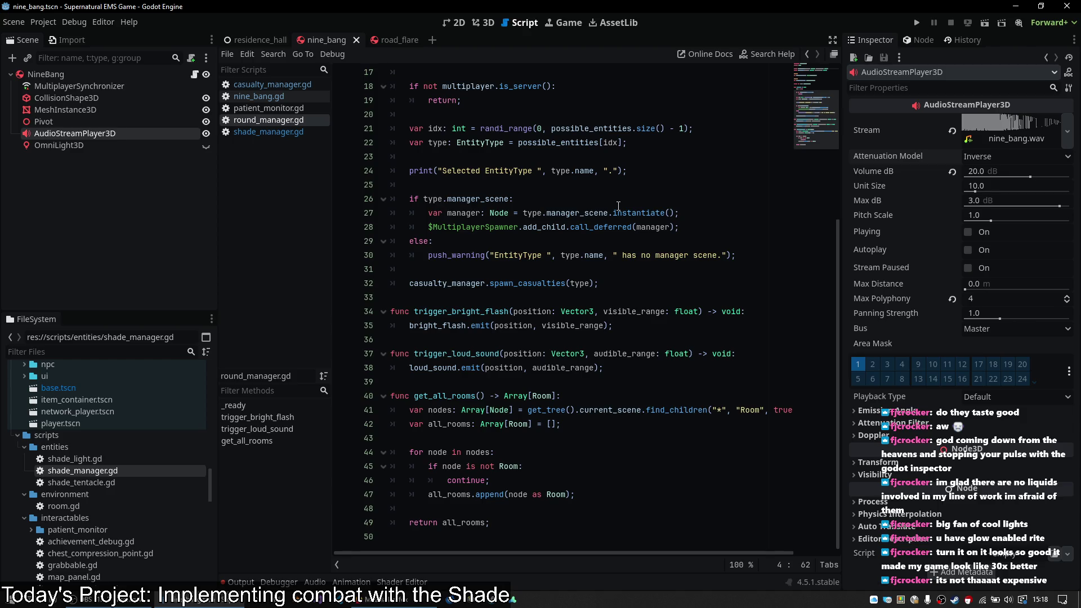
scroll(618, 206, "up", 5)
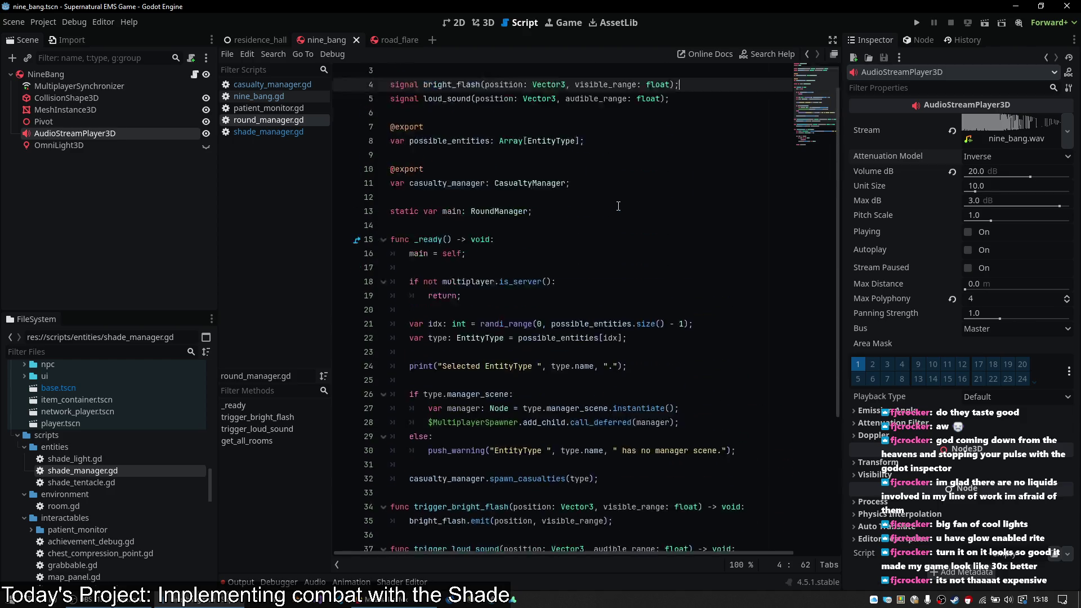
left_click(258, 131)
Replace the placeholder with 'queue_free();' and the comment '# TODO maybe have some kind of effects here'
type("queue")
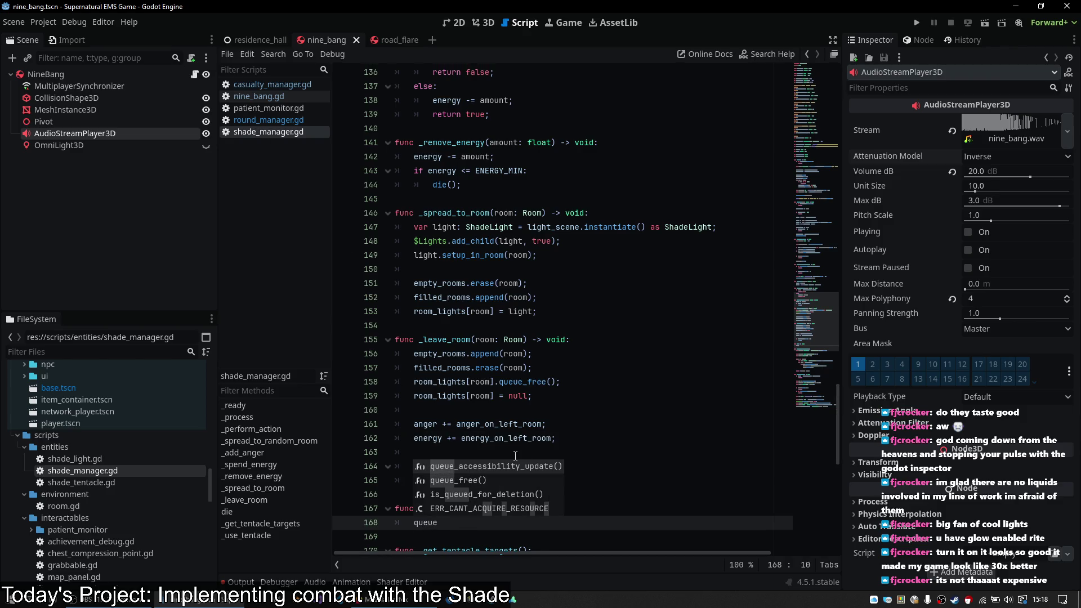
key("Down")
key("Return")
type(";")
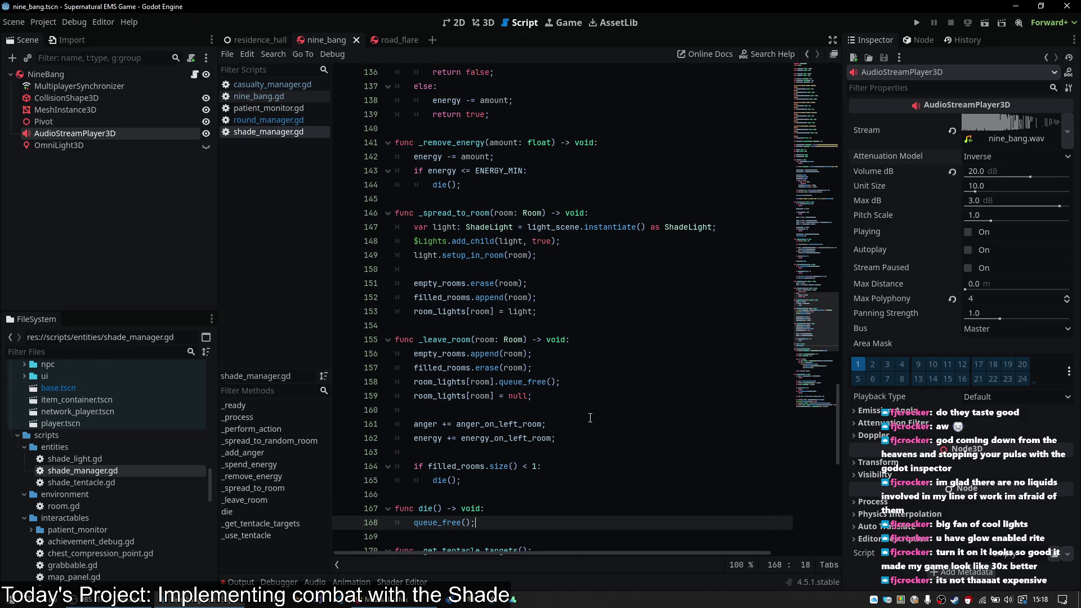
scroll(590, 417, "down", 8)
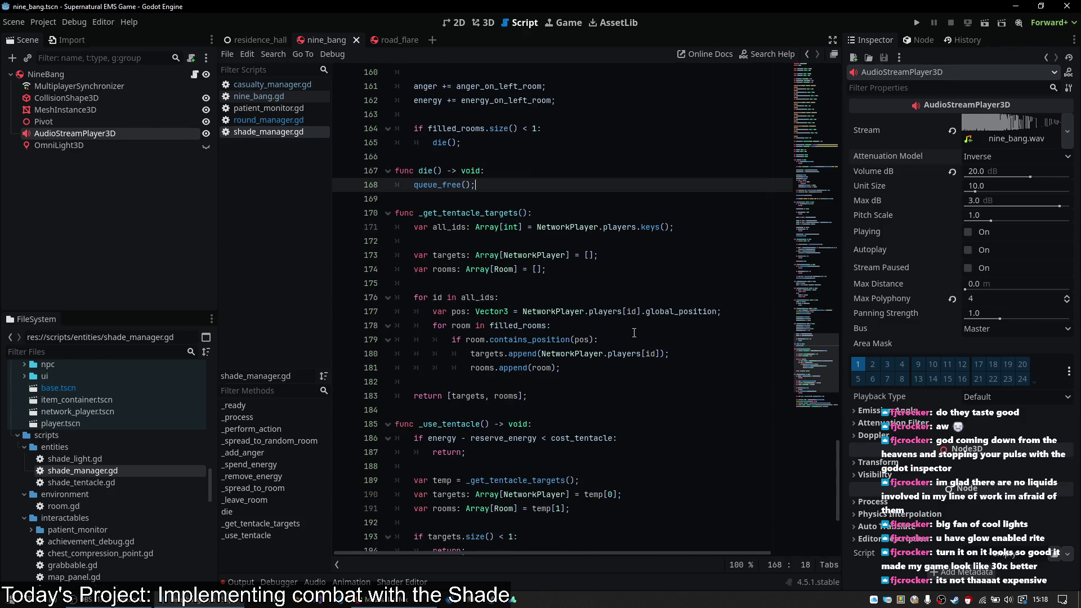
type("# TODO may")
type("be have some kind of")
type(" effects here")
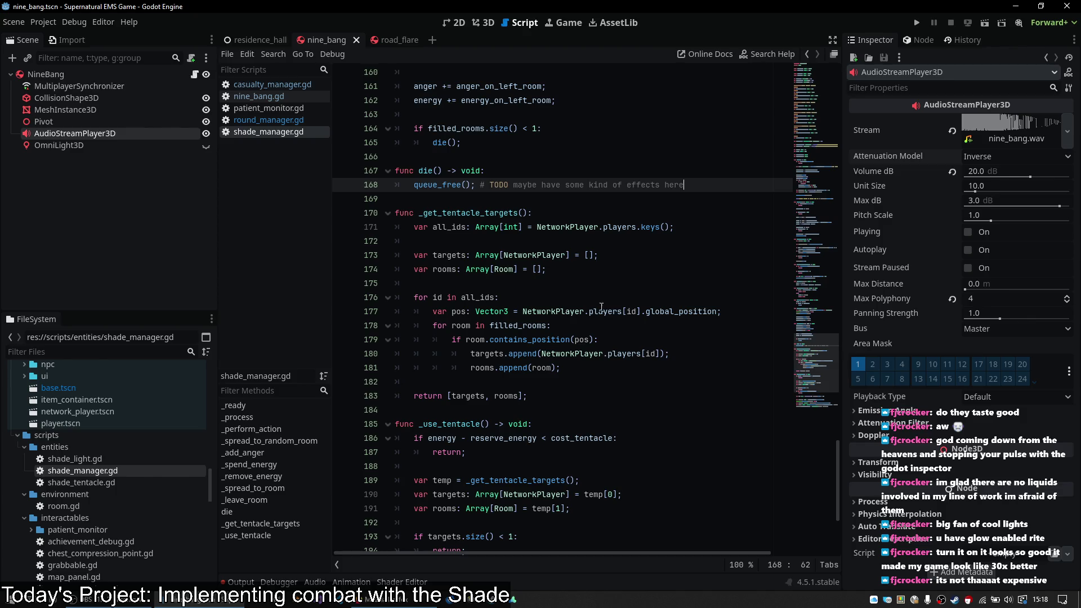
scroll(707, 306, "up", 5)
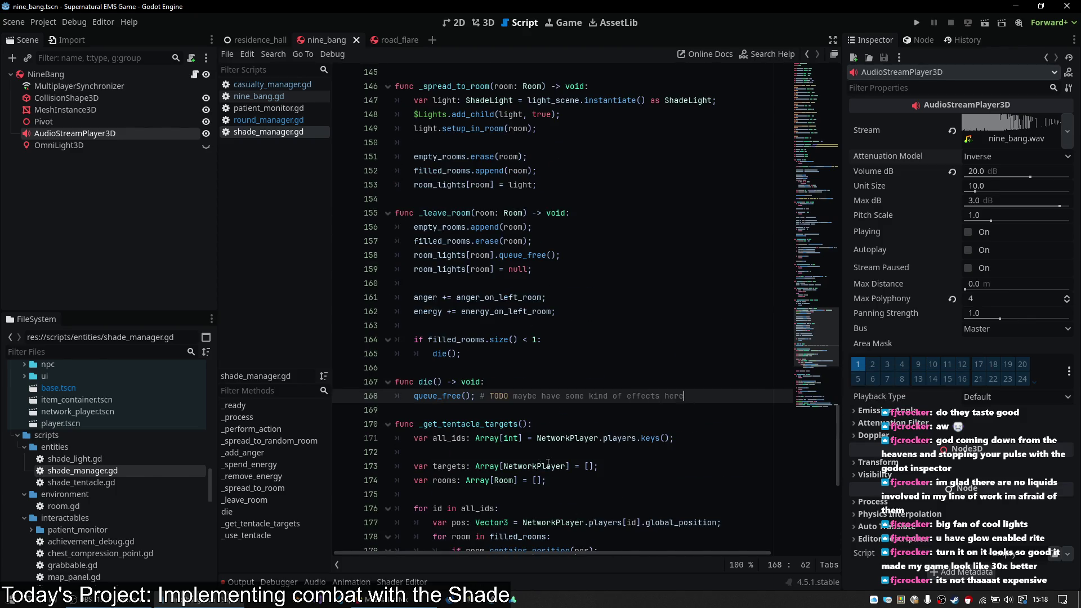
key("alt+Tab")
Load bfxr.net in a new Firefox tab
key("ctrl+t")
type("bfxr.net")
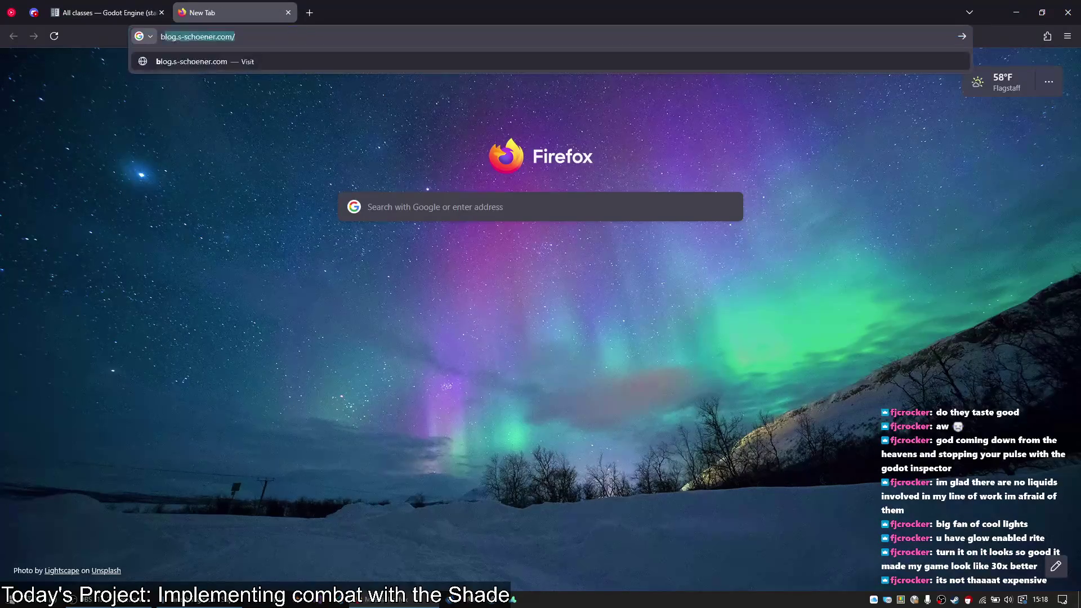
key("Return")
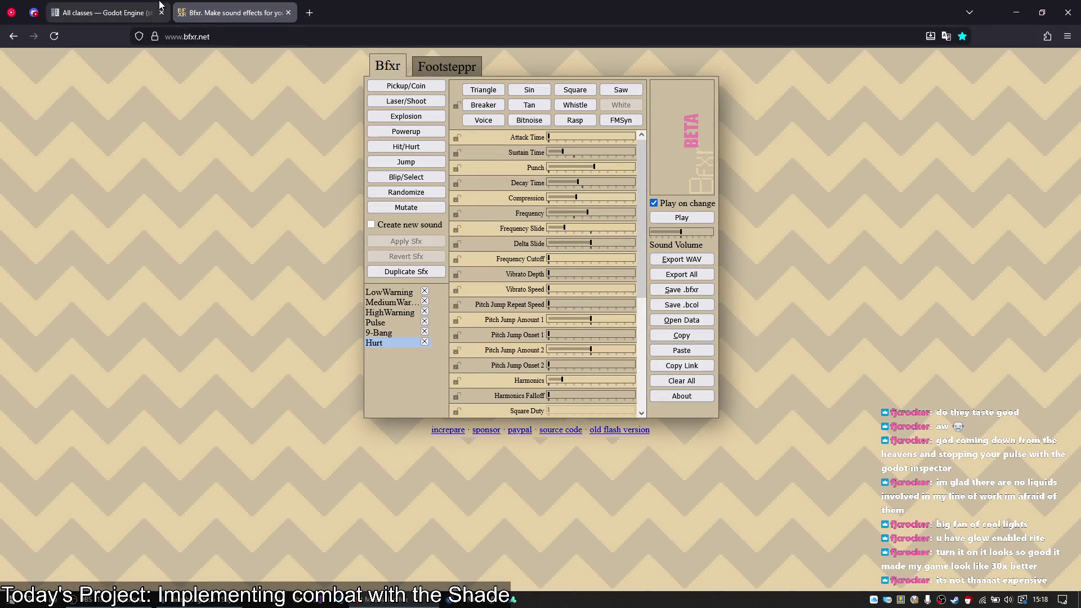
Try several random Hurt variations, revert to the saved Hurt, and add a new Blip sound
left_click(416, 131)
left_click(405, 208)
left_click(419, 190)
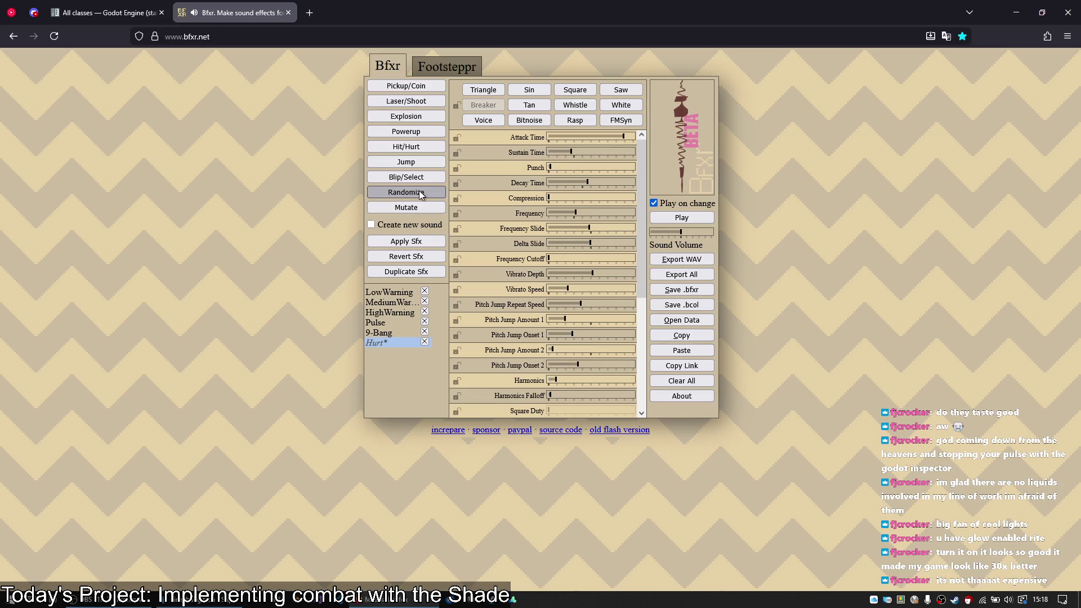
left_click(418, 190)
left_click(419, 190)
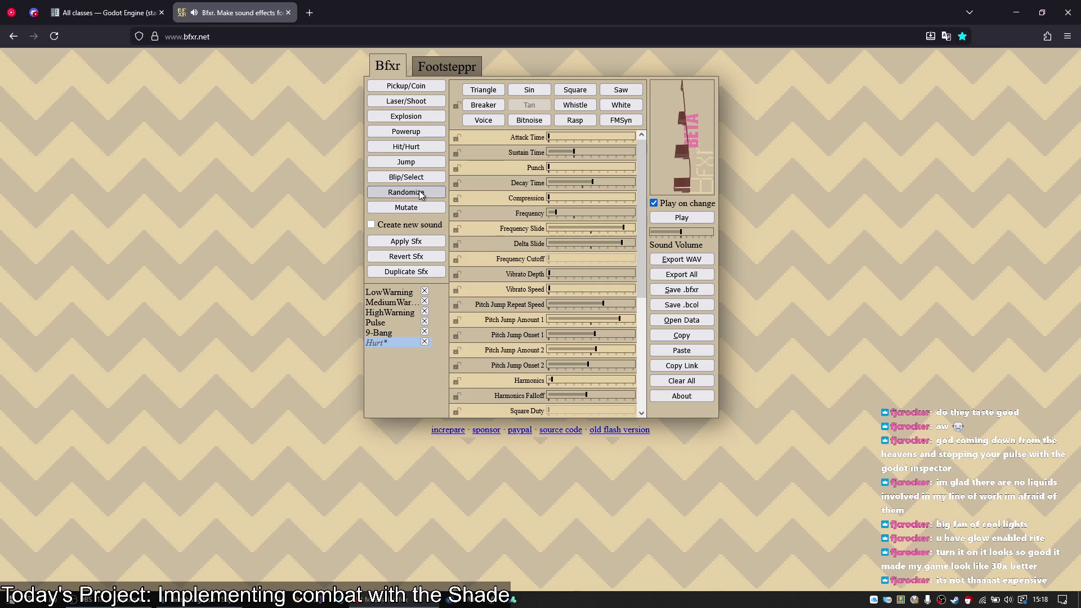
left_click(418, 192)
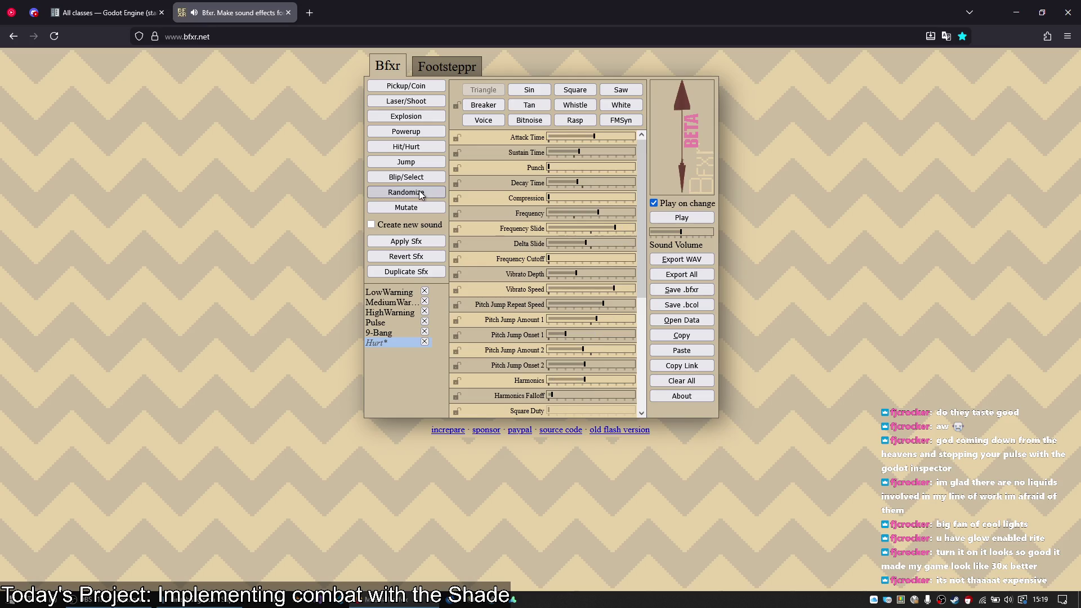
left_click(411, 258)
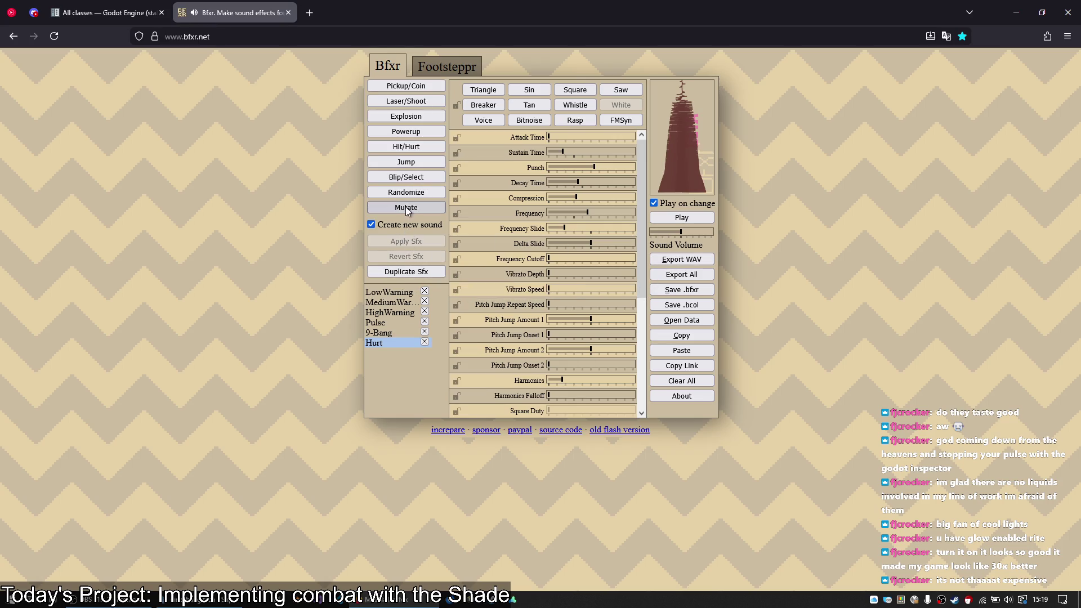
left_click(416, 180)
Turn off new-sound creation and cycle Blip through Hit/Hurt, Randomize, Blip/Select and Mutate variations
left_click(386, 224)
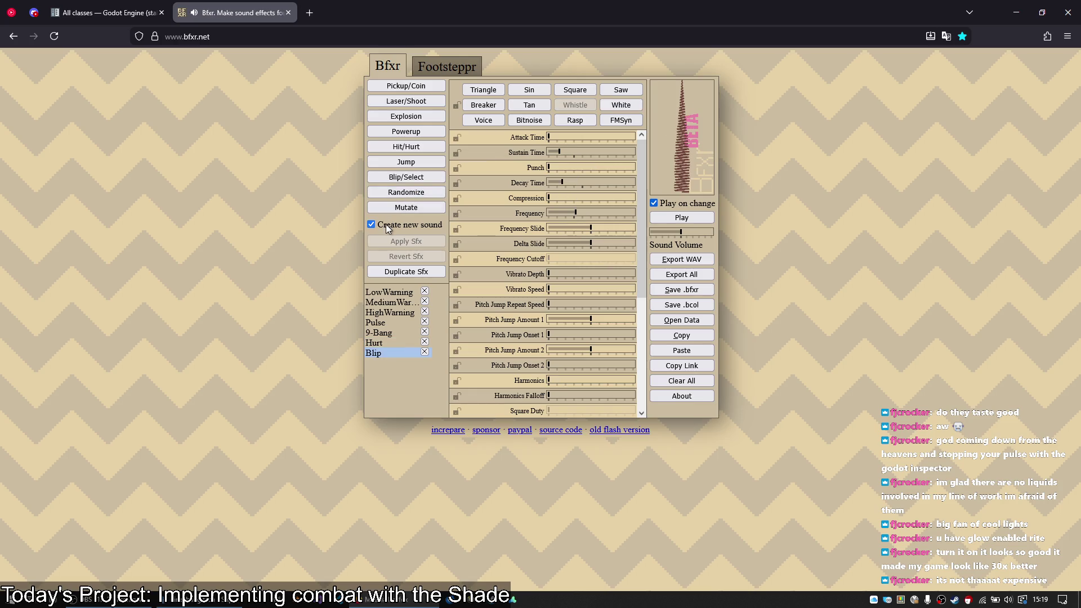
left_click(417, 149)
left_click(416, 151)
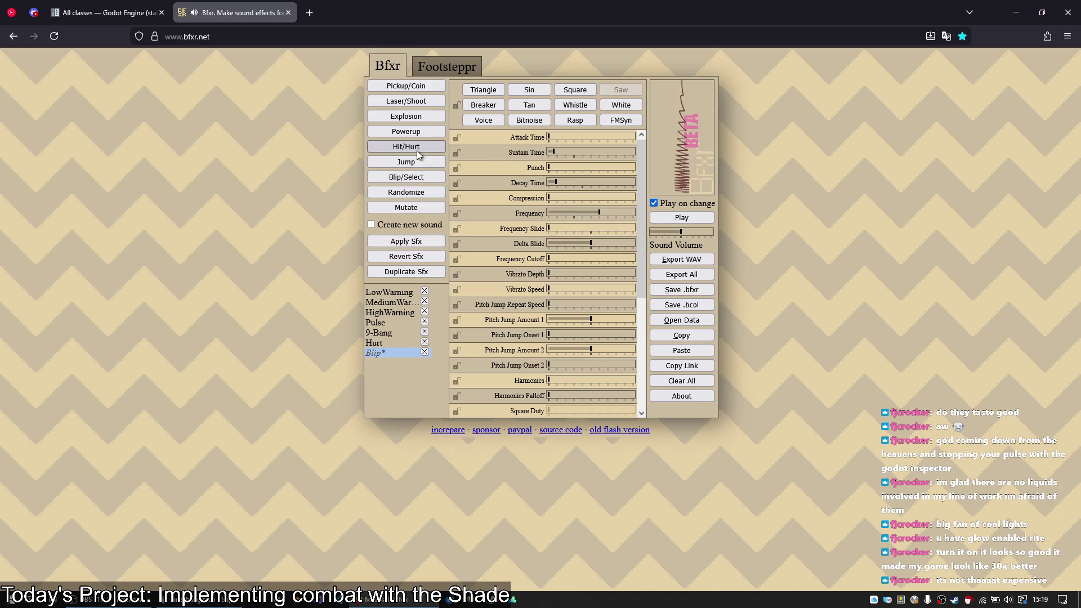
left_click(417, 150)
left_click(414, 190)
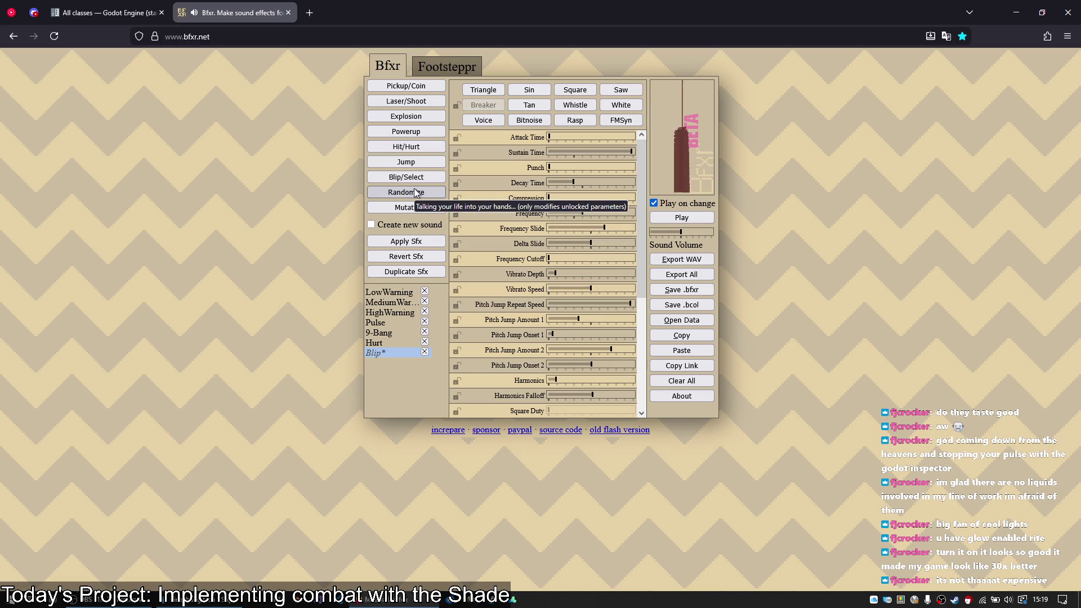
left_click(416, 192)
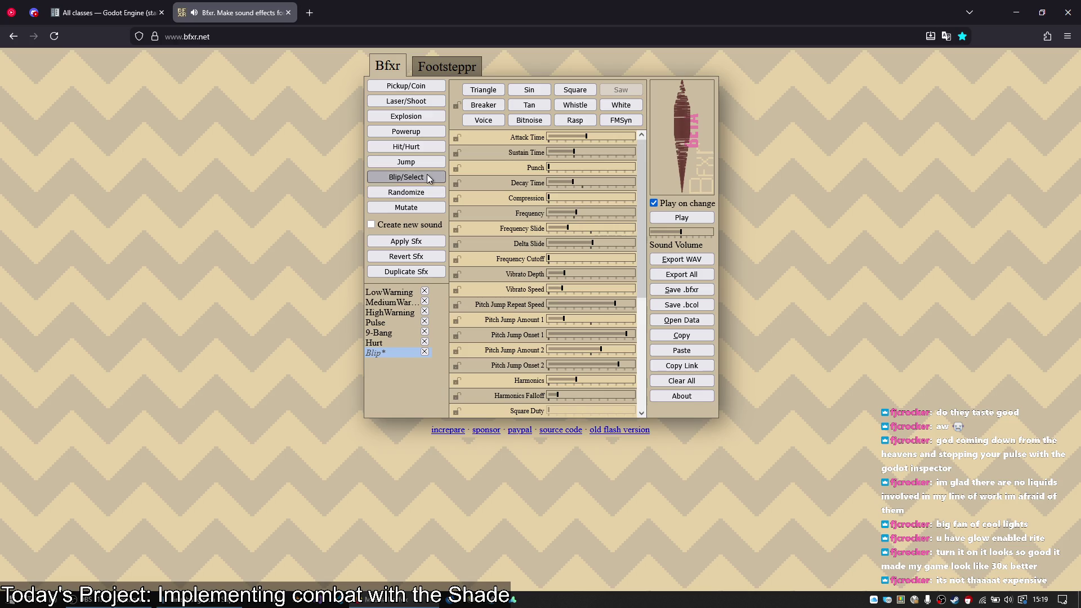
left_click(426, 174)
left_click(431, 151)
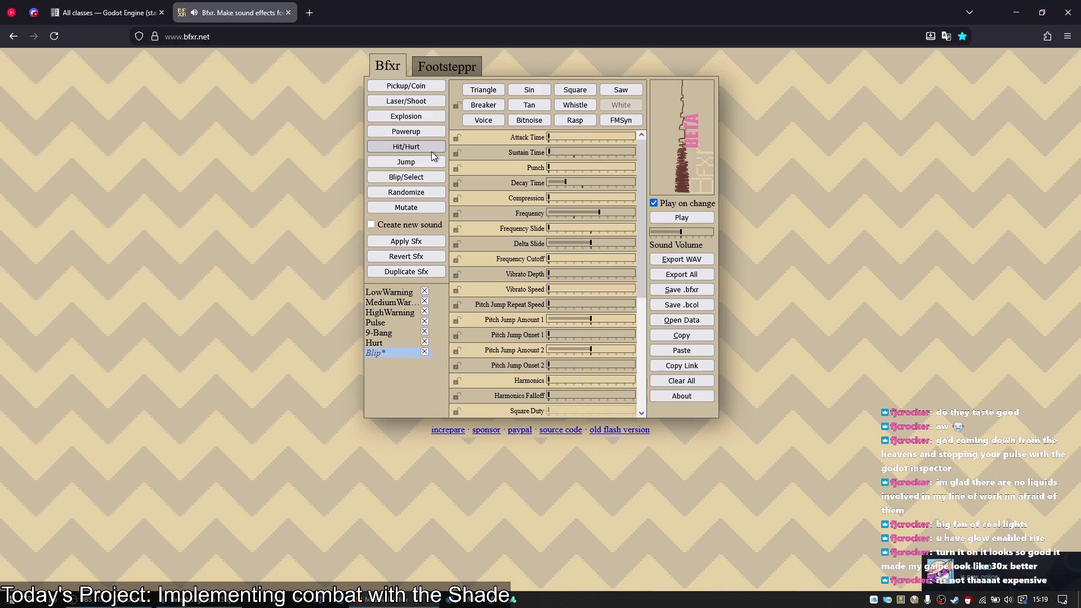
left_click(416, 203)
left_click(415, 207)
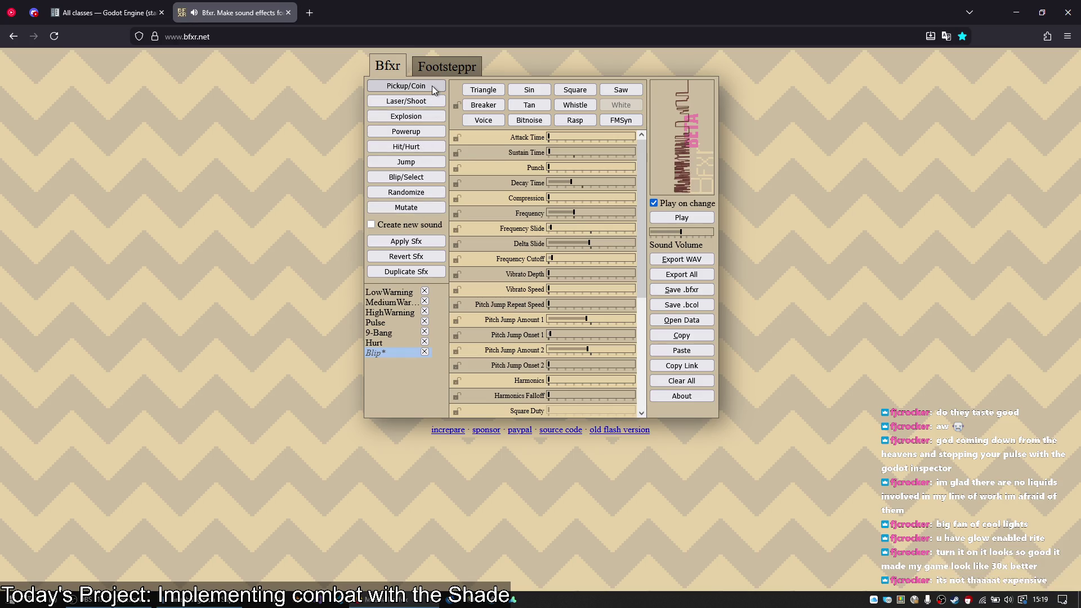
Generate a Pickup/Coin sound, then mutate and randomize it several more times
left_click(431, 86)
left_click(415, 206)
left_click(415, 206)
left_click(415, 206)
left_click(414, 205)
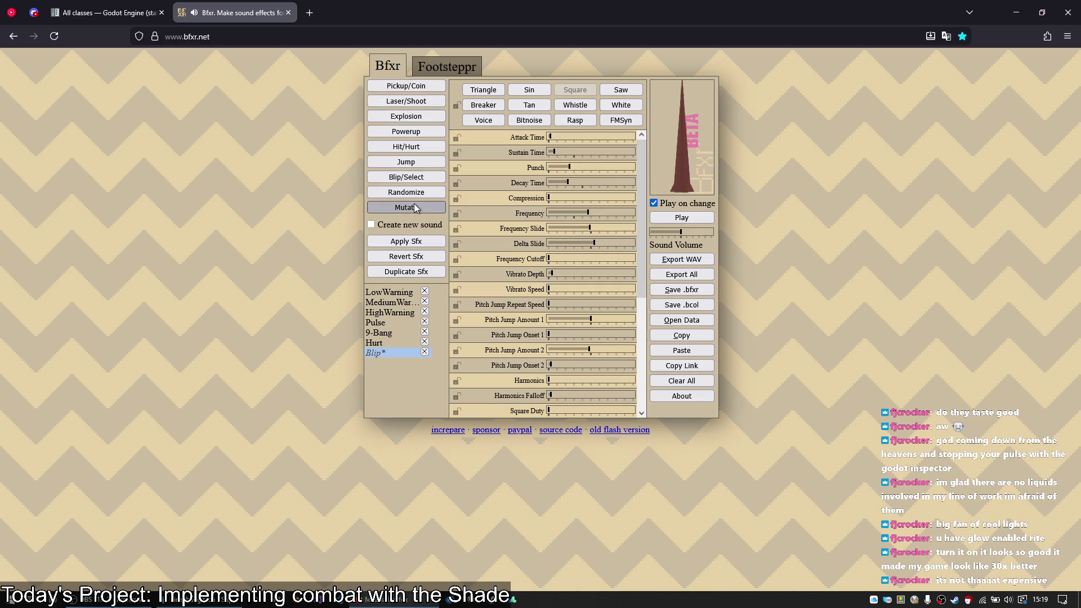
left_click(415, 192)
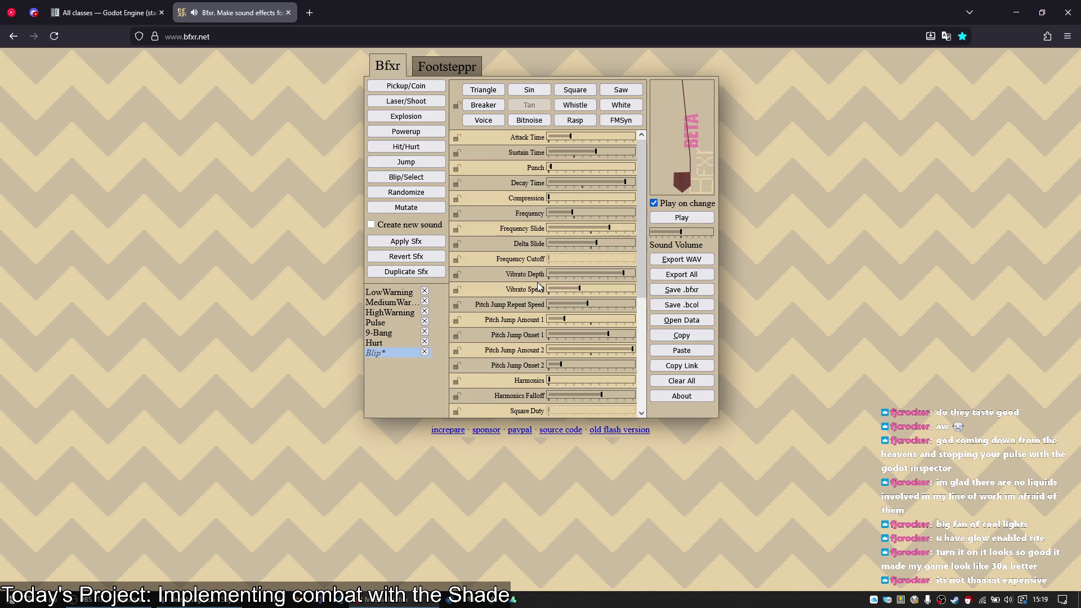
Lower the base frequency, raise harmonics slightly, use Bitnoise, and enter the name ShadeLeave
left_click(582, 213)
left_click_drag(582, 214, 557, 216)
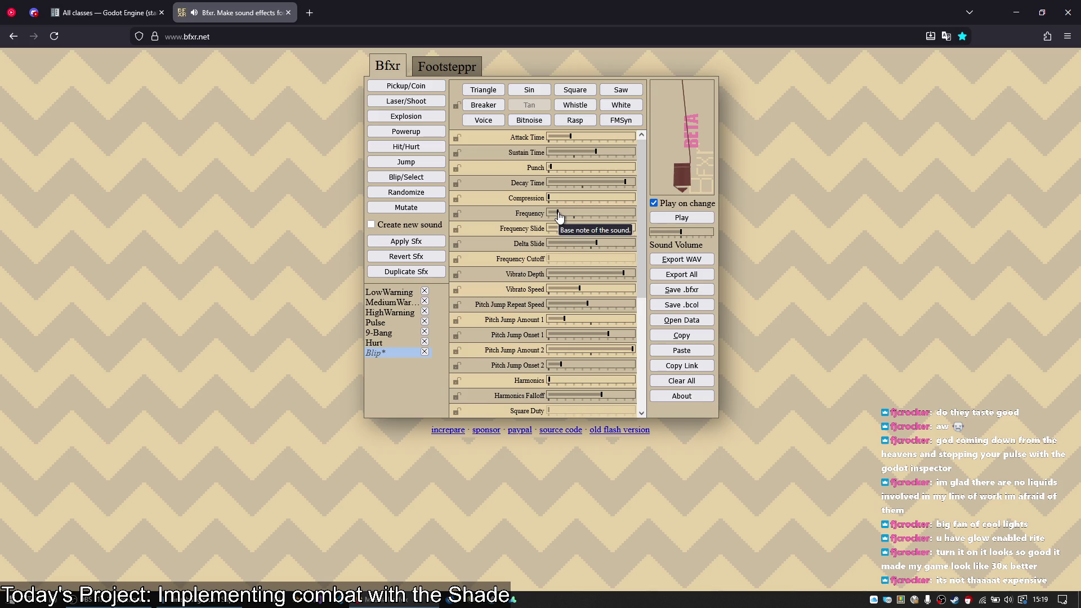
left_click(560, 381)
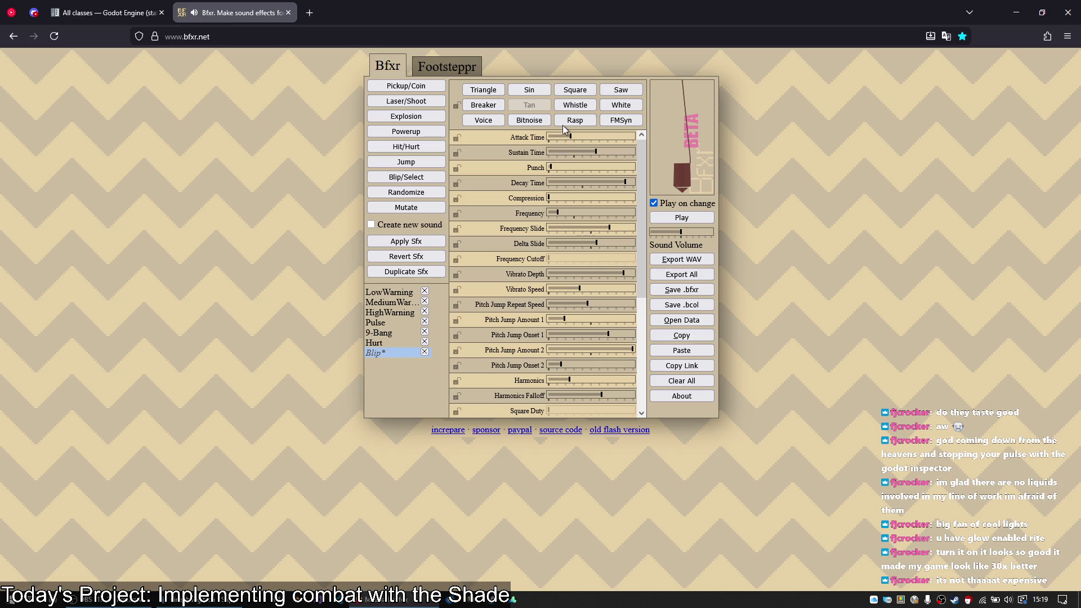
left_click(536, 123)
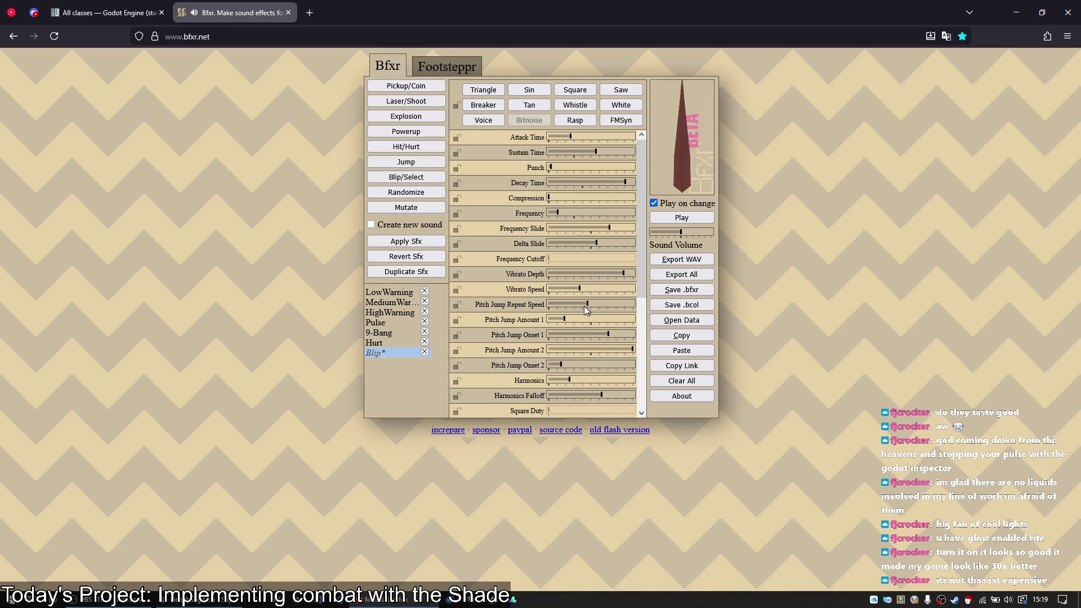
mouse_move(583, 198)
type("Shade")
type("Leave")
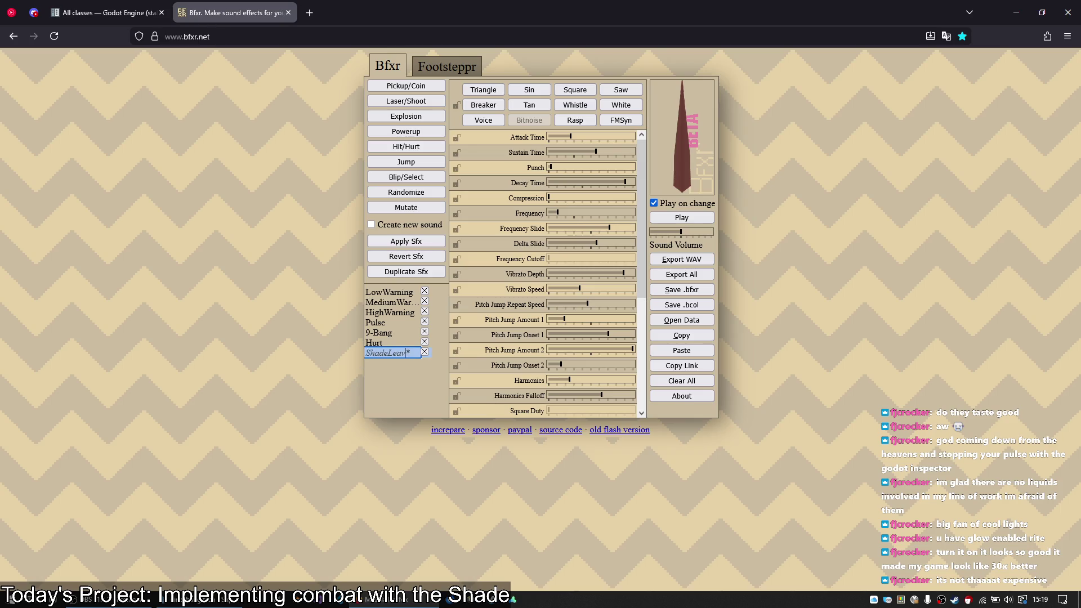
Confirm the name ShadeLeave, set compression to about 0.04 and lower the playback volume
key("Return")
left_click_drag(564, 198, 570, 200)
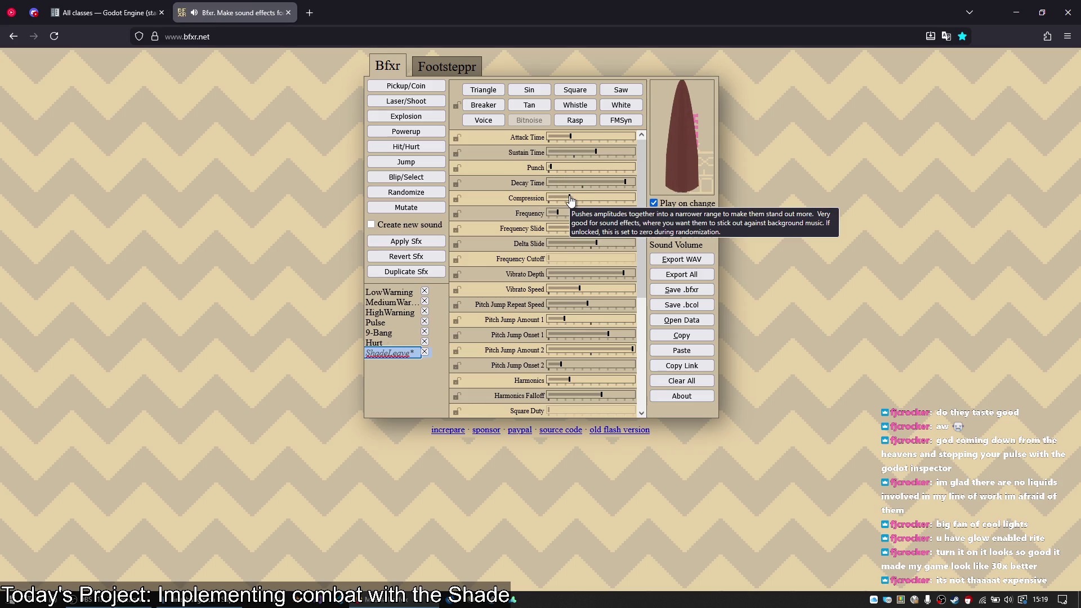
left_click_drag(570, 200, 552, 201)
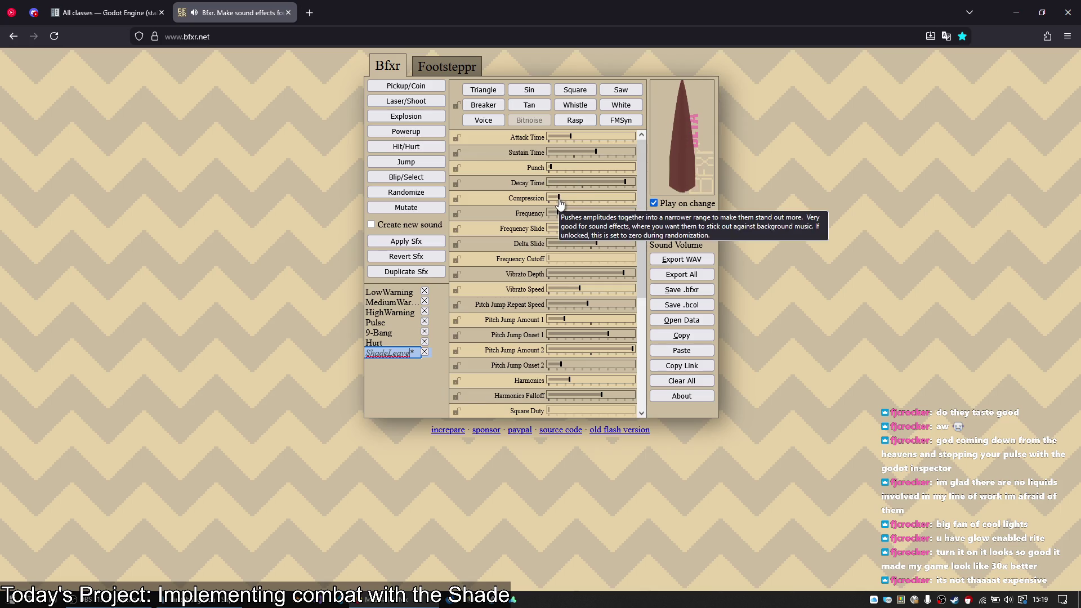
left_click(551, 201)
left_click_drag(681, 231, 668, 233)
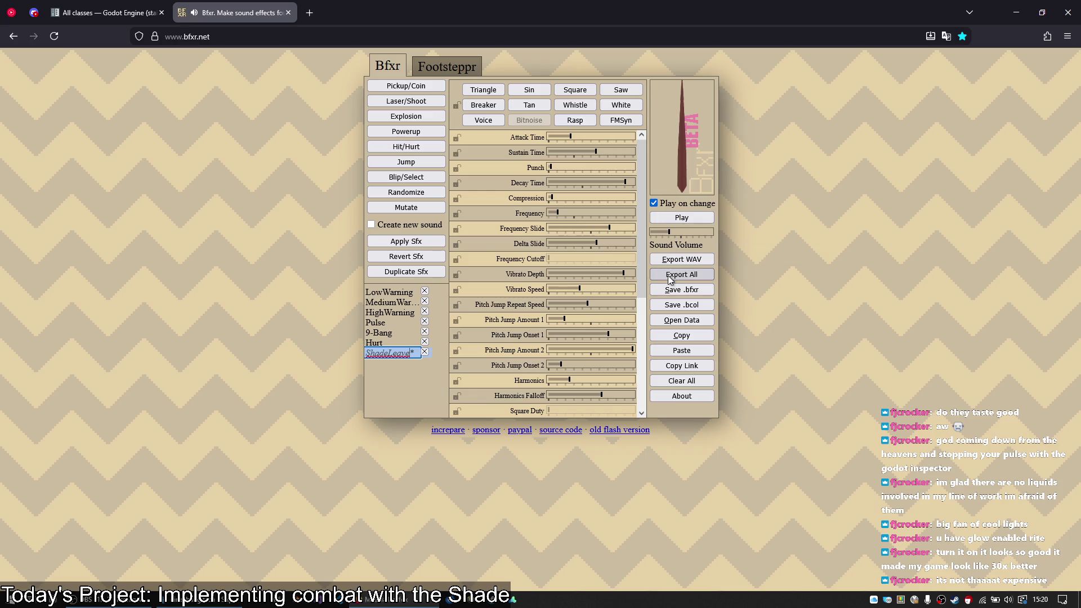
Compare Voice, Rasp, FMSyn, Square, Sin, White and Breaker waveforms, settling on Bitnoise
left_click(477, 121)
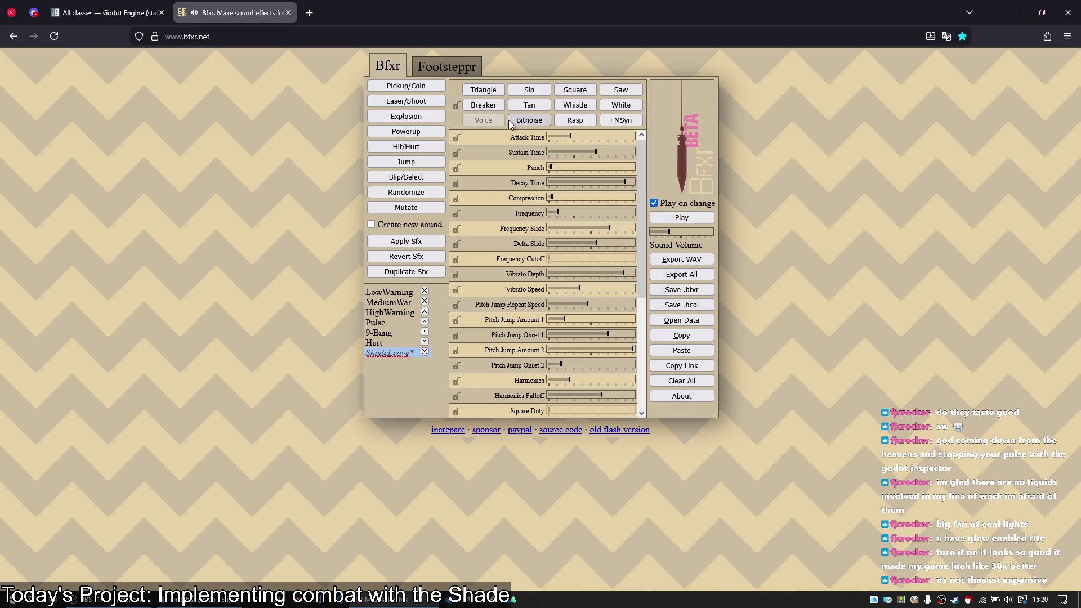
left_click(568, 120)
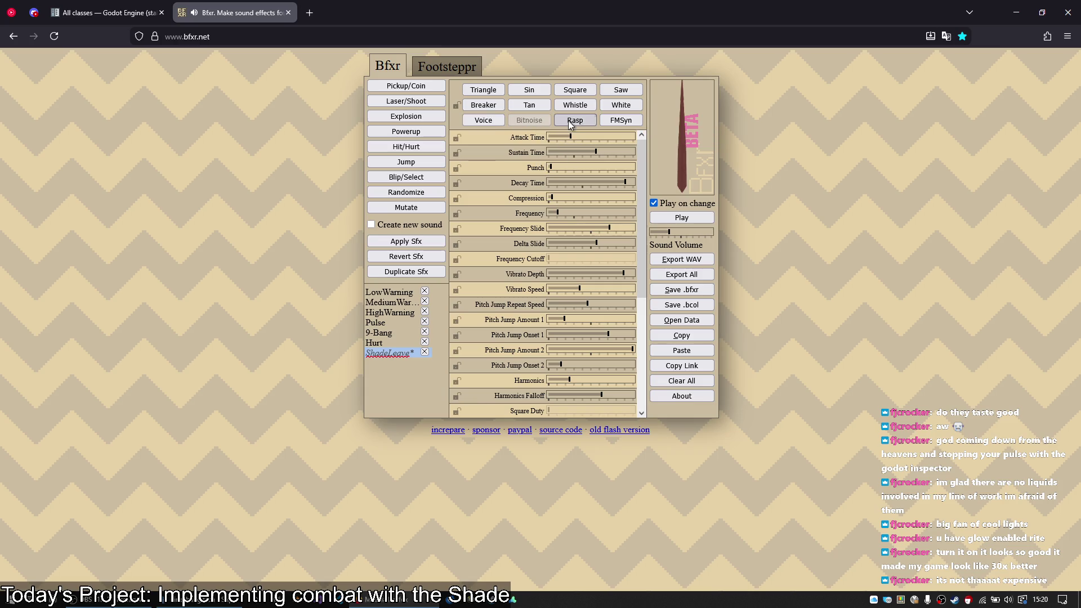
left_click(620, 121)
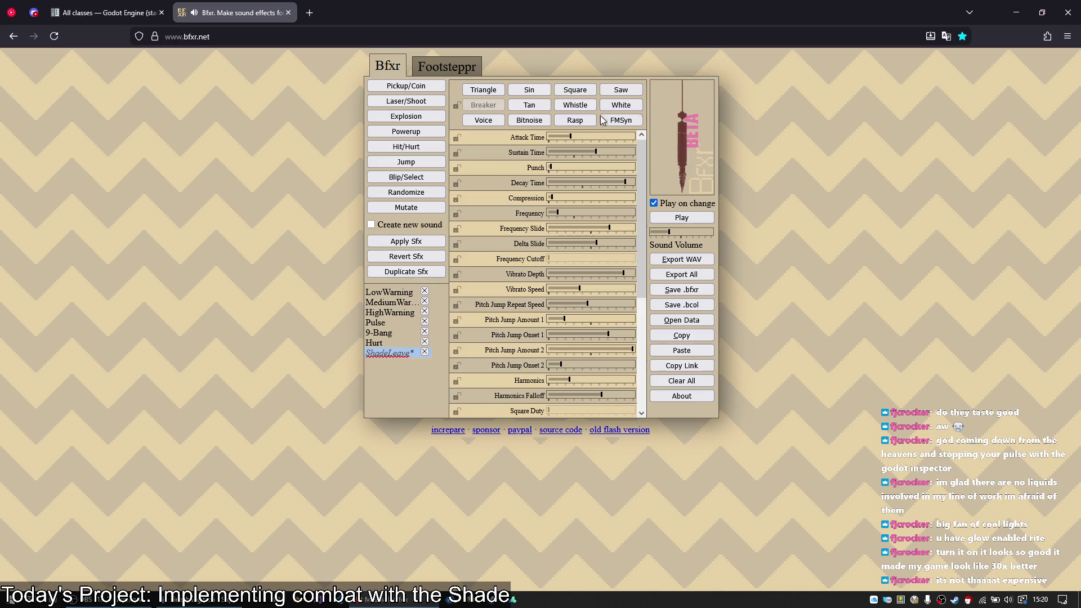
left_click(535, 123)
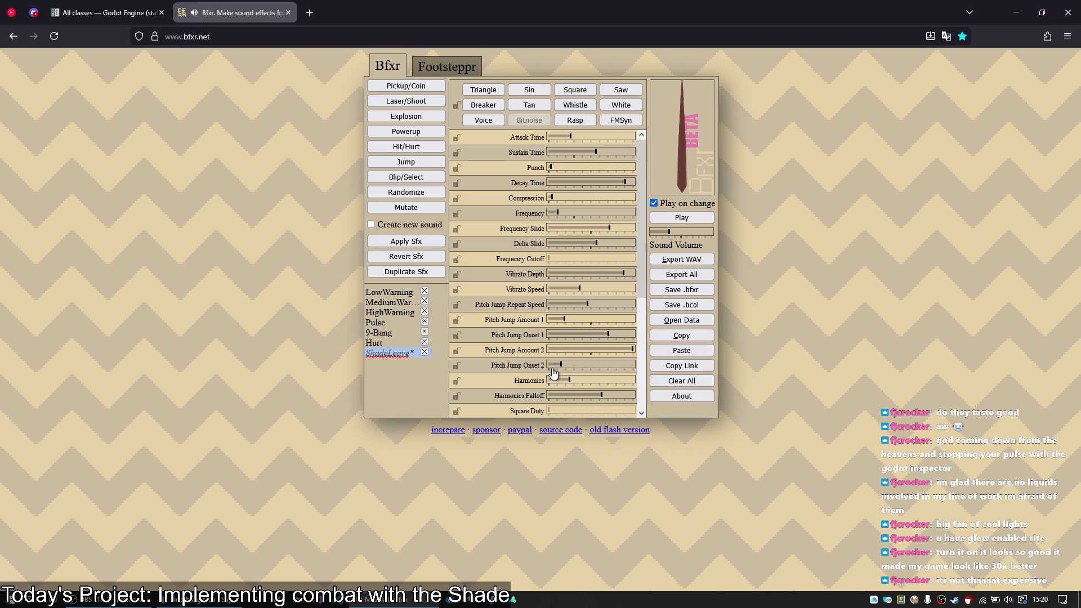
left_click(589, 95)
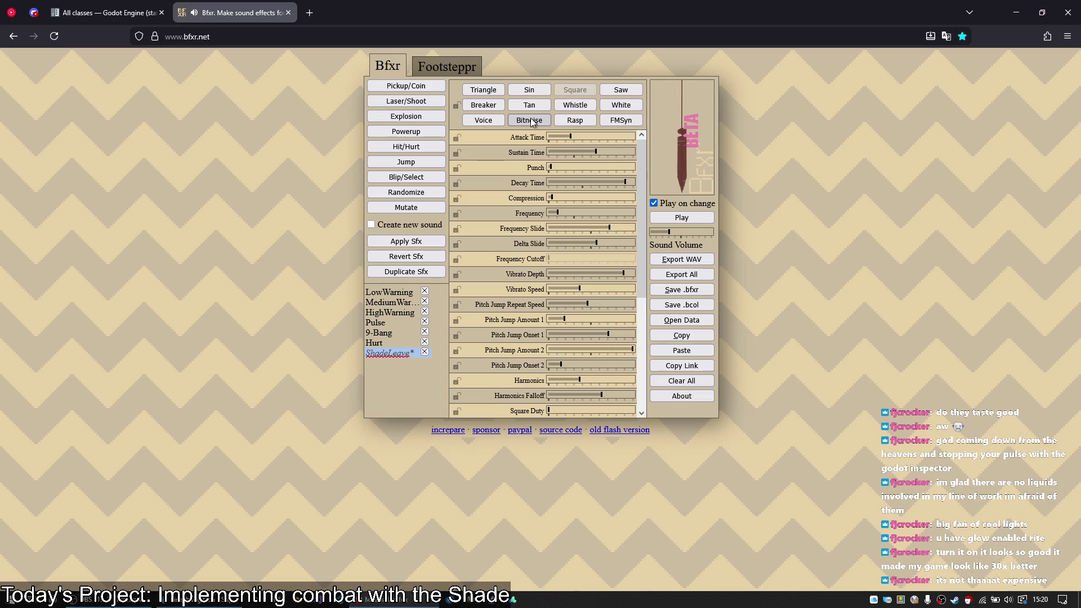
left_click(542, 93)
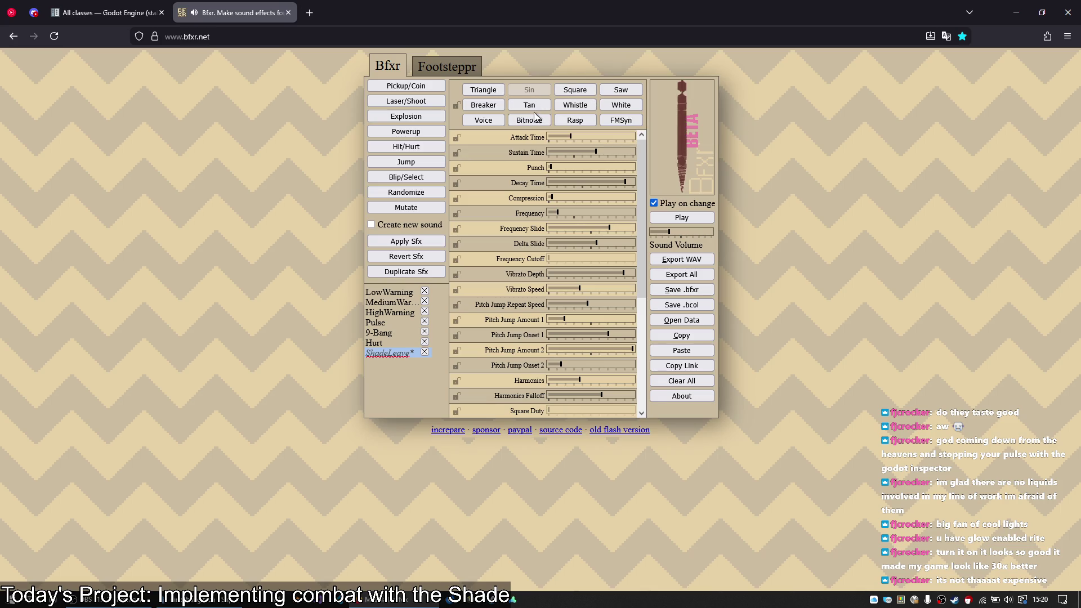
left_click(621, 106)
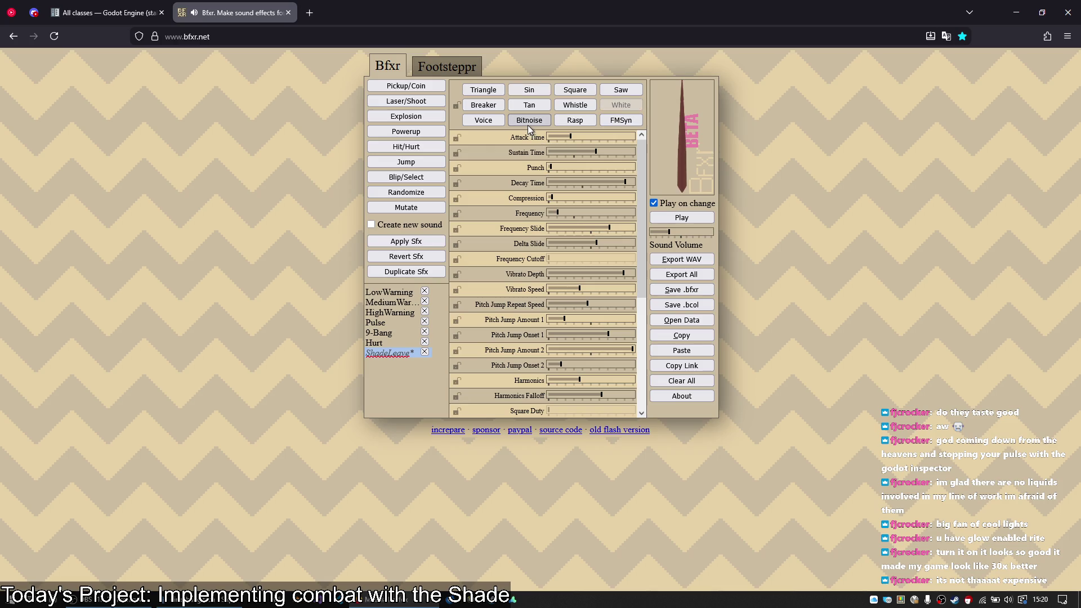
left_click(539, 123)
left_click(497, 113)
left_click(527, 122)
Max Punch, Delta Slide, Harmonics Falloff and Harmonics, raise vibrato and base frequency, then apply
left_click_drag(550, 167, 643, 171)
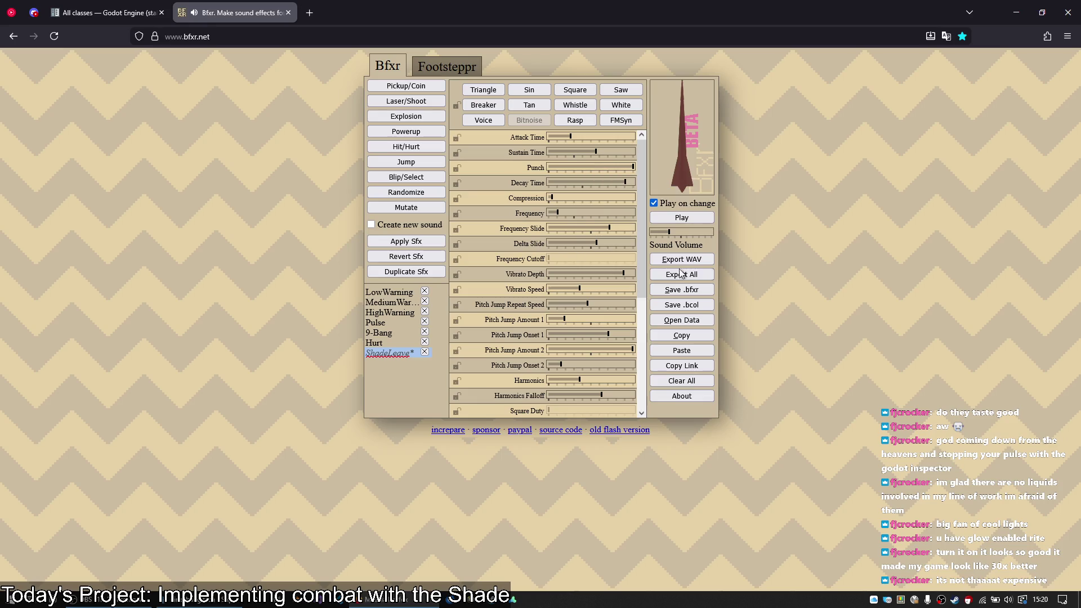
left_click_drag(596, 247, 637, 245)
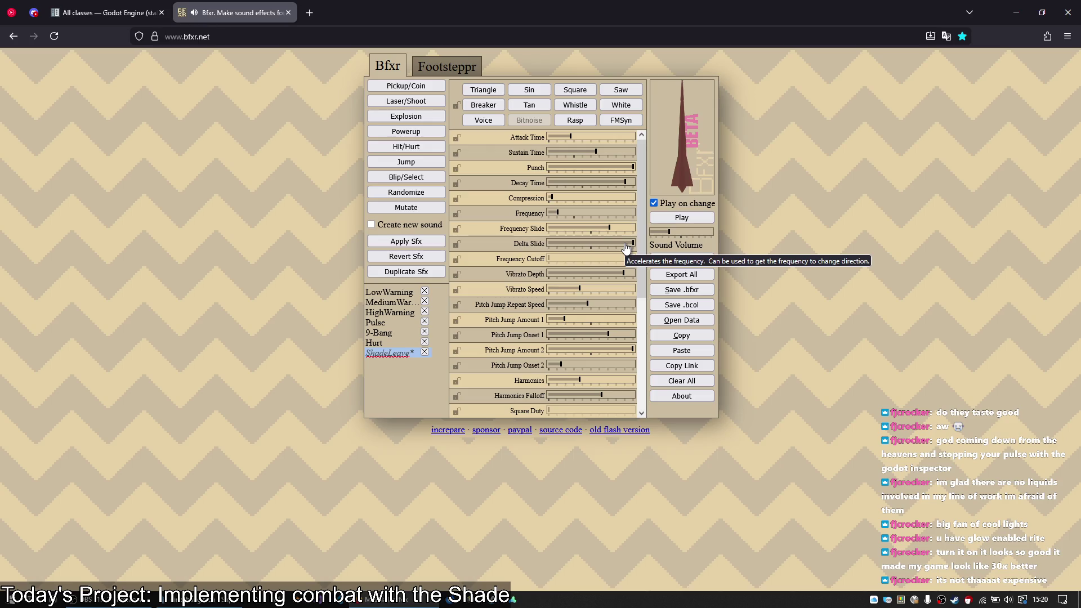
left_click_drag(601, 396, 677, 390)
left_click_drag(583, 388, 764, 381)
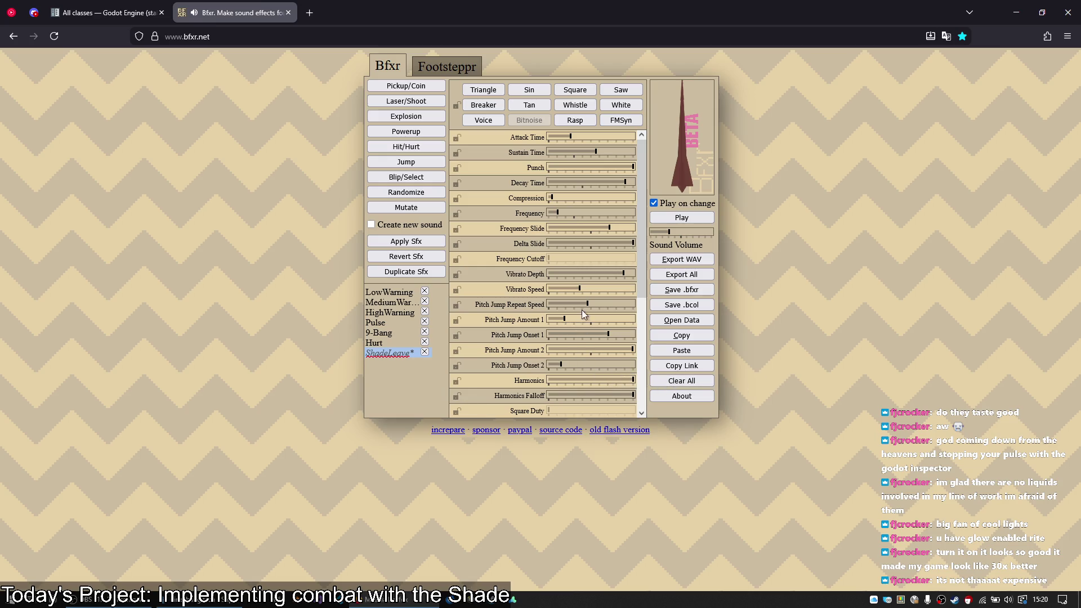
left_click_drag(591, 291, 557, 291)
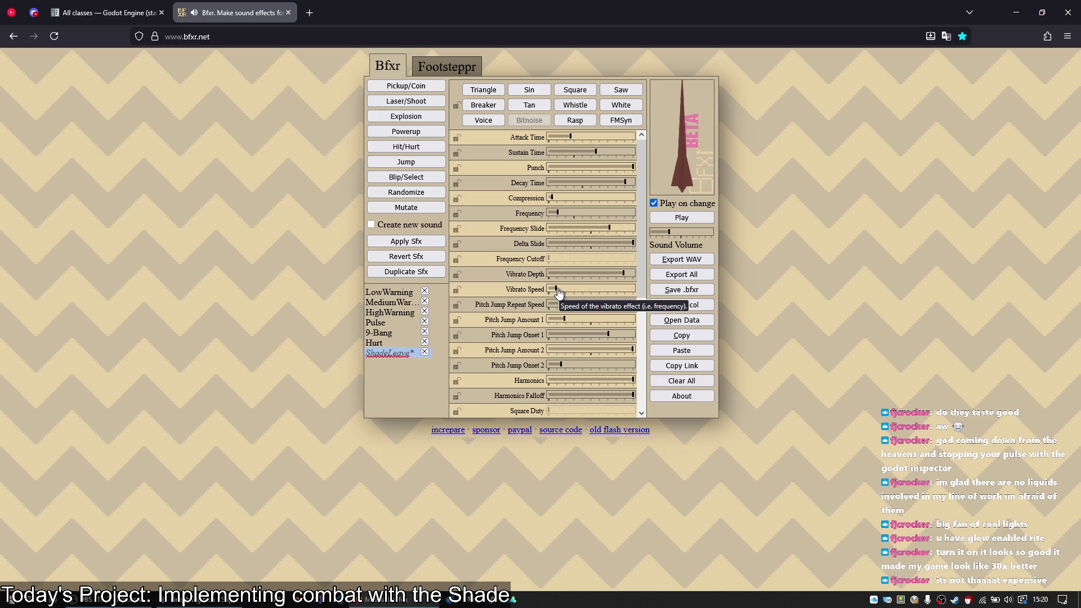
mouse_move(558, 292)
left_mouse_down()
mouse_move(586, 289)
mouse_move(590, 319)
left_mouse_up()
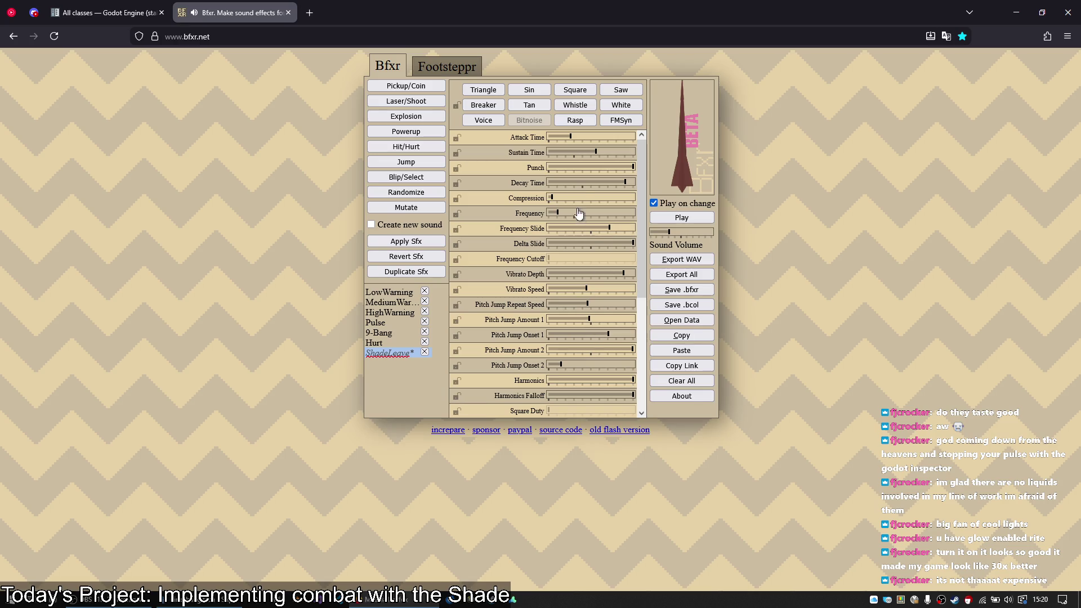
mouse_move(558, 212)
left_mouse_down()
mouse_move(629, 213)
mouse_move(598, 215)
left_mouse_up()
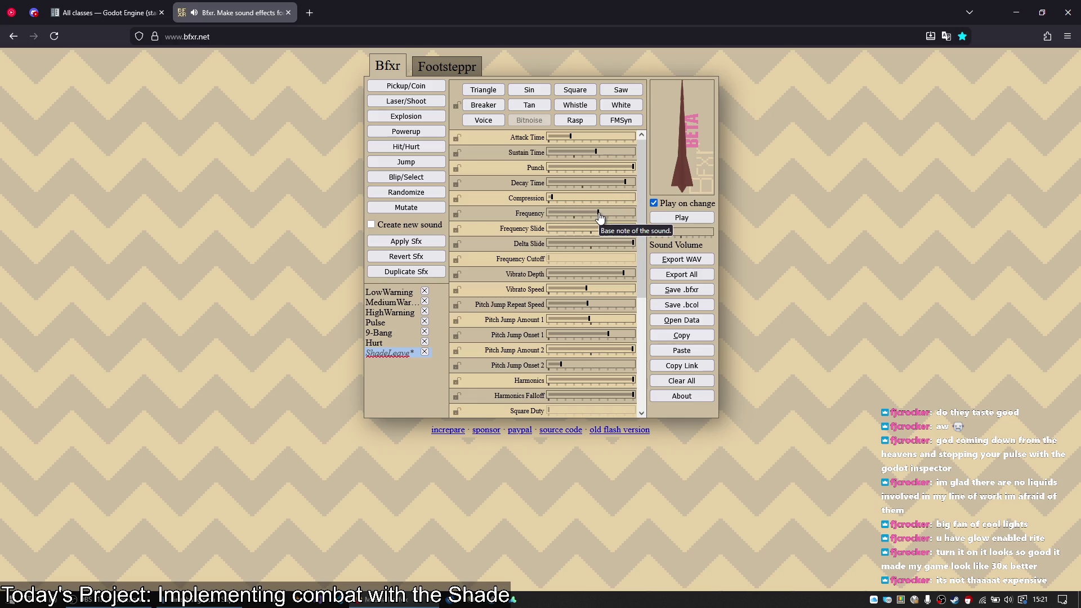
left_click(421, 241)
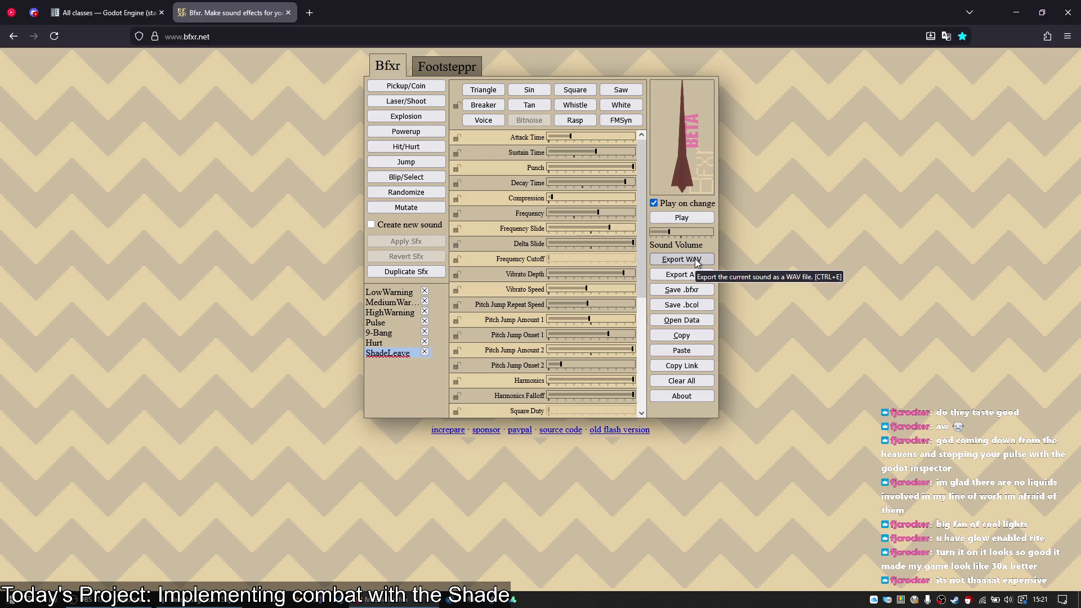
Export ShadeLeave as a WAV, preview it in the media player, and return to Godot
left_click(694, 259)
left_click(883, 67)
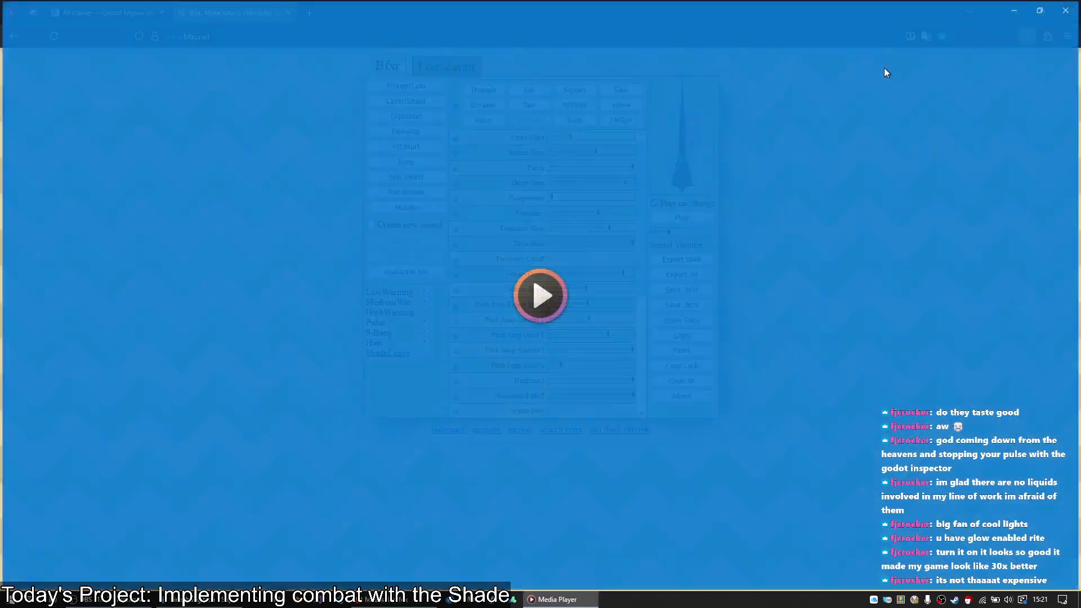
left_click(1067, 9)
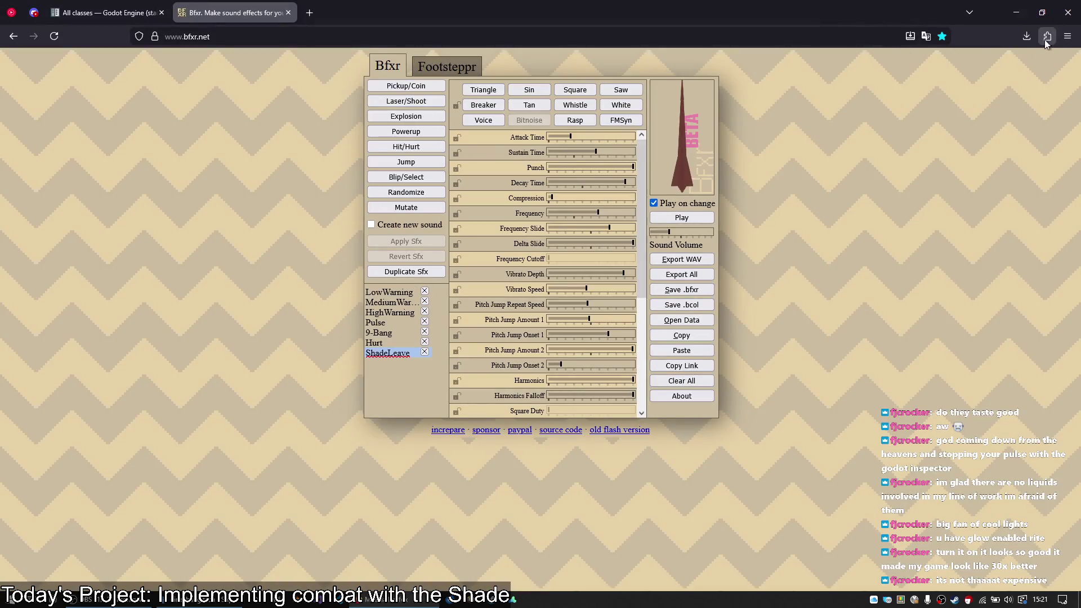
left_click(213, 599)
Check ShadeLeave.wav in the Downloads folder using a file browser snapped beside Godot
left_click(397, 599)
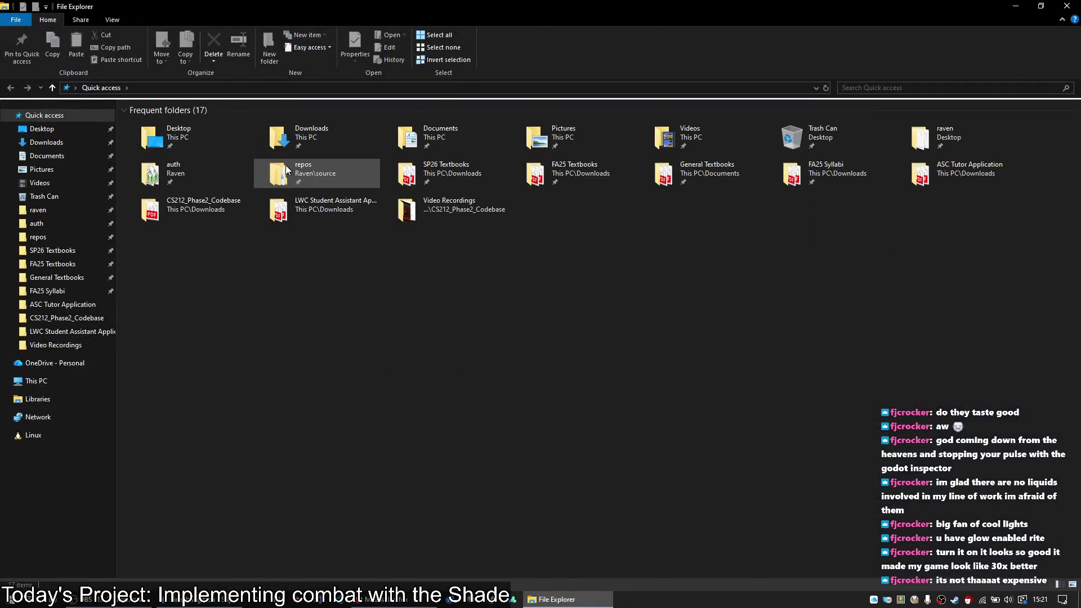
key("super+Right")
left_click(587, 143)
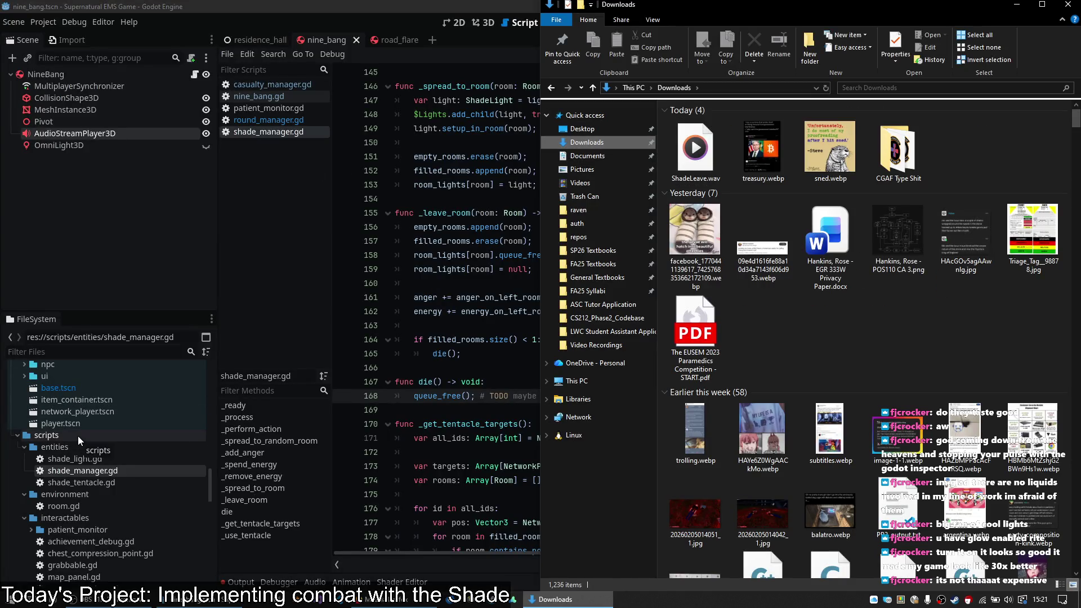
left_click(610, 210)
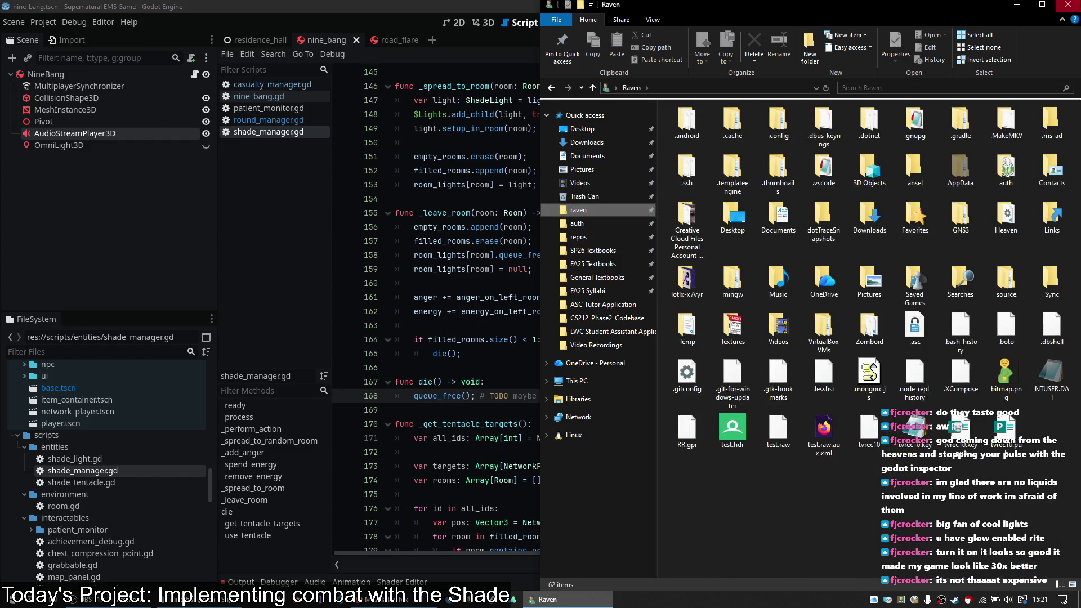
left_click(1068, 5)
scroll(45, 441, "up", 1)
scroll(47, 443, "up", 10)
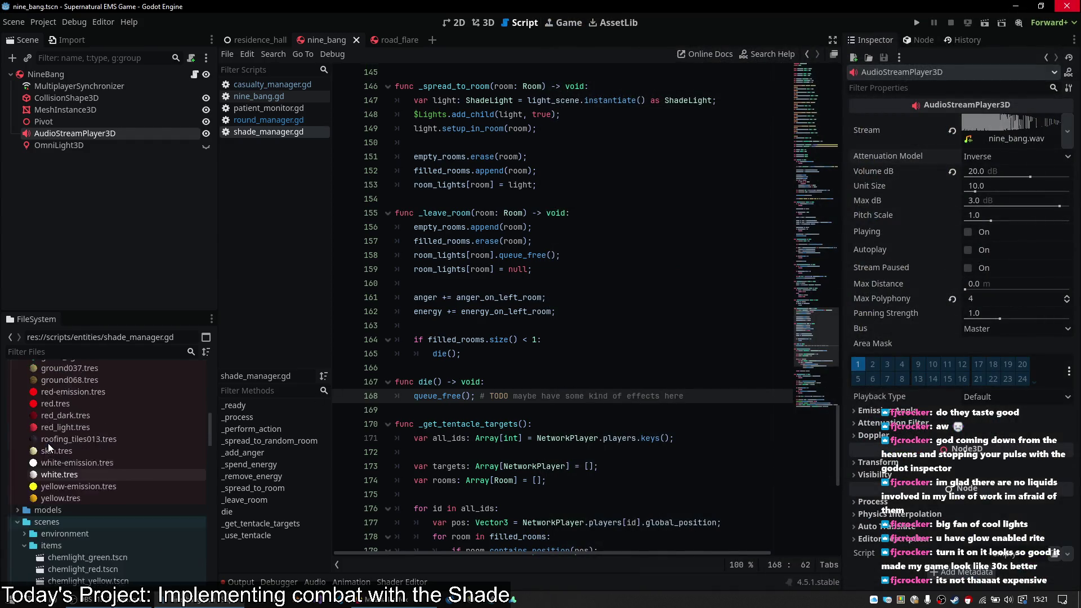
scroll(76, 501, "up", 10)
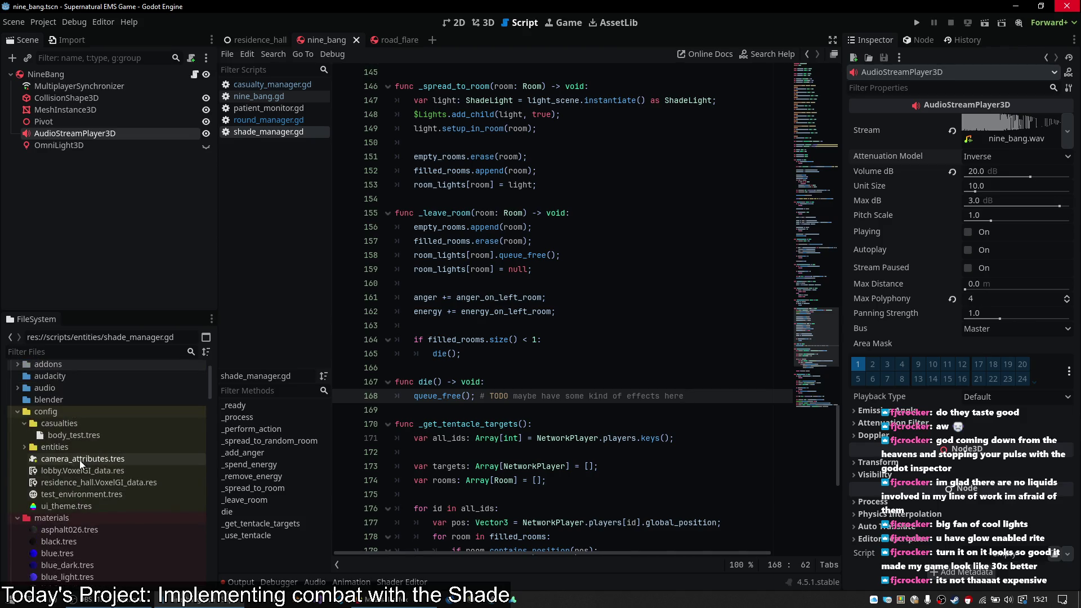
Create an 'entities' folder inside the audio folder in the FileSystem dock
left_click(17, 415)
right_click(53, 419)
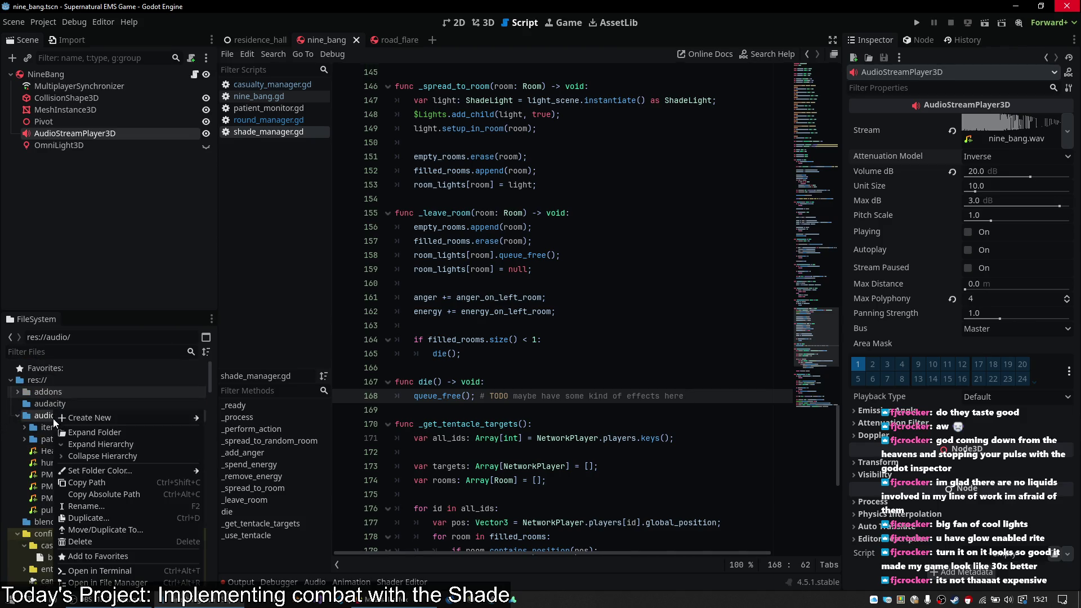
mouse_move(86, 417)
left_click(230, 417)
type("entities")
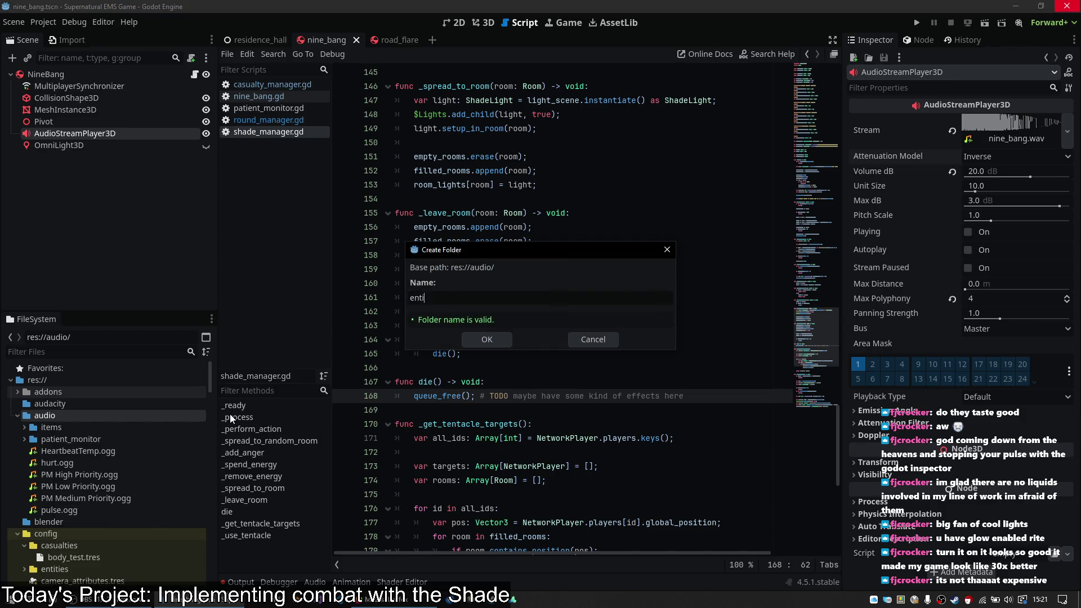
key("Return")
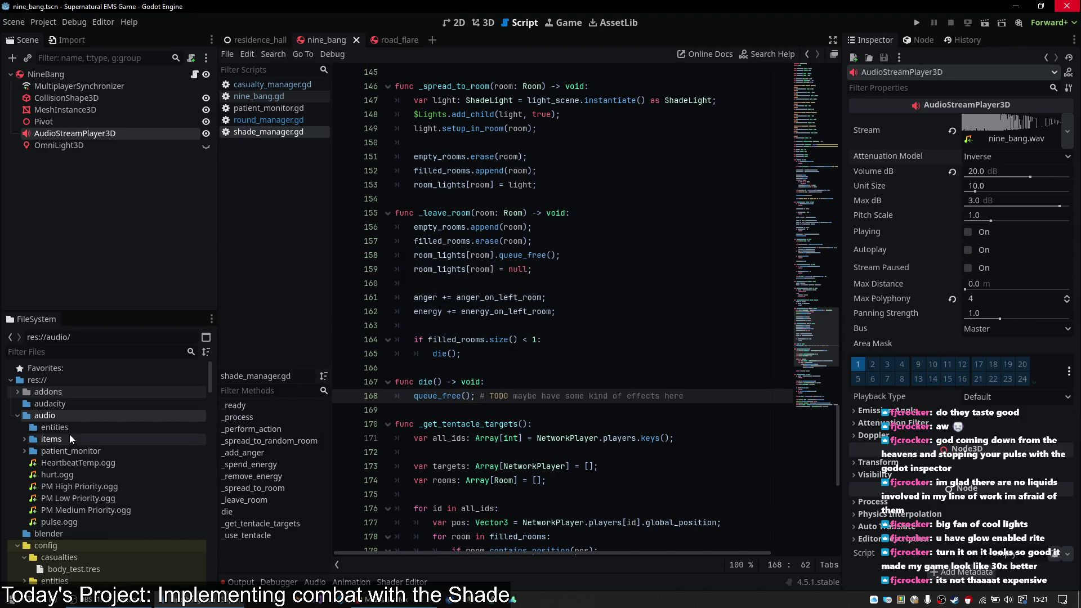
Add a 'shade' folder inside entities and select it
right_click(69, 428)
mouse_move(160, 420)
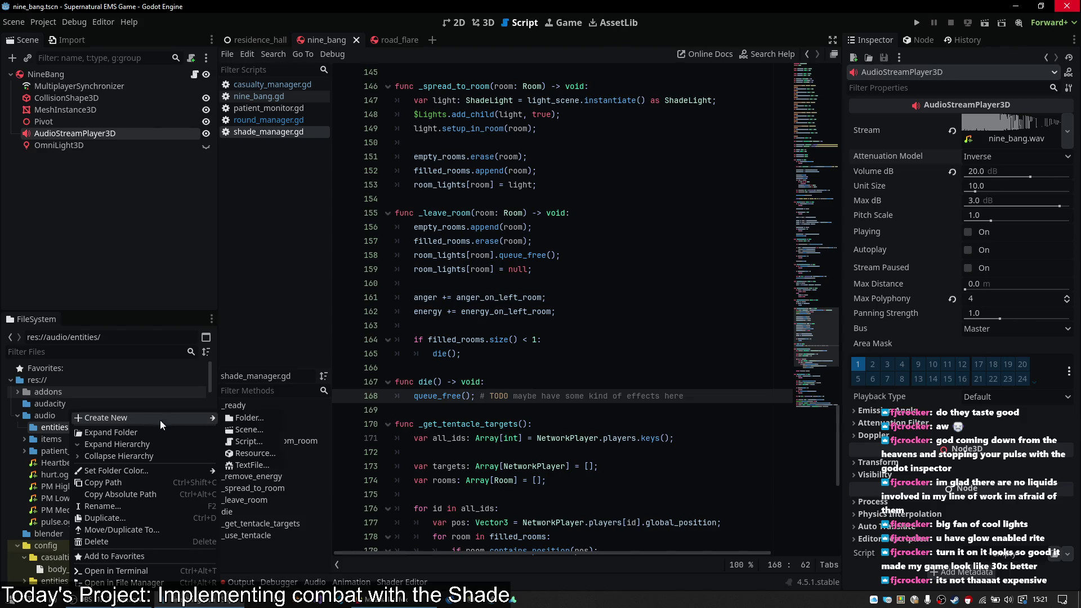
left_click(255, 429)
key("Escape")
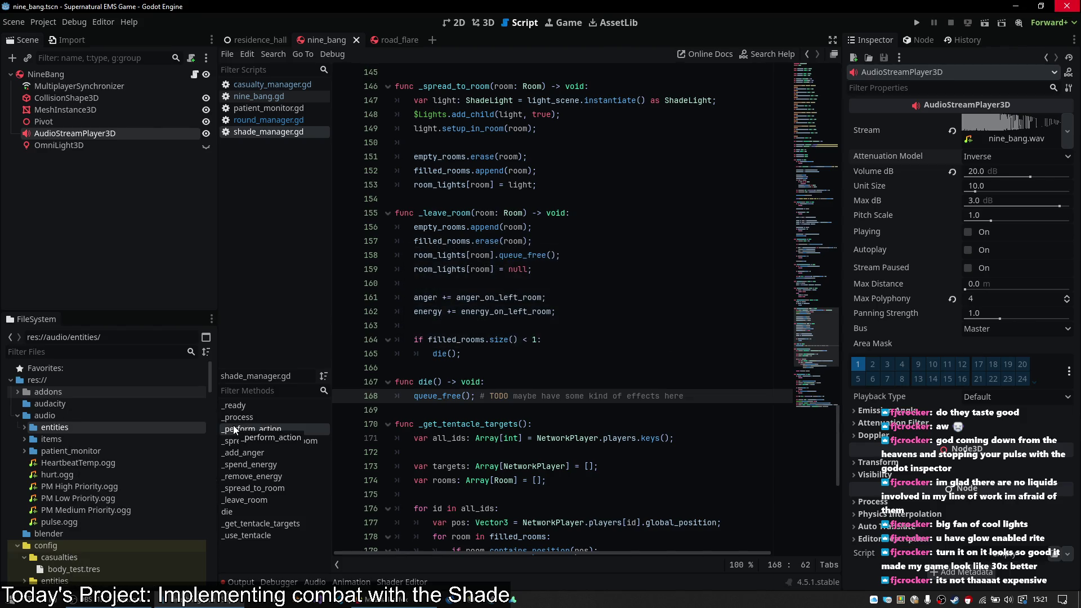
left_click(24, 428)
left_click(49, 439)
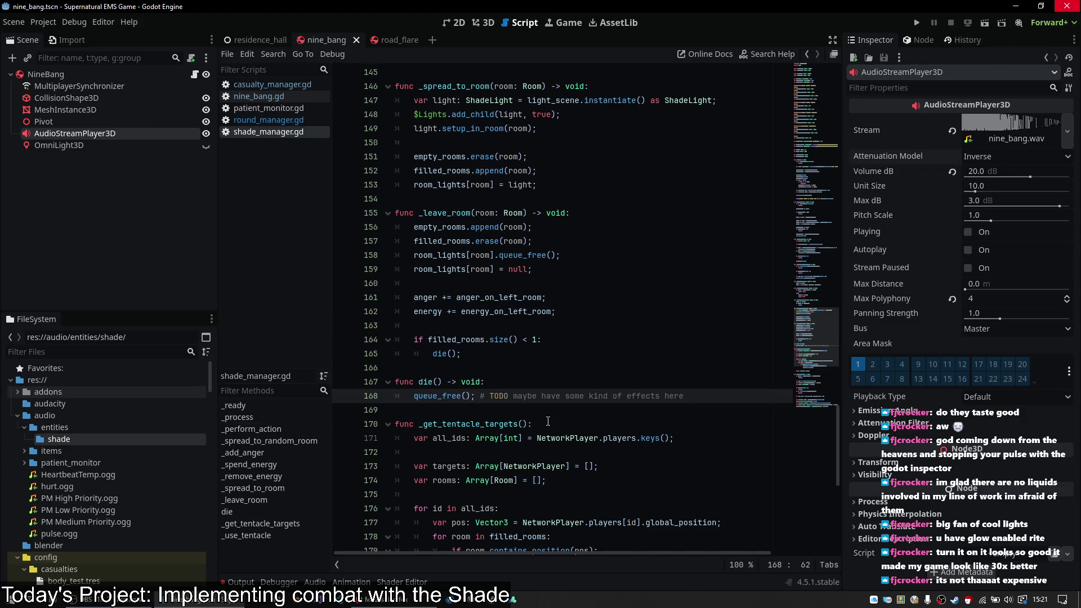
Drag ShadeLeave.wav from Firefox's downloads list into the shade folder
key("alt+Tab")
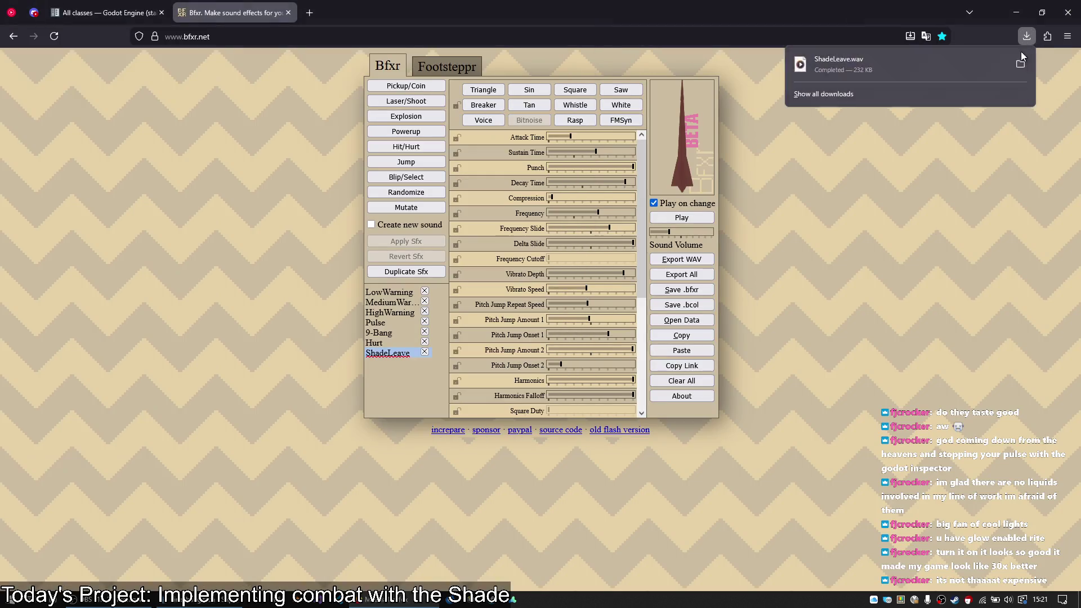
left_click(855, 313)
key("super+Right")
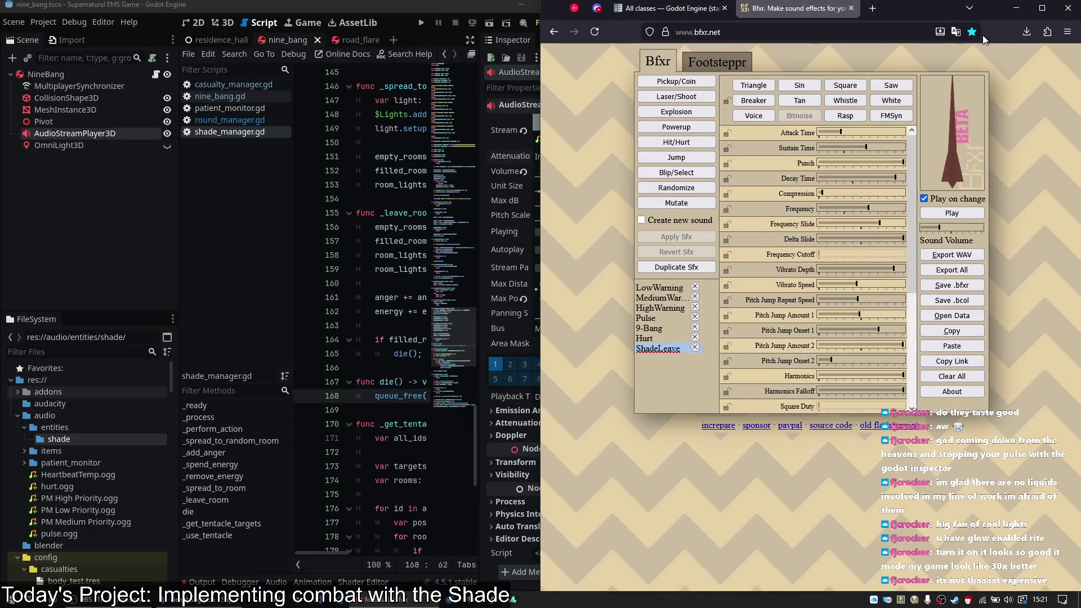
left_click(1023, 32)
mouse_move(952, 52)
left_mouse_down()
mouse_move(732, 254)
mouse_move(59, 442)
left_mouse_up()
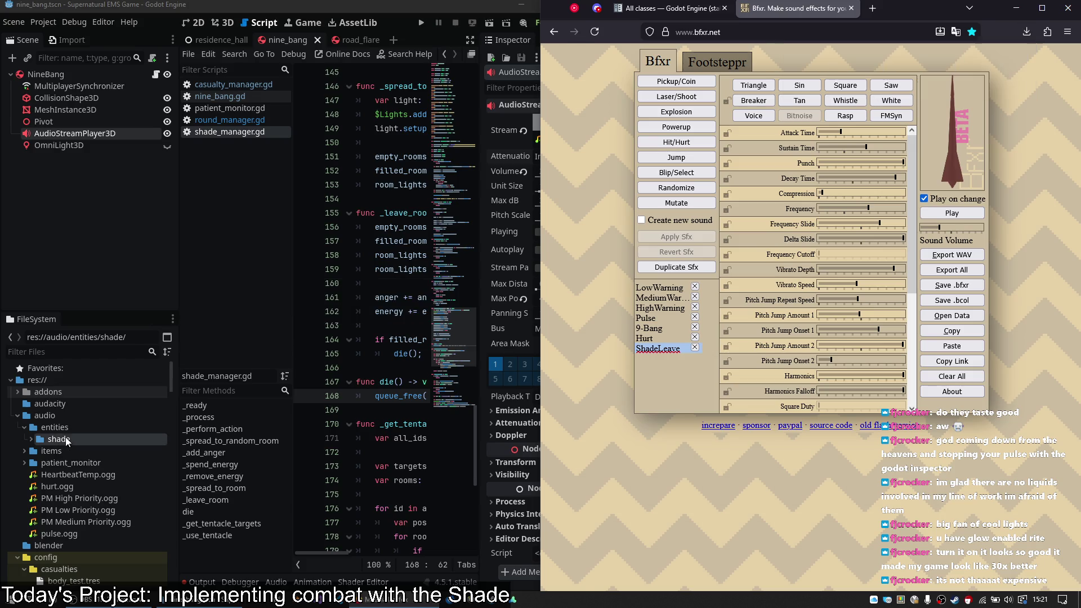
right_click(59, 440)
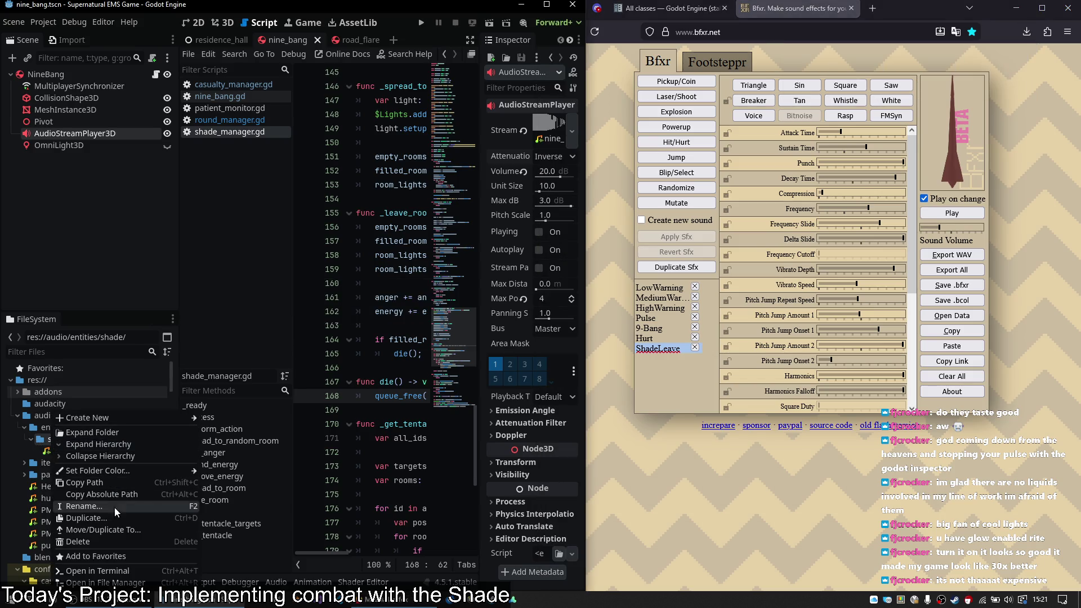
key("Escape")
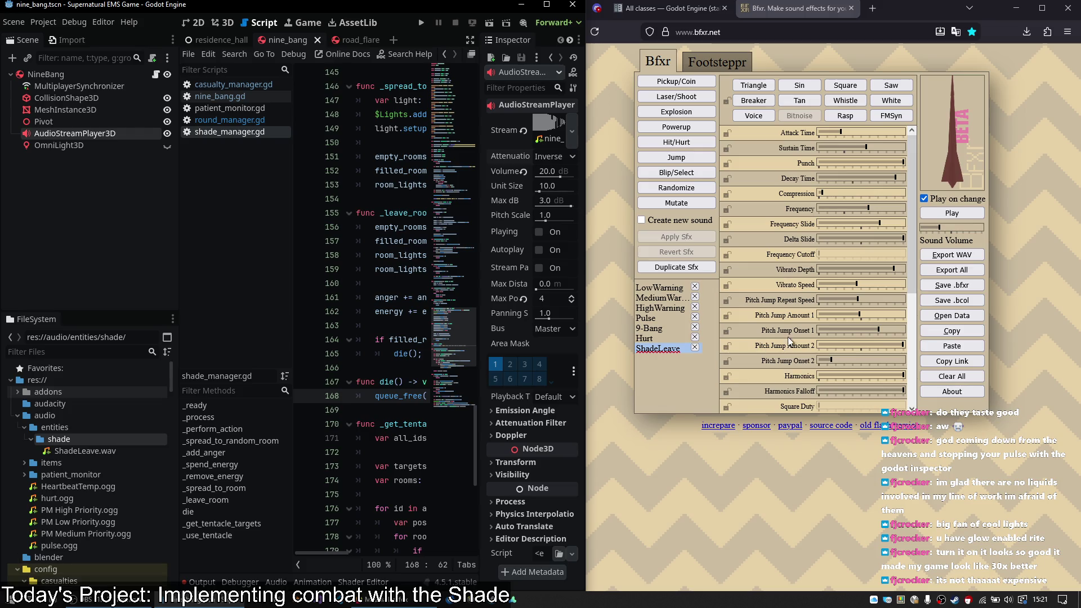
Restore the browser and the Godot editor to full-screen windows
left_click(543, 599)
left_click(543, 599)
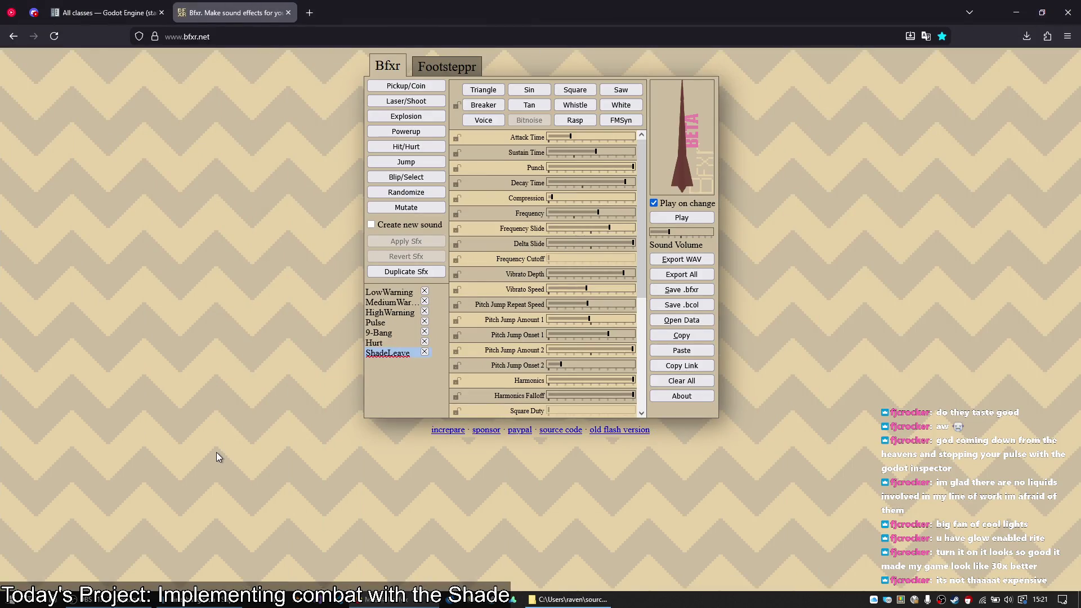
key("alt+Tab")
key("alt+Tab")
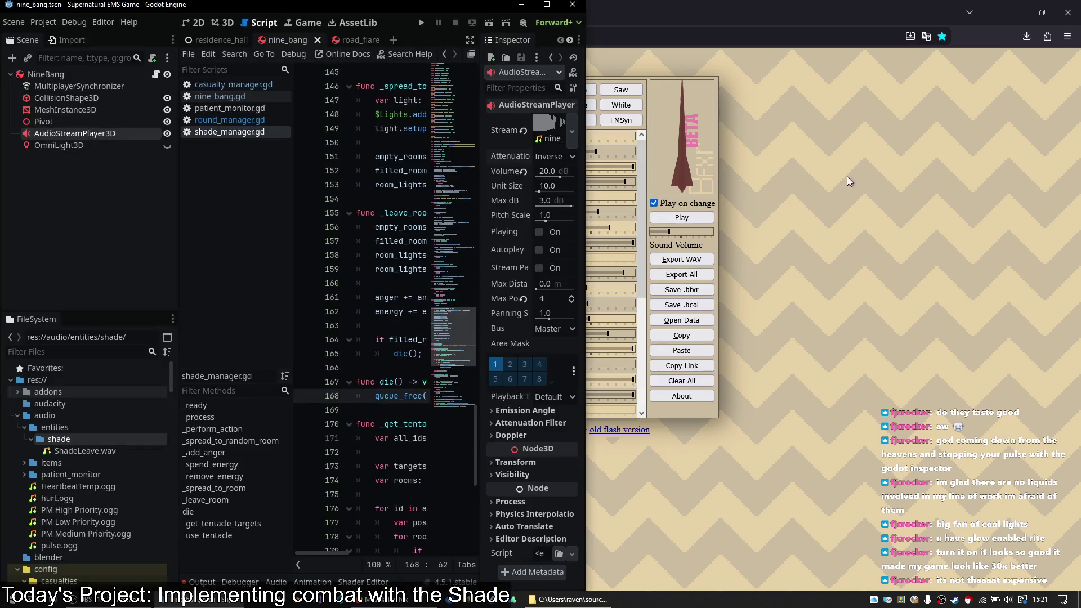
left_click(546, 4)
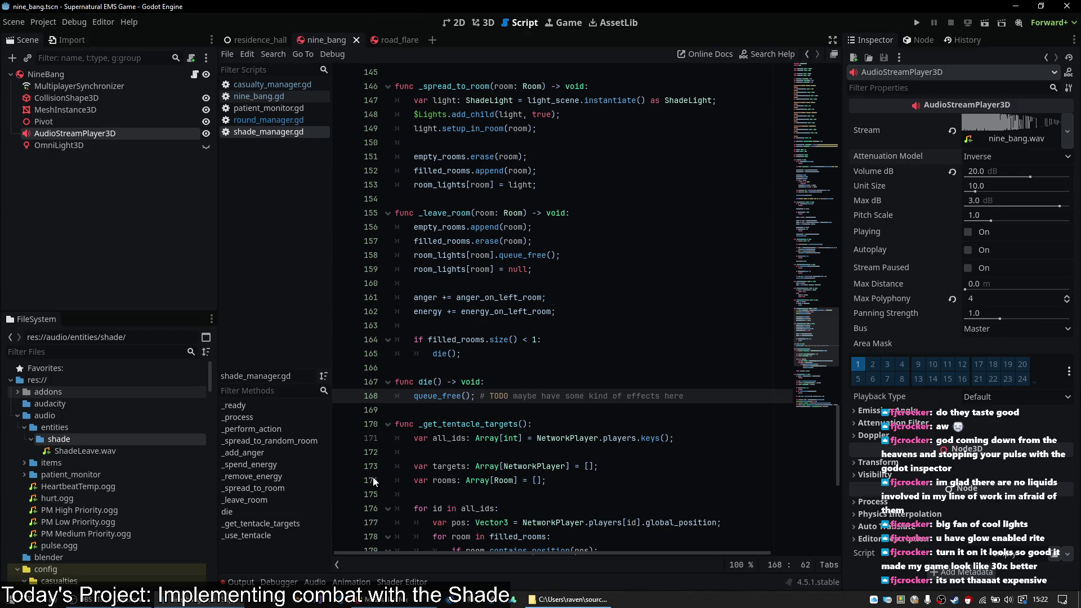
left_click(596, 361)
Create a new Blip sound with maximum Sustain Time and the White noise waveform
key("alt+Tab")
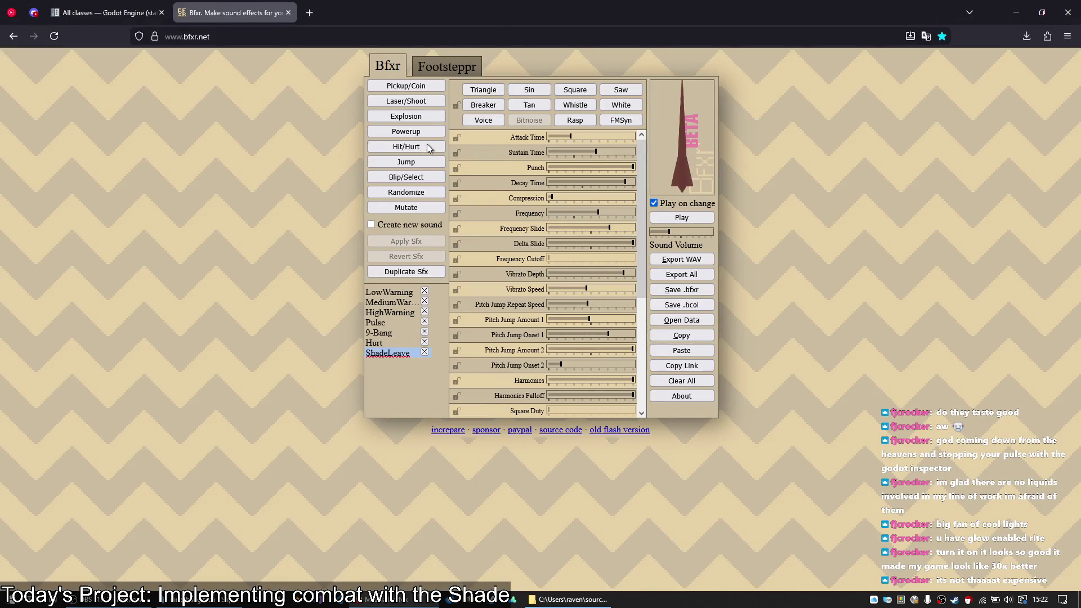
left_click(394, 223)
left_click(407, 177)
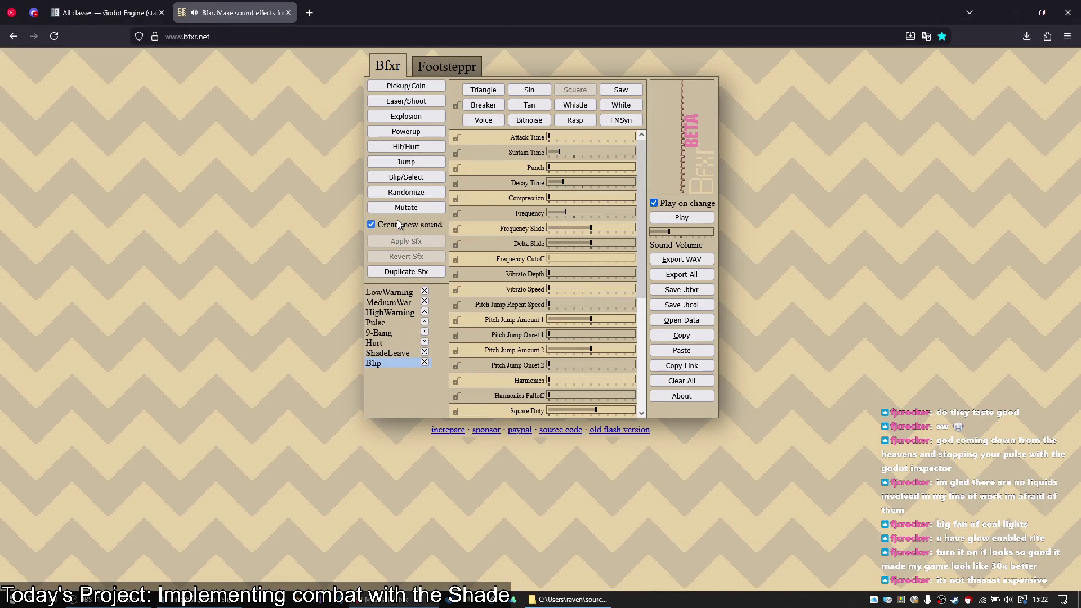
left_click(533, 119)
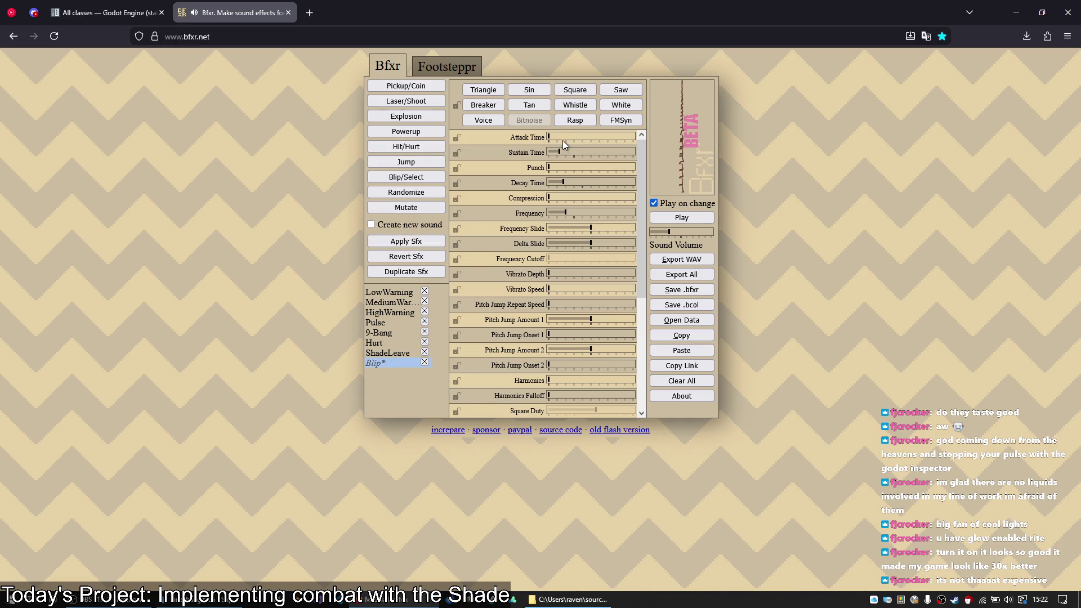
left_click(569, 120)
left_click_drag(559, 152, 633, 152)
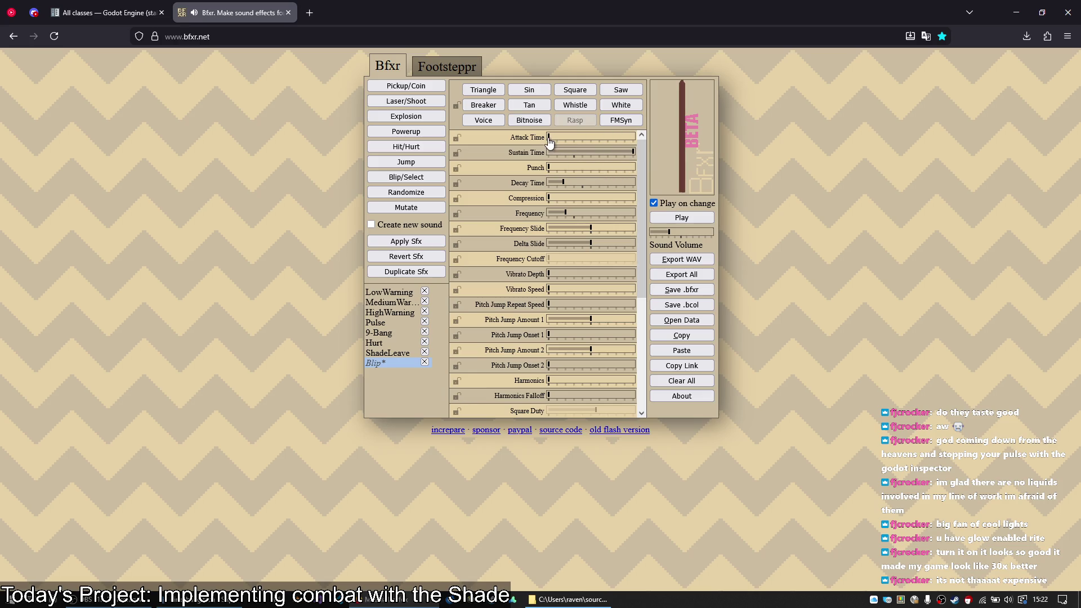
left_click(522, 120)
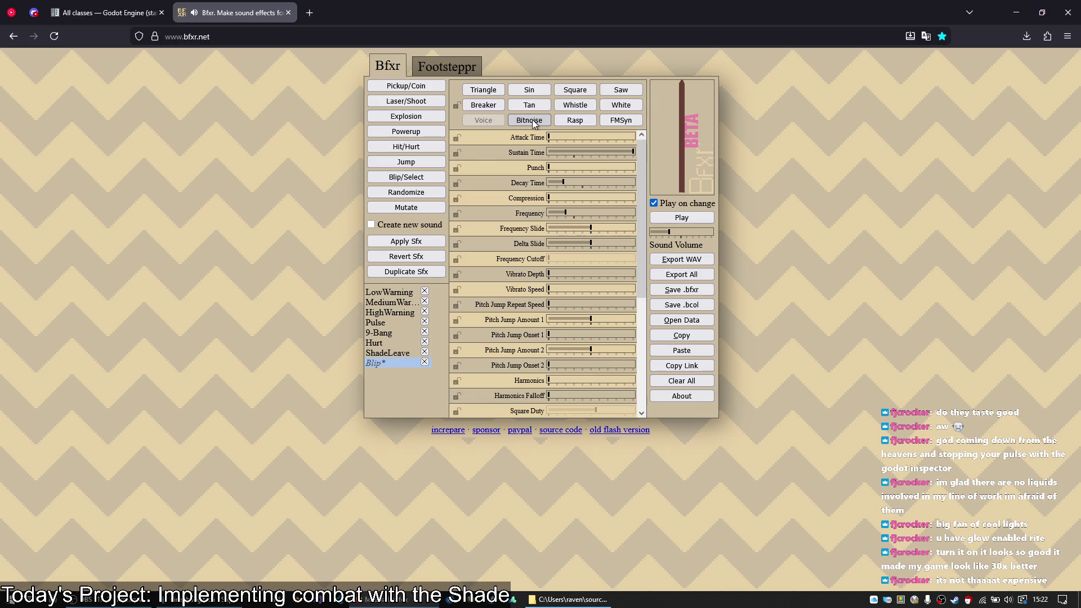
left_click(603, 106)
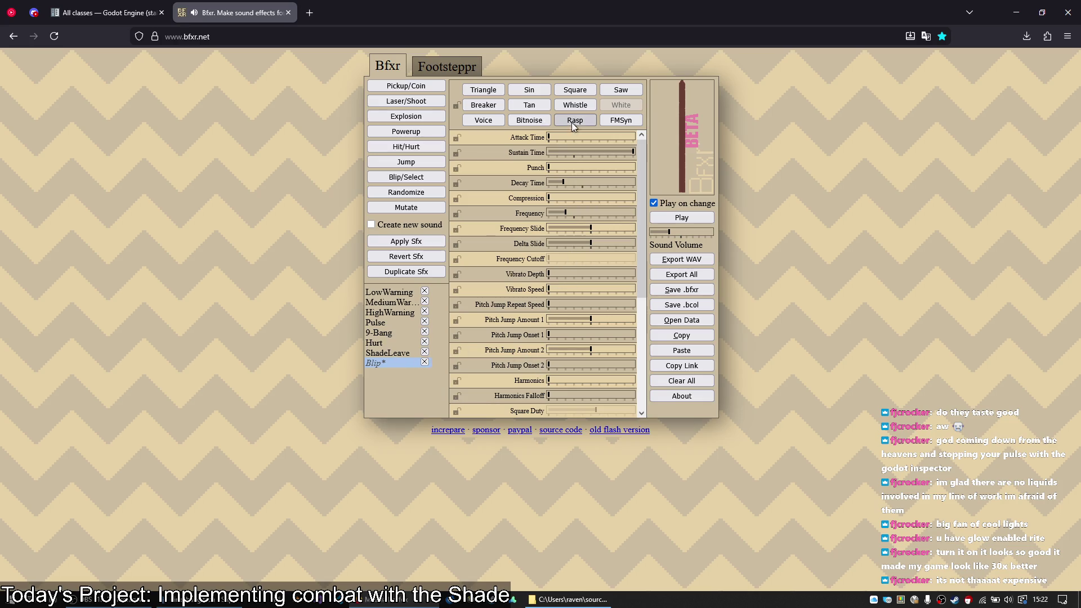
Tune the envelope: Punch near 0.80, shorter Sustain and Attack, and adjusted Decay Time
left_click_drag(555, 171, 633, 167)
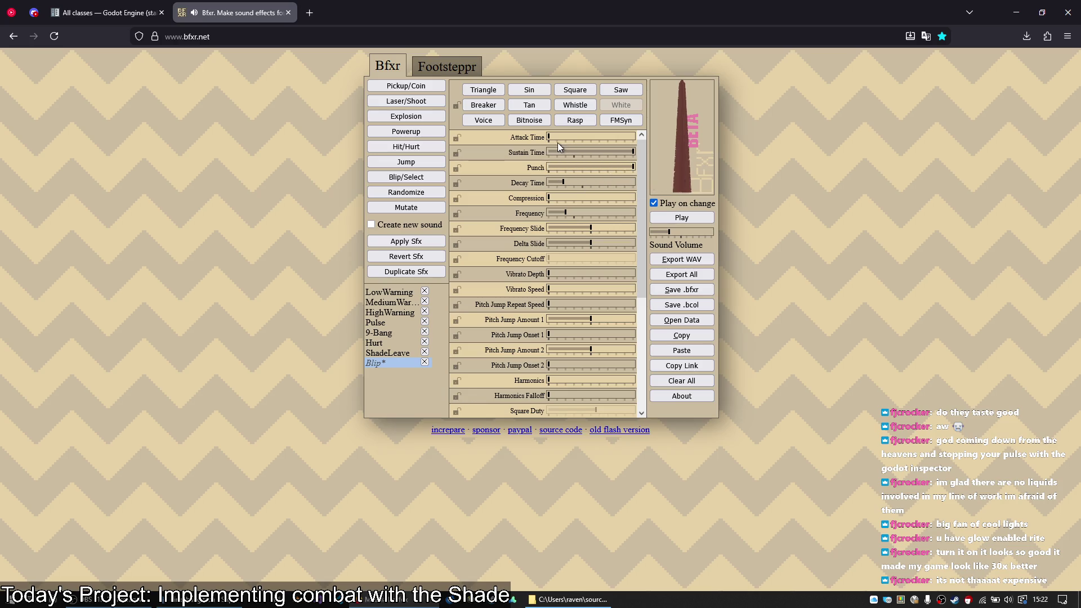
left_click_drag(562, 181, 635, 178)
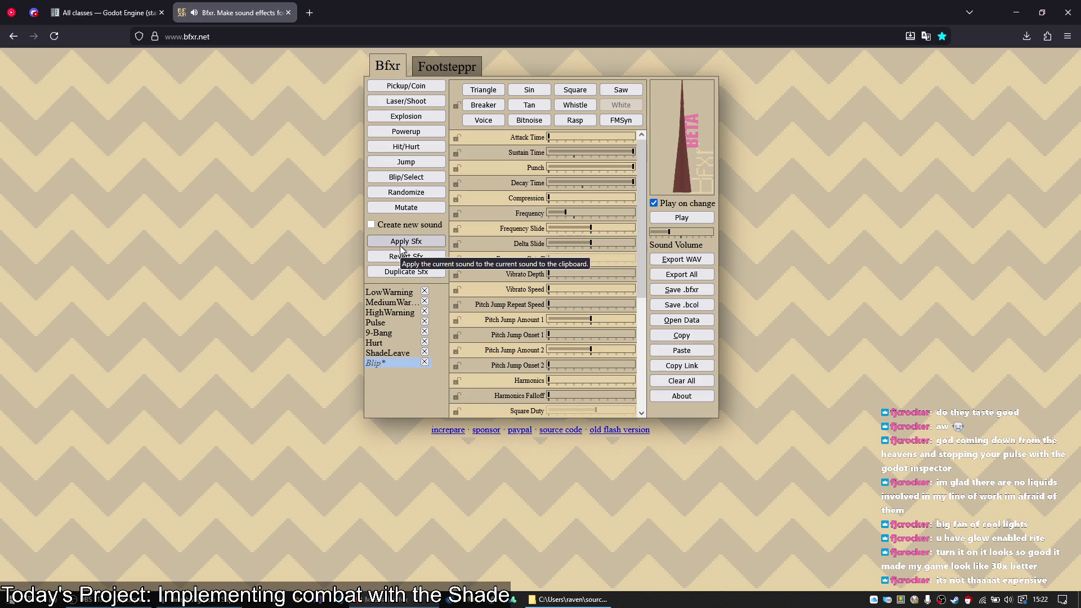
left_click_drag(549, 137, 596, 137)
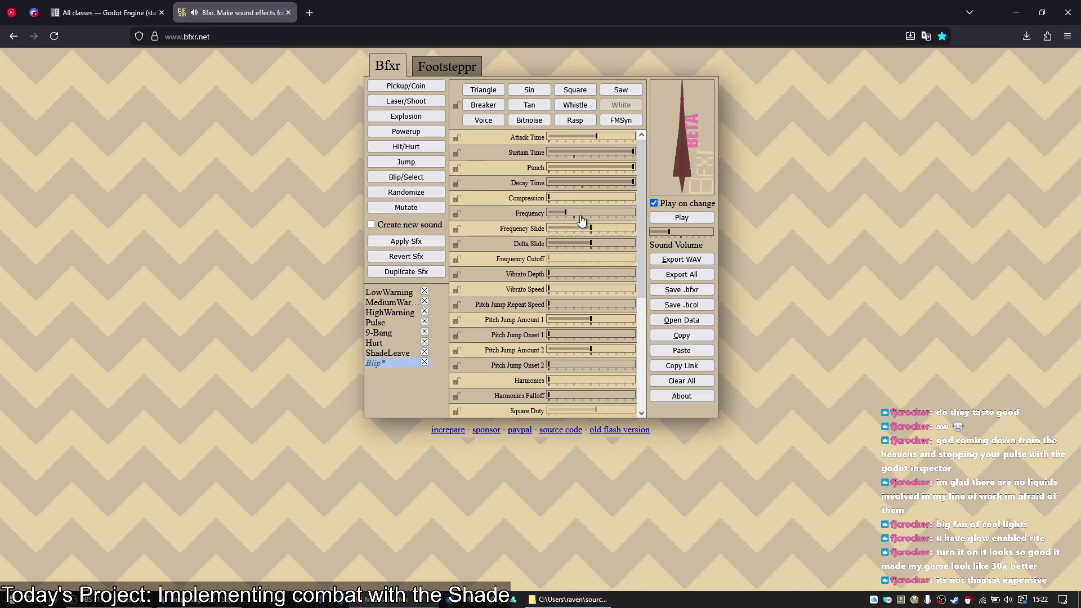
mouse_move(632, 169)
left_mouse_down()
mouse_move(575, 178)
mouse_move(713, 170)
left_mouse_up()
left_click_drag(633, 152, 581, 156)
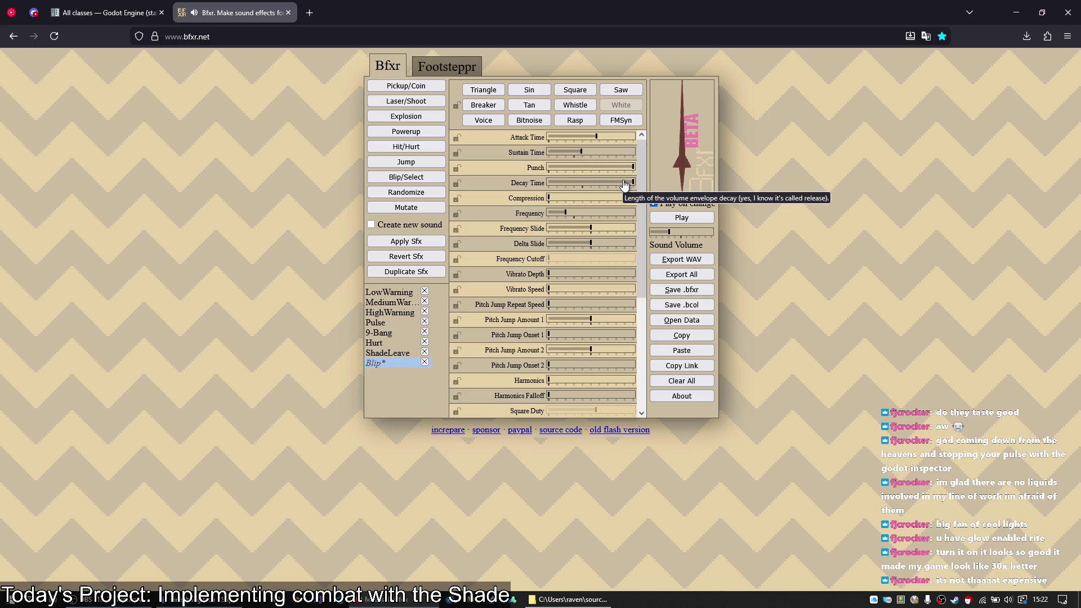
left_click_drag(624, 184, 589, 183)
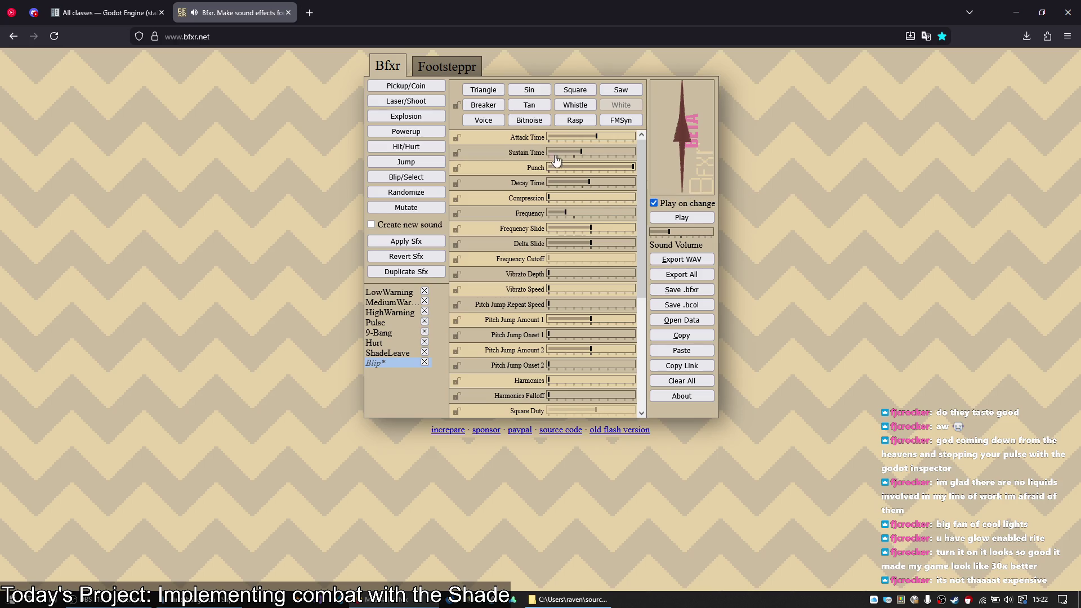
left_click_drag(596, 139, 576, 141)
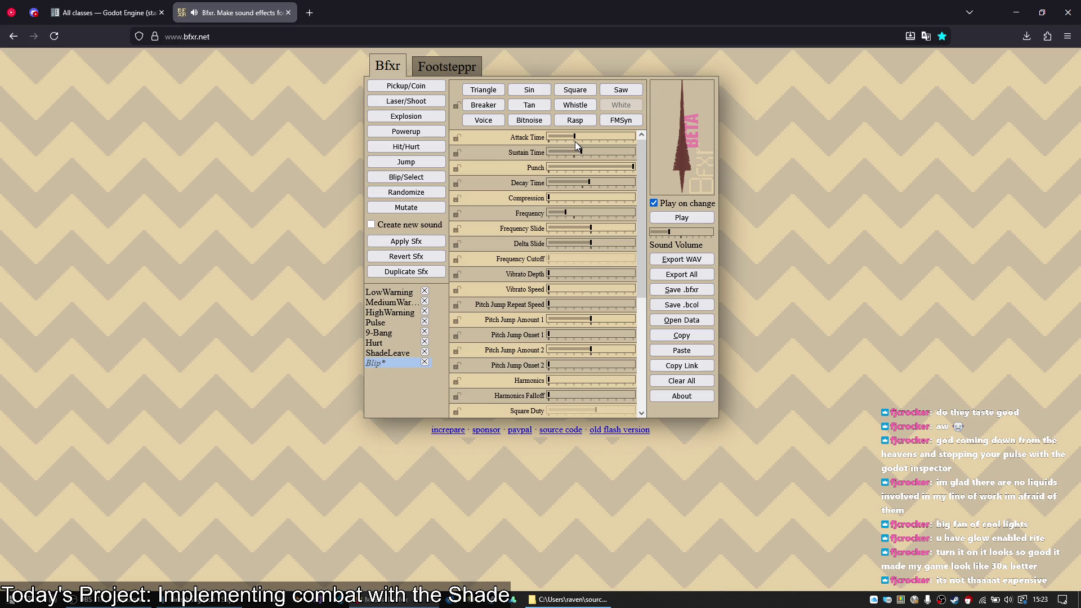
left_click(577, 137)
Lengthen the Blip's decay, try and remove compression and harmonics, then add vibrato depth and speed
left_click_drag(593, 181, 606, 184)
left_click(569, 198)
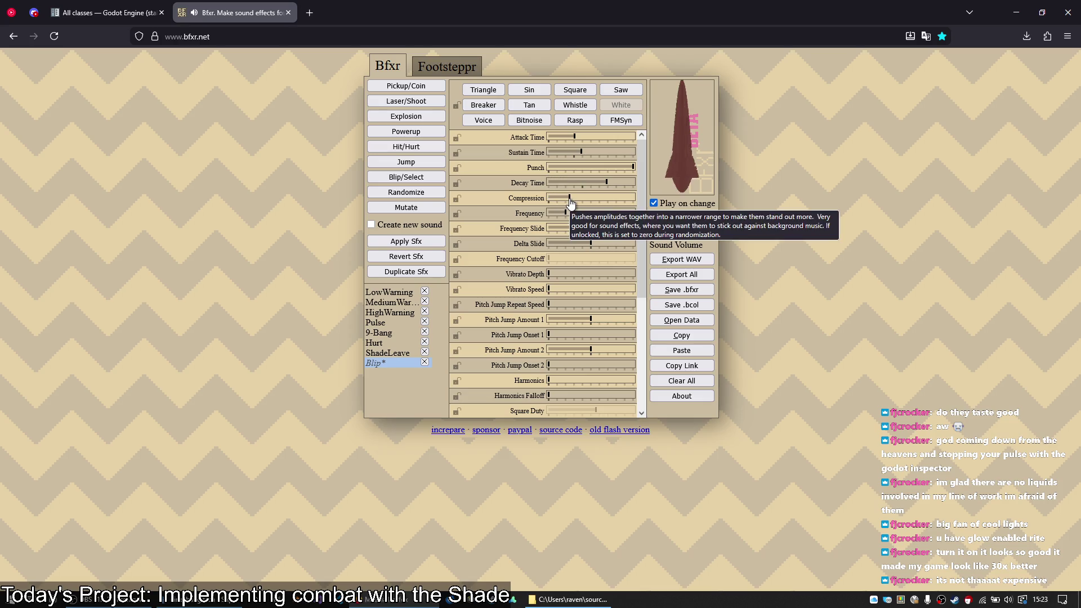
left_click_drag(569, 198, 547, 198)
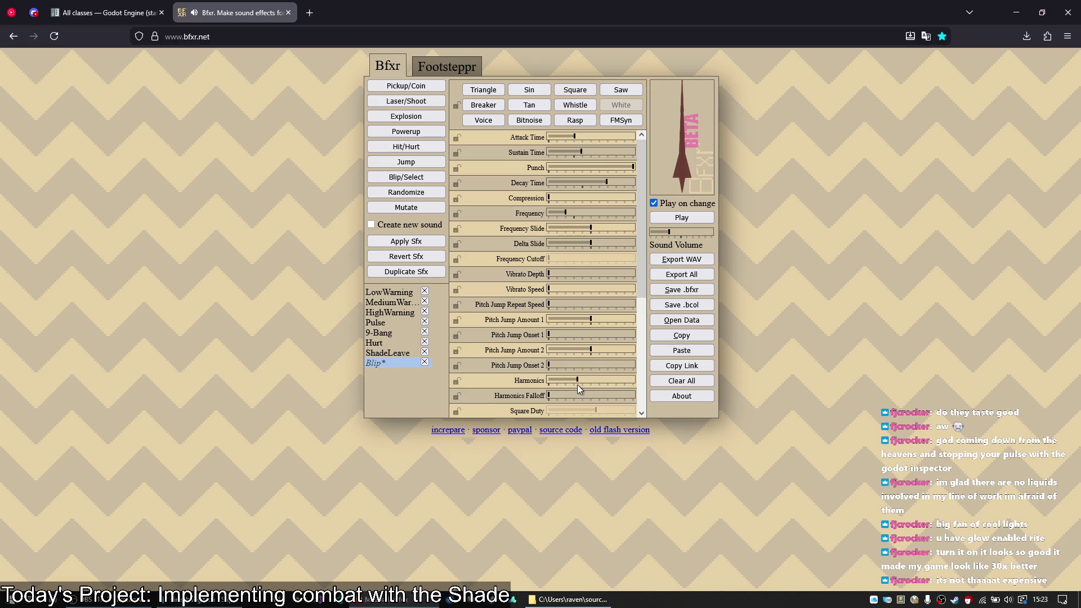
mouse_move(577, 385)
left_mouse_down()
mouse_move(561, 385)
mouse_move(574, 385)
left_mouse_up()
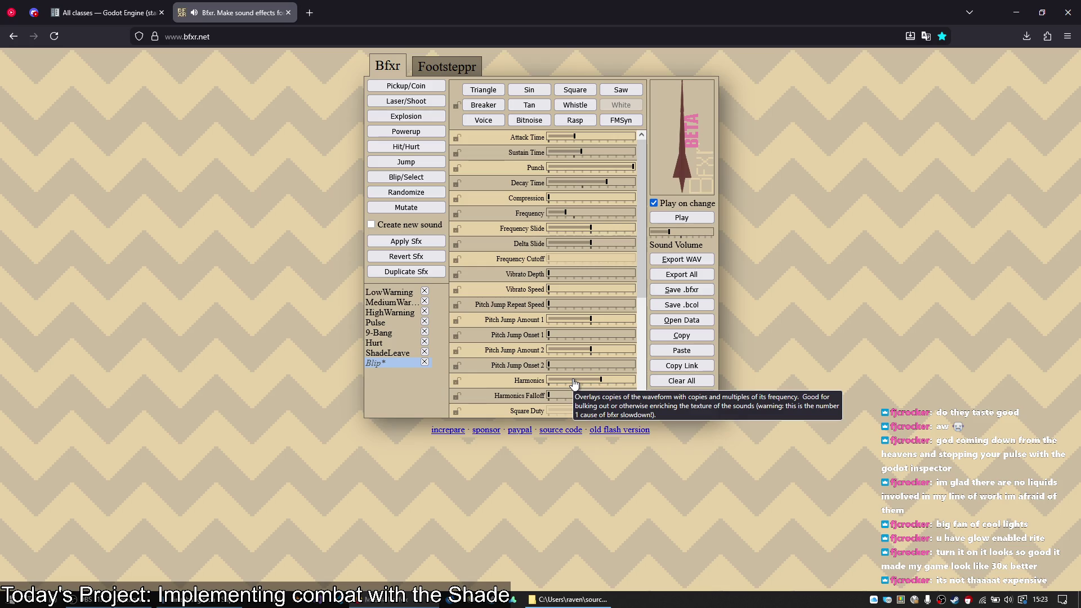
left_click_drag(599, 381, 634, 381)
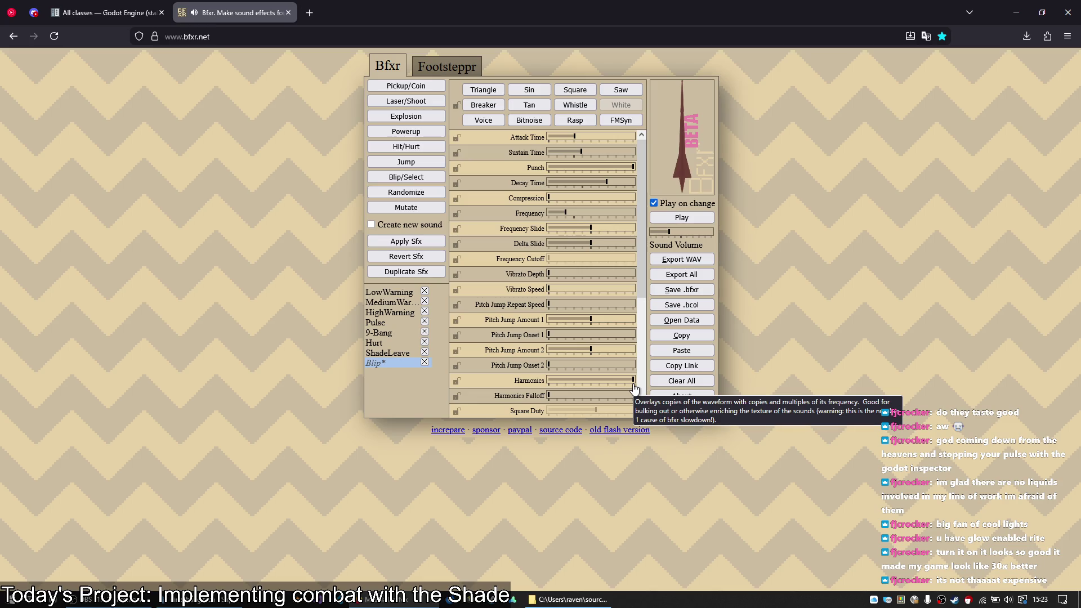
left_click_drag(583, 381, 491, 377)
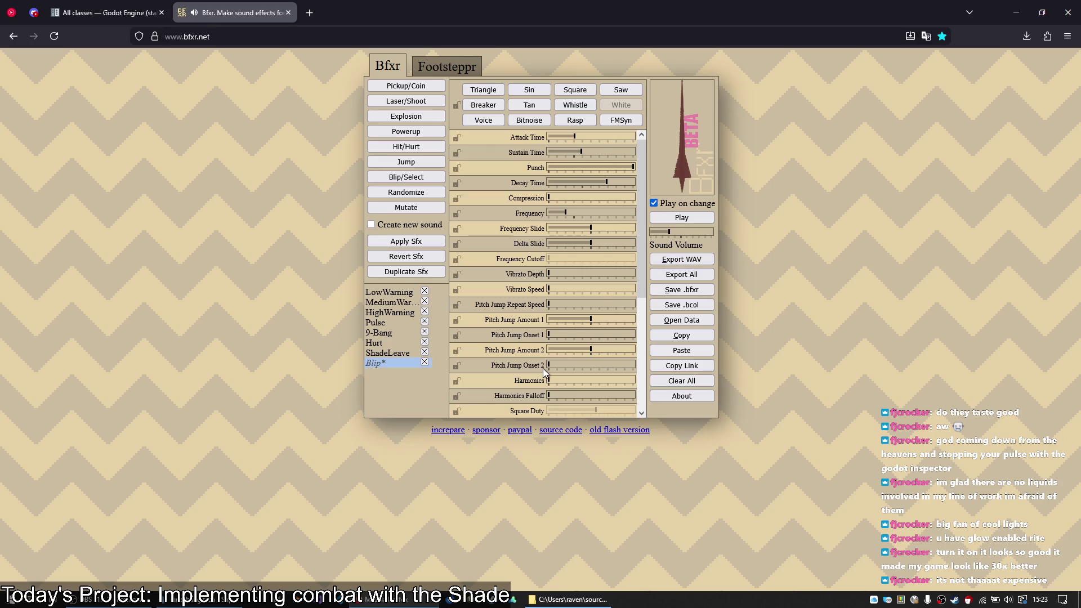
left_click_drag(549, 274, 581, 275)
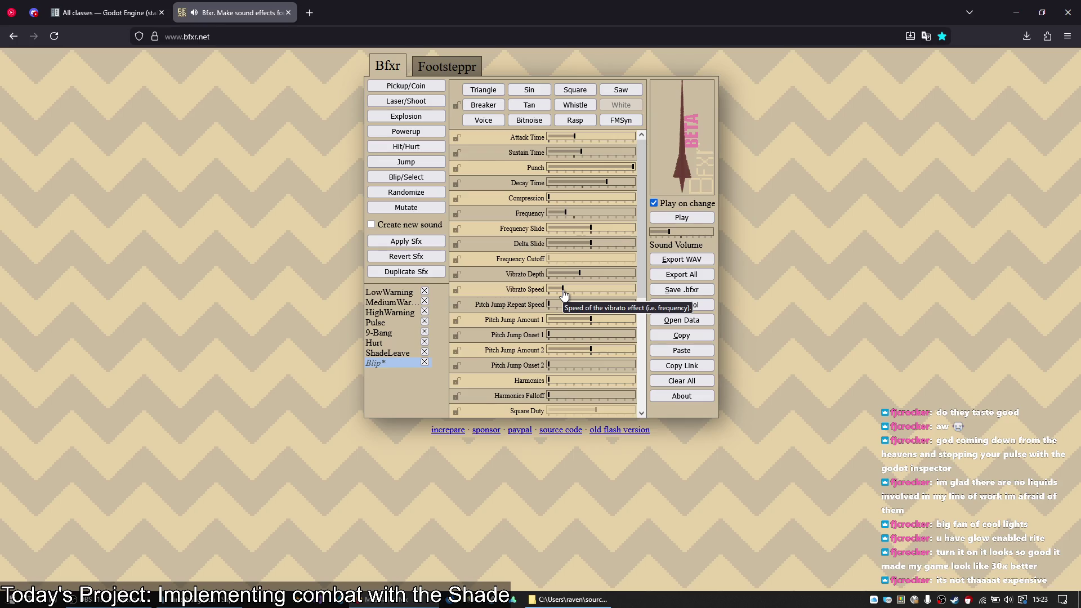
mouse_move(564, 292)
left_mouse_down()
mouse_move(623, 289)
mouse_move(591, 275)
mouse_move(620, 281)
left_mouse_up()
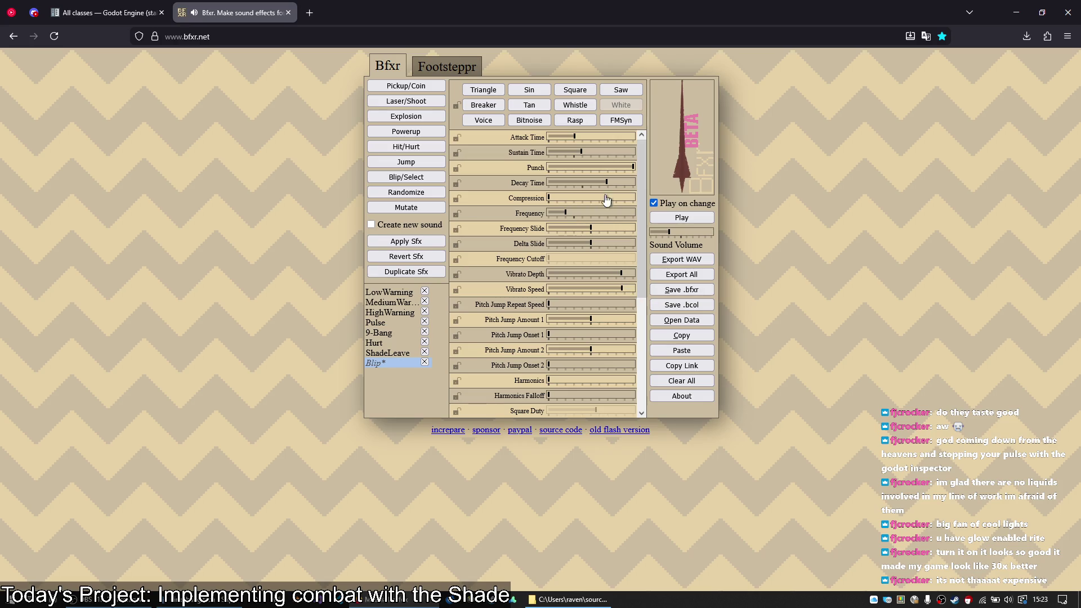
Add slight compression and bit crush, try and remove repeat, and return vibrato depth and speed to zero
left_click_drag(550, 203, 555, 203)
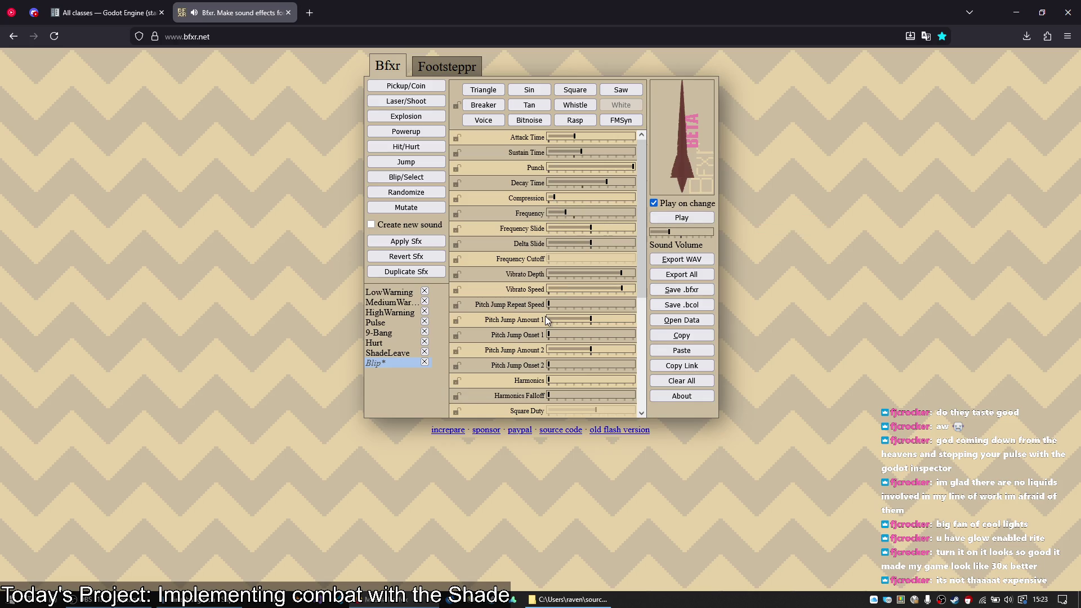
scroll(478, 369, "down", 3)
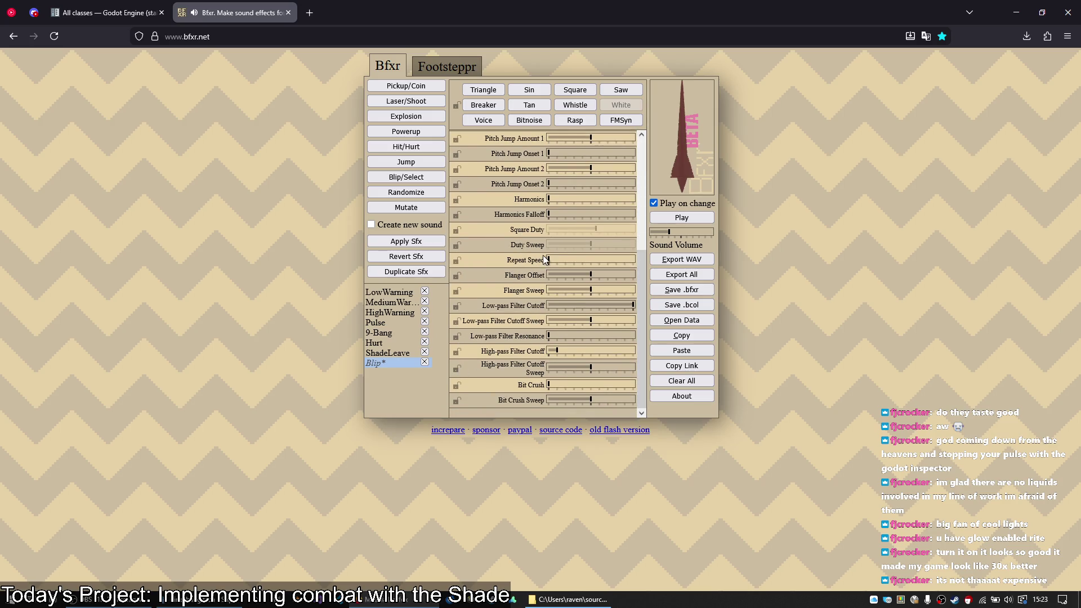
left_click_drag(548, 260, 588, 260)
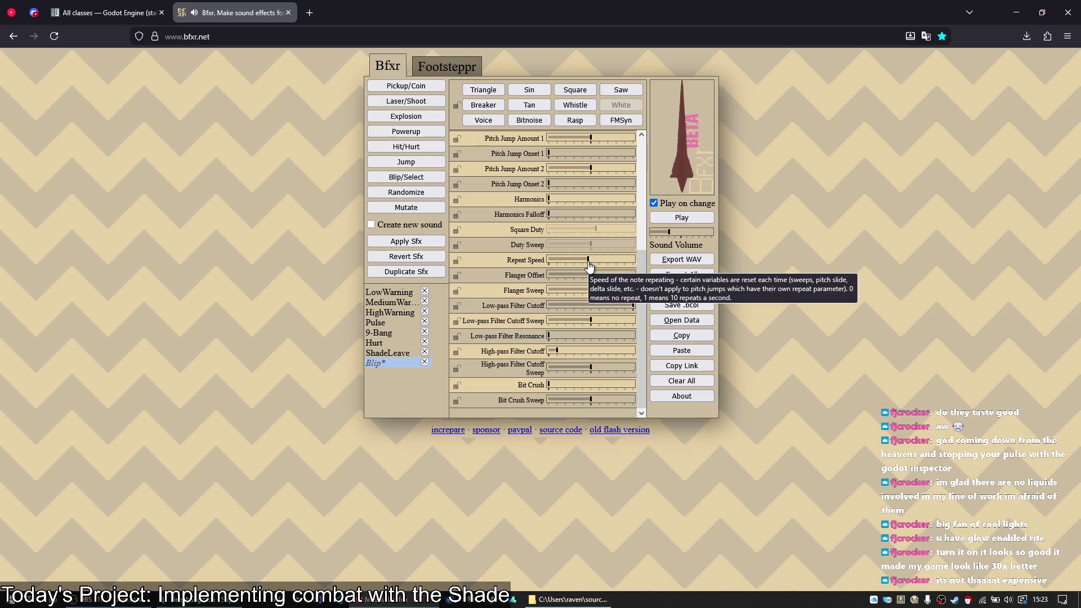
left_click_drag(588, 260, 524, 274)
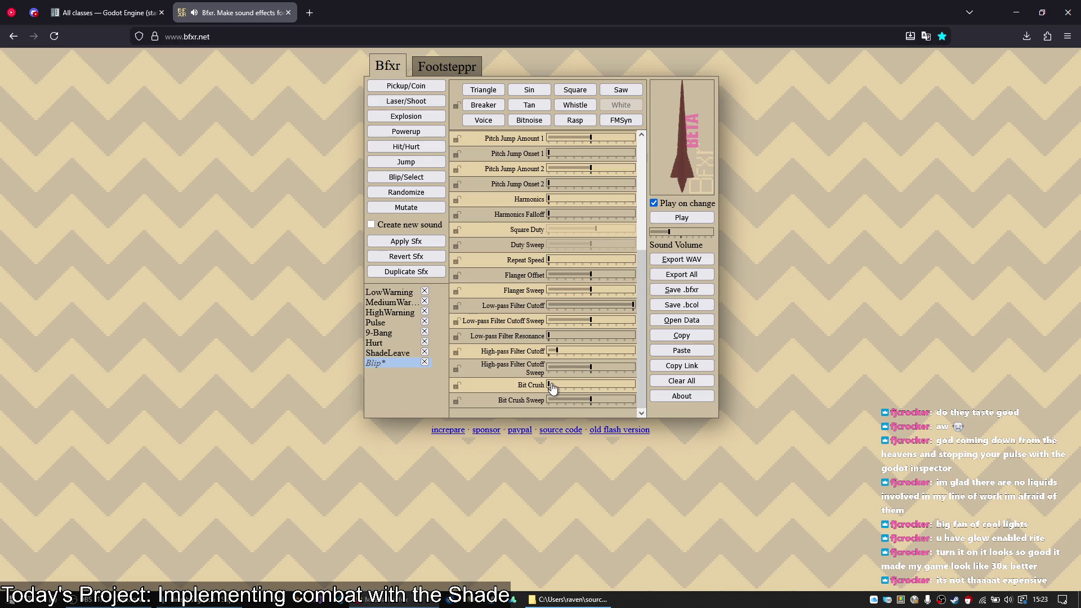
mouse_move(567, 386)
left_mouse_down()
mouse_move(611, 389)
mouse_move(585, 390)
left_mouse_up()
scroll(582, 362, "up", 5)
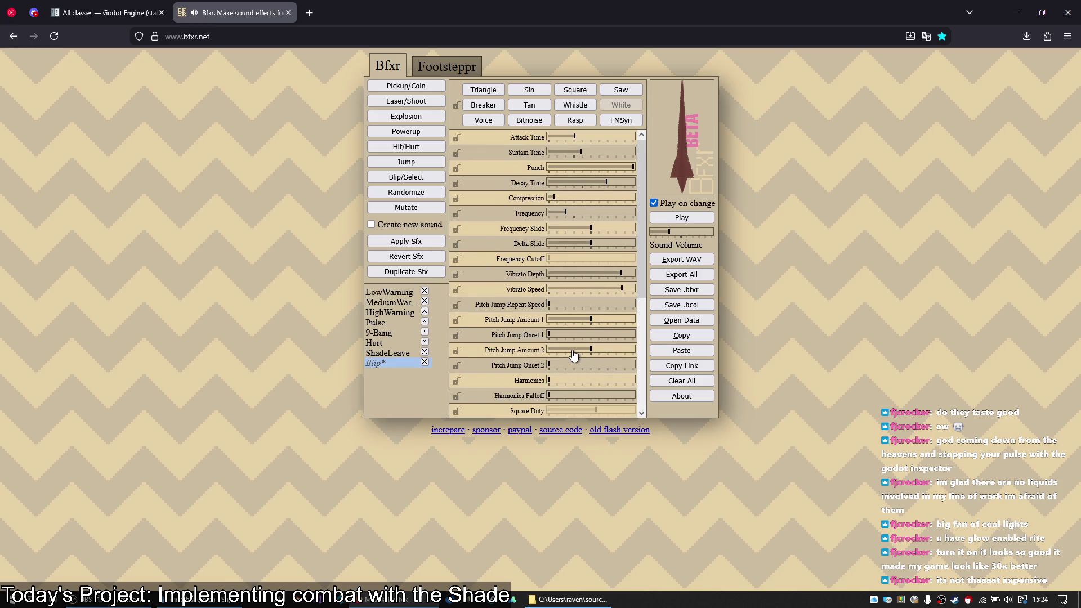
left_click_drag(622, 274, 547, 276)
left_click(609, 289)
left_click_drag(608, 289, 547, 289)
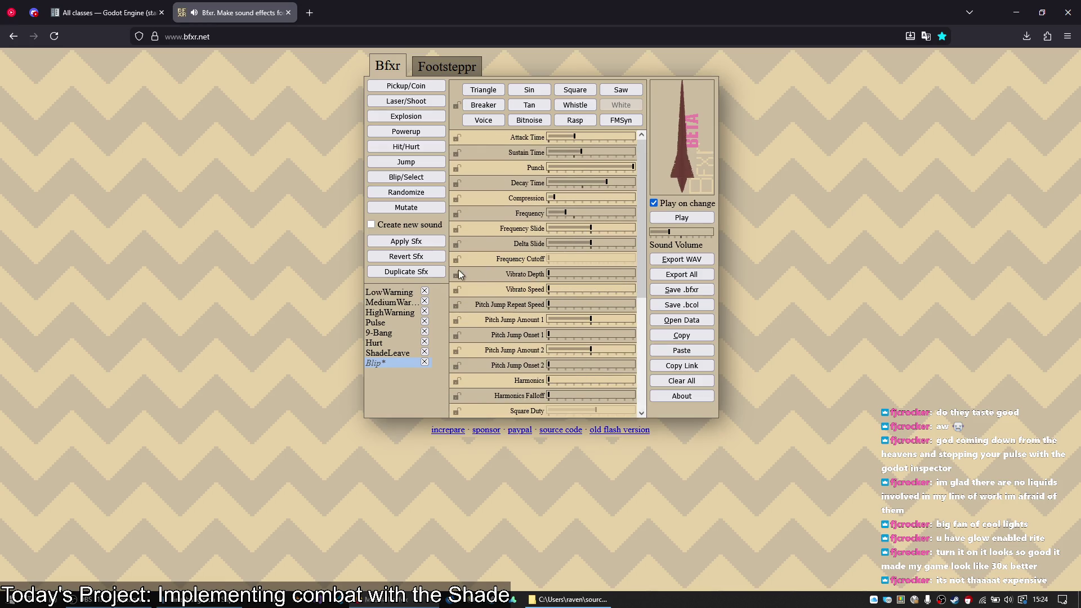
left_click(554, 197)
Rename the Blip sound to ShadeEnter and export it as a WAV file
double_click(397, 364)
type("ShadeEnter")
left_click(422, 241)
left_click(682, 259)
Move the downloaded ShadeEnter.wav into Godot's audio/entities/shade folder and maximize the editor
left_click(687, 549)
key("super+Right")
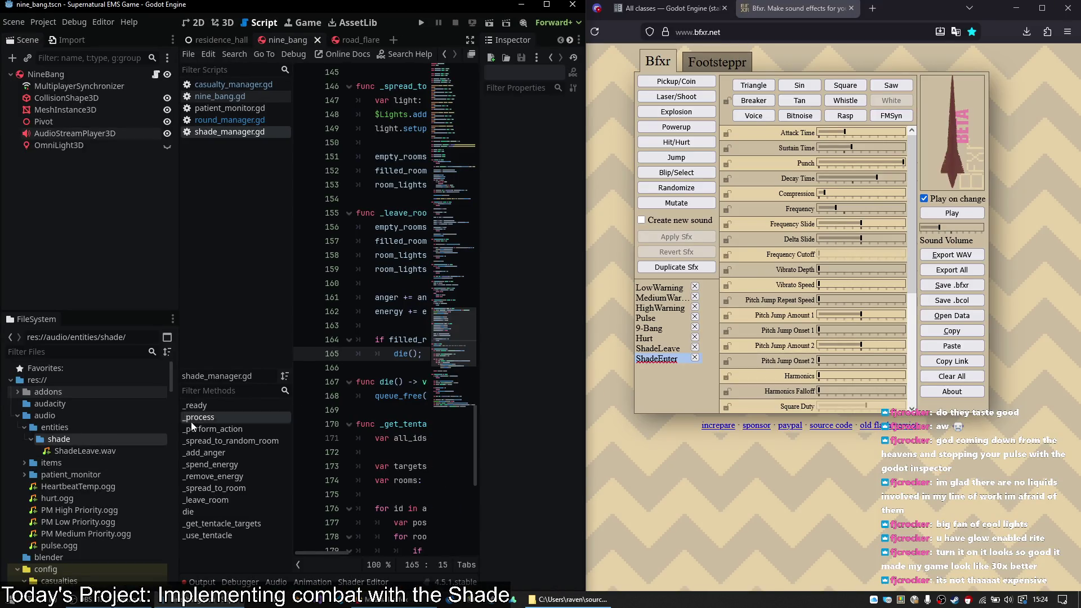
left_click(1026, 32)
mouse_move(870, 83)
left_mouse_down()
mouse_move(69, 416)
mouse_move(73, 441)
mouse_move(62, 444)
left_mouse_up()
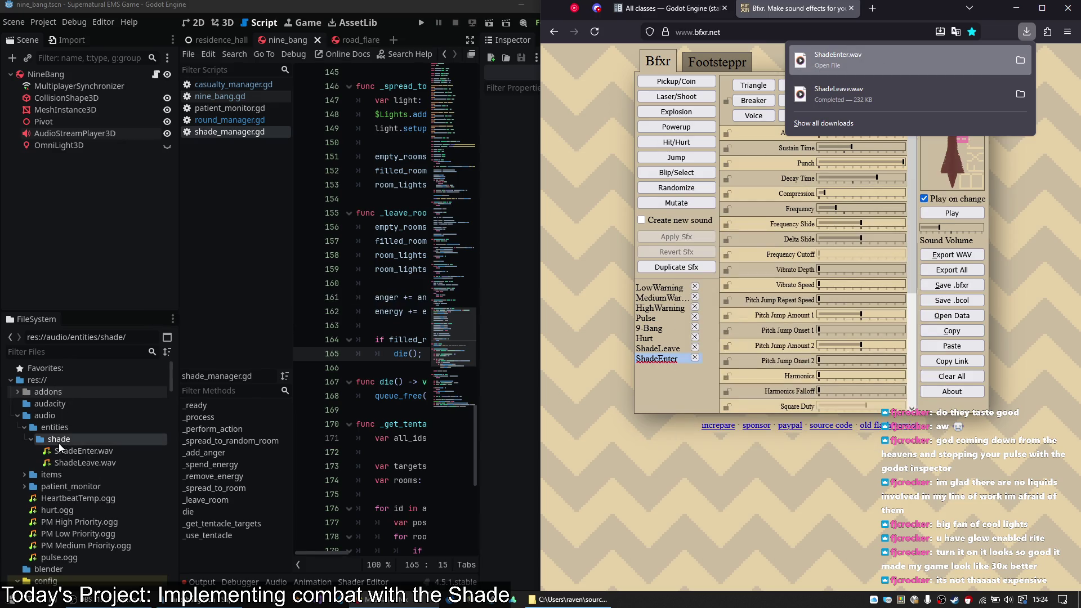
left_click(469, 12)
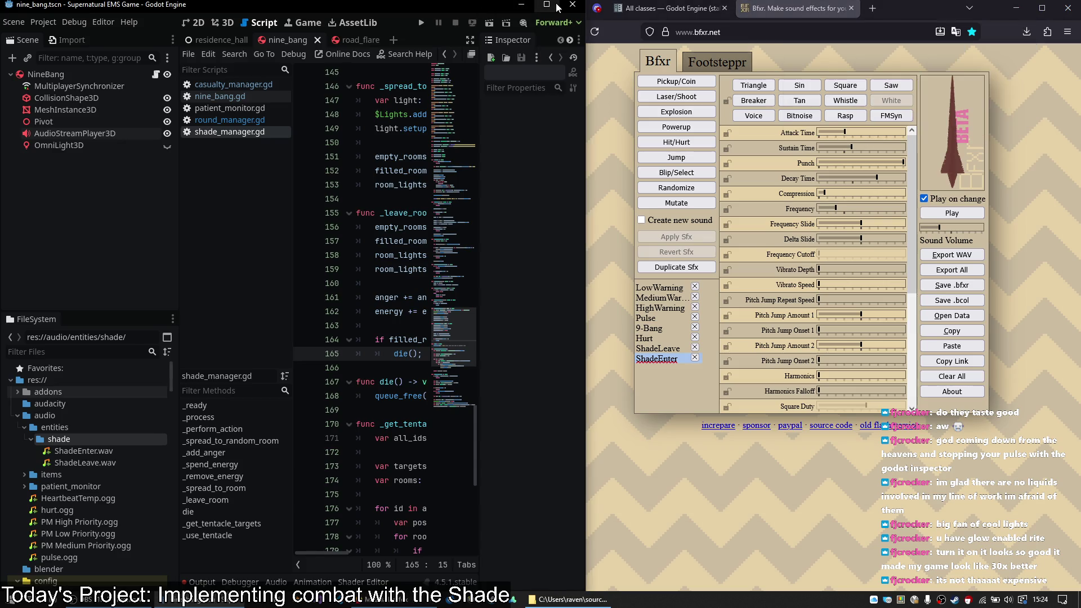
left_click(546, 5)
Clear the browser's download history and return to the Godot editor
key("alt+Tab")
left_click(1041, 8)
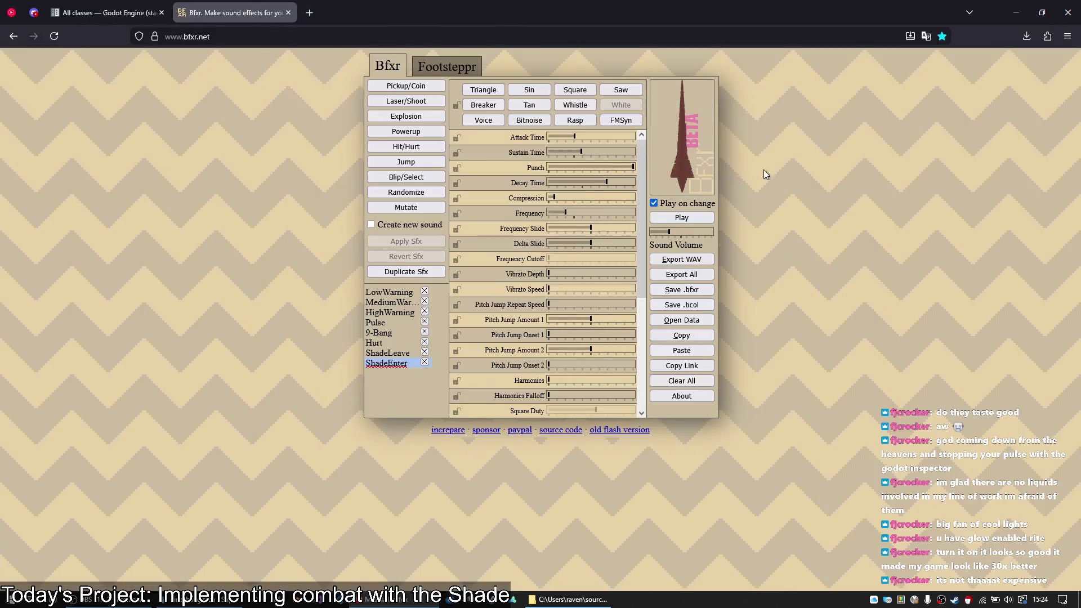
left_click(1026, 36)
right_click(893, 75)
left_click(915, 177)
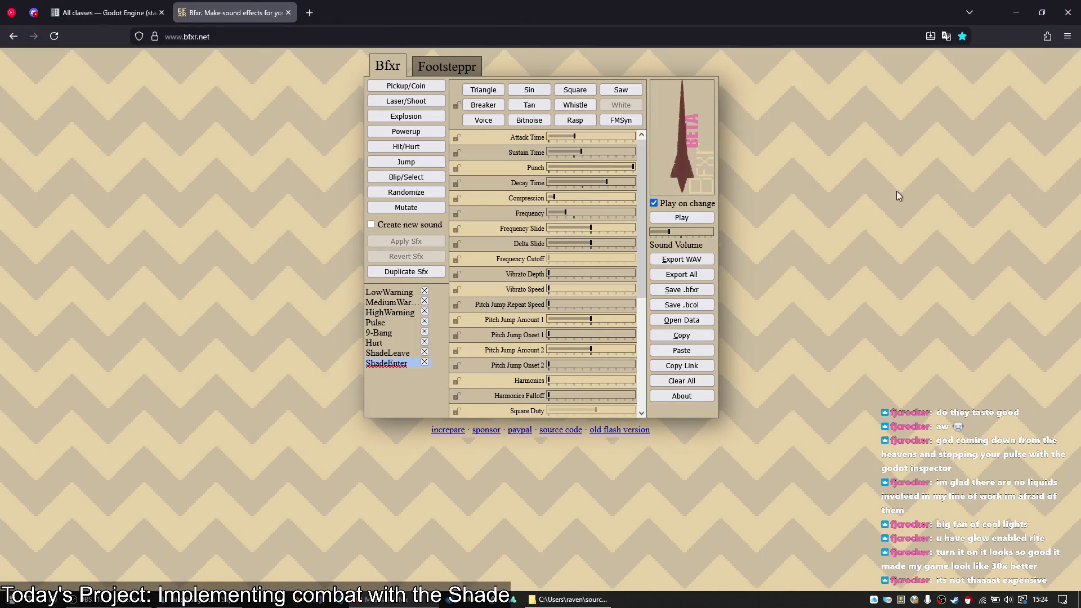
key("alt+Tab")
key("alt+Tab")
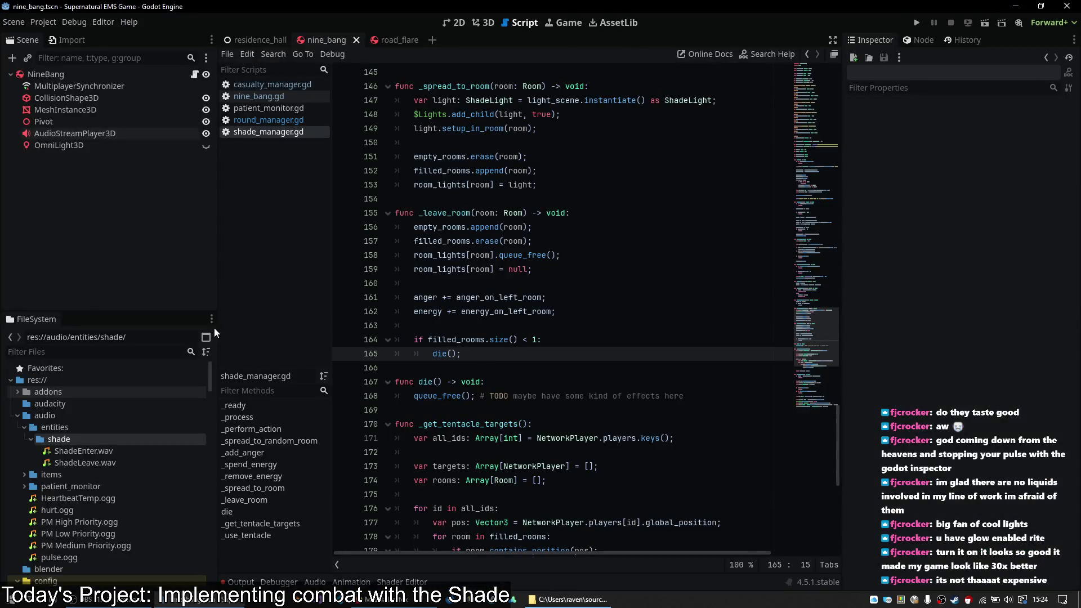
Open a command prompt in the shade audio folder via the file manager
right_click(67, 439)
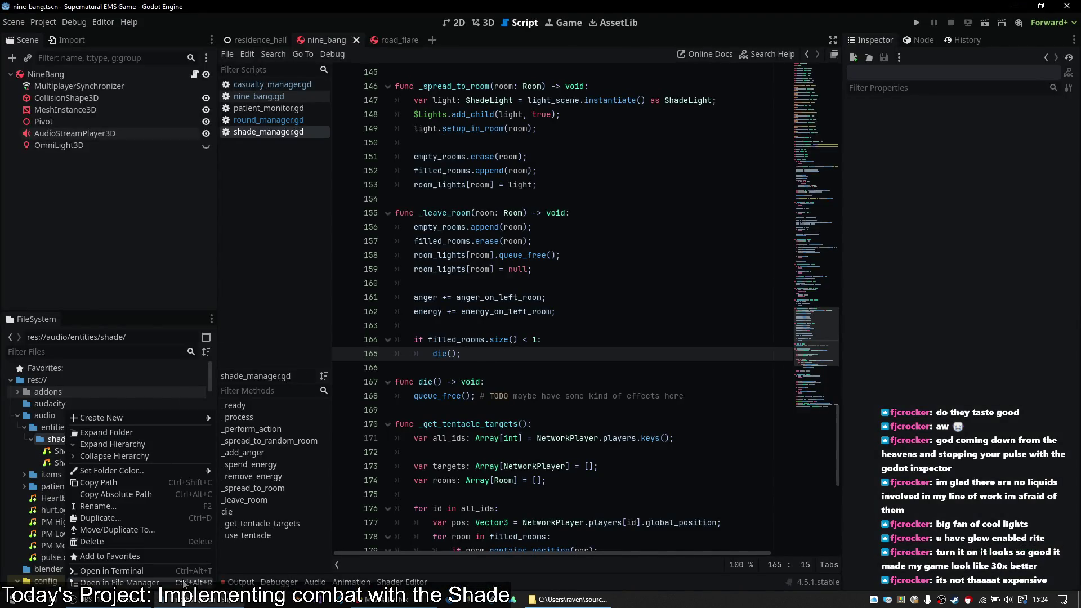
left_click(118, 582)
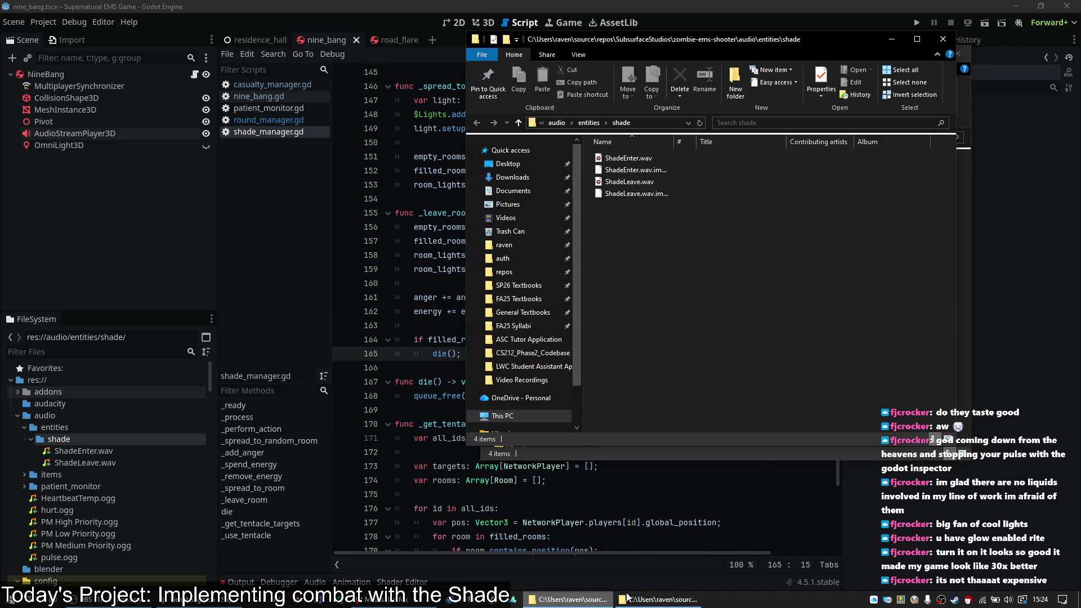
left_click(945, 39)
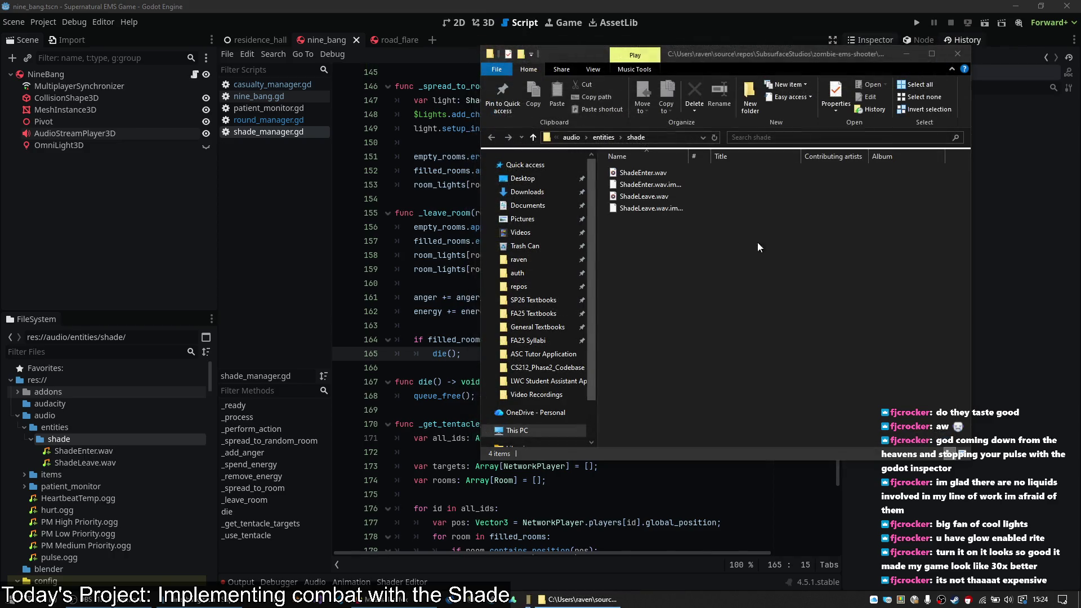
right_click(676, 261)
left_click(721, 364)
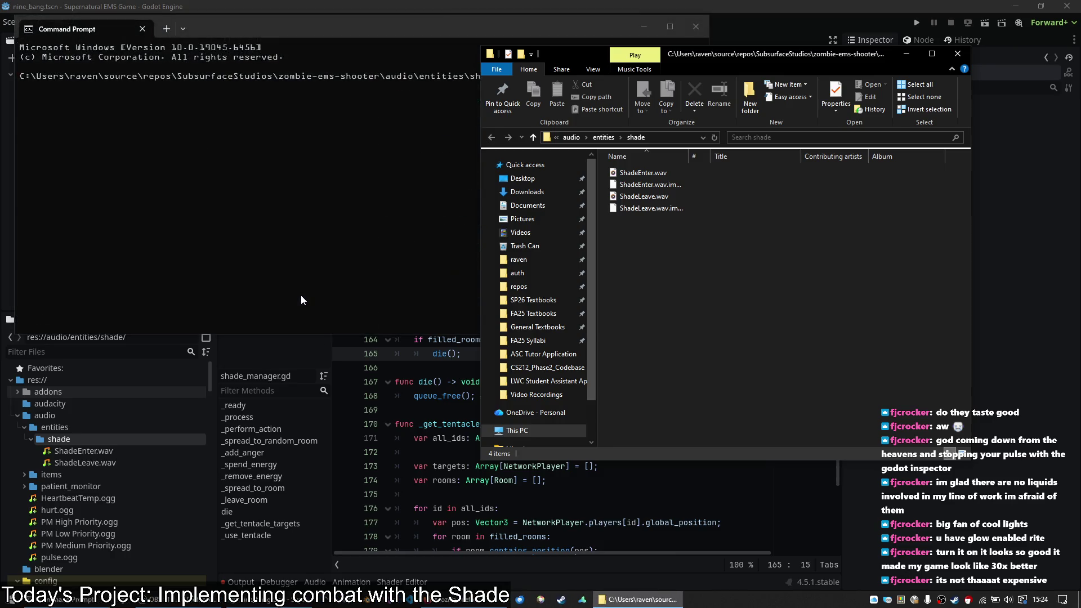
Convert ShadeEnter.wav and ShadeLeave.wav to ShadeEnter.ogg and ShadeLeave.ogg with ffmpeg -i
type("ffmpeg -i")
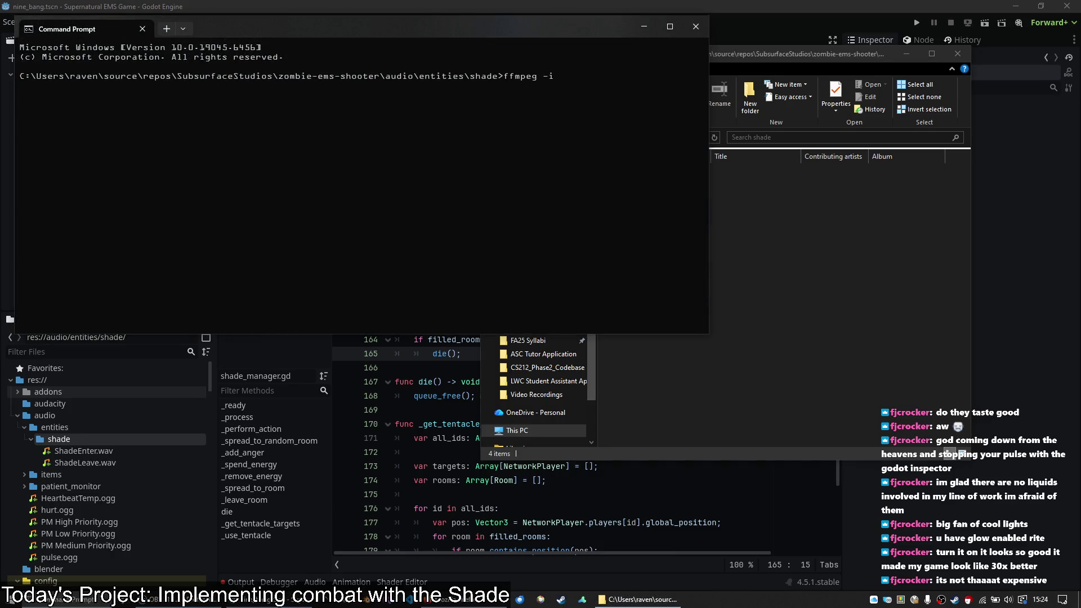
key("BackSpace")
type("ShadeEnter.wav ")
type("ShadeEnter.ogg")
key("Return")
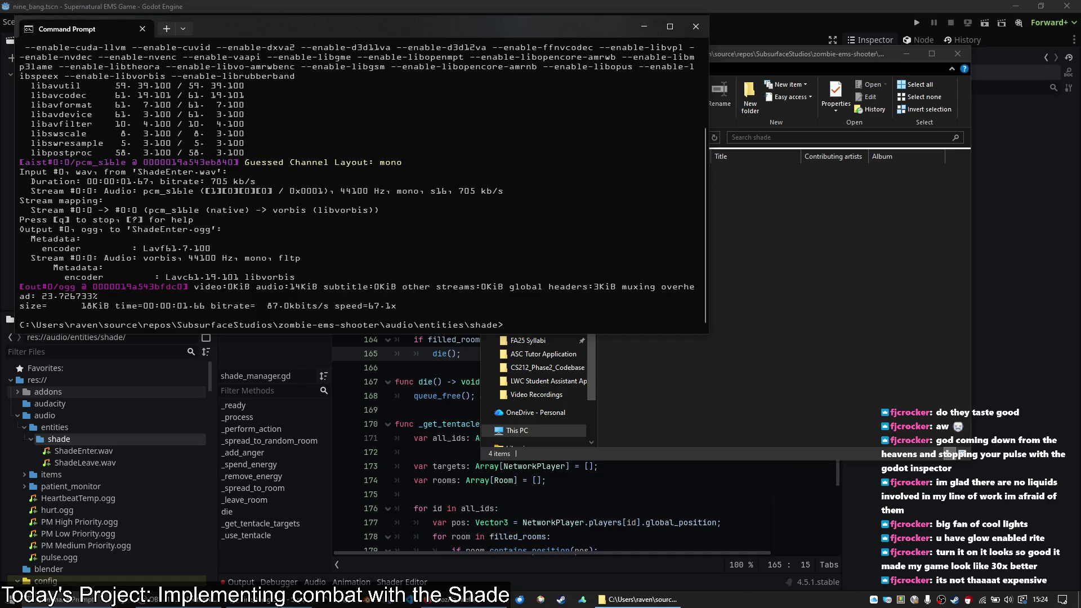
key("Up")
key("Left")
key("Left")
key("Left")
key("BackSpace")
key("BackSpace")
key("BackSpace")
key("BackSpace")
key("BackSpace")
type("Leave")
key("Left")
key("Left")
key("Left")
key("Left")
key("Left")
key("Left")
key("BackSpace")
key("BackSpace")
key("BackSpace")
type("Leave")
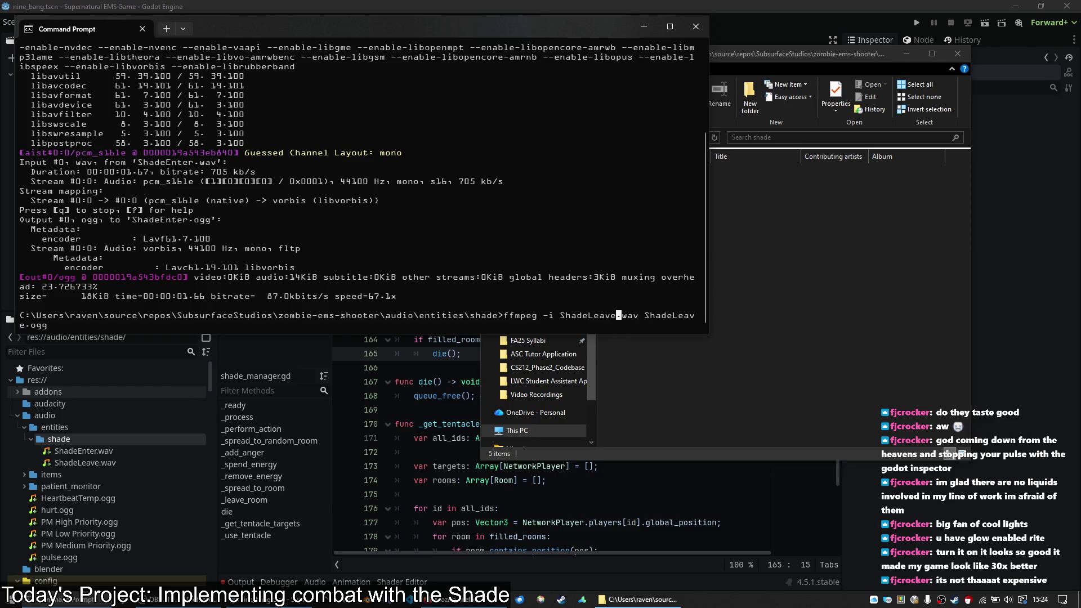
key("Return")
Delete both shade WAV files and their .import files, then close the file manager
left_click(704, 29)
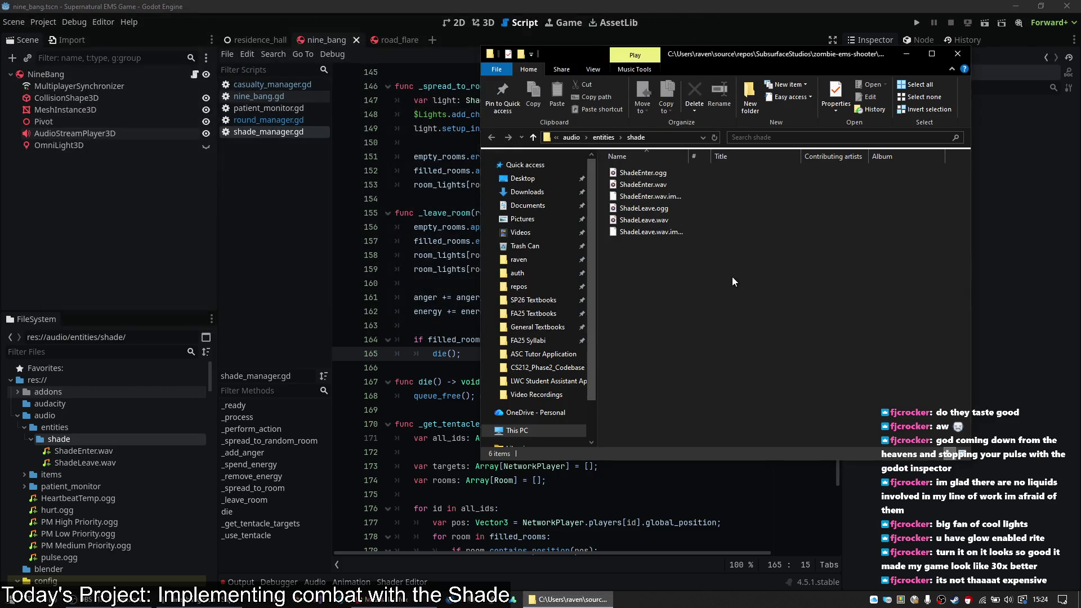
left_click(675, 184)
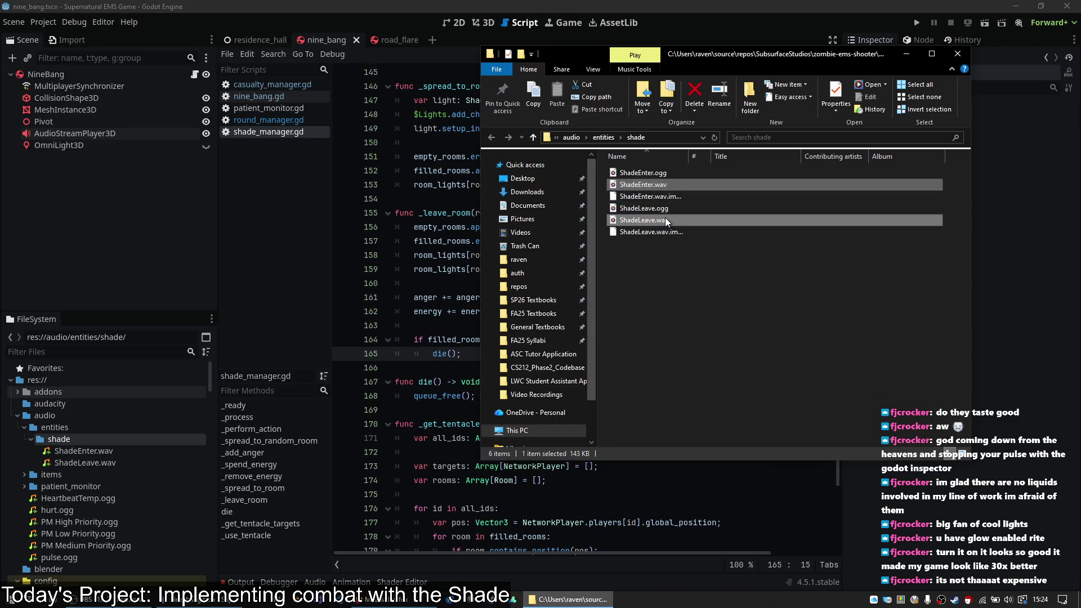
left_click(683, 195, "ctrl")
left_click(676, 231, "ctrl")
left_click(691, 223, "ctrl")
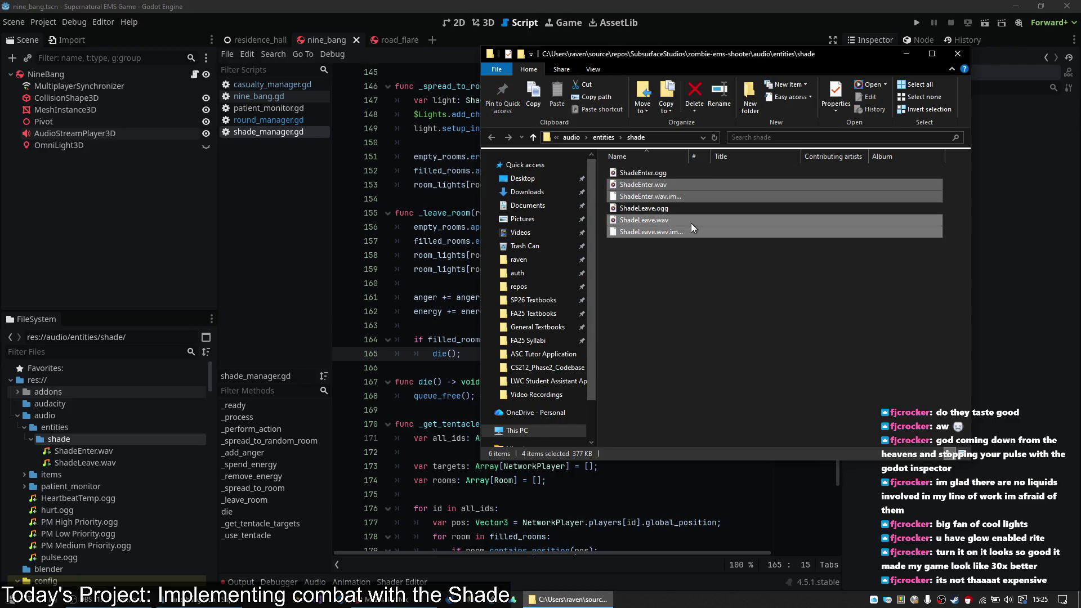
key("Delete")
left_click(956, 54)
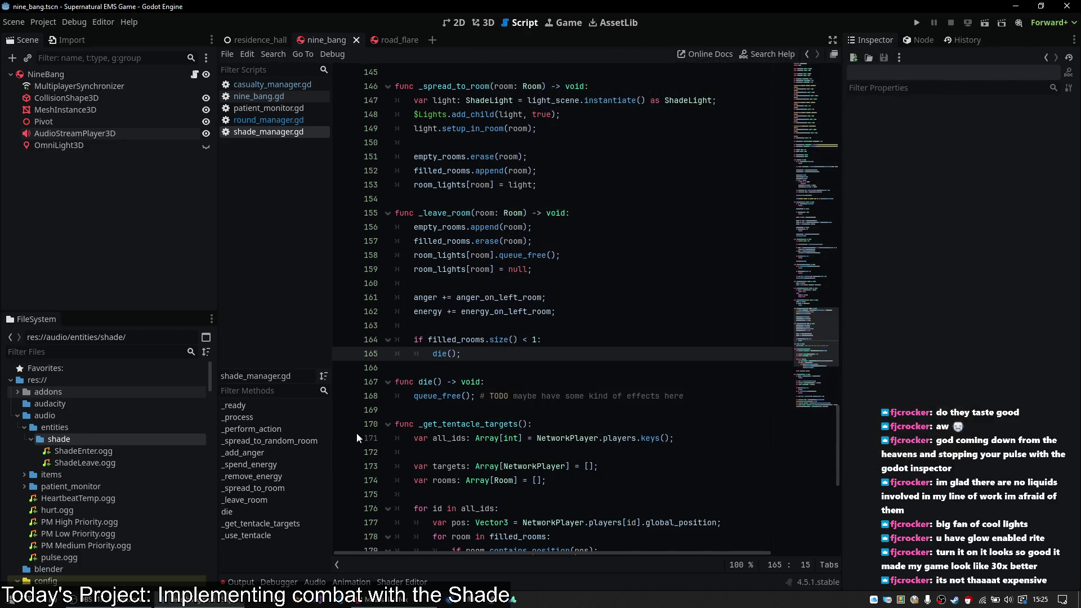
double_click(76, 451)
left_click(373, 384)
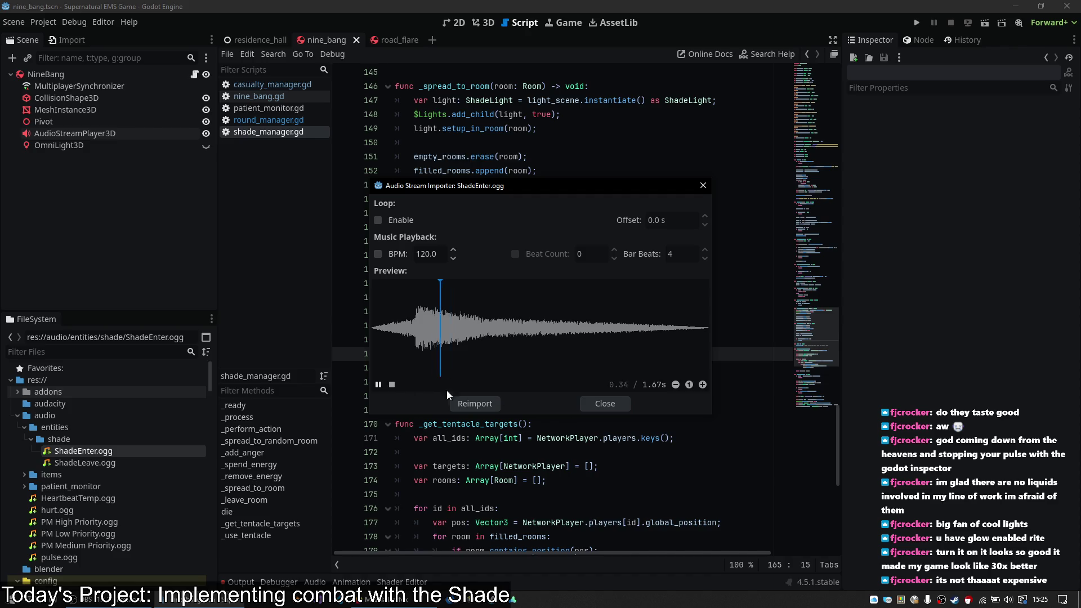
left_click(593, 400)
double_click(169, 463)
left_click(378, 385)
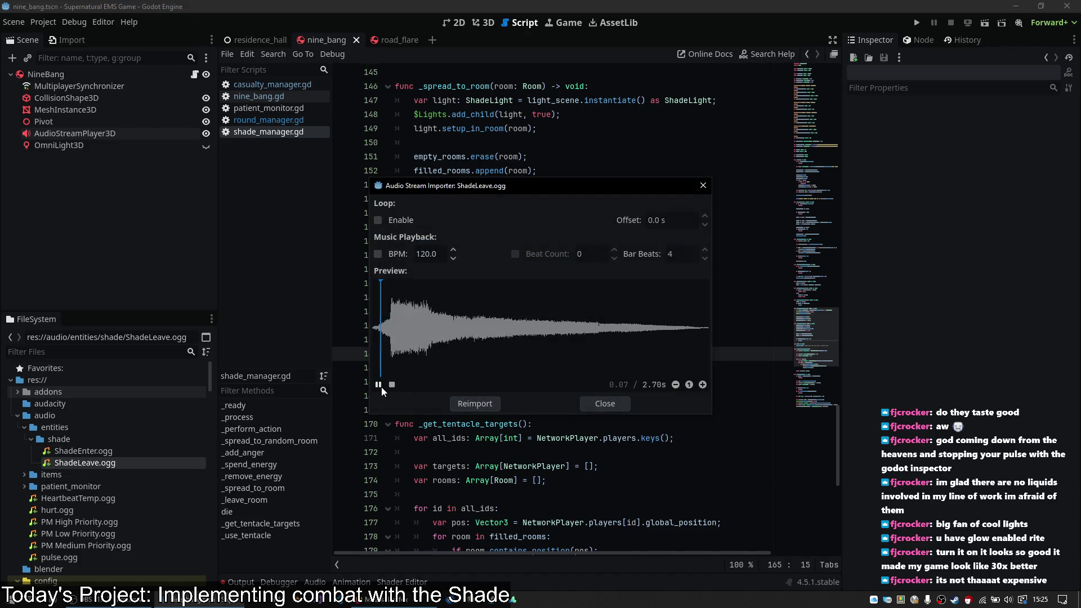
left_click(606, 404)
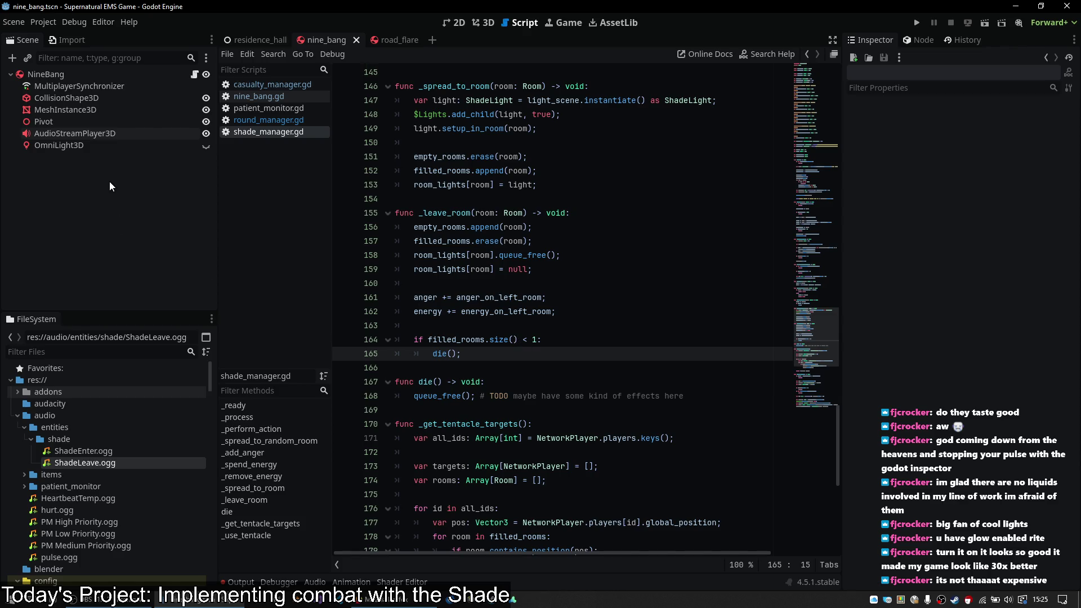
Open the AudioStreamPlayer3D reference from the class list in a new browser tab
left_click(394, 600)
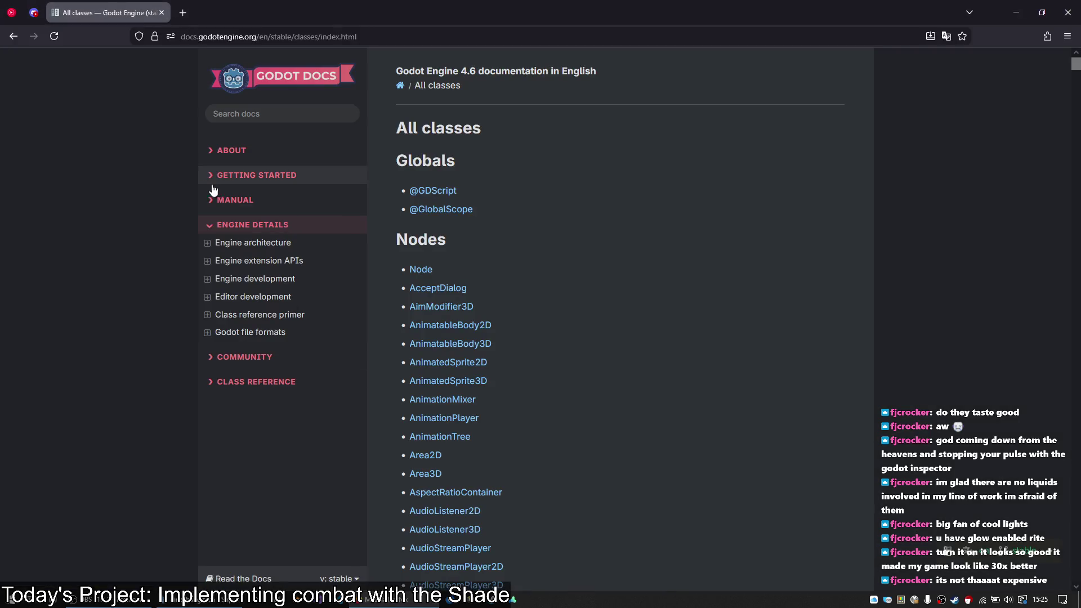
scroll(467, 337, "down", 2)
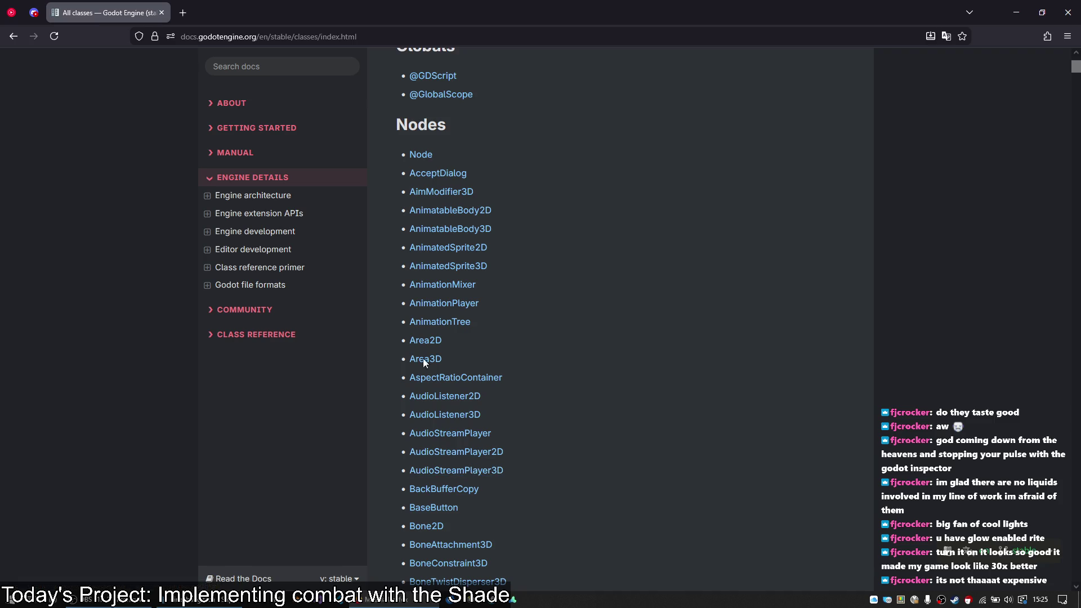
middle_click(492, 471)
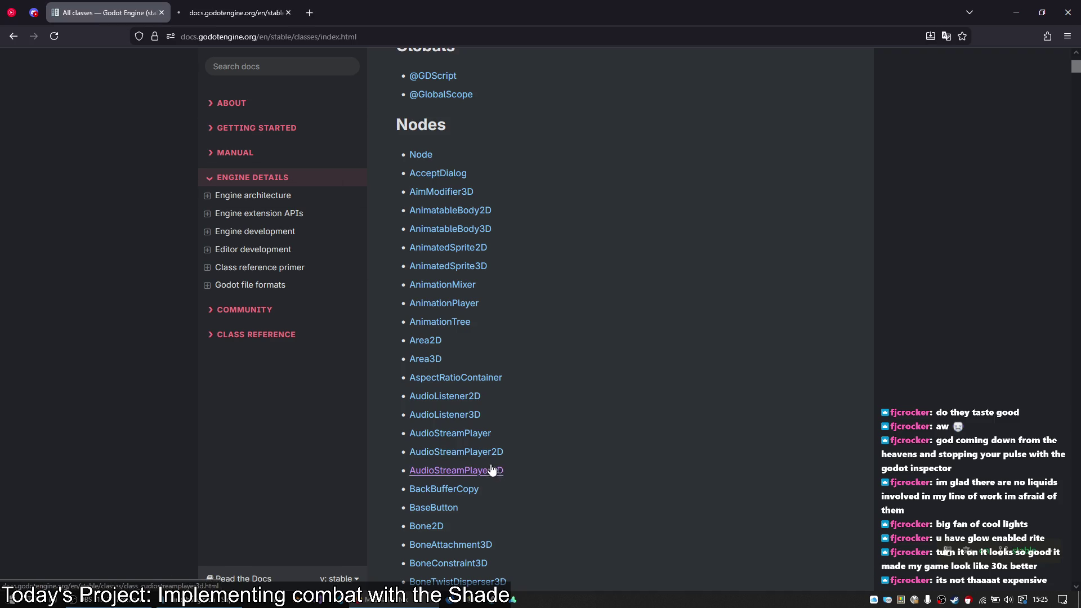
key("ctrl+Tab")
scroll(975, 500, "down", 6)
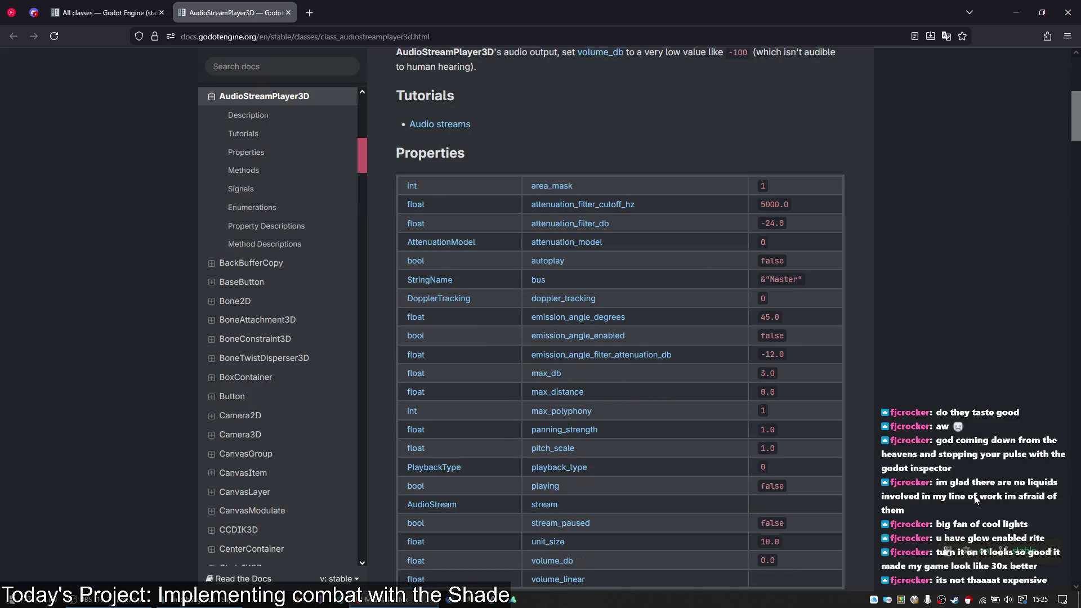
scroll(707, 342, "up", 3)
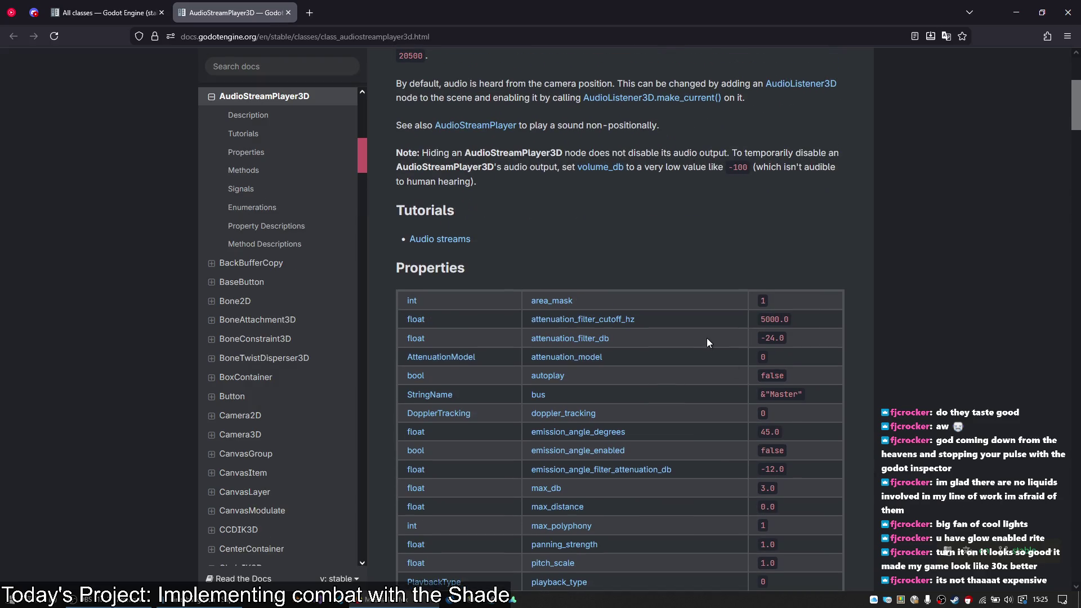
Look over the AudioStreamPlayer reference in a separate tab, then close that tab
middle_click(488, 128)
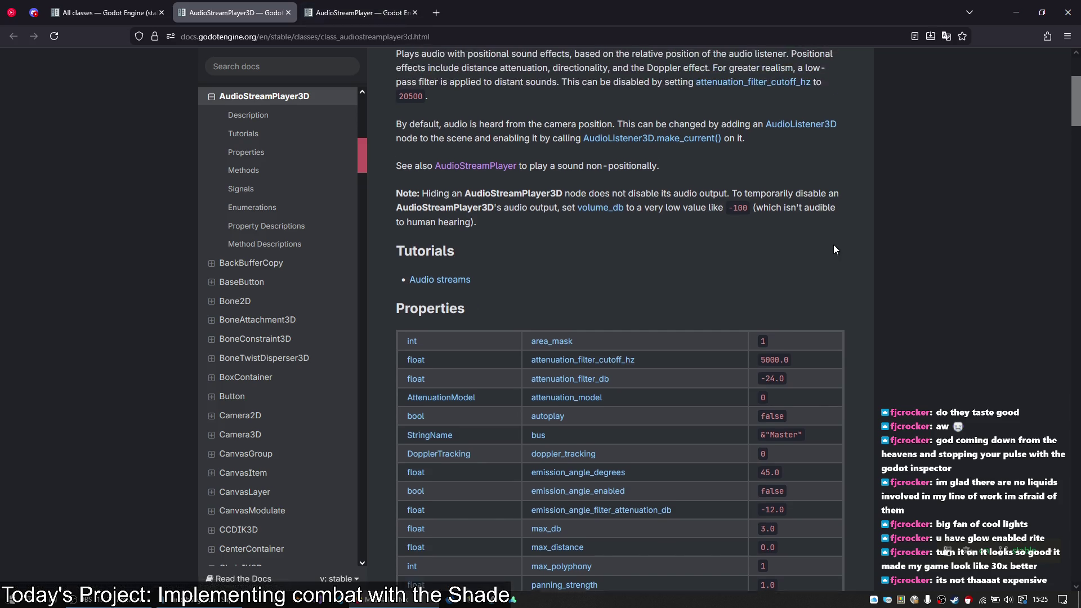
scroll(833, 244, "up", 2)
scroll(834, 246, "up", 2)
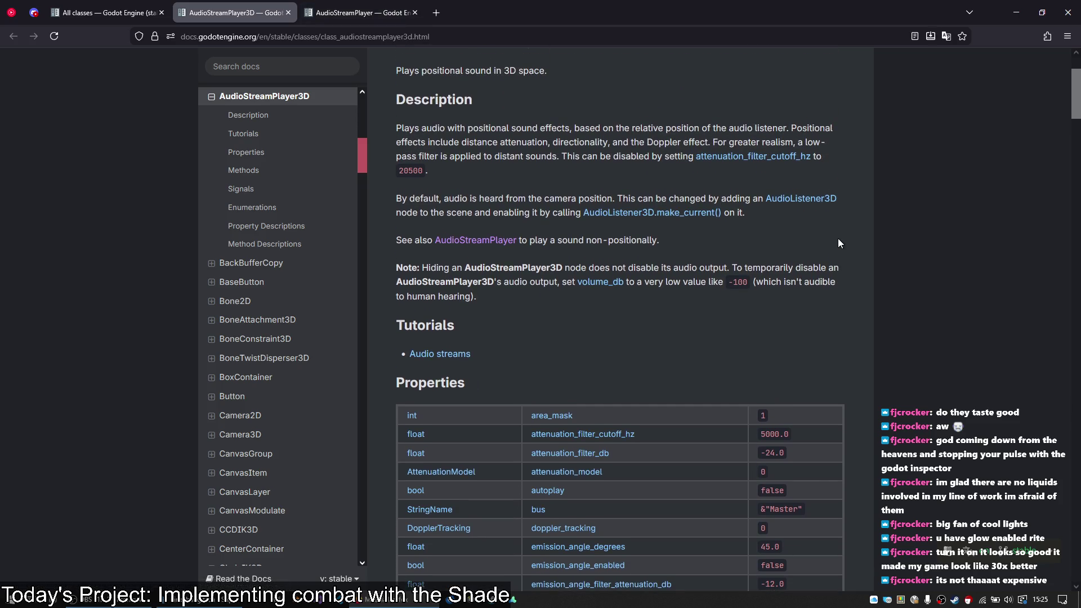
scroll(837, 239, "down", 10)
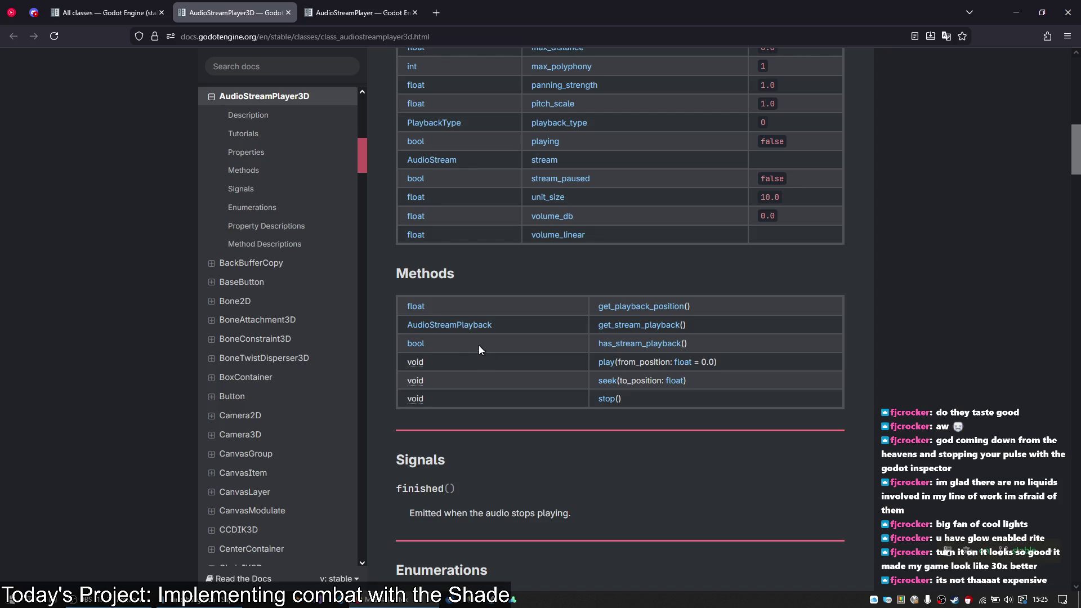
scroll(498, 350, "up", 8)
left_click(328, 6)
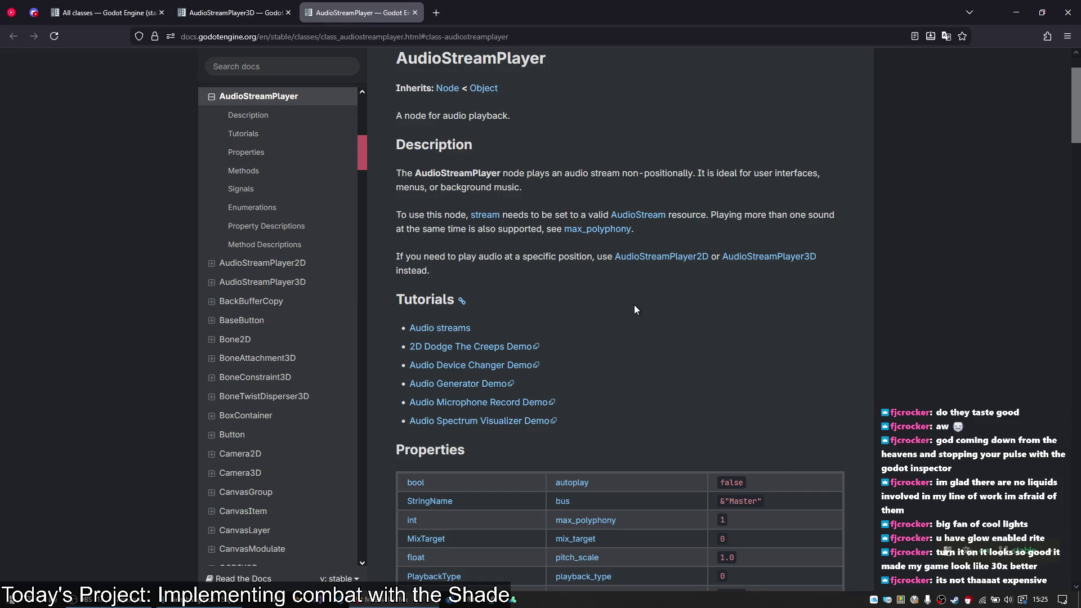
scroll(633, 305, "down", 10)
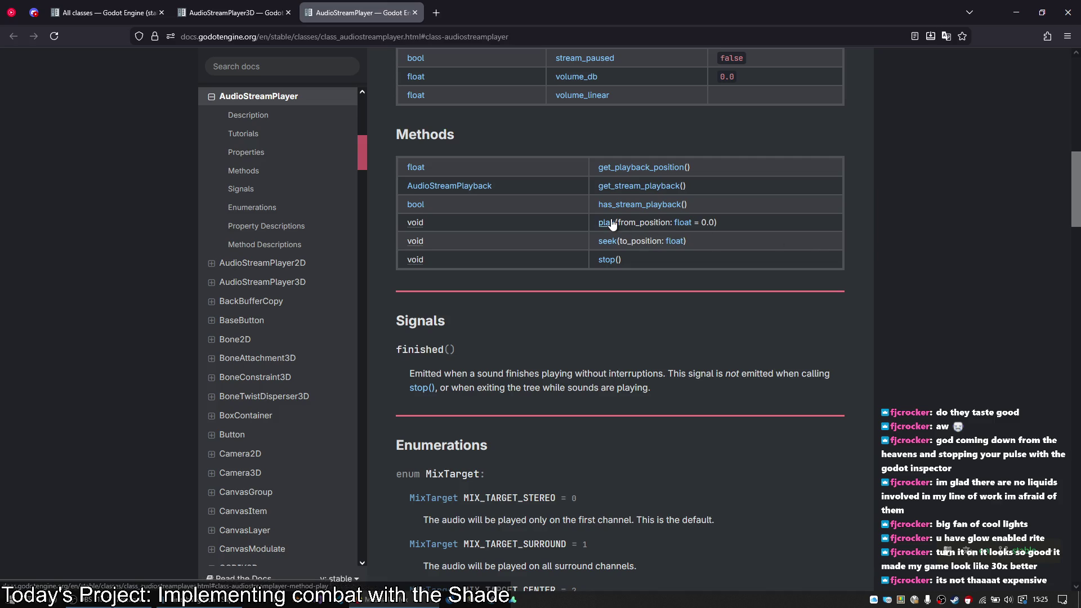
scroll(549, 245, "down", 20)
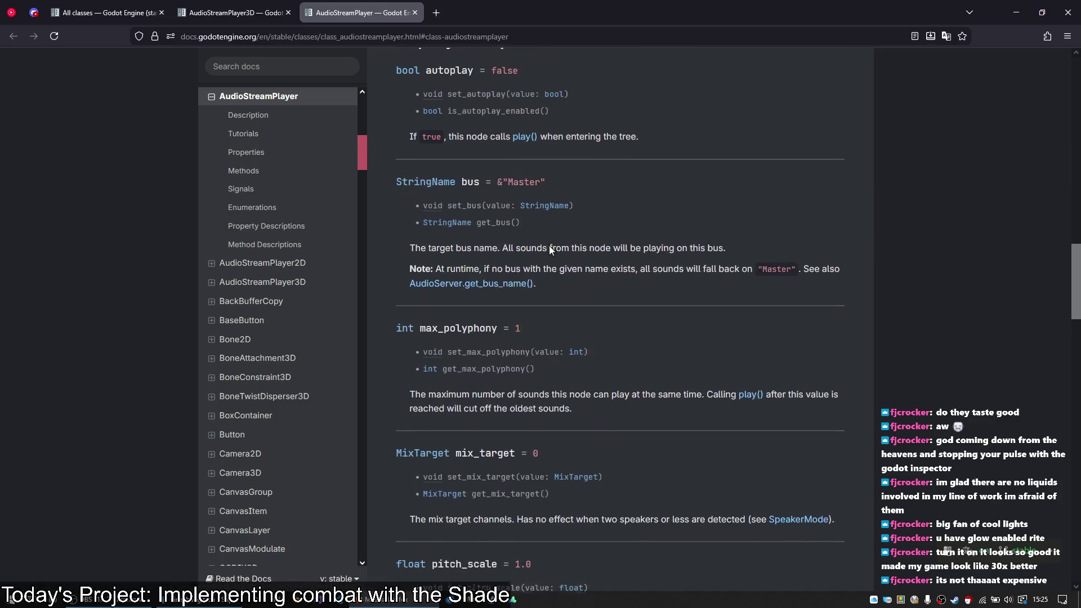
scroll(555, 231, "down", 10)
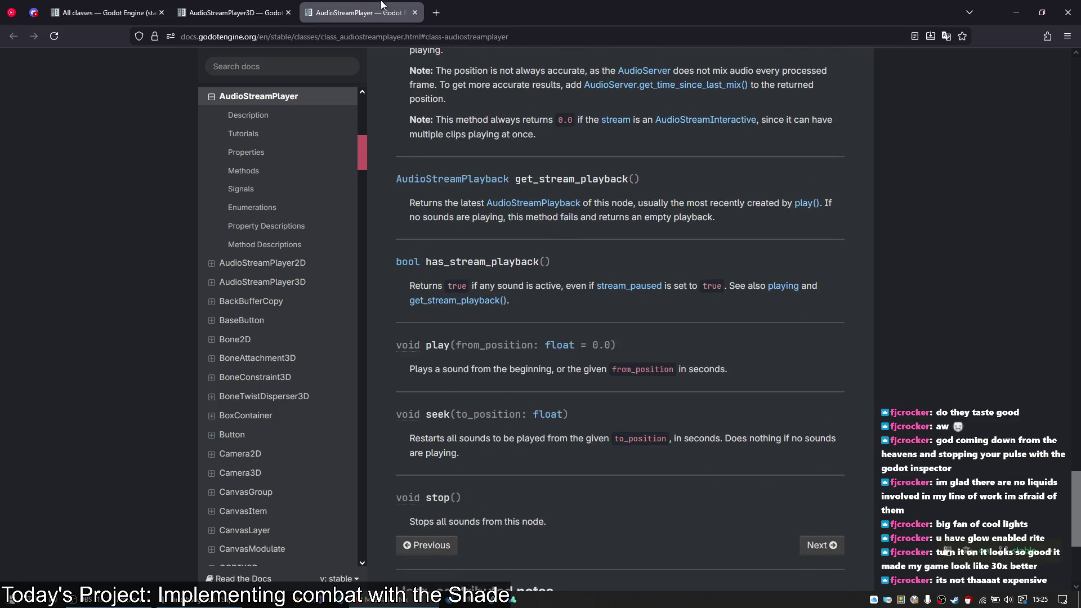
middle_click(364, 6)
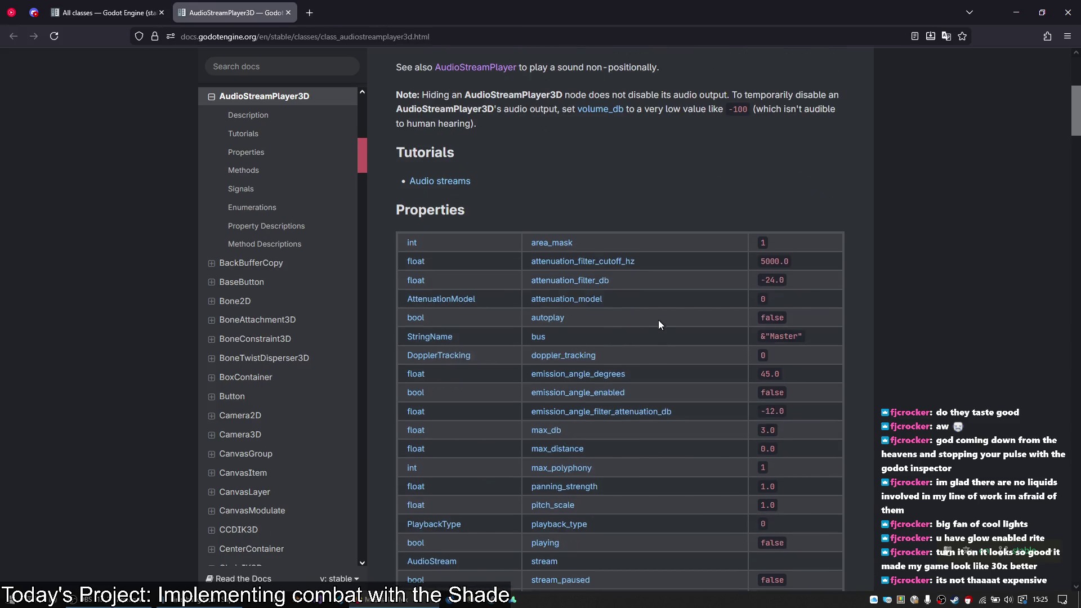
Skim the AudioStreamPlayer3D page to its end and back to the top
scroll(661, 319, "down", 7)
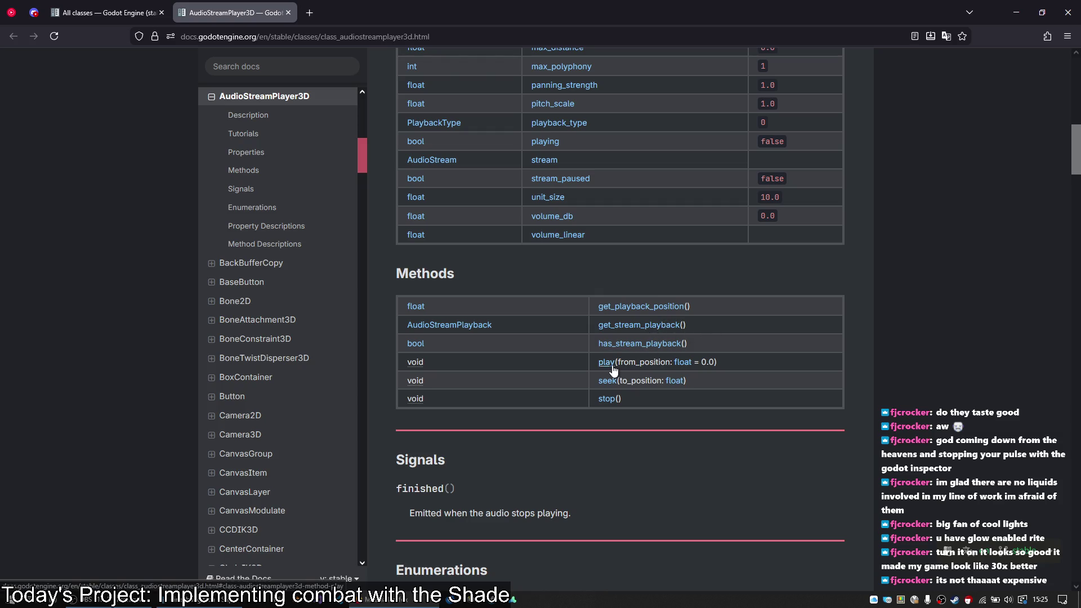
scroll(620, 363, "down", 8)
scroll(819, 346, "down", 10)
key("End")
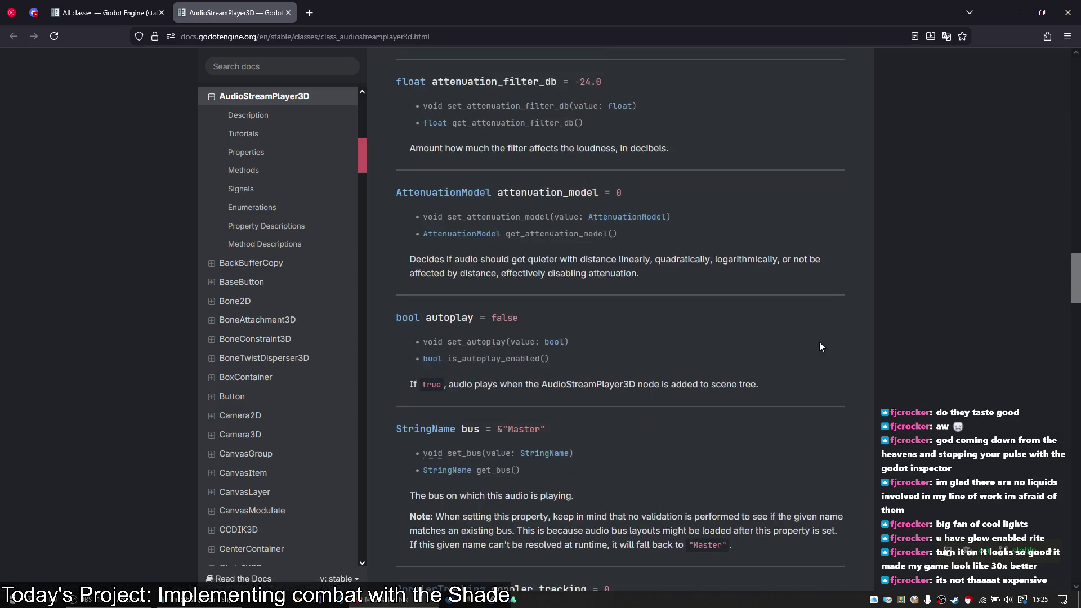
key("Home")
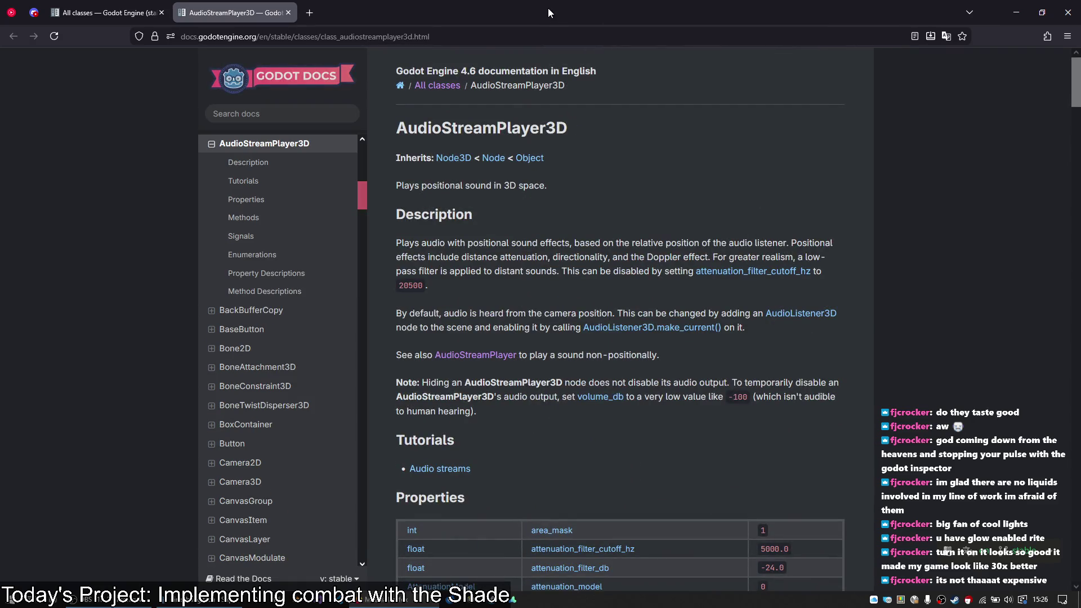
left_click(557, 36)
Search 'godot play audio at position' and open the Godot Docs Audio streams tutorial
type("godot ")
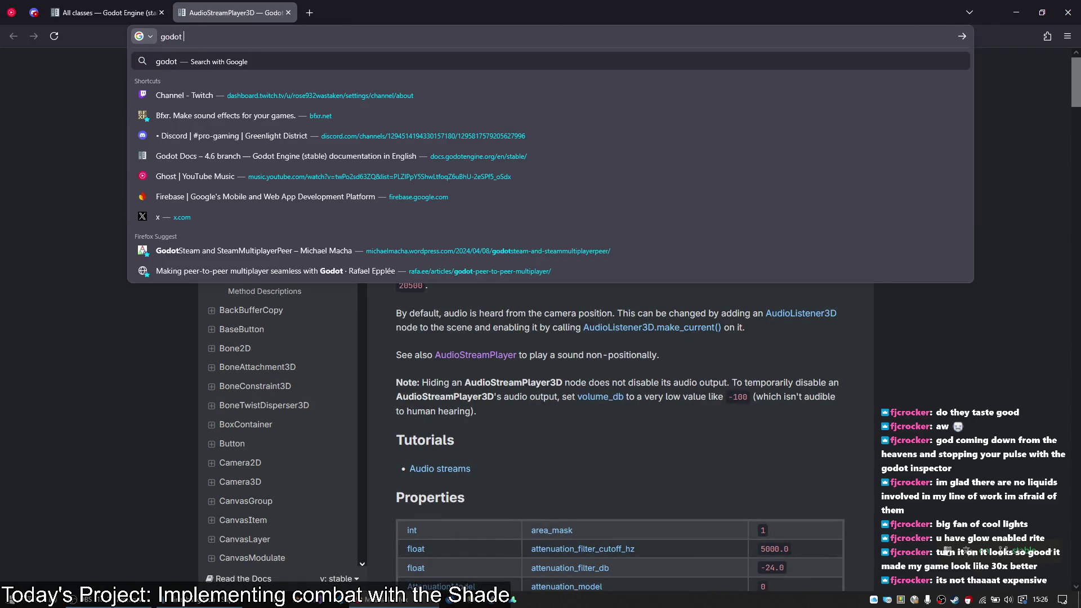
type("play audio at positio")
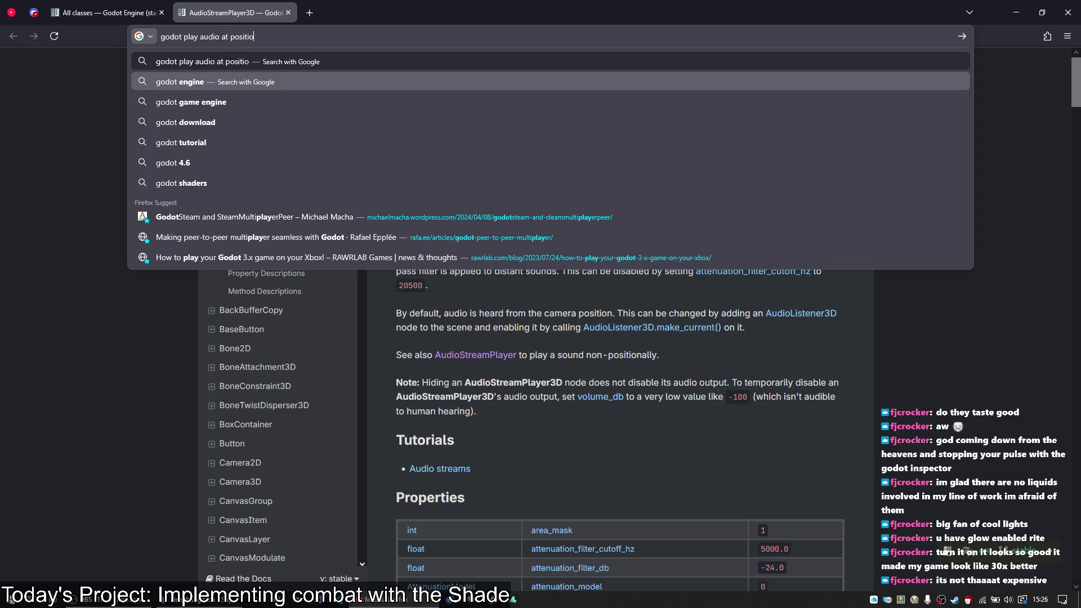
type("n")
key("Return")
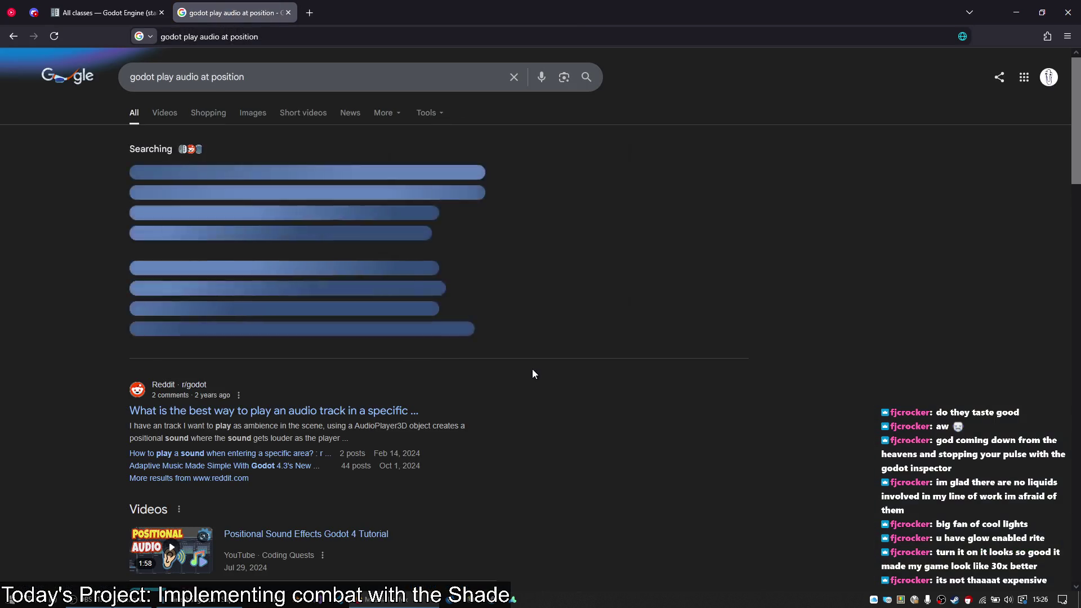
scroll(540, 409, "down", 8)
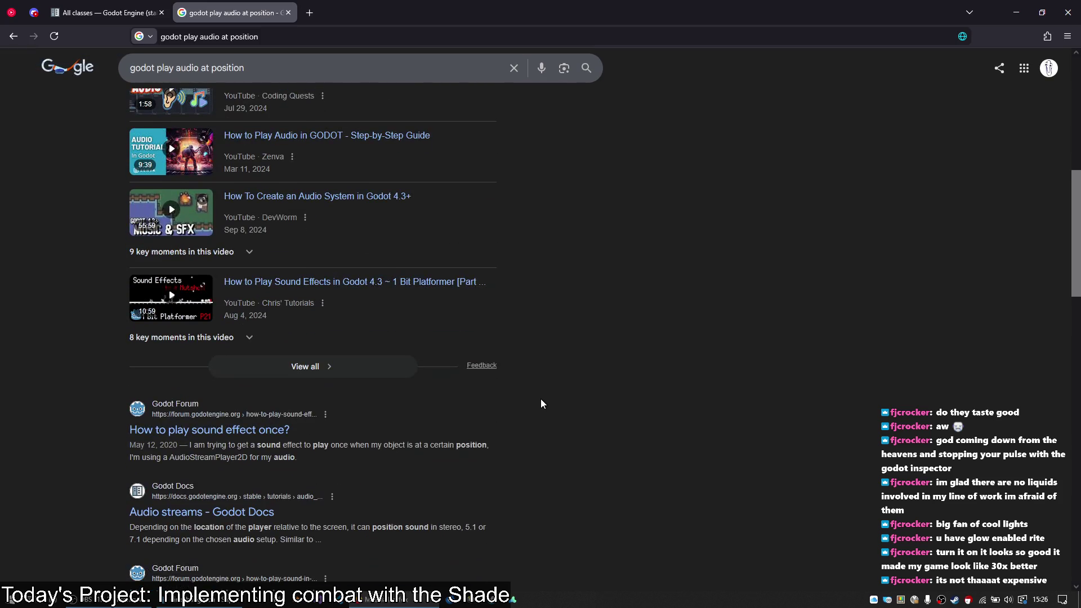
scroll(662, 475, "down", 5)
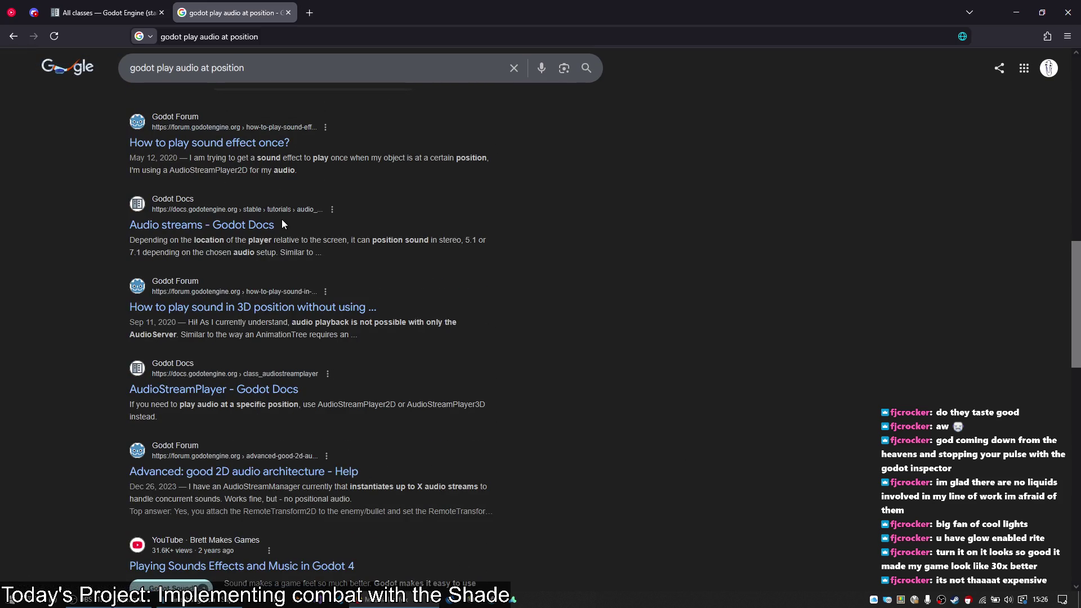
left_click(250, 226)
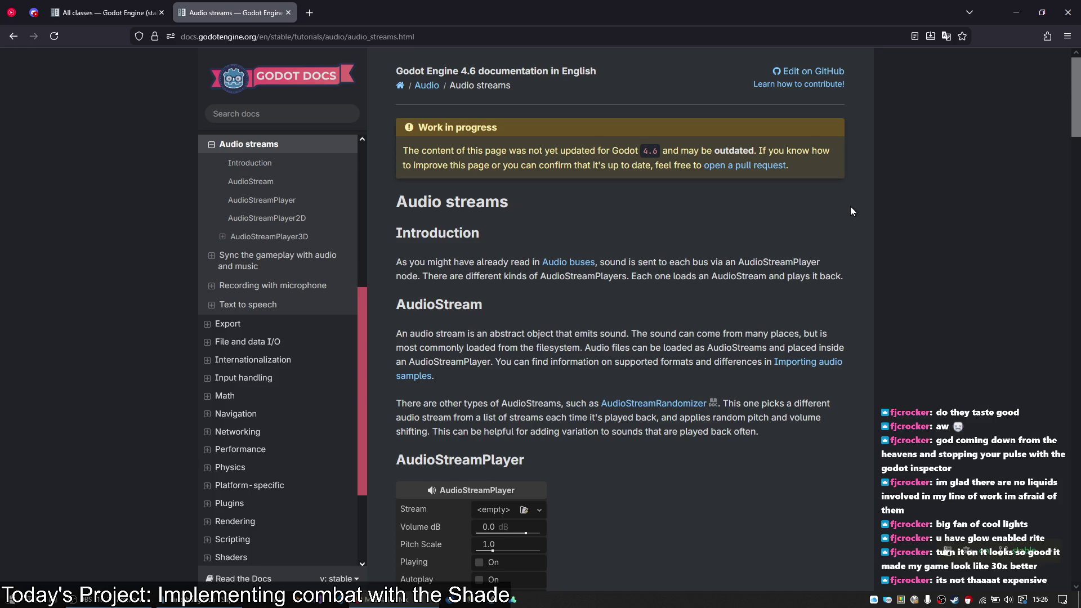
Read the Audio streams guide down to the Doppler section, then close the tab and return to the editor
scroll(851, 207, "down", 2)
scroll(850, 208, "down", 2)
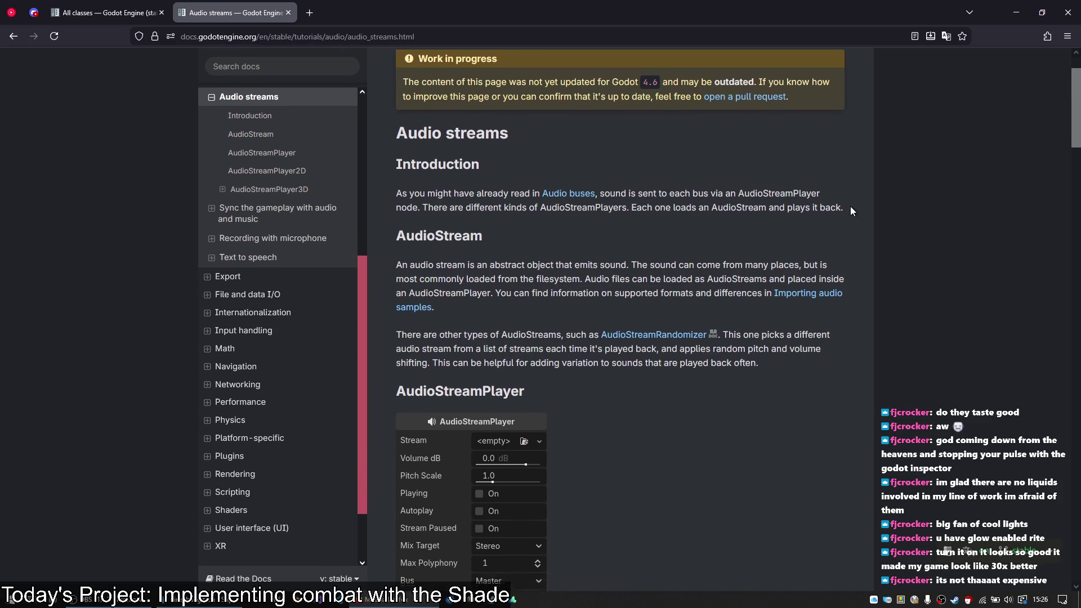
scroll(851, 207, "down", 3)
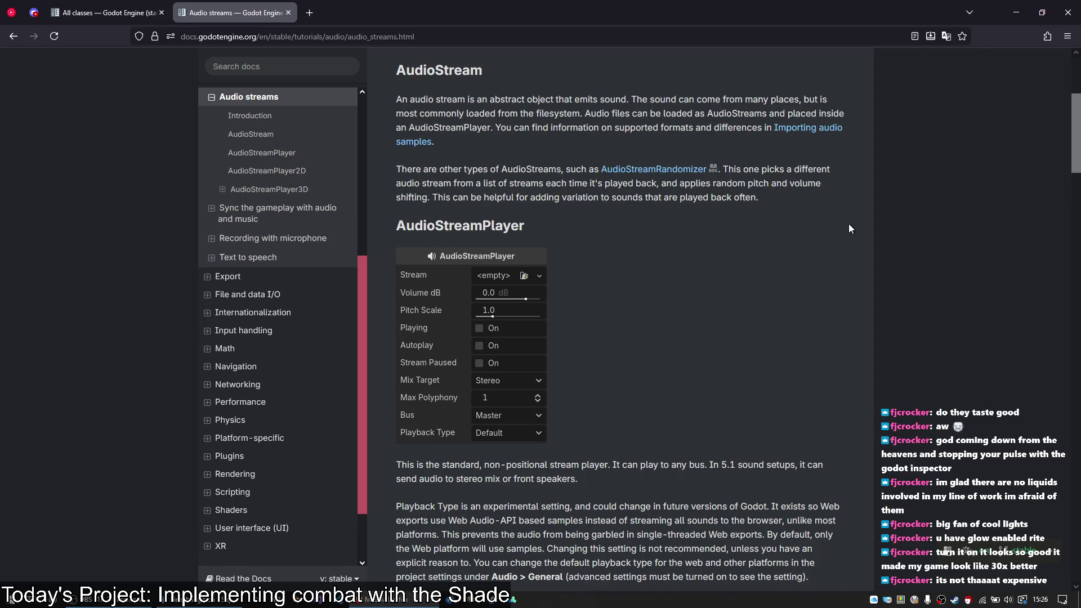
scroll(850, 225, "down", 4)
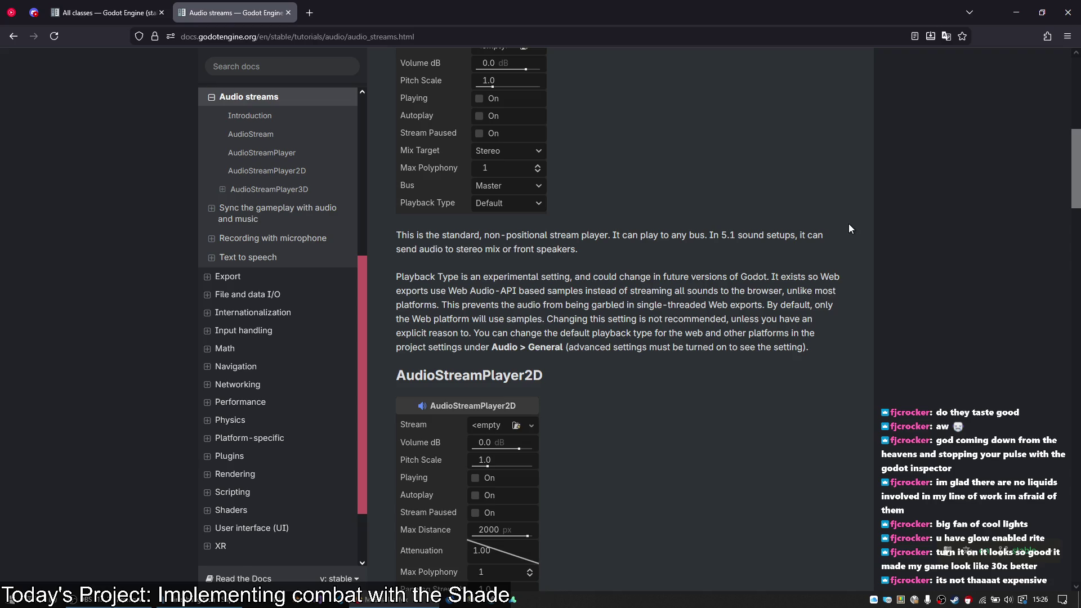
scroll(850, 228, "down", 6)
scroll(850, 228, "up", 4)
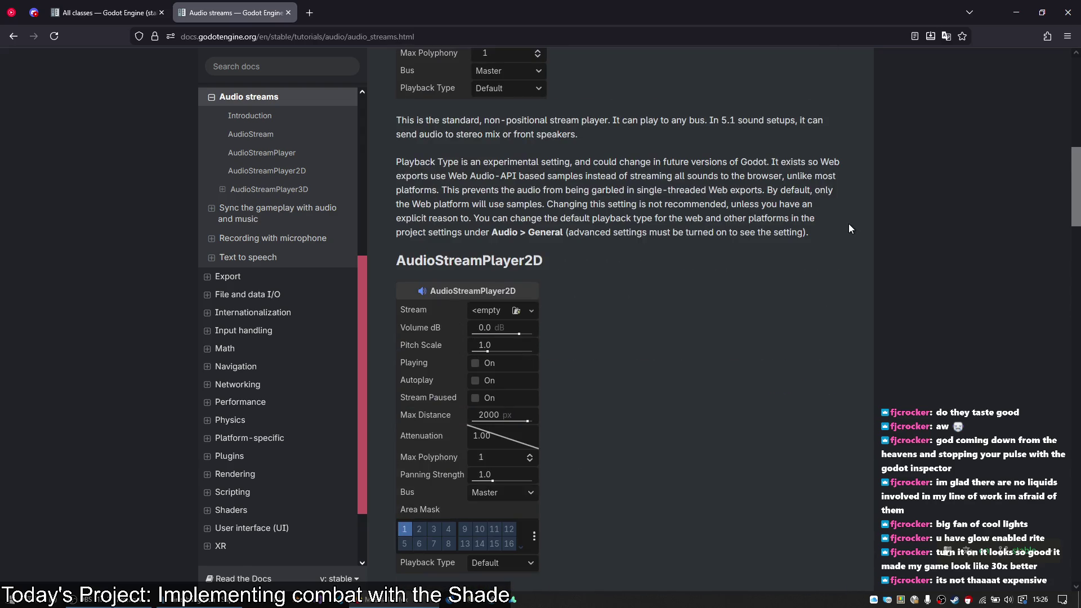
scroll(849, 228, "down", 4)
scroll(850, 228, "down", 3)
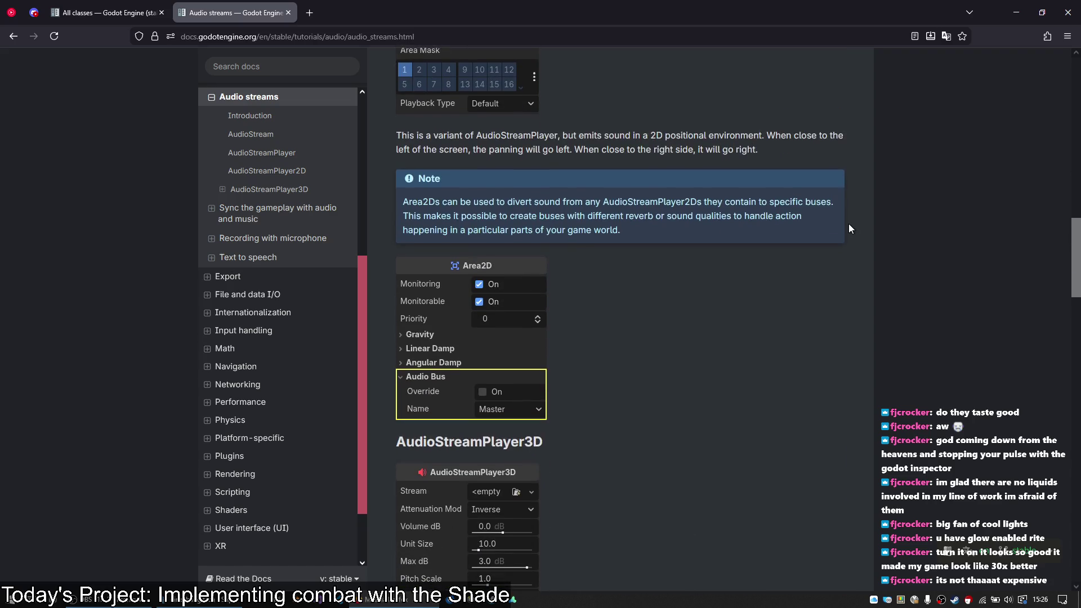
scroll(849, 224, "down", 6)
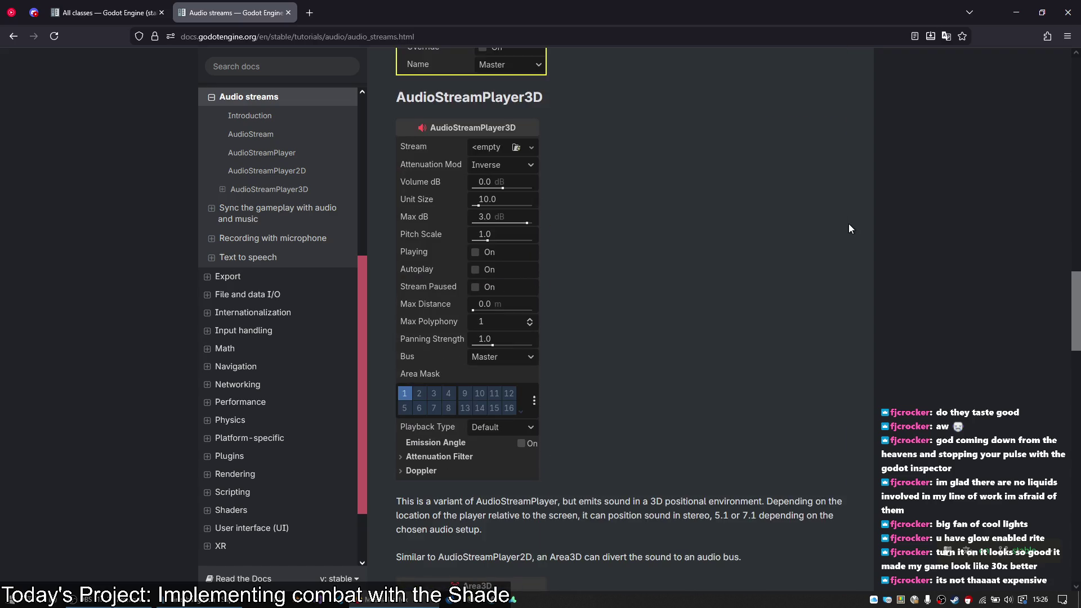
scroll(850, 222, "down", 5)
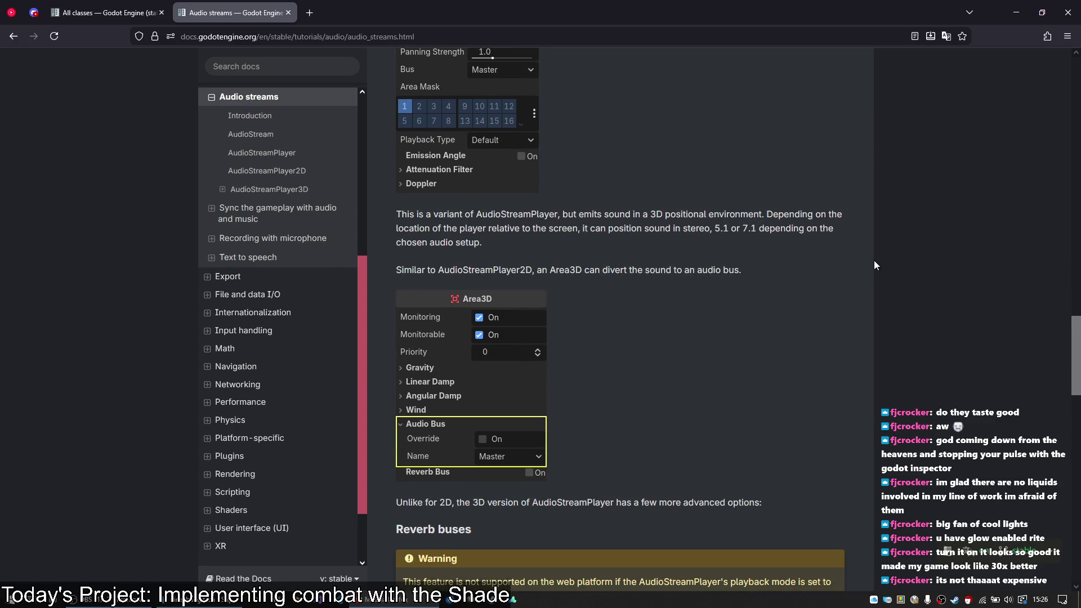
scroll(864, 267, "down", 4)
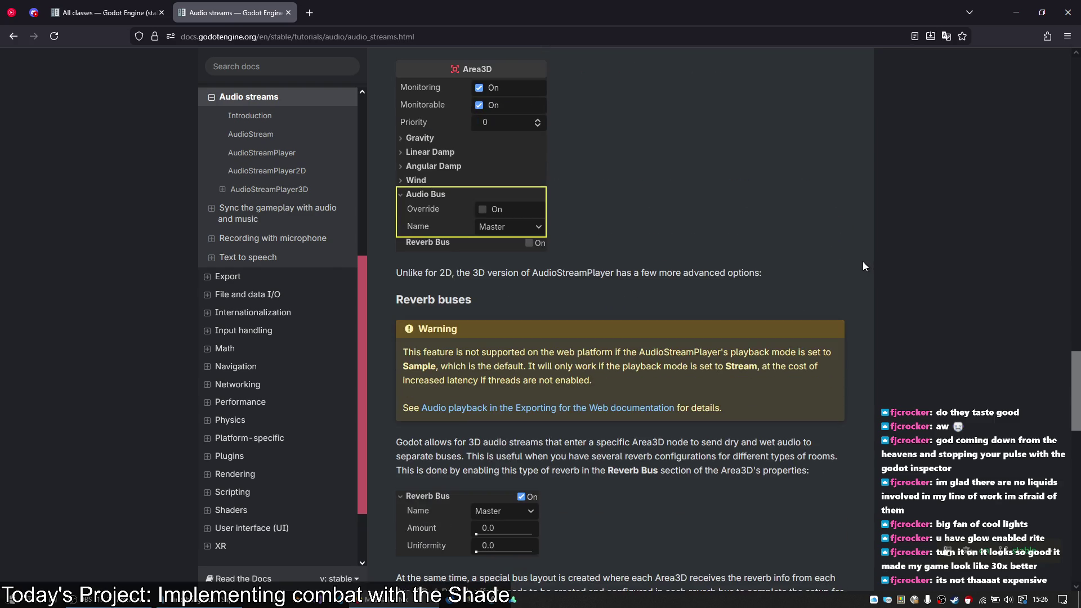
scroll(864, 265, "down", 2)
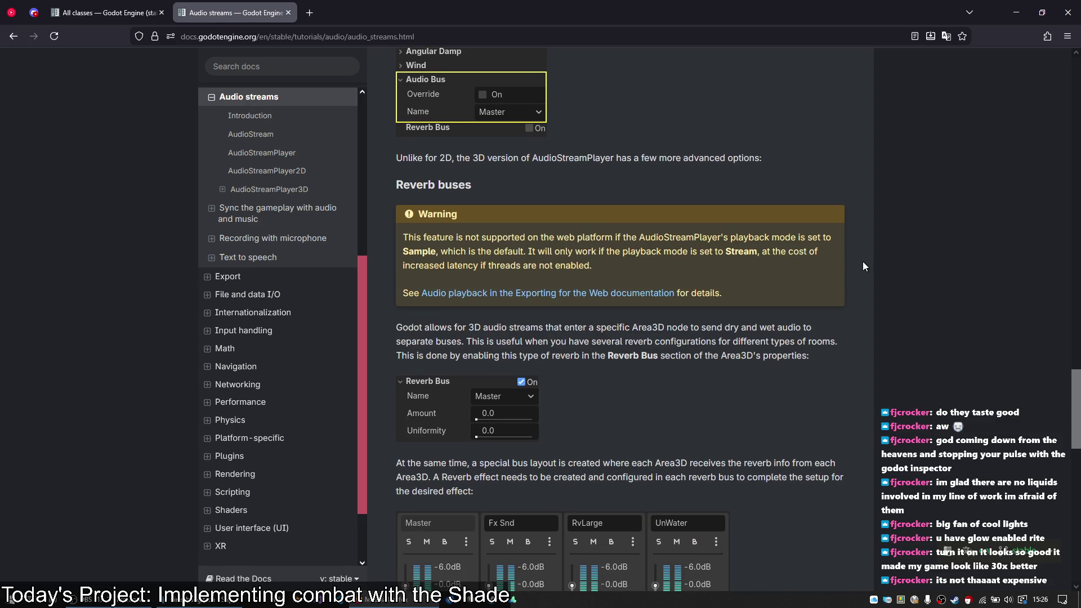
scroll(864, 266, "down", 4)
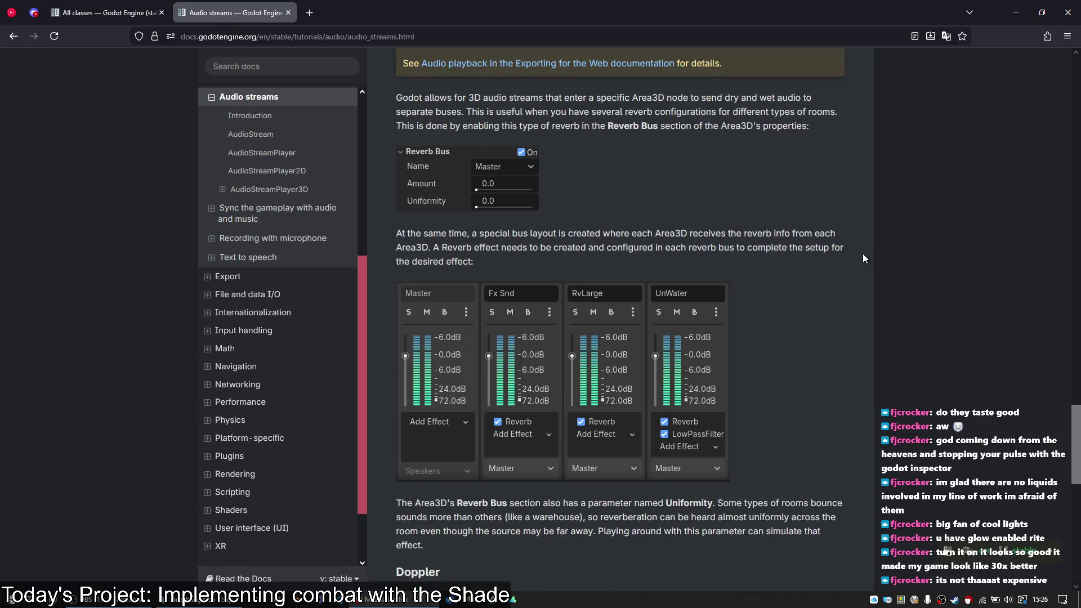
scroll(864, 259, "down", 7)
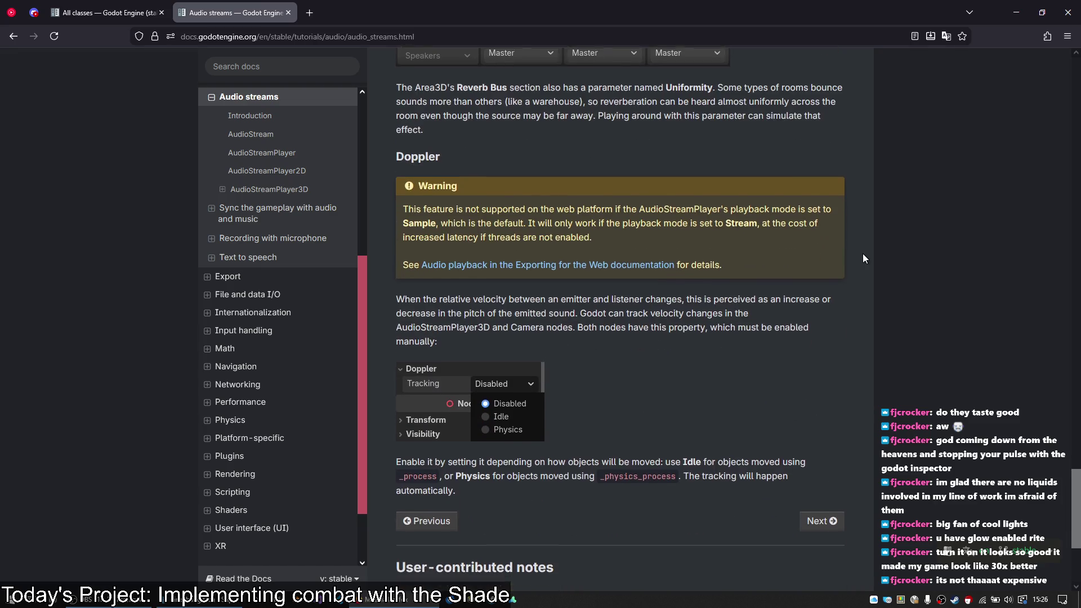
scroll(864, 258, "down", 1)
key("ctrl+w")
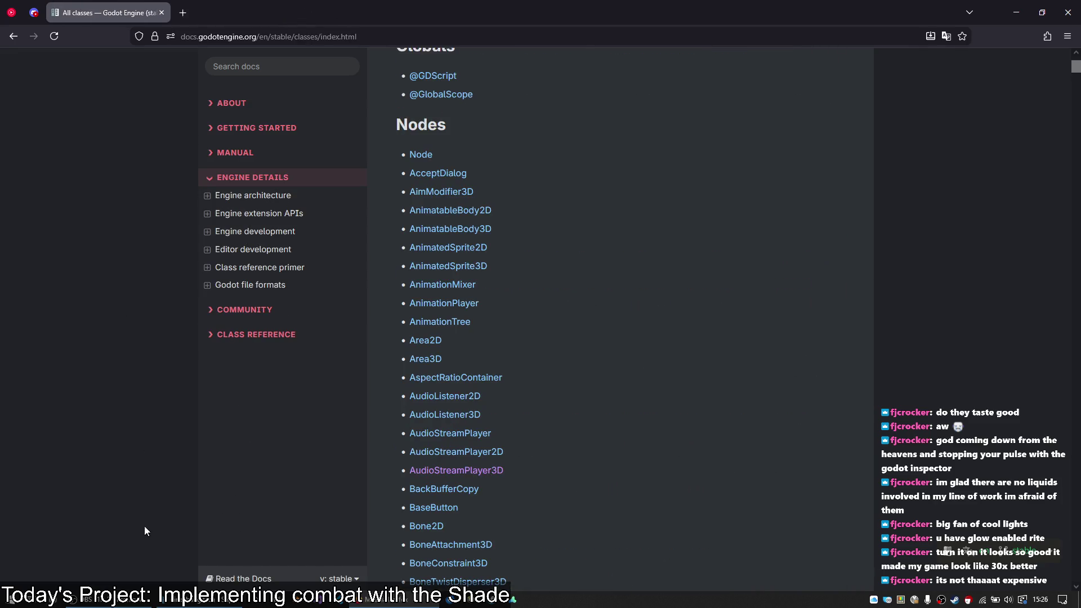
key("alt+Tab")
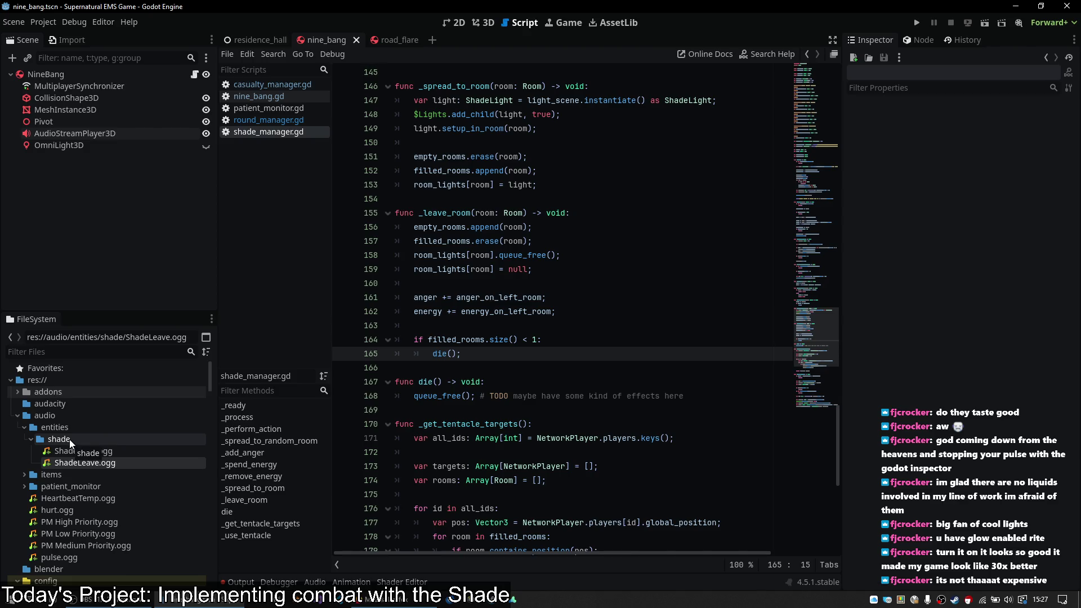
Delete the room_lights[room].queue_free() line from _leave_room in shade_manager.gd
scroll(143, 479, "down", 8)
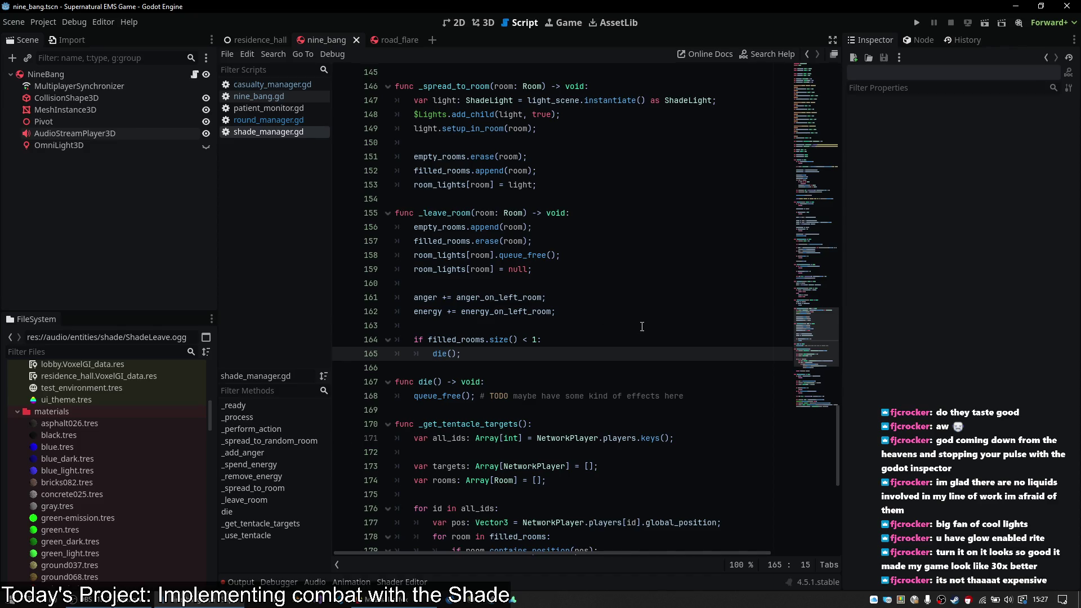
mouse_move(90, 461)
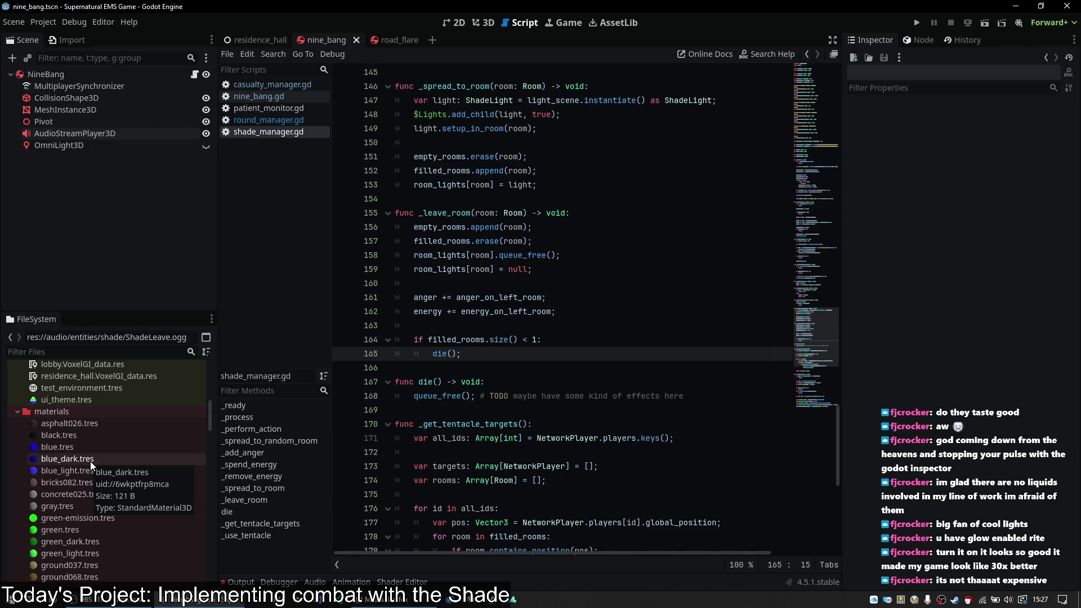
left_click(562, 246)
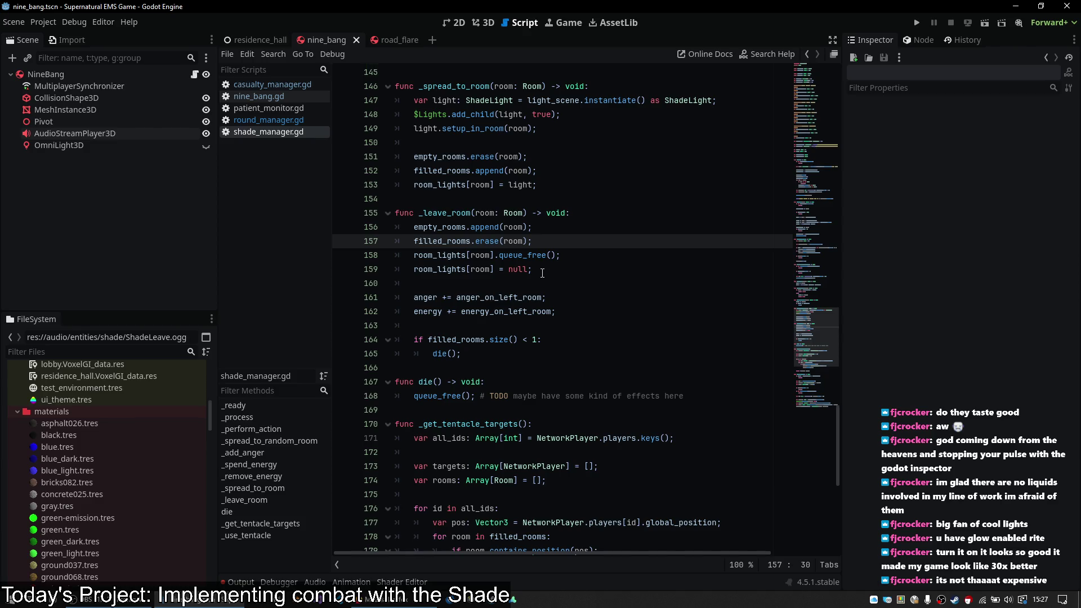
left_click_drag(551, 271, 555, 243)
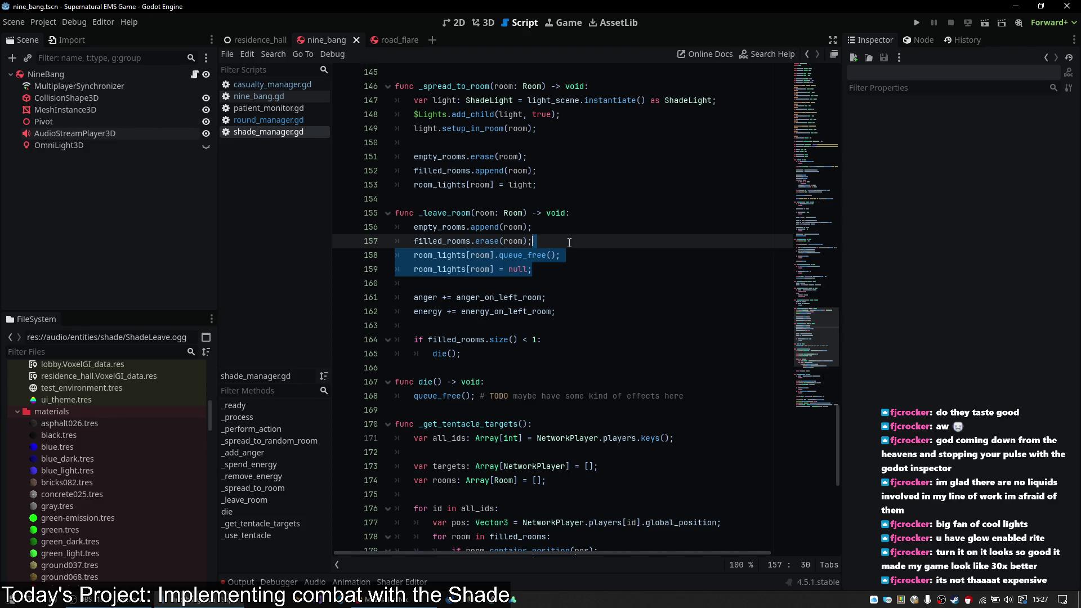
left_click(585, 257)
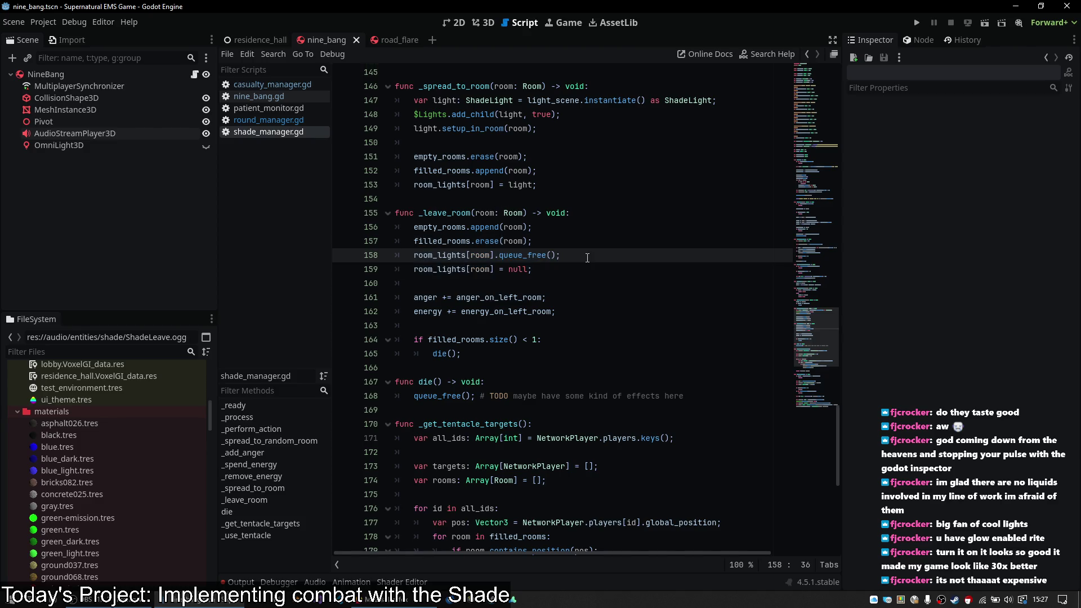
key("ctrl+shift+k")
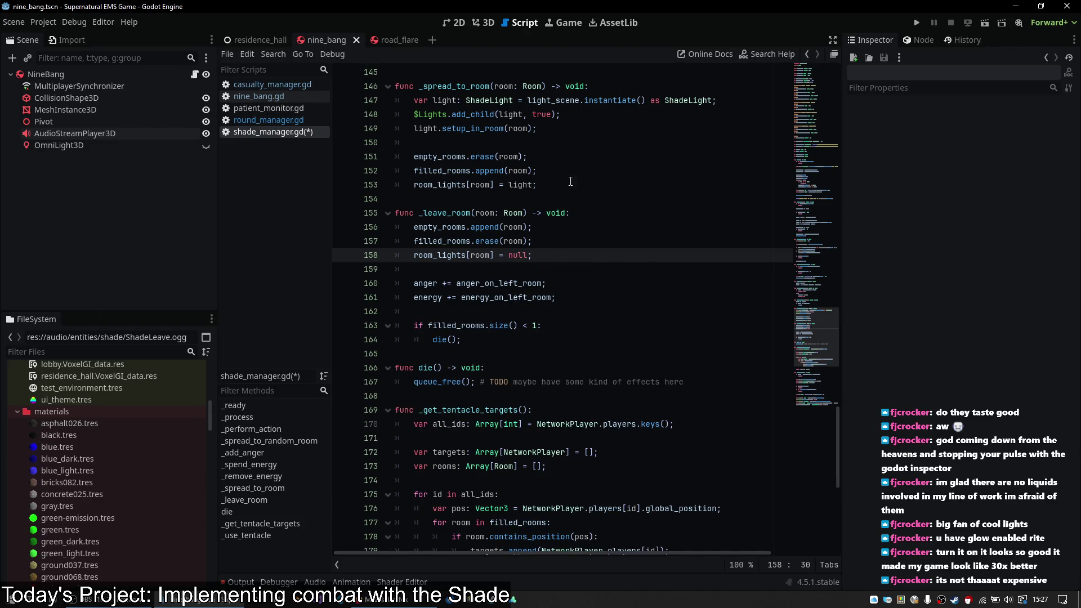
Add room_lights[room].leave(); on a new line after filled_rooms.erase(room)
scroll(570, 181, "up", 20)
scroll(560, 197, "down", 20)
scroll(559, 197, "down", 20)
scroll(558, 197, "up", 5)
left_click(559, 196)
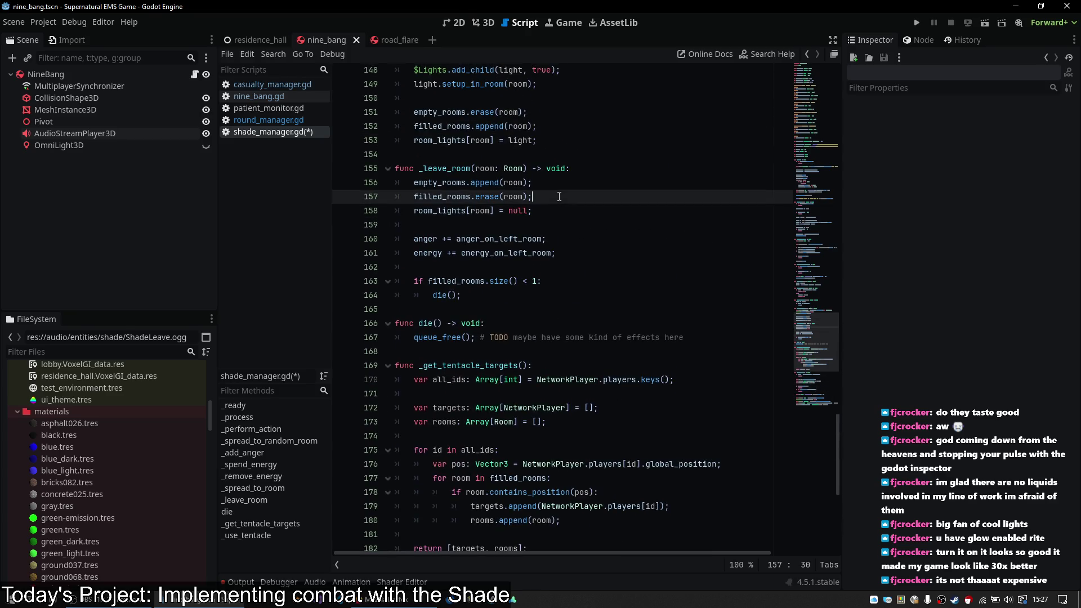
key("Return")
type("room_lights[")
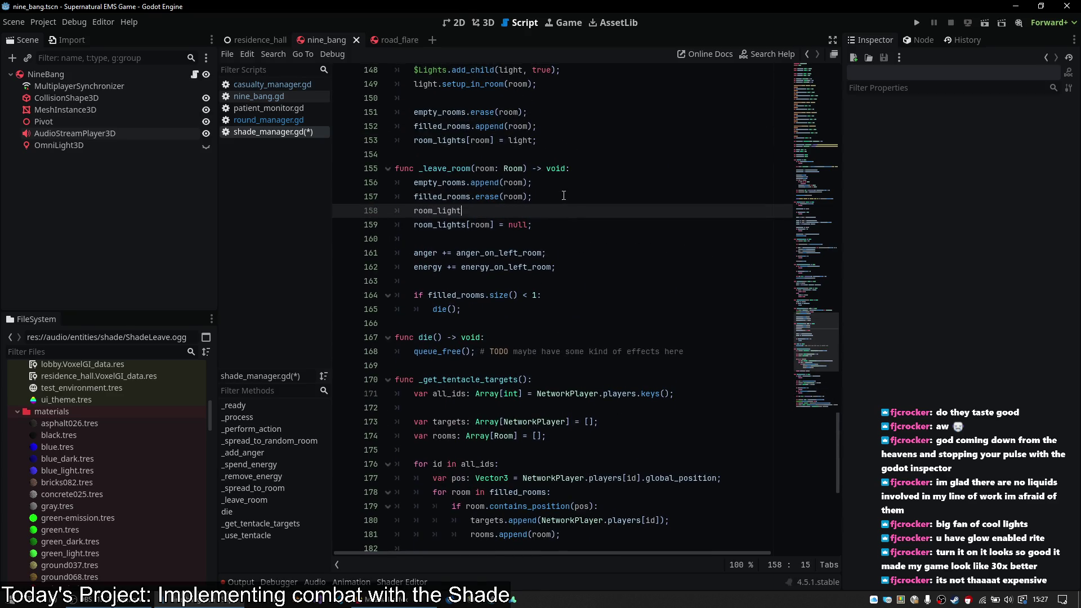
type("room].")
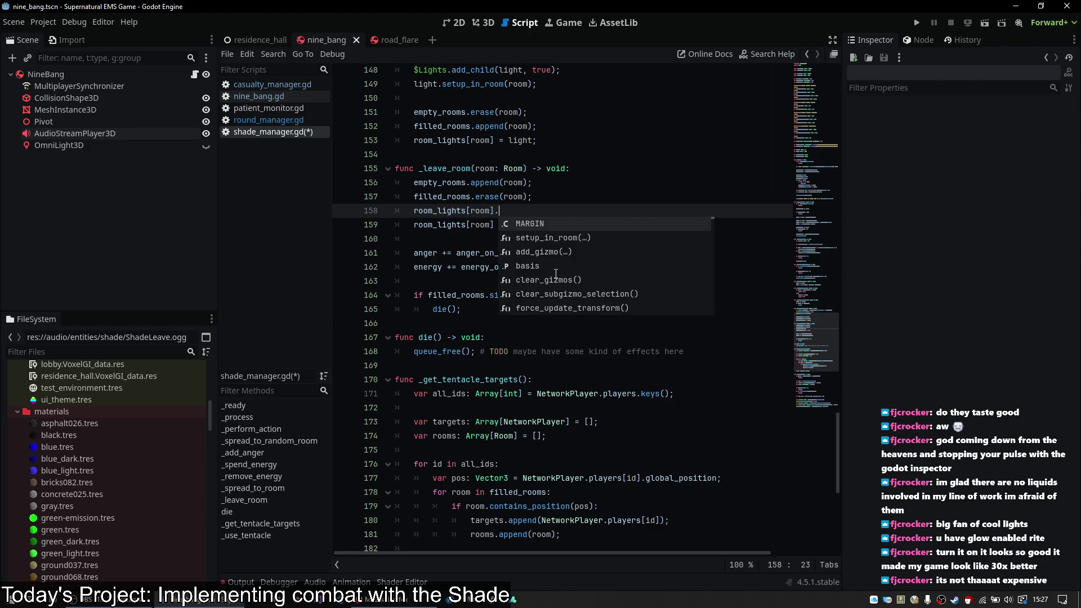
type("le")
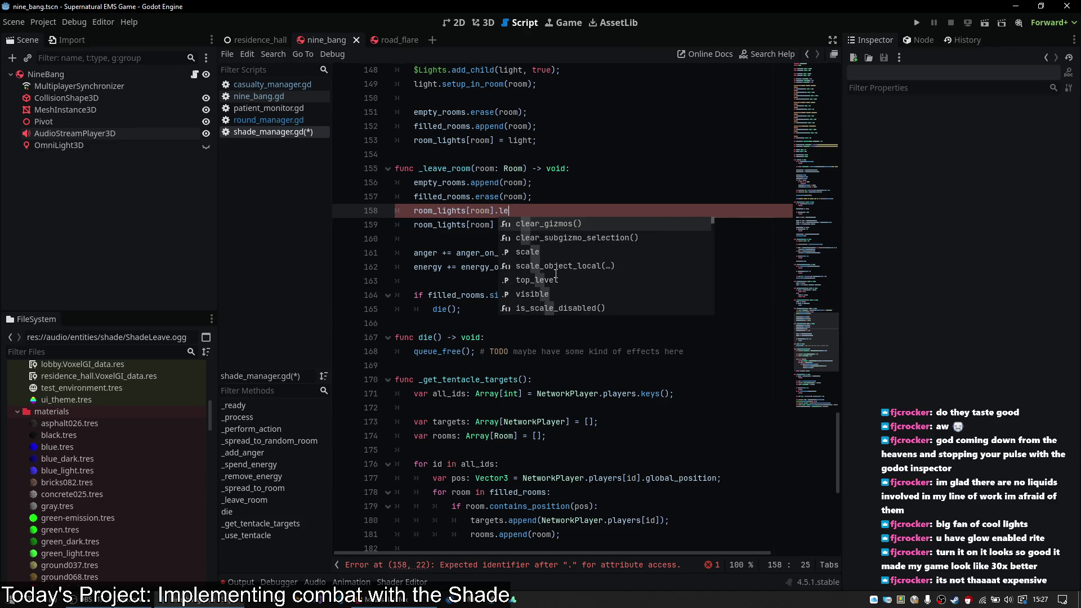
type("ave();")
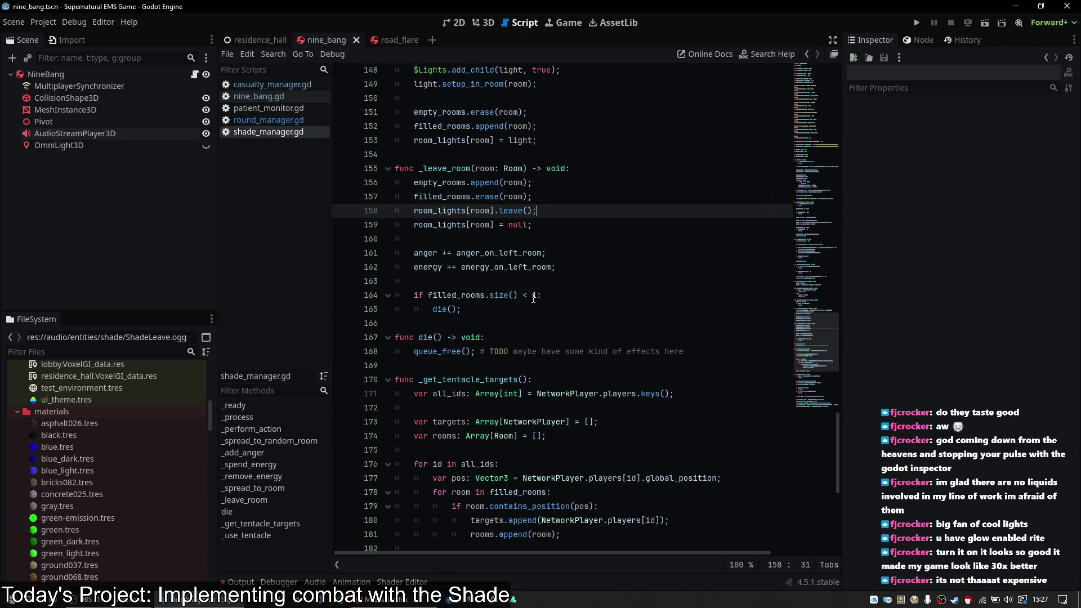
Open the ShadeLight script shade_light.gd from the new leave() call
left_click(503, 211)
scroll(466, 194, "up", 4)
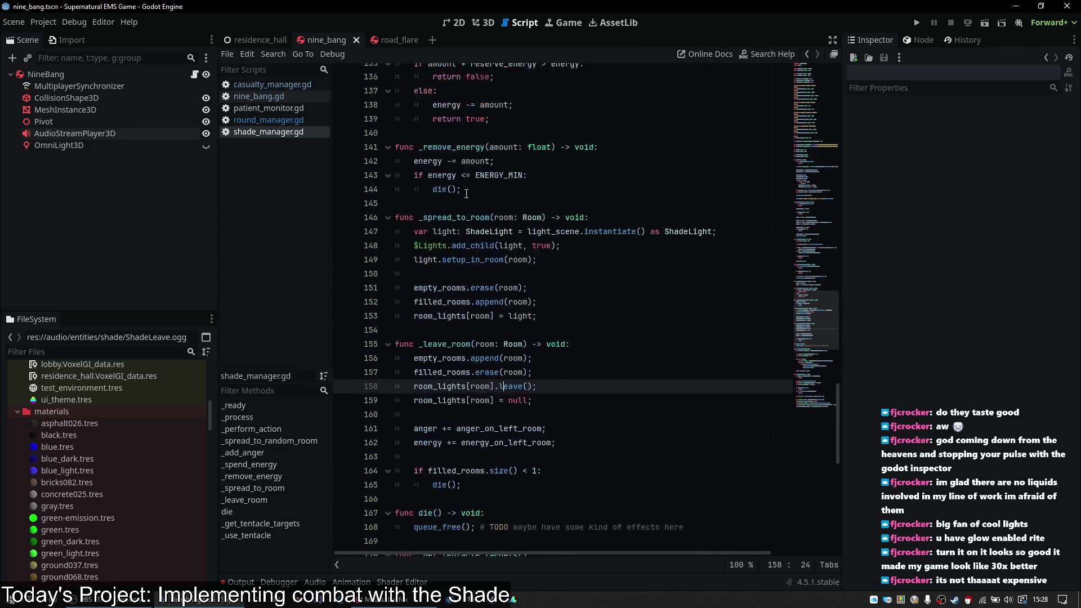
scroll(466, 193, "up", 20)
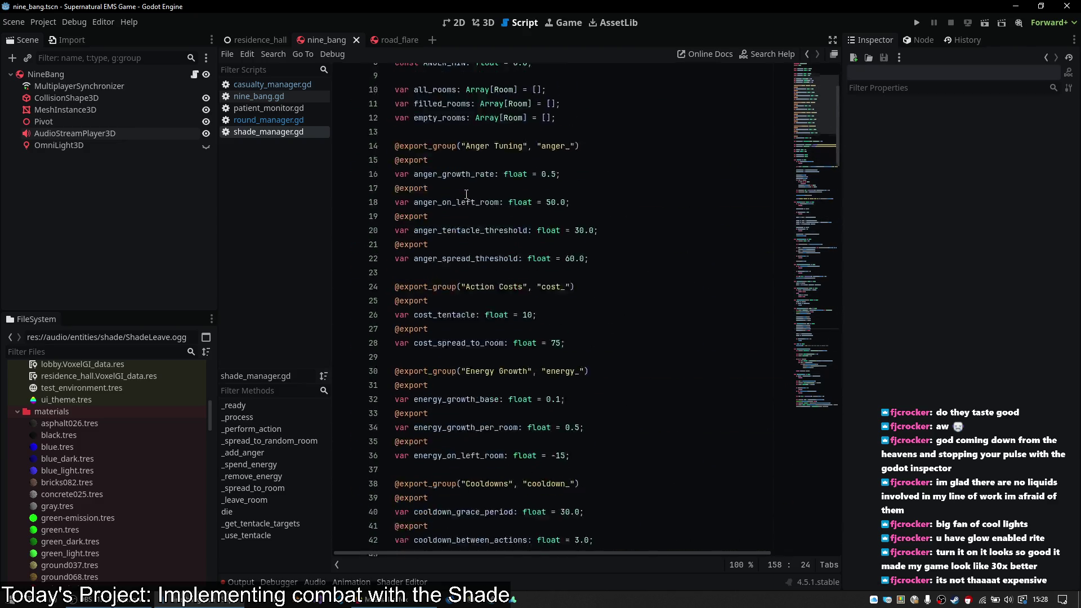
scroll(466, 194, "down", 13)
scroll(483, 361, "up", 7)
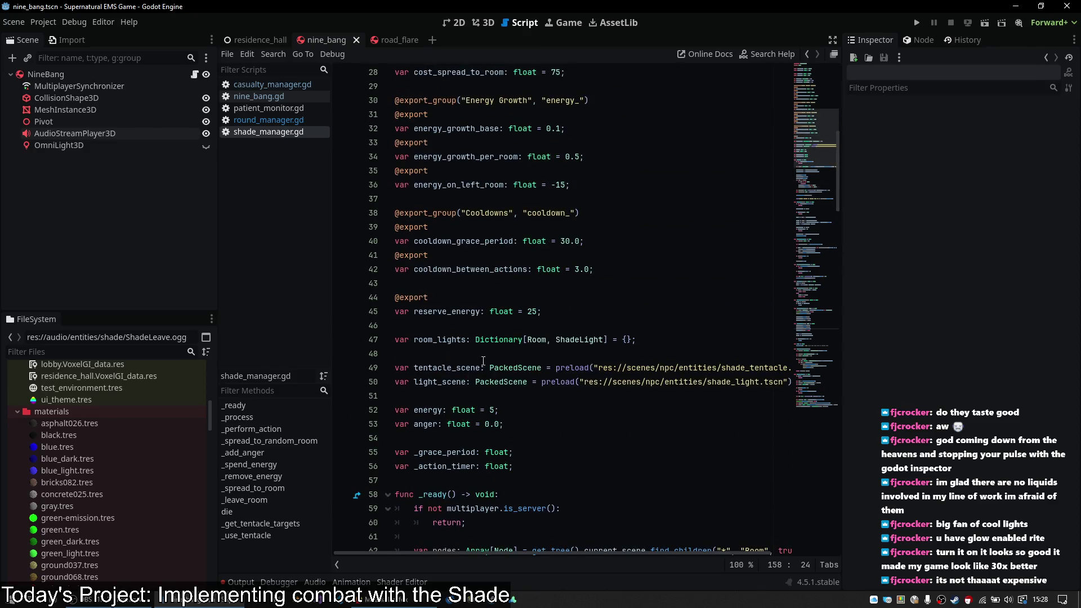
left_click(580, 340, "ctrl")
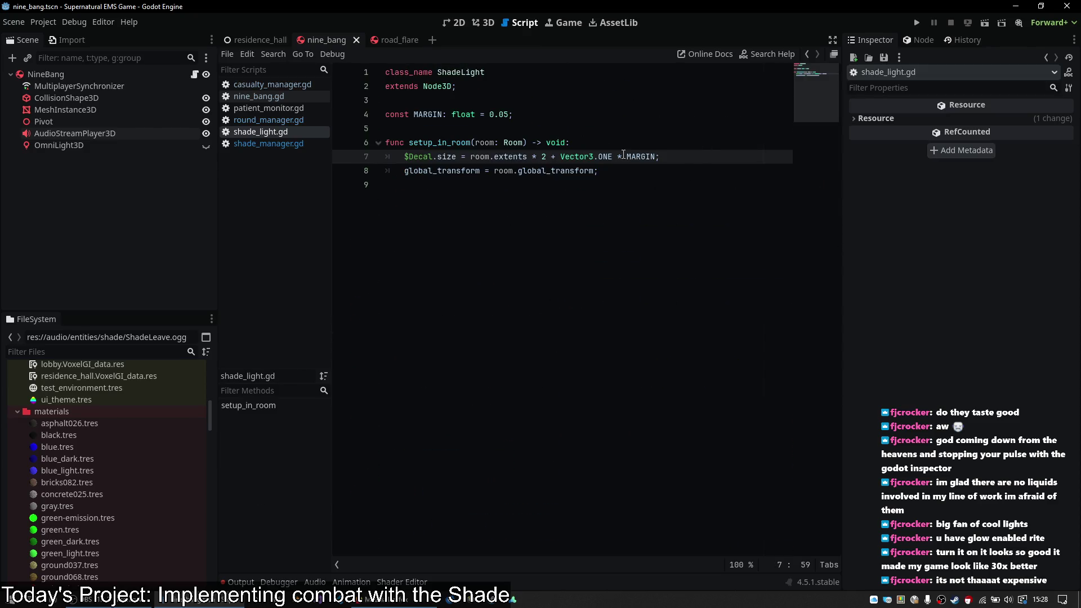
Add an empty func leave() -> void: declaration below setup_in_room
key("Return")
key("Return")
type("func ")
type("leave")
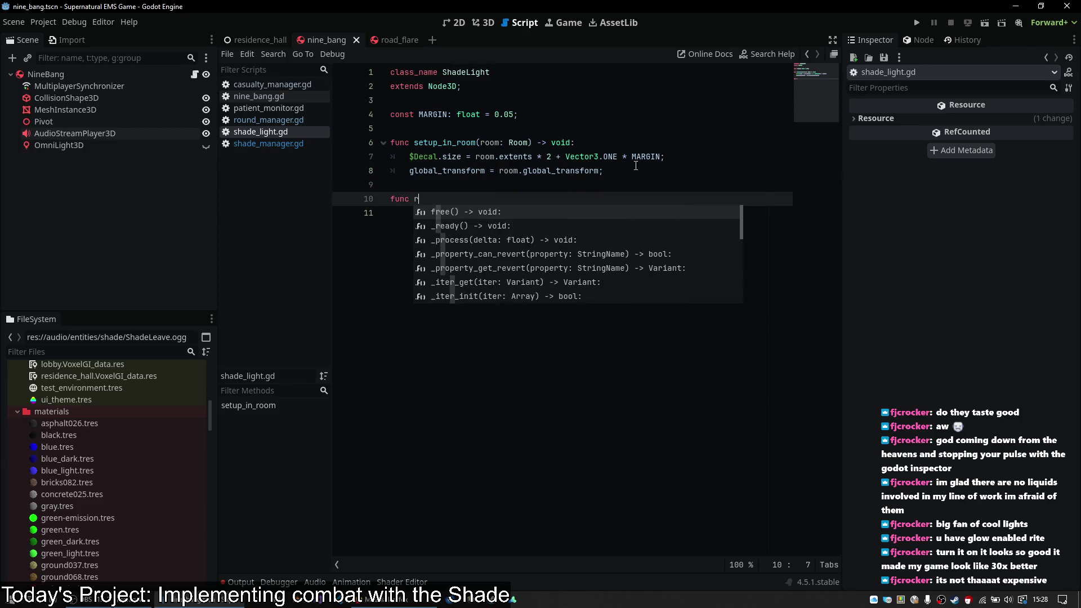
type("() -> void:")
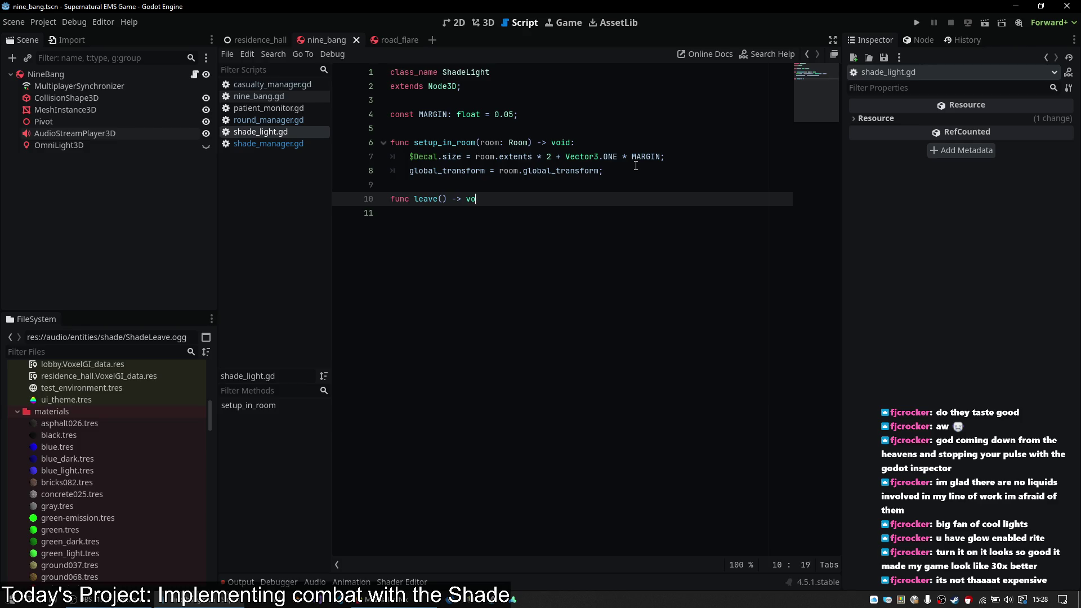
key("Return")
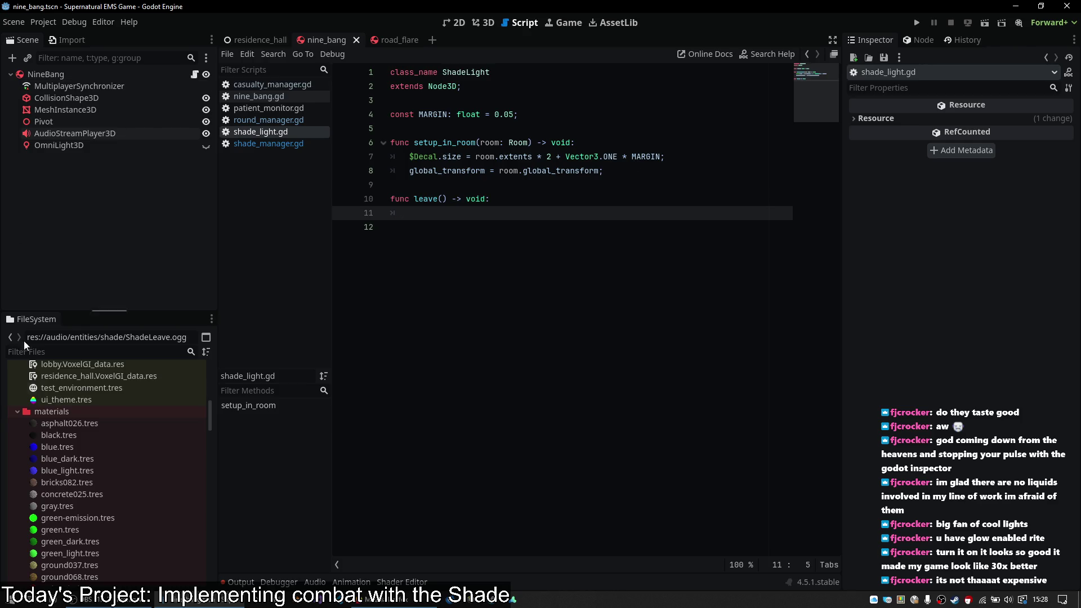
scroll(80, 426, "down", 10)
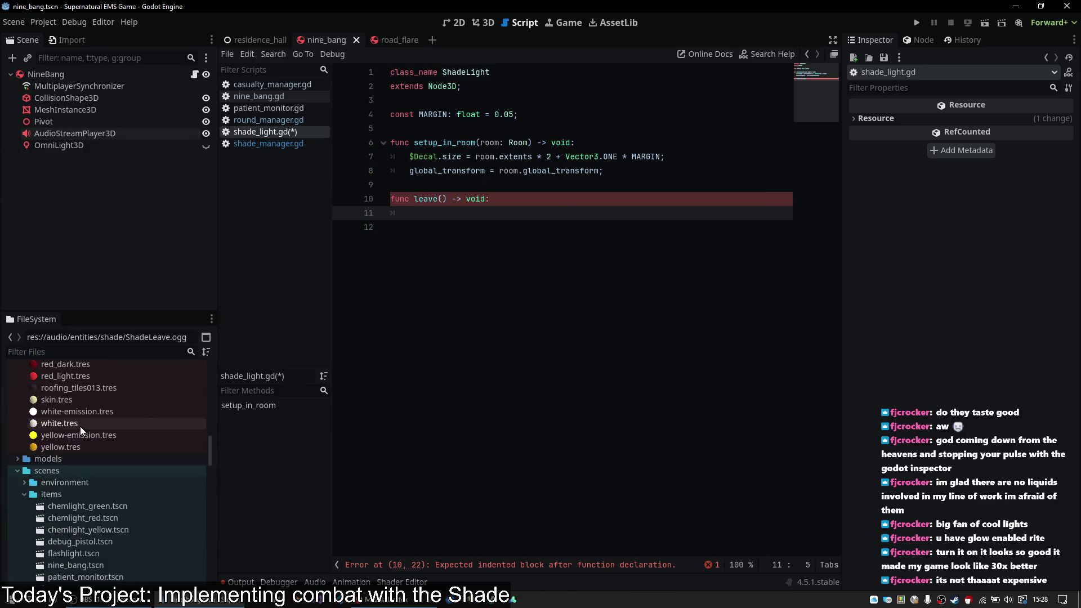
scroll(49, 488, "up", 5)
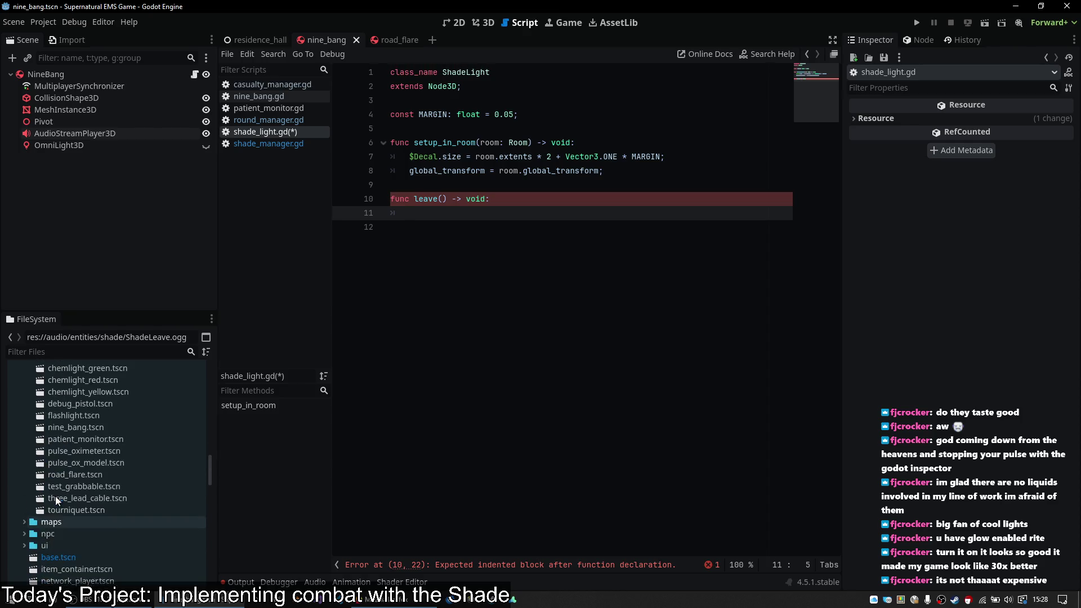
Open the shade_light scene from the npc scenes entities folder
left_click(24, 534)
left_click(38, 546)
double_click(38, 549)
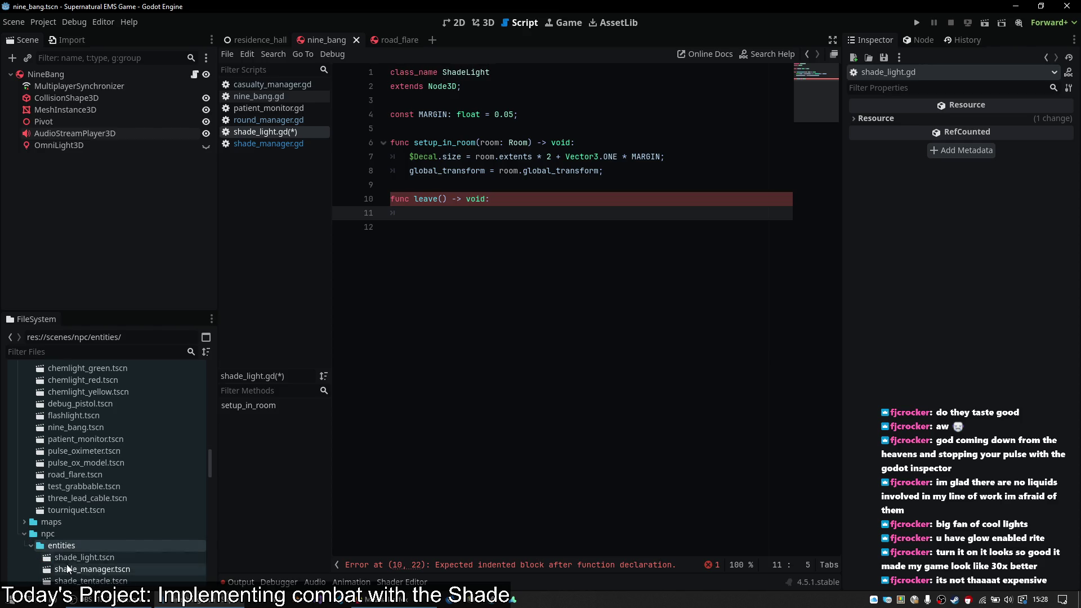
double_click(82, 558)
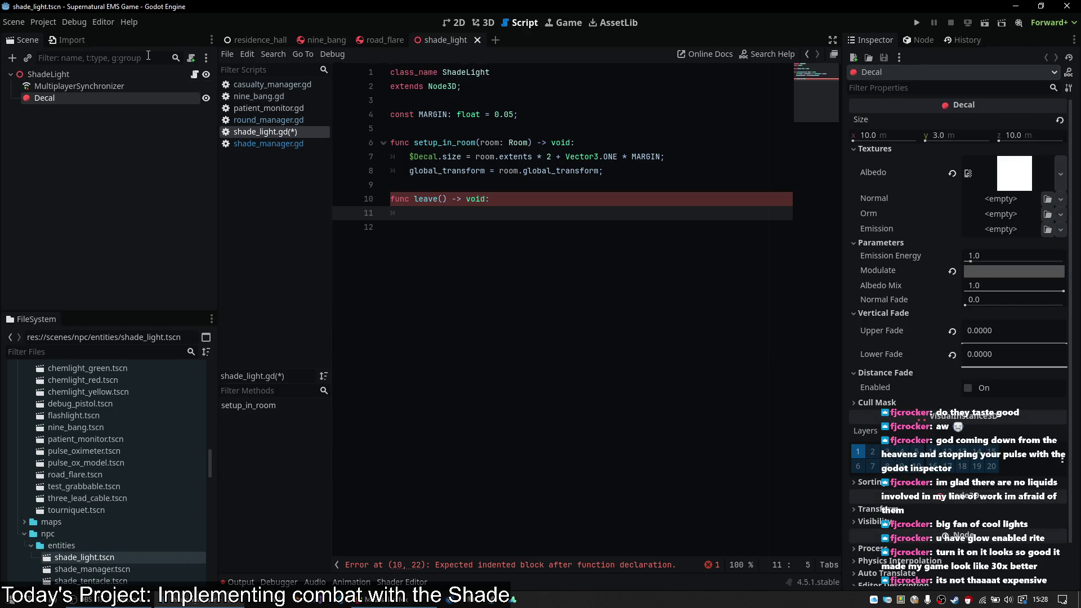
Add an AudioStreamPlayer3D child node under ShadeLight
right_click(111, 74)
left_click(79, 74)
right_click(79, 73)
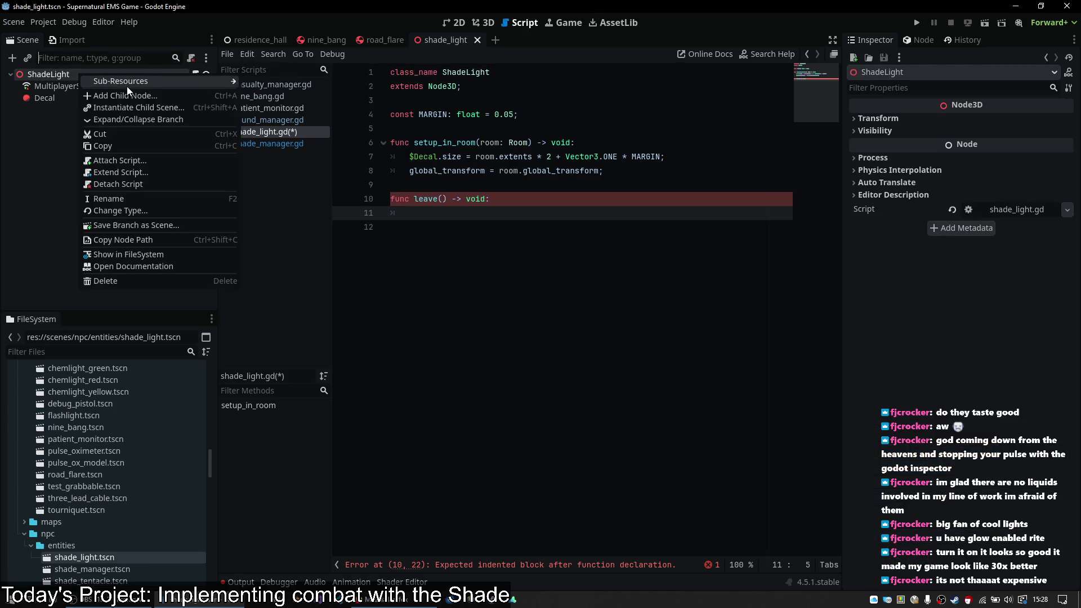
left_click(127, 86)
type("audio")
key("Down")
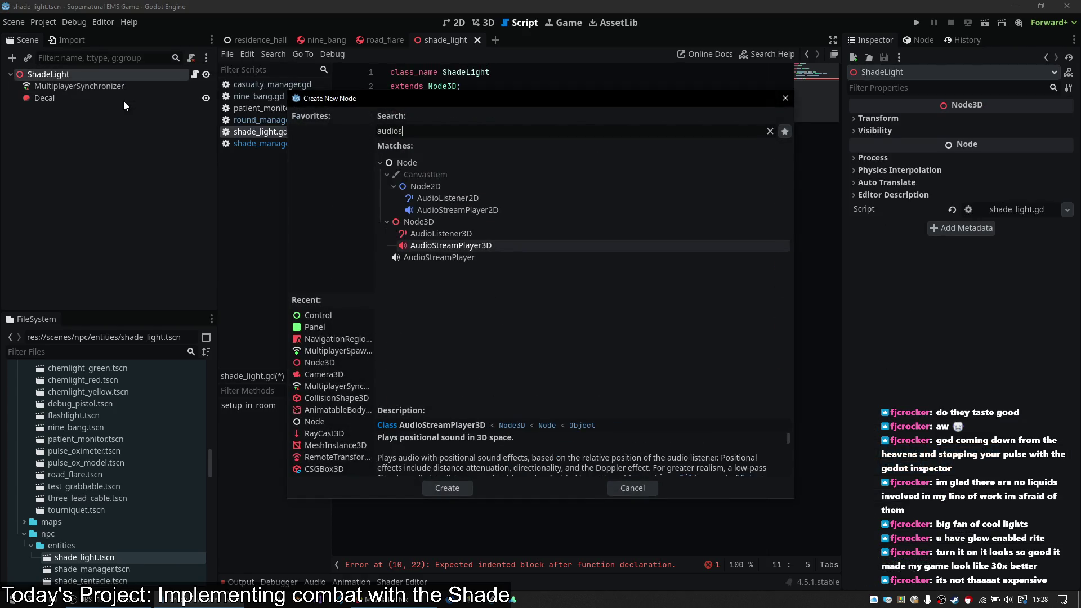
key("Return")
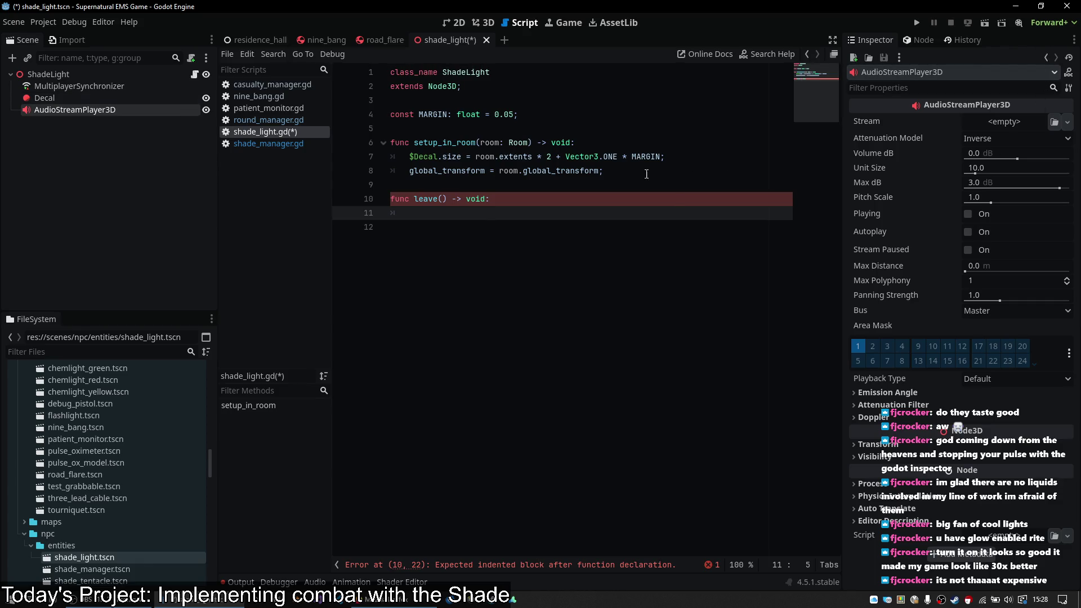
Rename the AudioStreamPlayer3D node to EnterSound
left_click(544, 115)
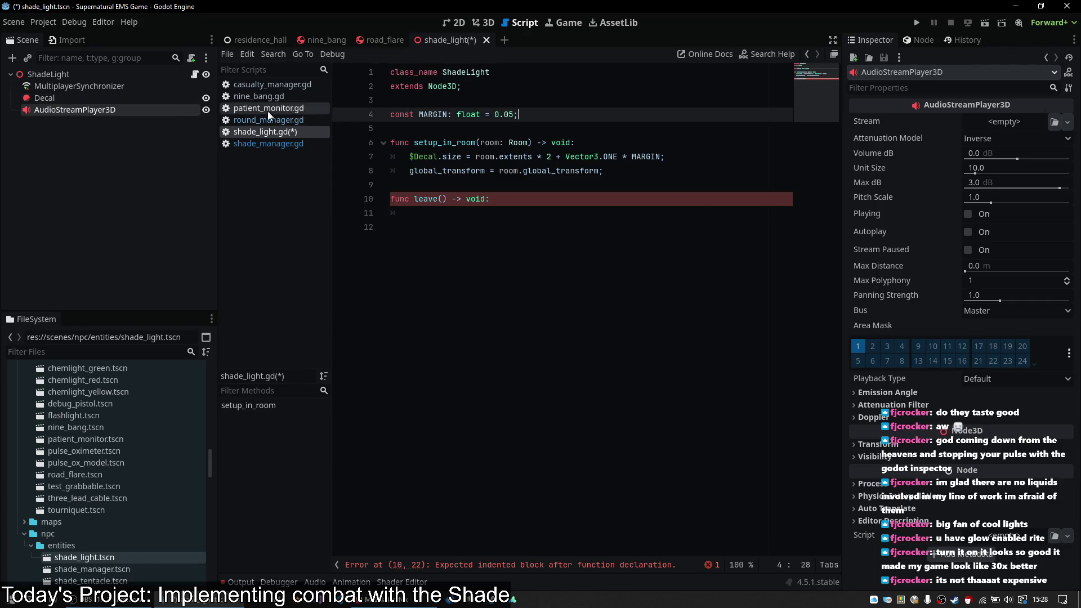
left_click(92, 139)
left_click(70, 112)
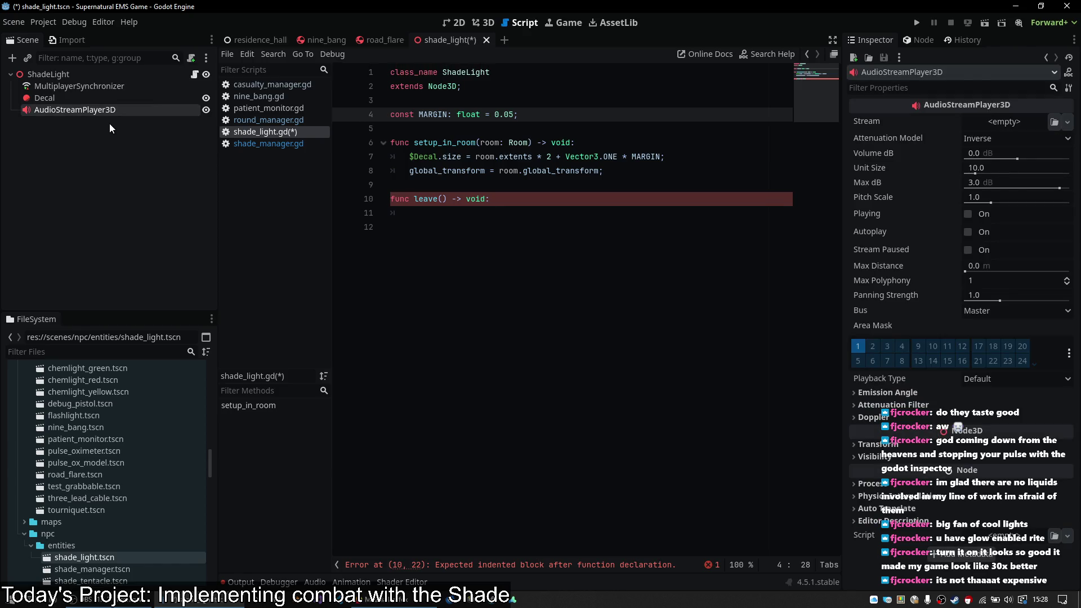
key("F2")
type("EnterSound")
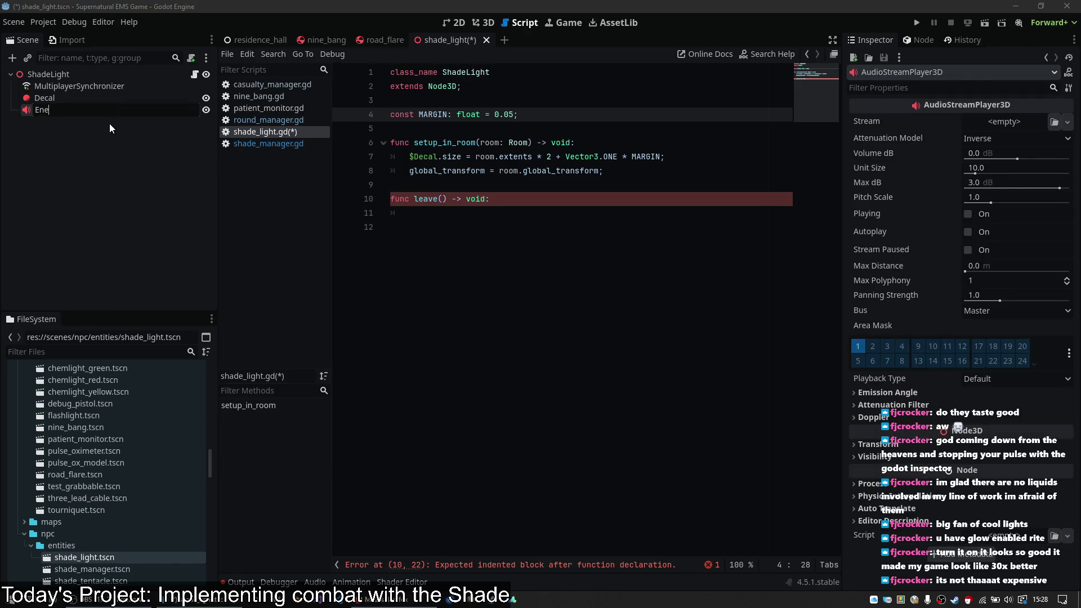
key("Return")
Duplicate EnterSound and name the copy LeaveSound
key("ctrl+d")
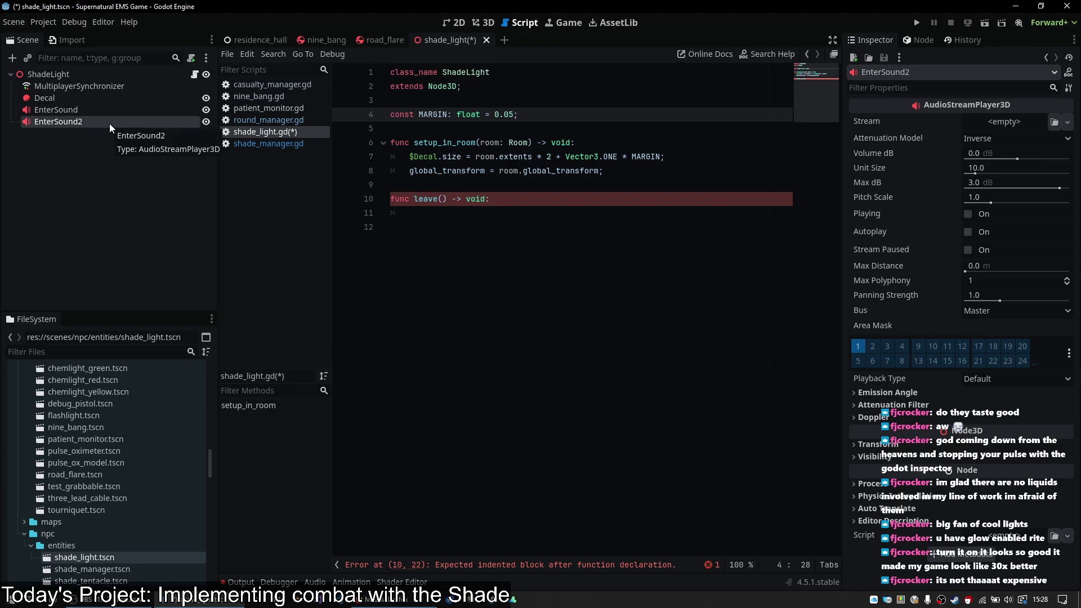
key("F2")
type("LeaveSound")
key("Return")
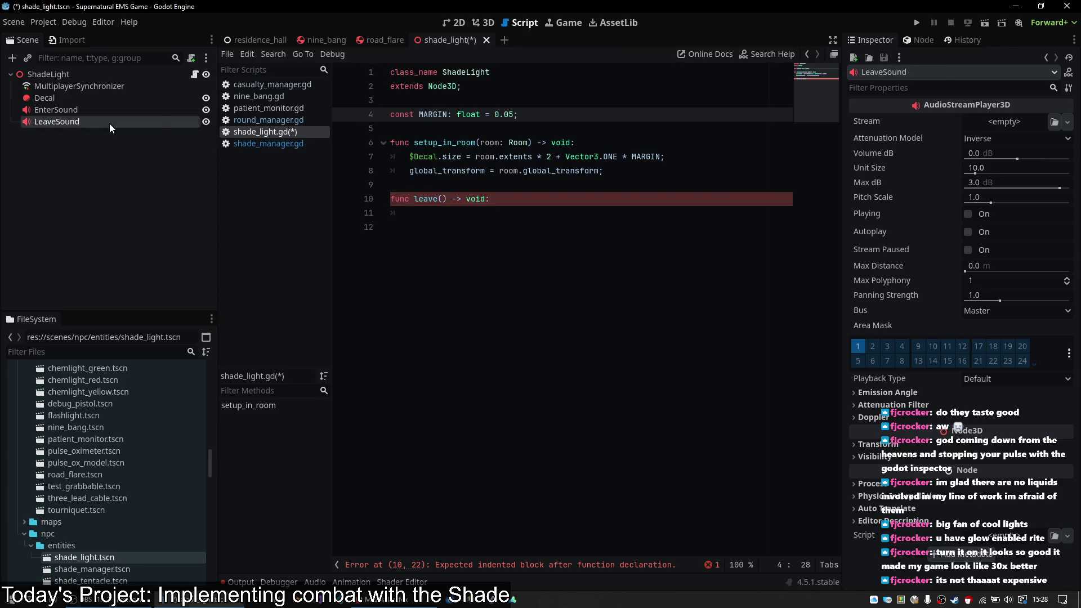
left_click(480, 210)
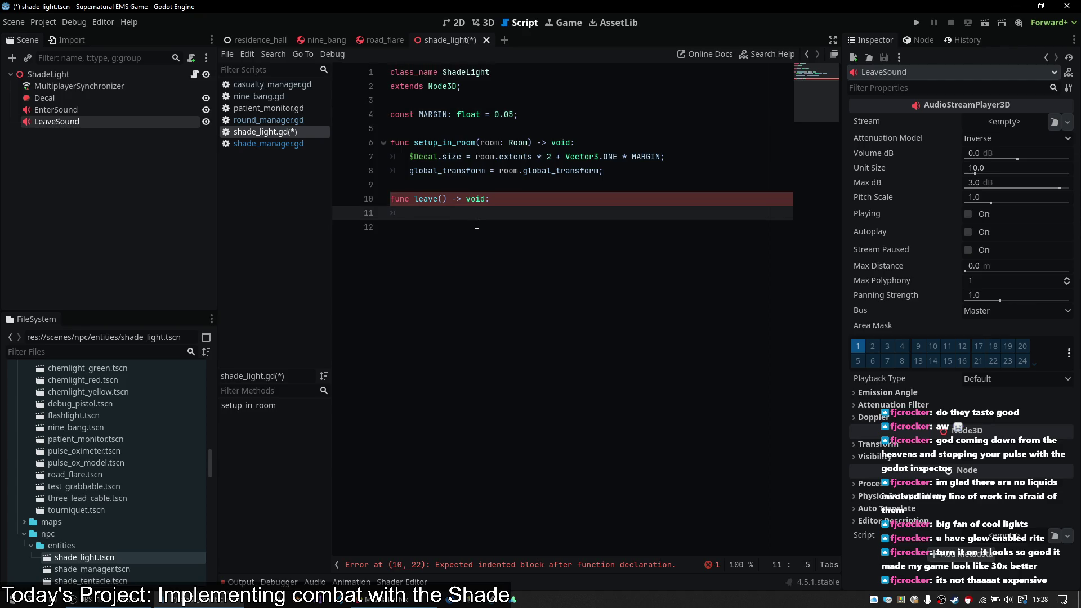
In leave(), add $LeaveSound.play() and begin a get_tree().create_timer call using the stream's duration
type("$LeaveSound.play(")
type(");")
key("Return")
key("ctrl+s")
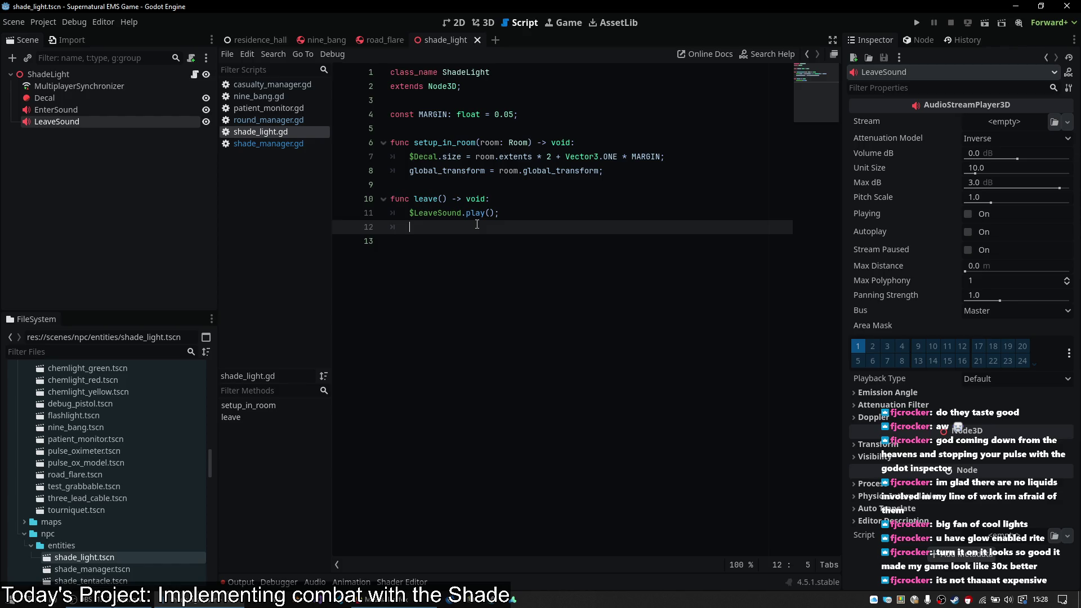
type("get_tree.")
key("BackSpace")
type("().create_time")
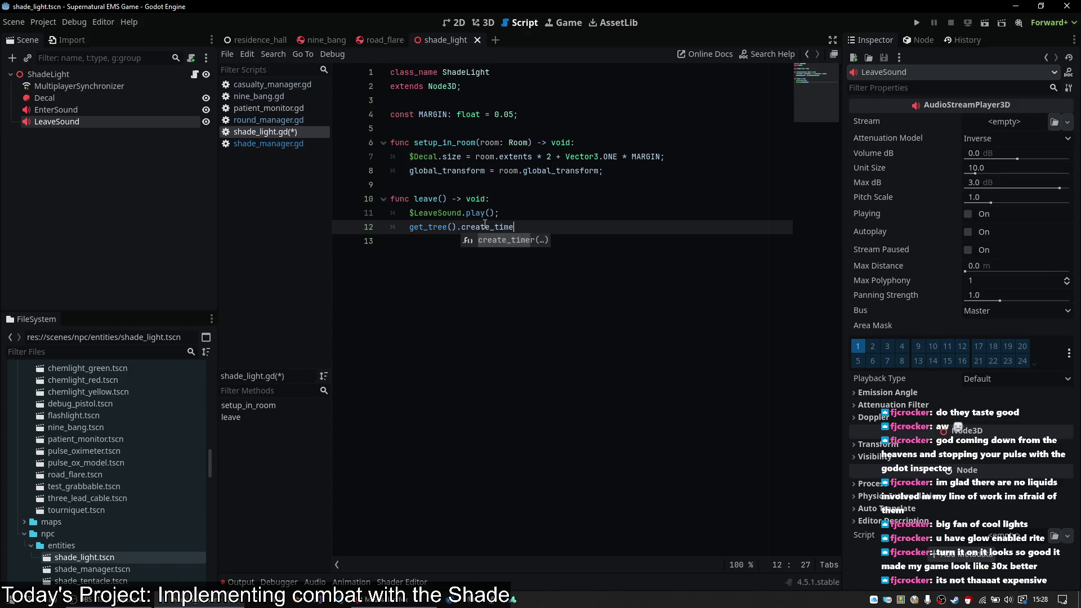
key("Return")
type("$LeaveSound.")
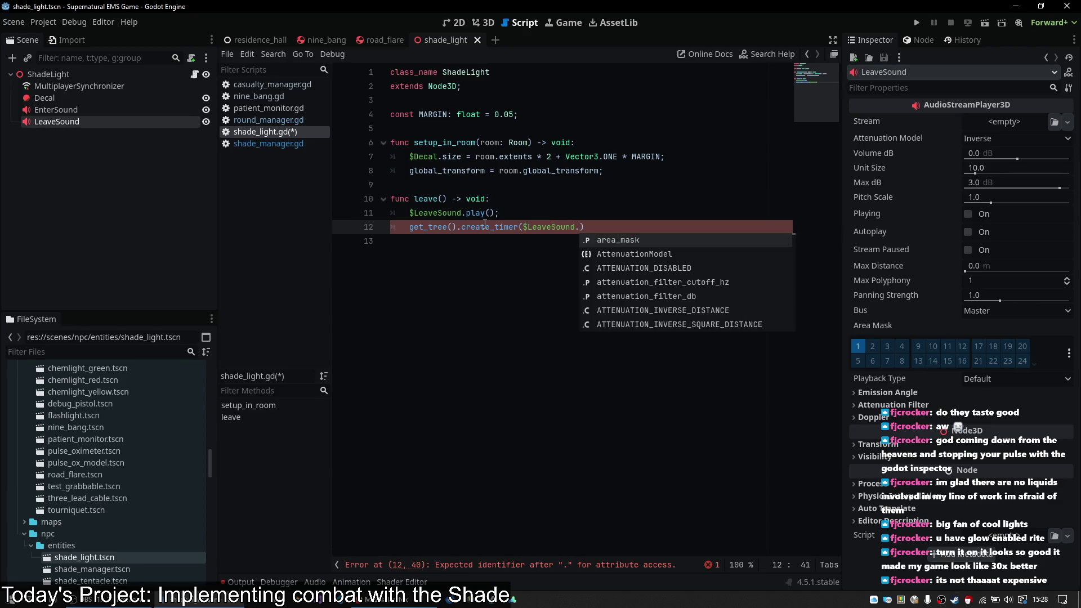
type("stream.dur")
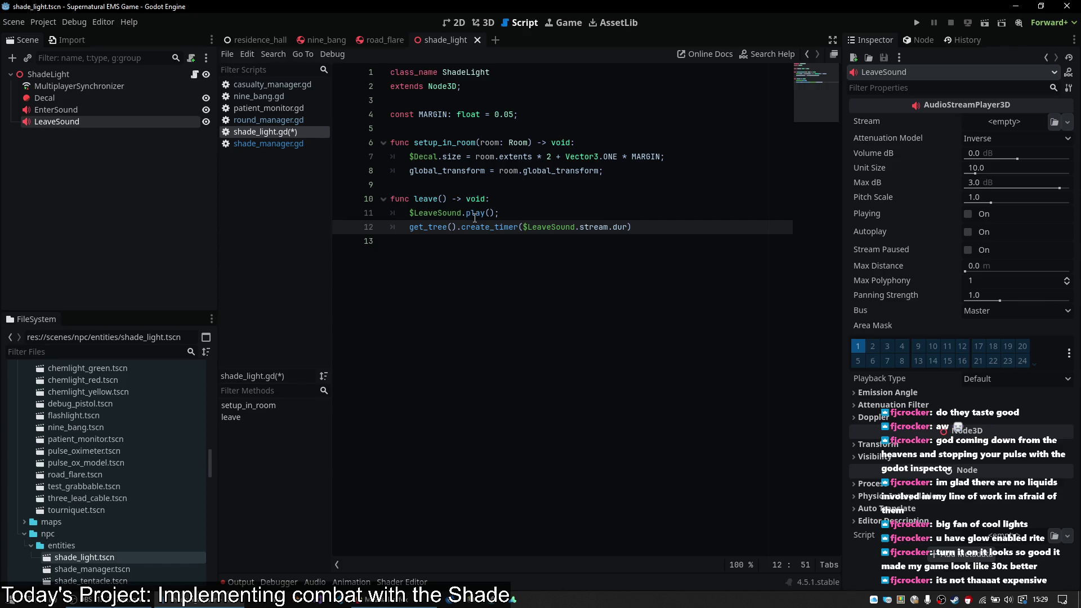
mouse_move(474, 217)
left_click(574, 114)
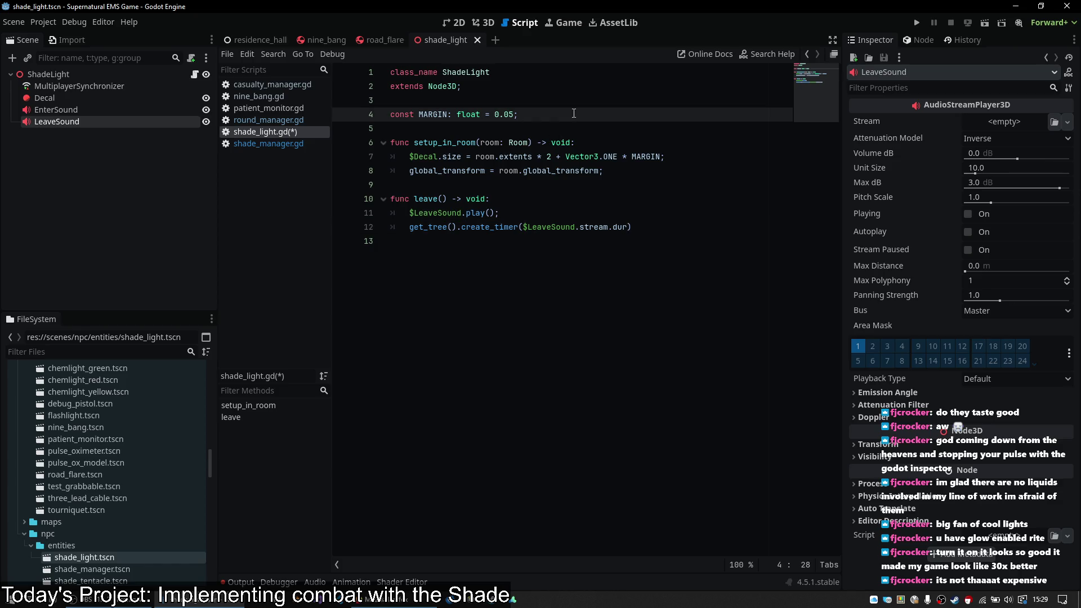
key("Return")
key("Return")
type("@export")
key("Return")
type("var ")
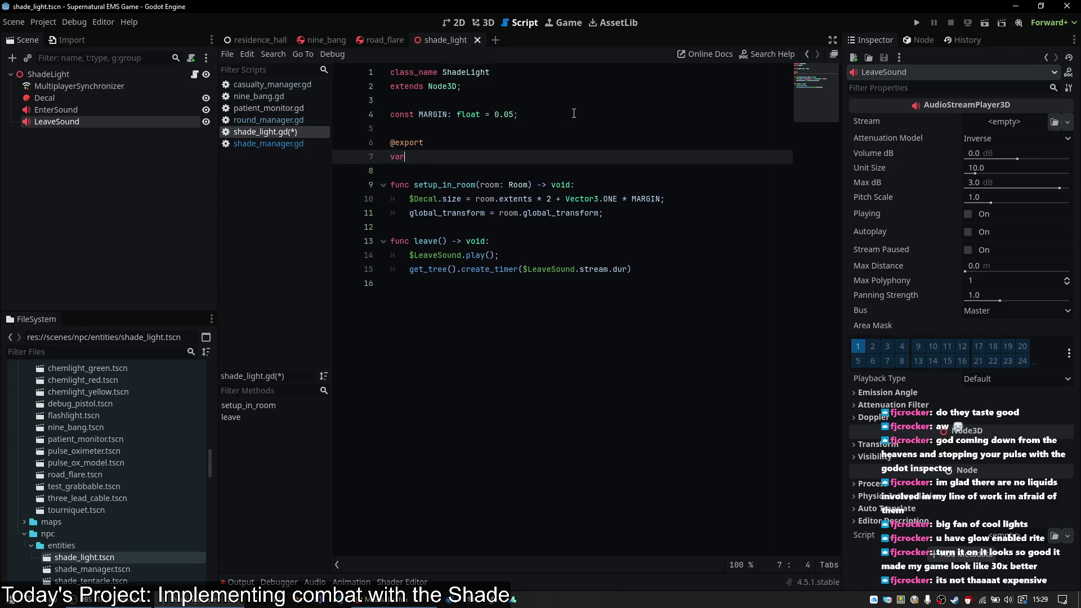
type("enter_sound: Auto")
key("BackSpace")
key("BackSpace")
type("dioStream")
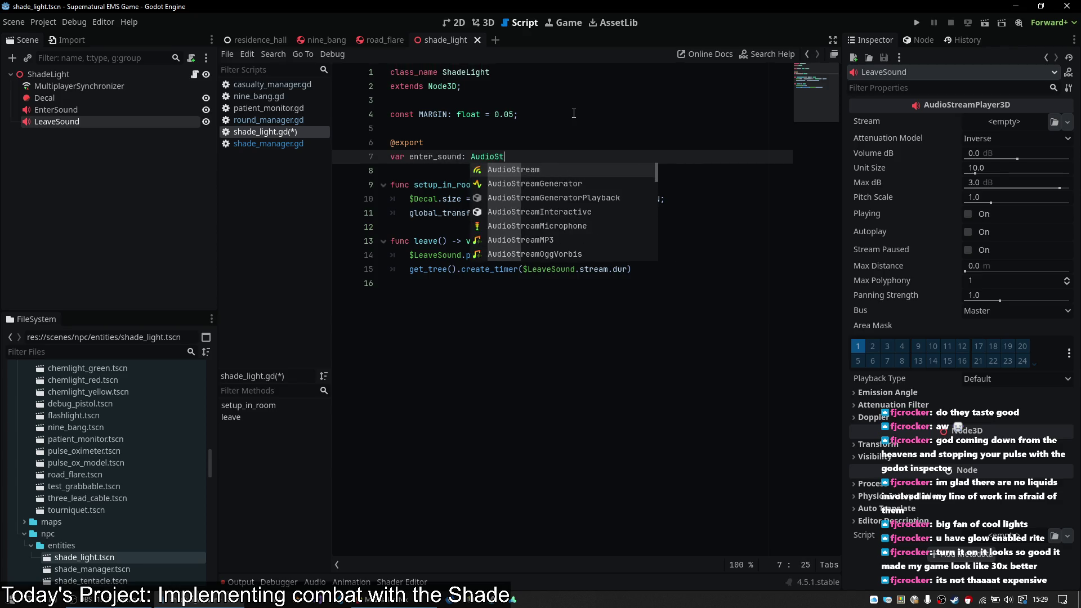
type("Ogg")
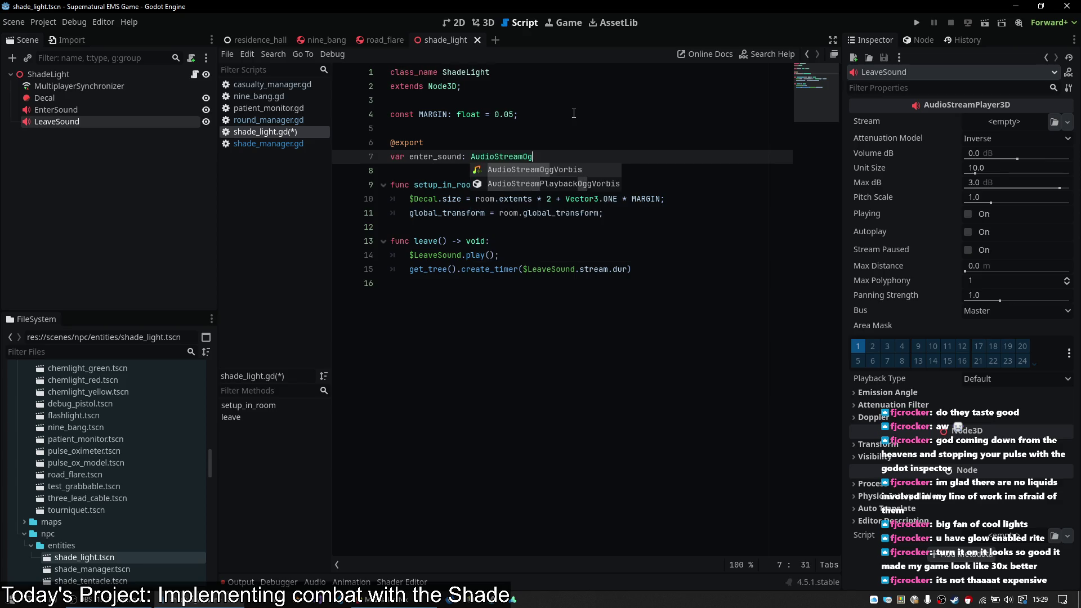
key("Return")
type(";")
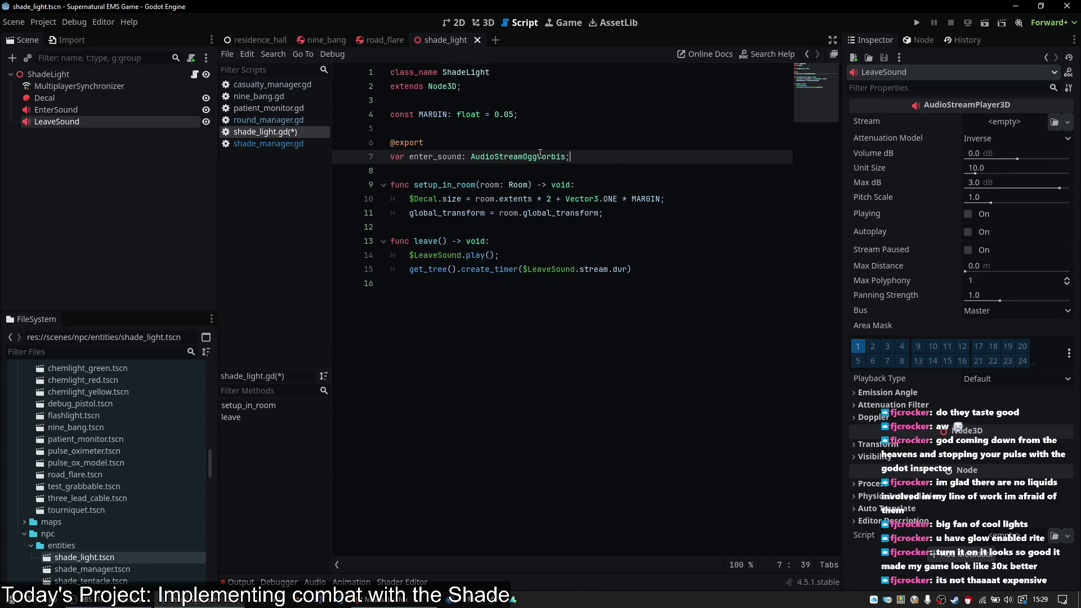
mouse_move(540, 153)
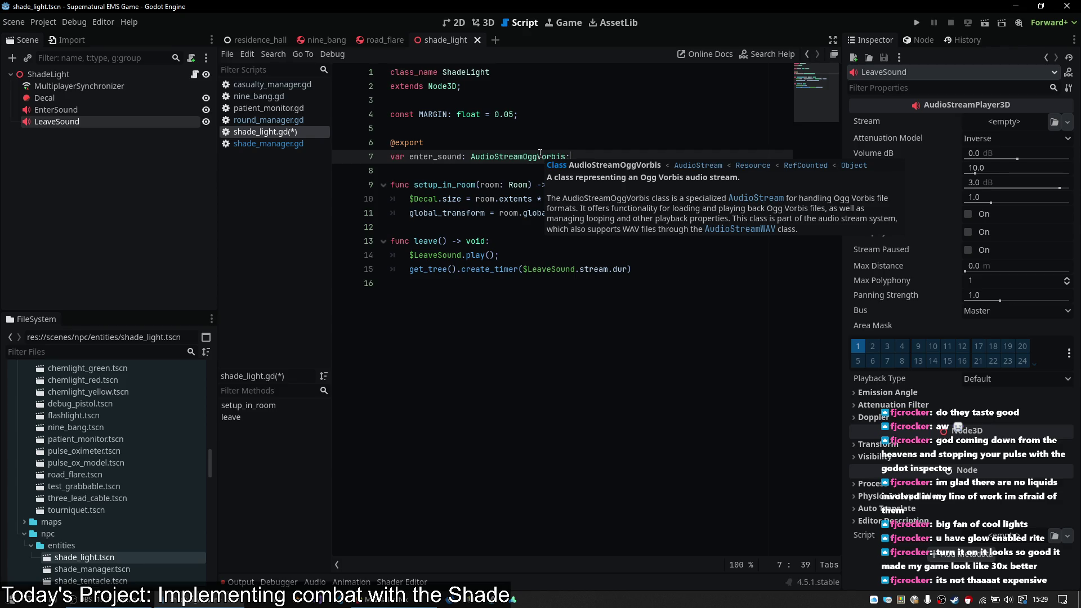
Add an enter_sound.length line at the top of leave() and open the get_length help
left_click(505, 242)
key("Return")
type("enter_soun")
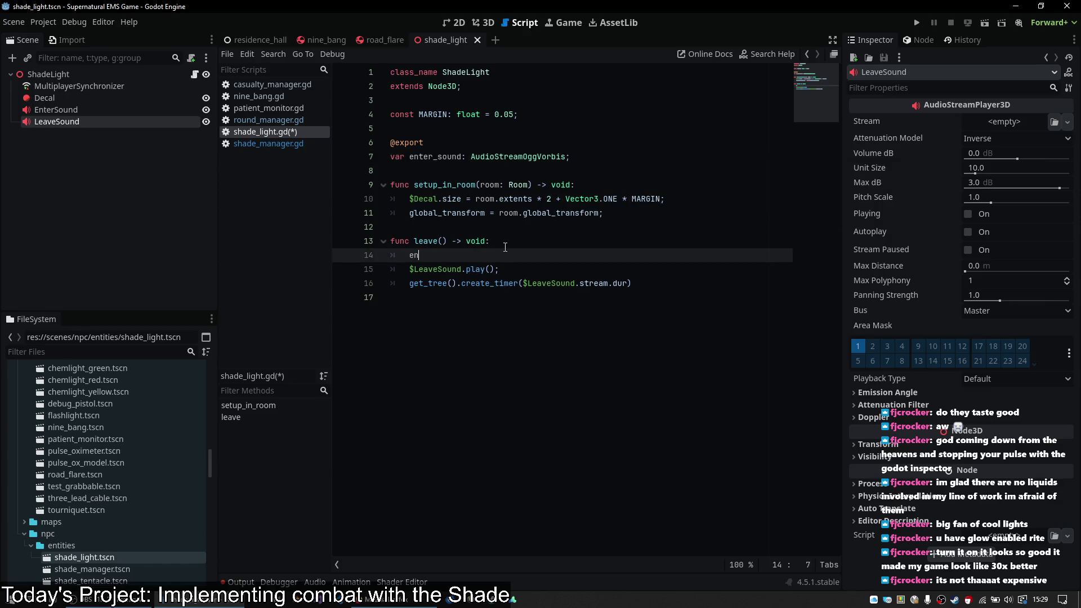
type("d.")
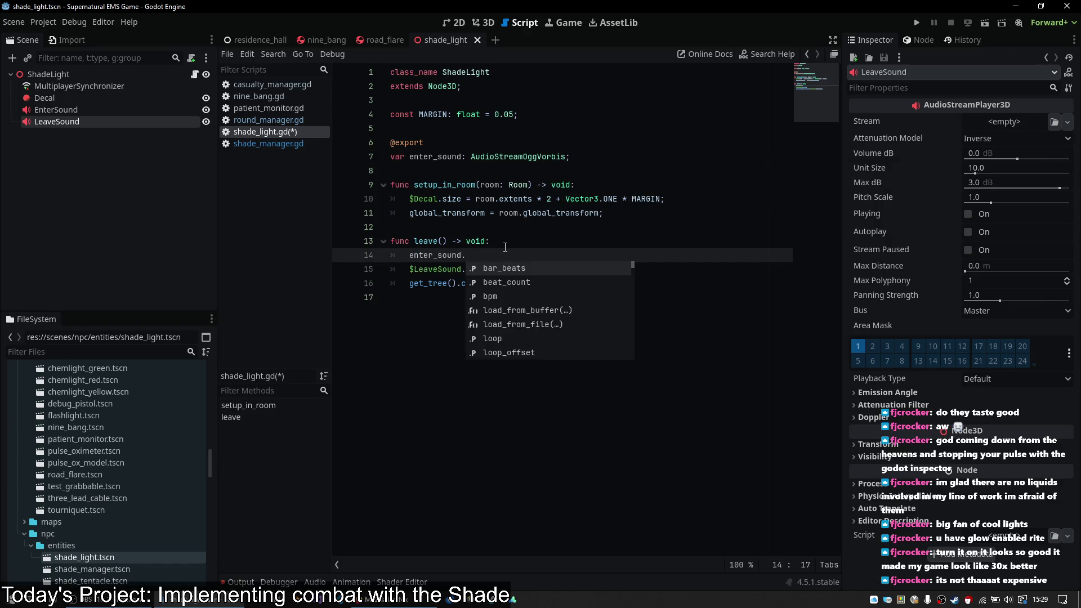
type("lengt")
type("h")
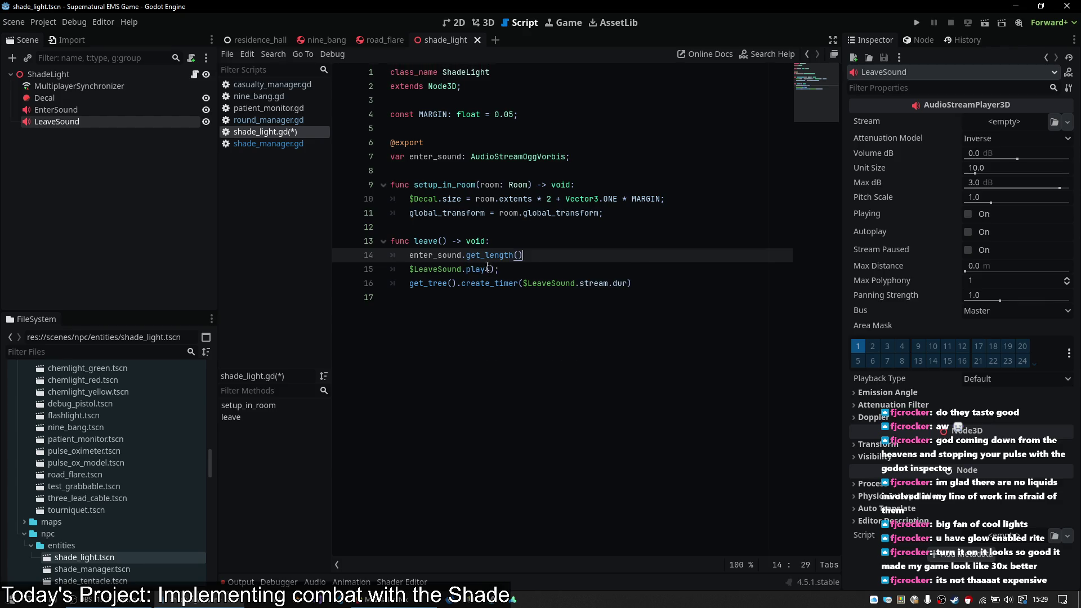
left_click(487, 255, "ctrl")
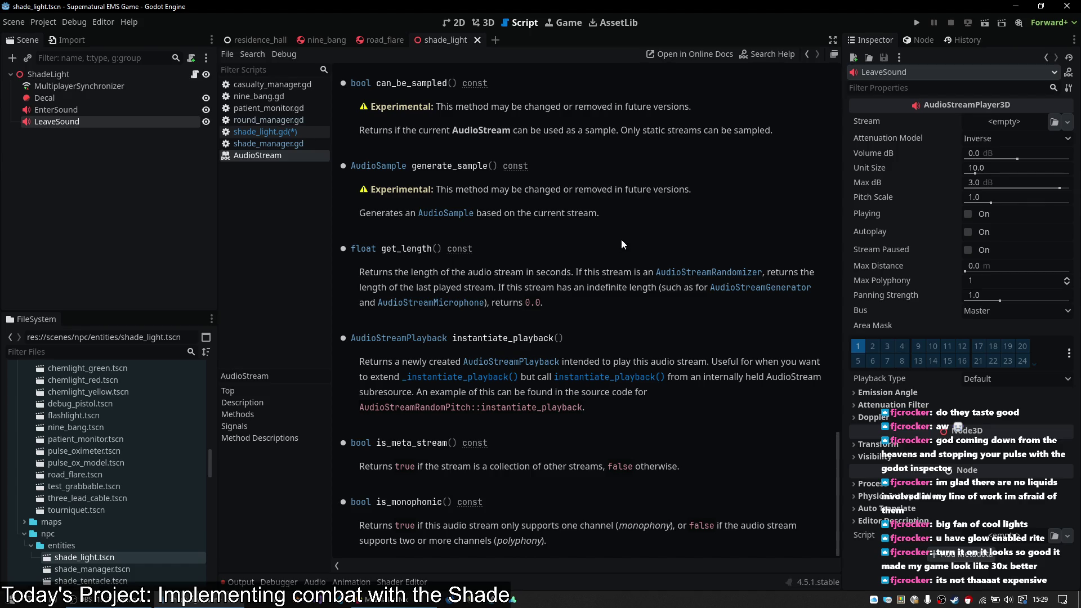
Add a $LeaveSound.get_stream_playback() line and read the AudioStreamPlayback documentation
key("alt+Left")
left_click(577, 261)
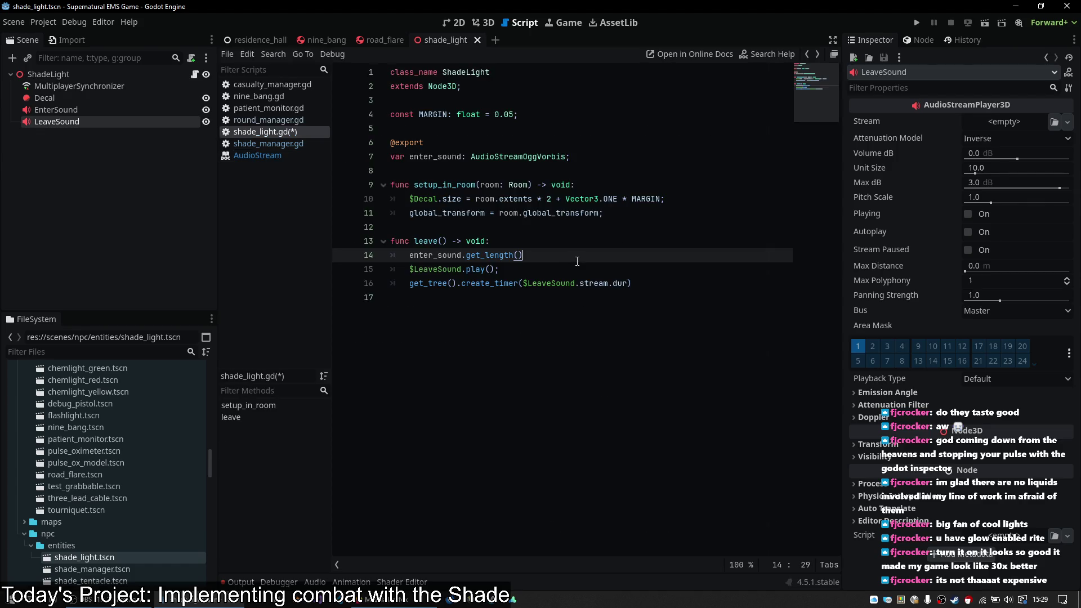
key("Return")
type("$LeaveSound.get")
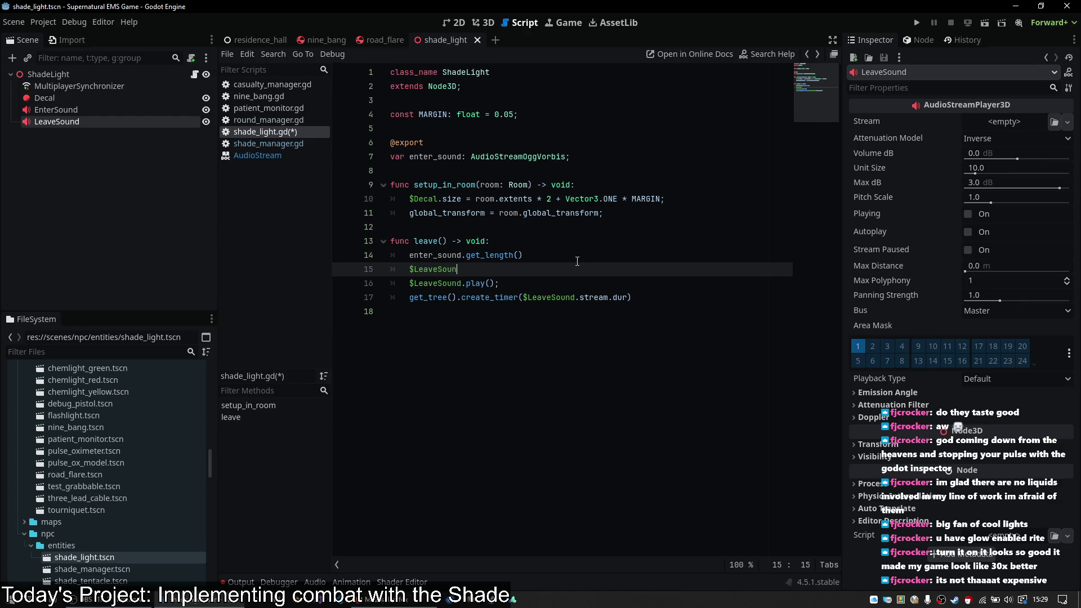
type("_")
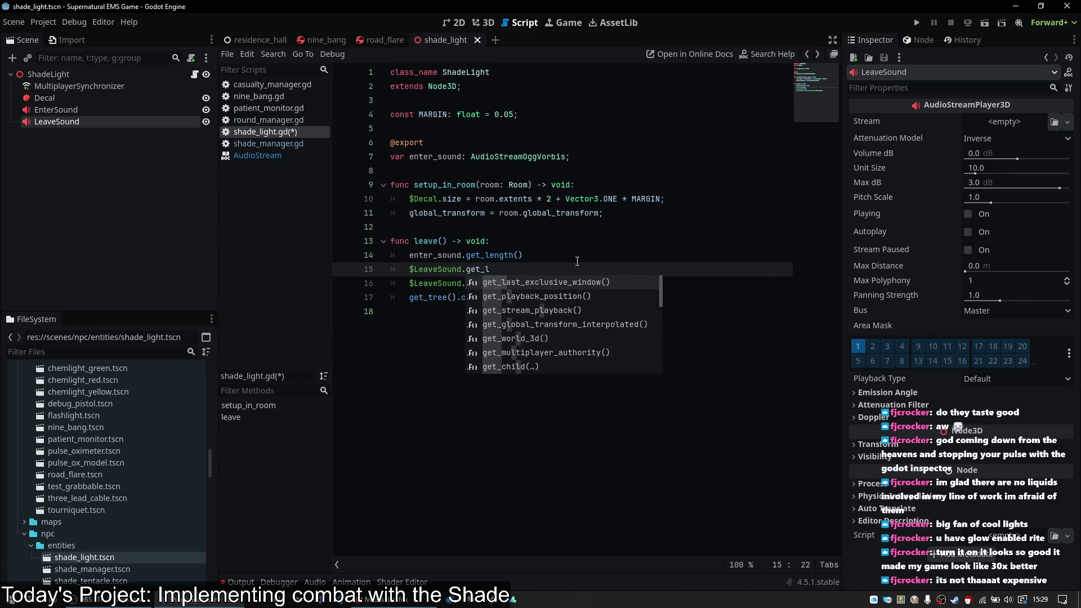
type("strea")
key("Return")
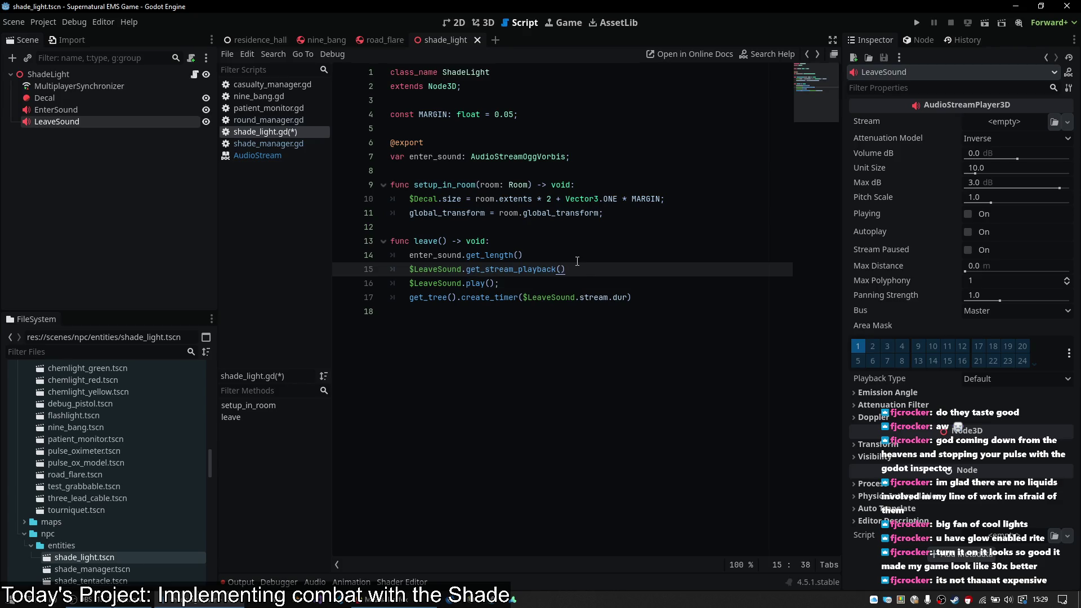
left_click(523, 272, "ctrl")
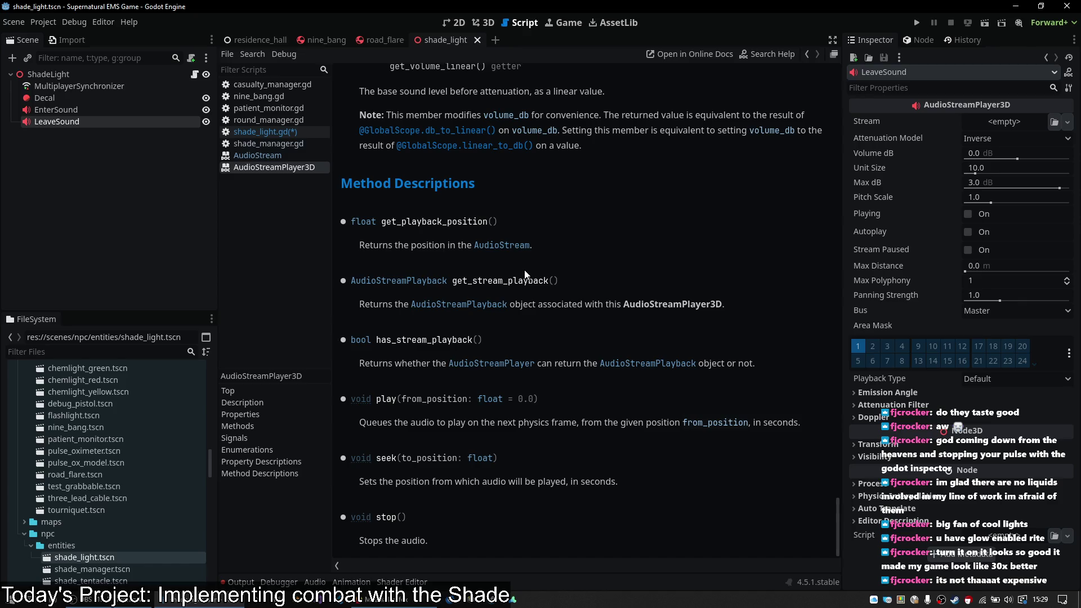
left_click(468, 305)
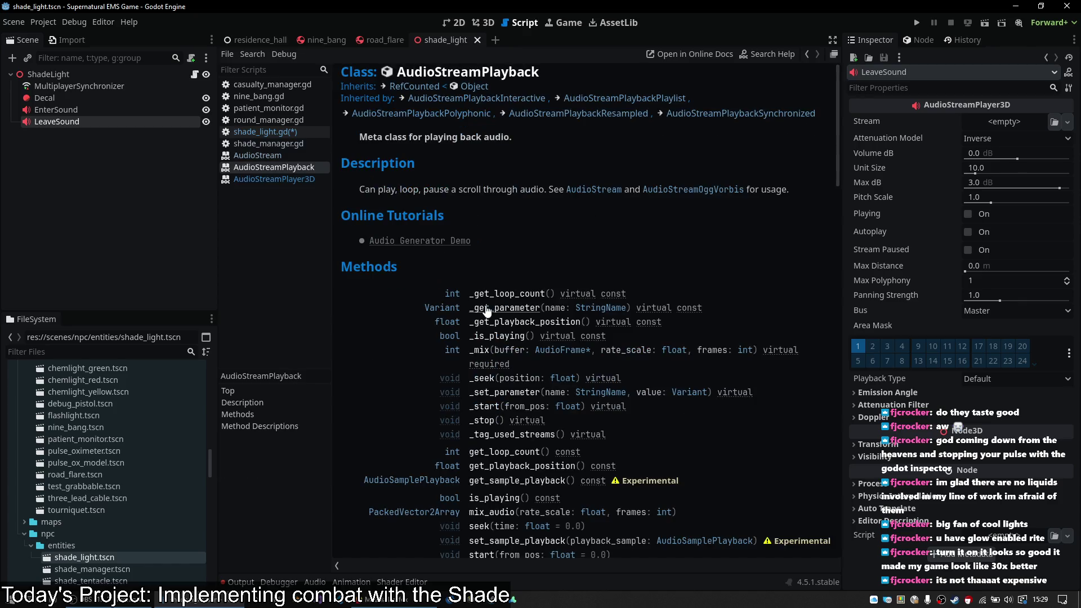
scroll(683, 330, "down", 3)
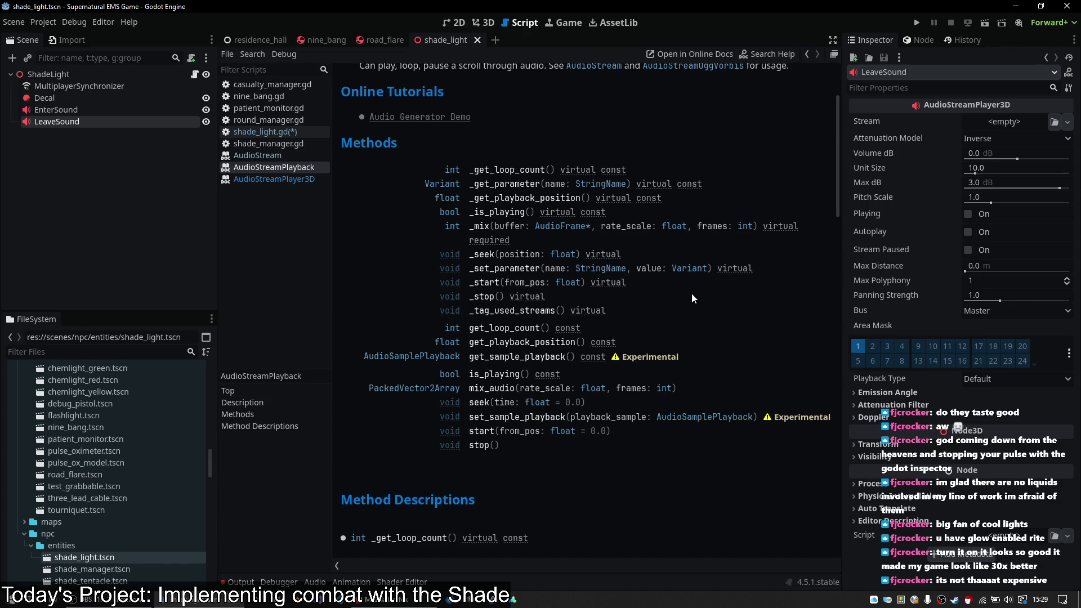
key("alt+Left")
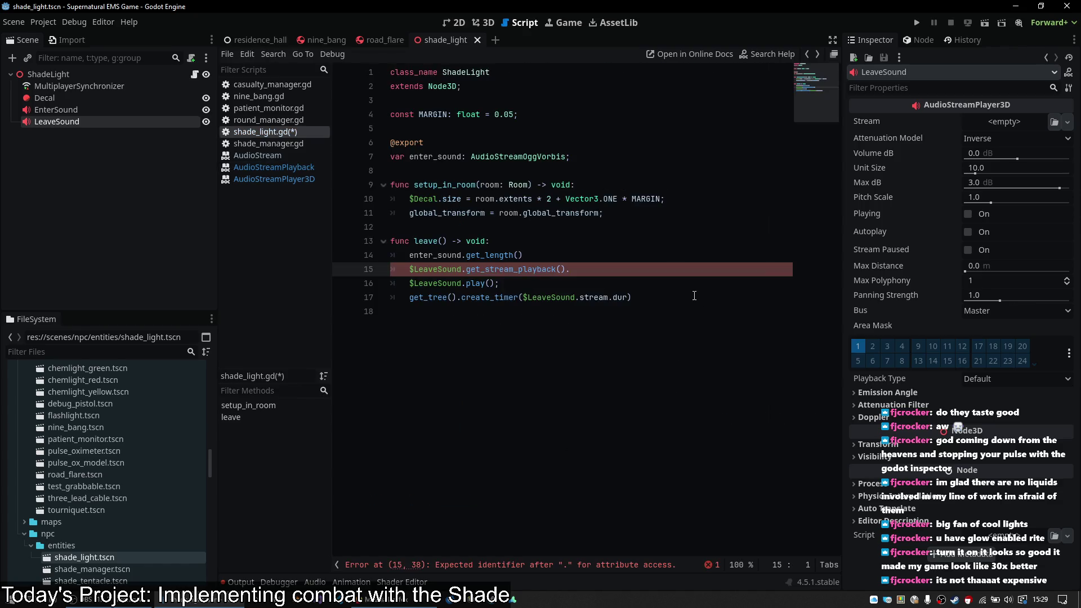
Delete the get_stream_playback and enter_sound.get_length() test lines
left_click_drag(642, 273, 656, 257)
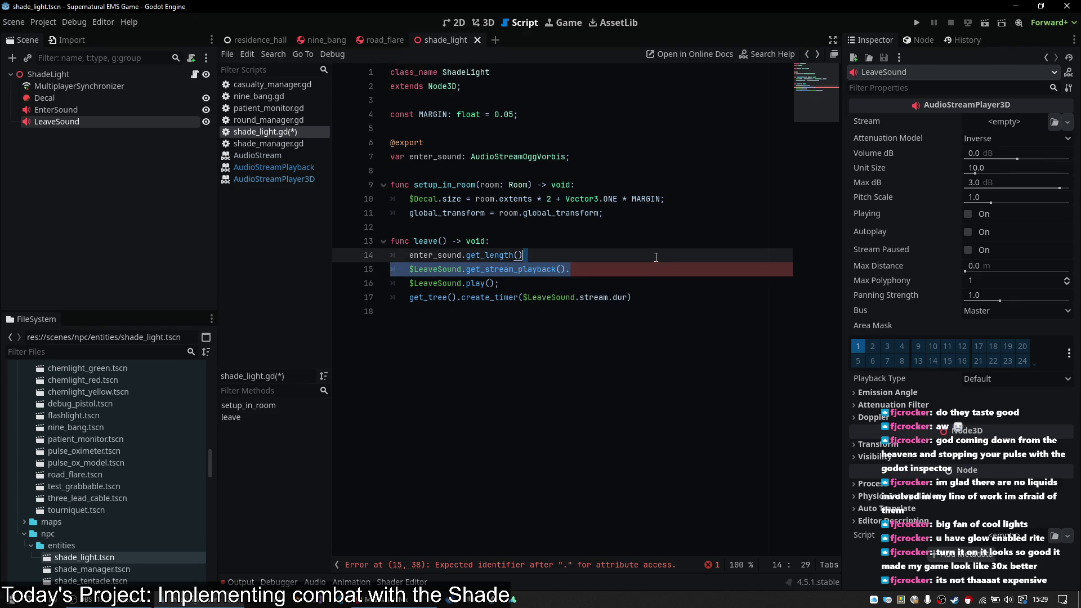
key("BackSpace")
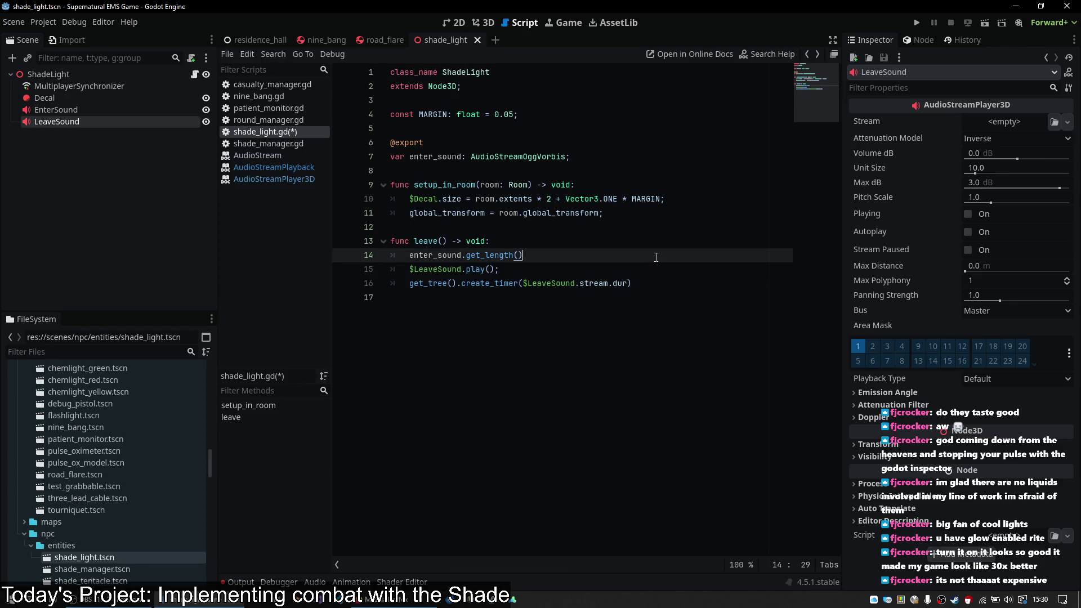
key("BackSpace")
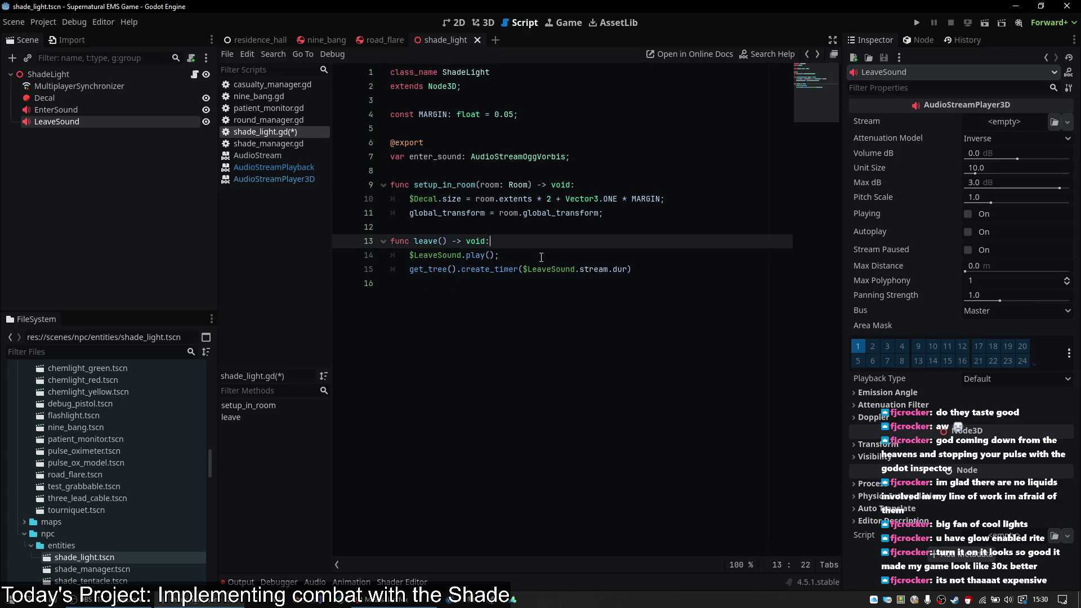
Open the AudioStreamOggVorbis docs, go to parent AudioStream, and jump to get_length()
left_click(466, 153)
key("End")
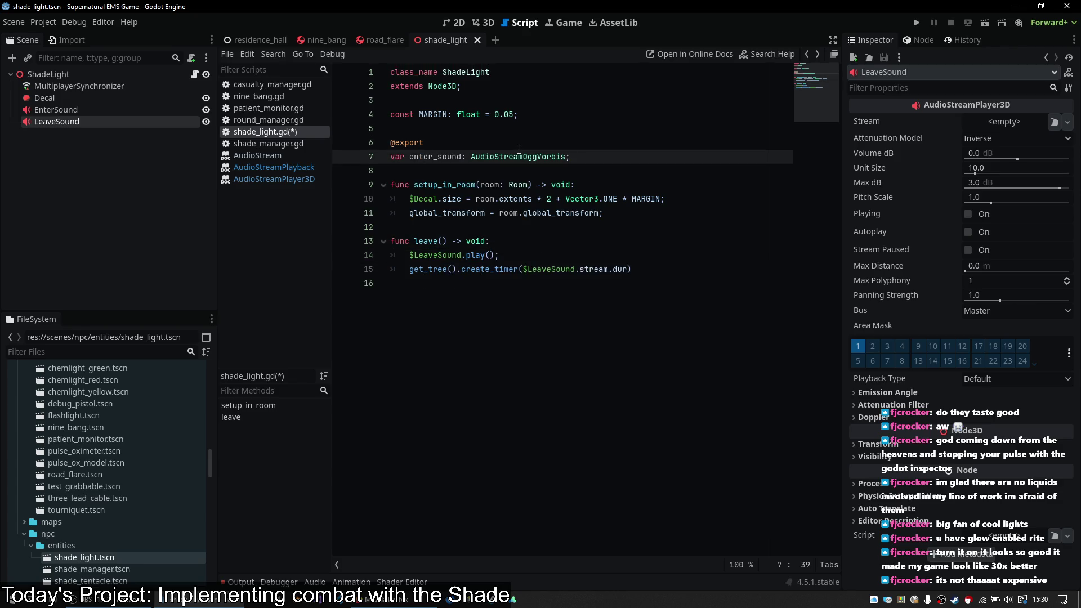
left_click(511, 158, "ctrl")
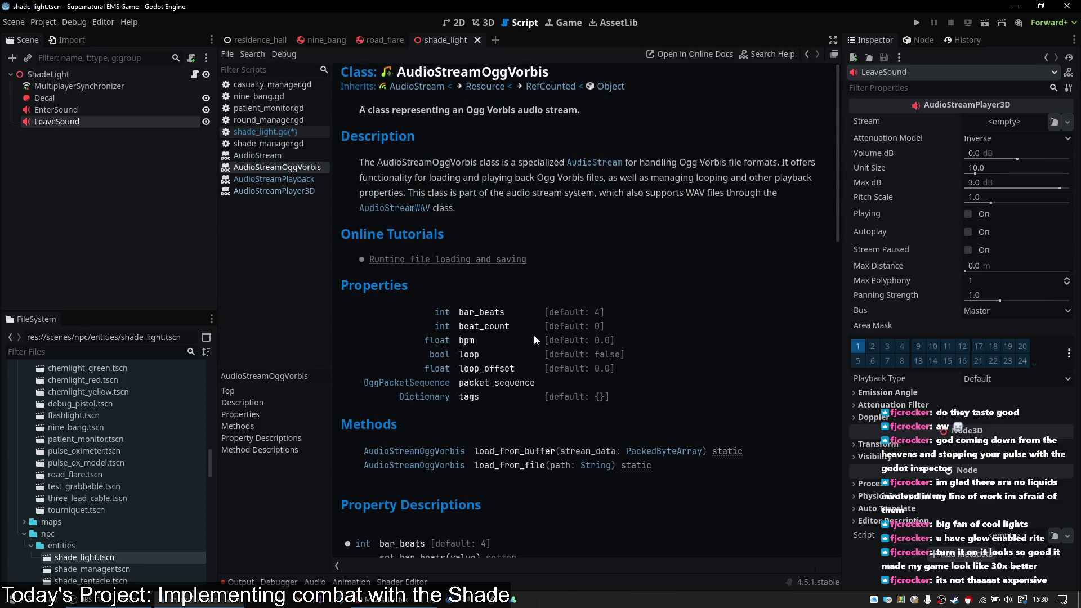
left_click(435, 88)
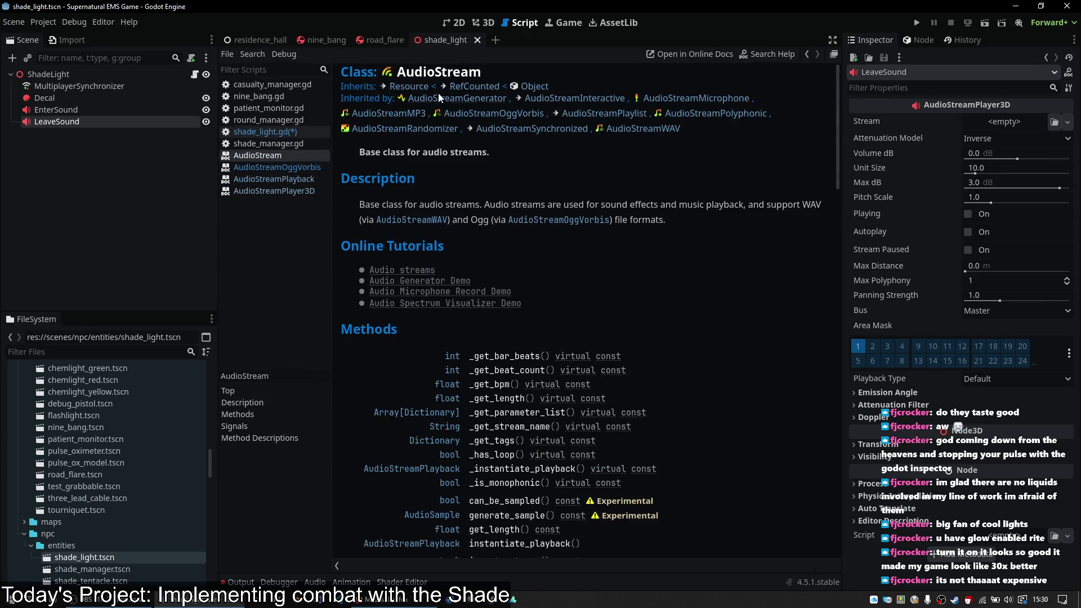
scroll(601, 398, "down", 3)
left_click(535, 365)
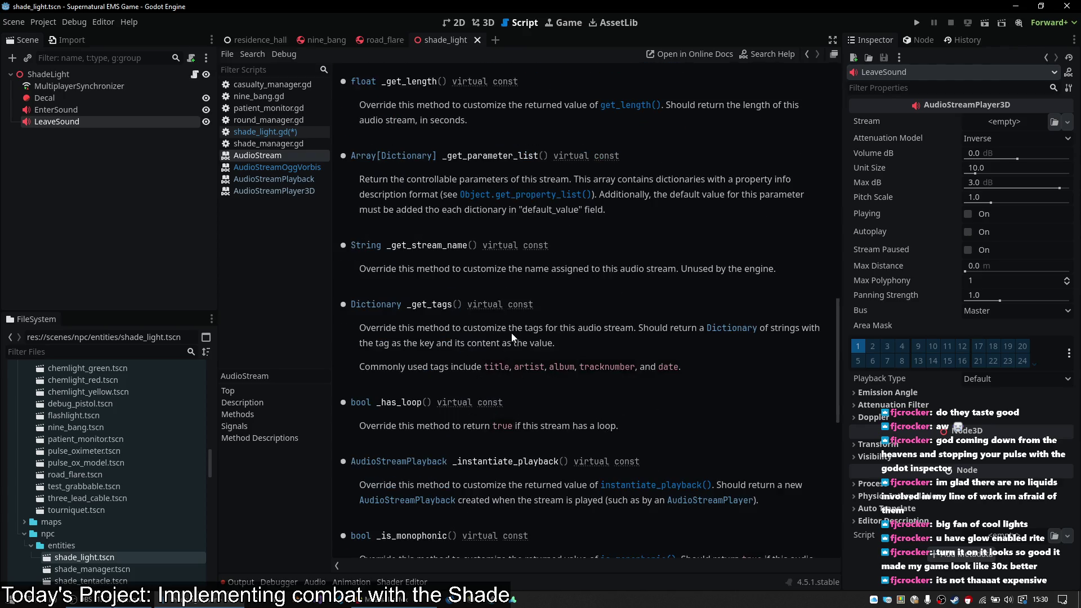
key("alt+Left")
key("alt+Right")
left_click(622, 105)
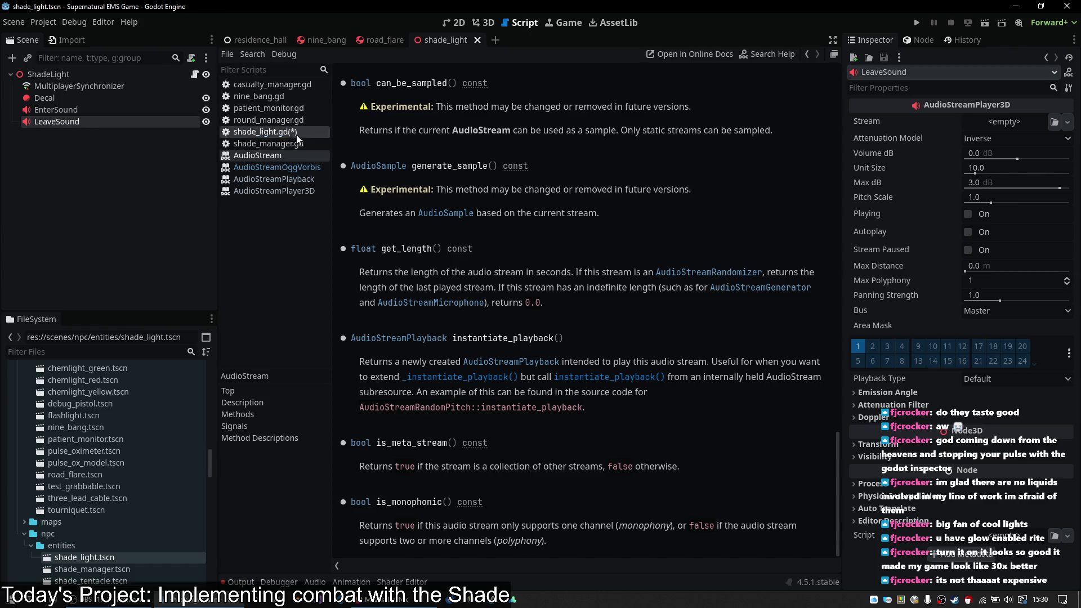
left_click(280, 132)
left_click(569, 152)
key("Return")
type("@export")
key("Return")
type("var leave_sound: AudioStream")
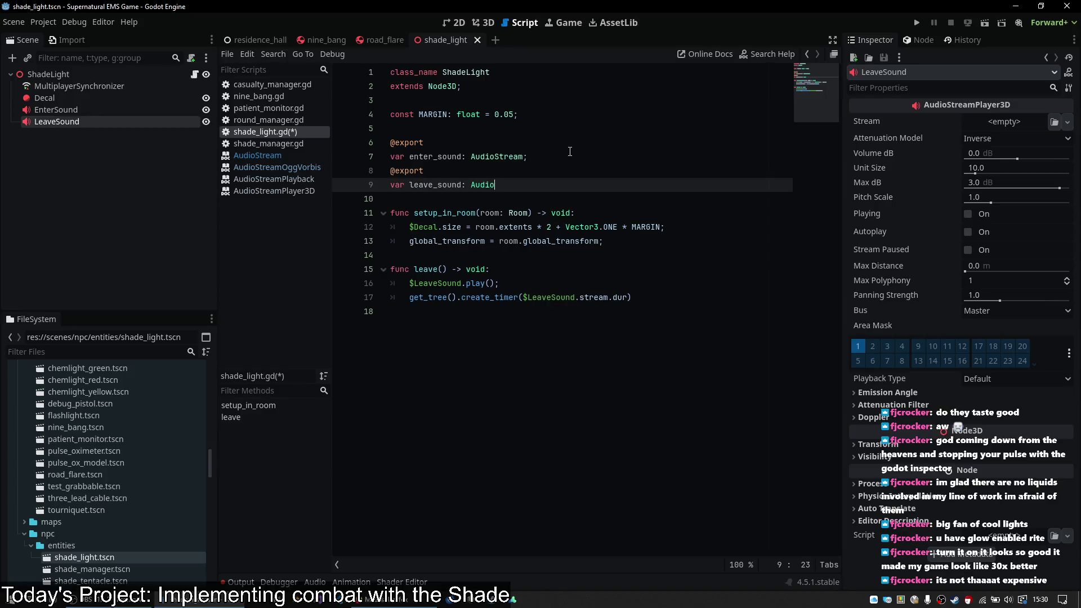
type(";")
key("ctrl+s")
Make the timer line await create_timer(leave_sound.get_length()).timeout
left_click(535, 281)
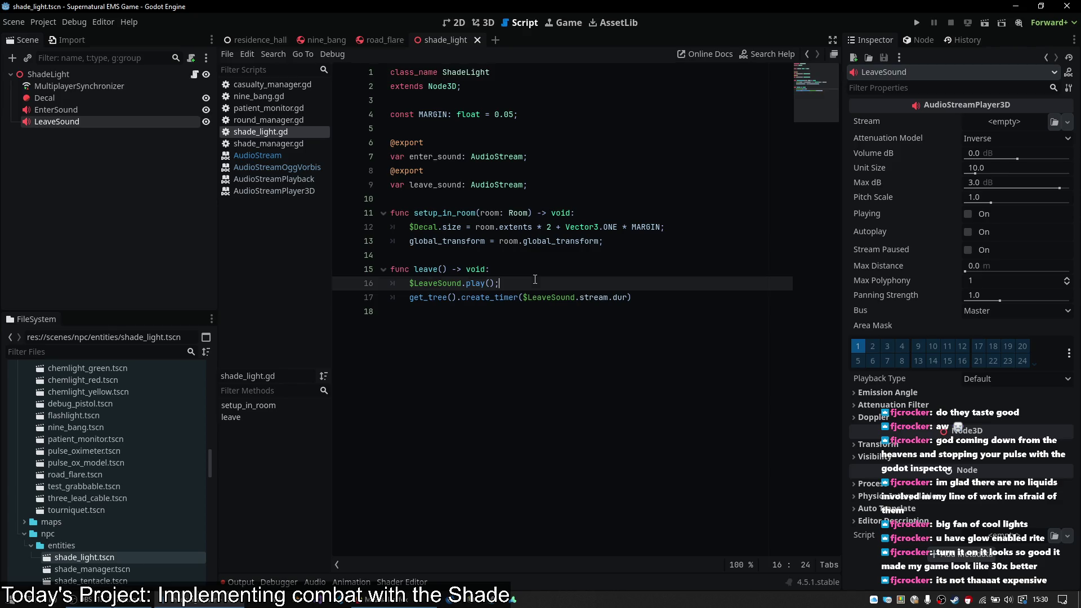
key("Down")
key("End")
left_click(520, 295, "shift")
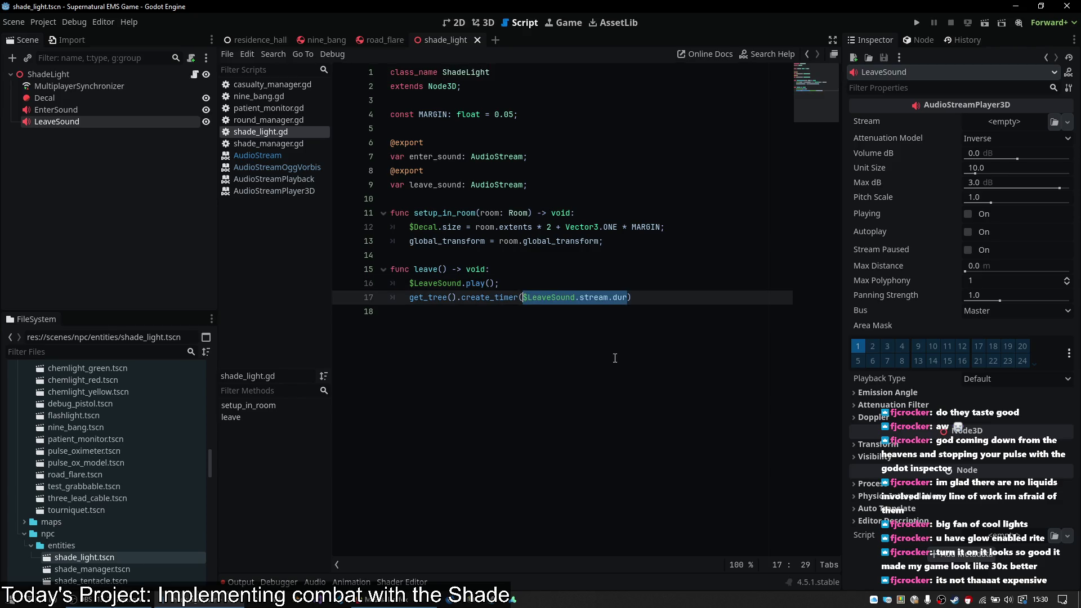
type("leave_soud")
key("BackSpace")
key("BackSpace")
key("BackSpace")
type("nd.get_length(")
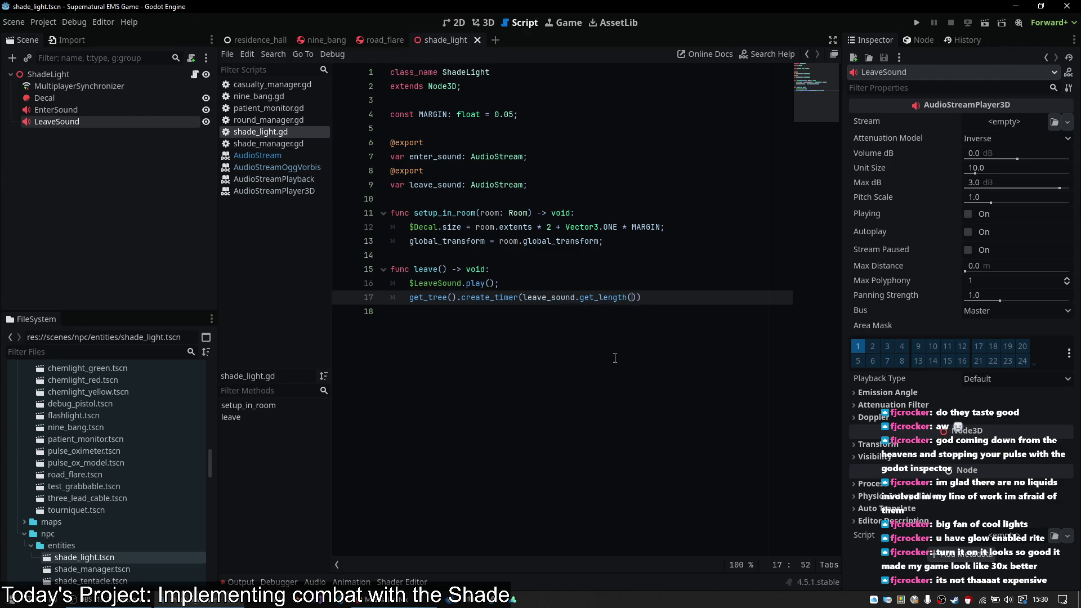
key("End")
type(".timeout")
key("Home")
type("await")
key("End")
type(";")
Add queue_free() after the timer in leave()
key("Return")
key("BackSpace")
key("Return")
type("queue_free();")
Start a new line in setup_in_room beginning with enter_
left_click(616, 238)
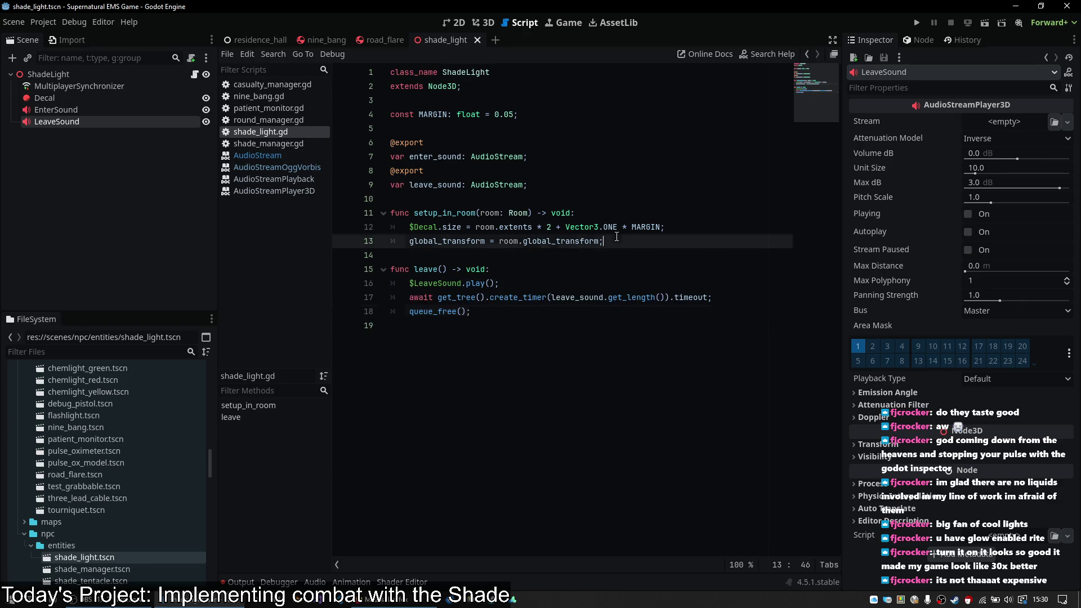
key("Return")
type("enter")
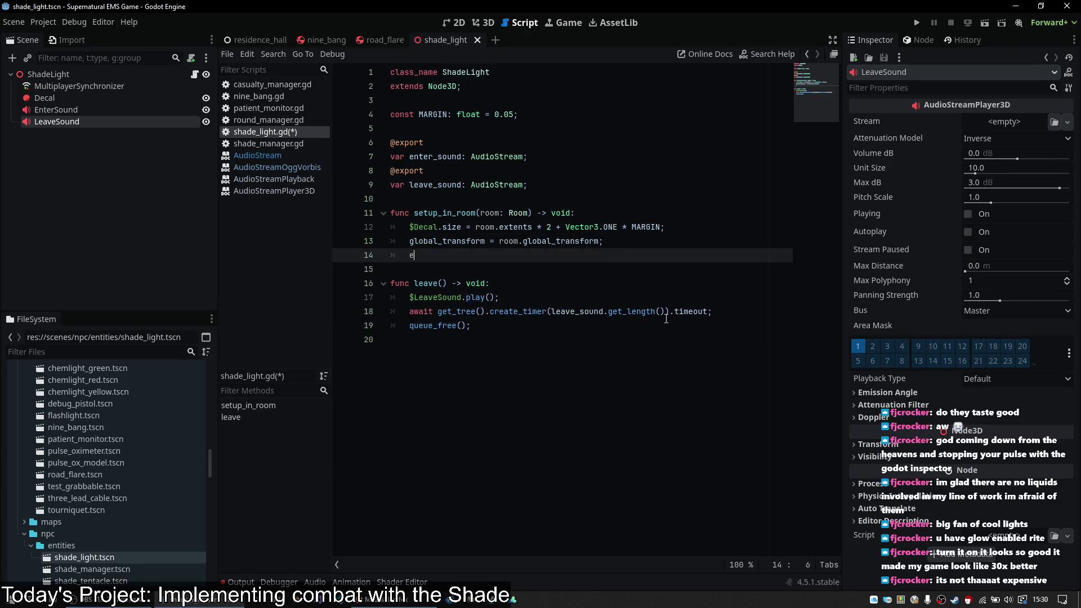
type("_")
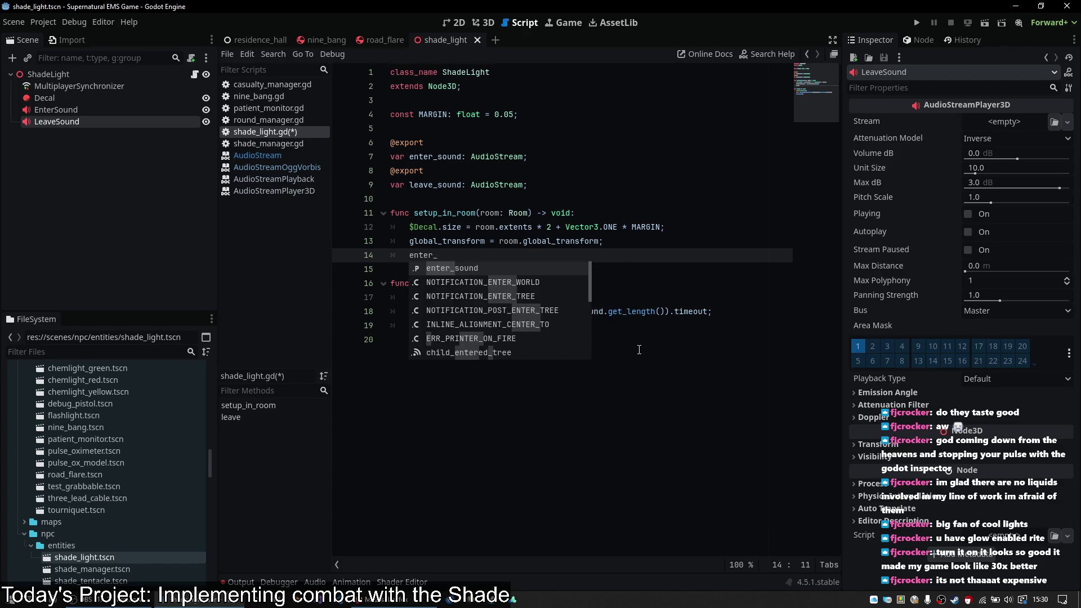
key("Escape")
Add $Decal.hide() as the first line of leave() and save
left_click(536, 290)
key("Return")
type("hide();")
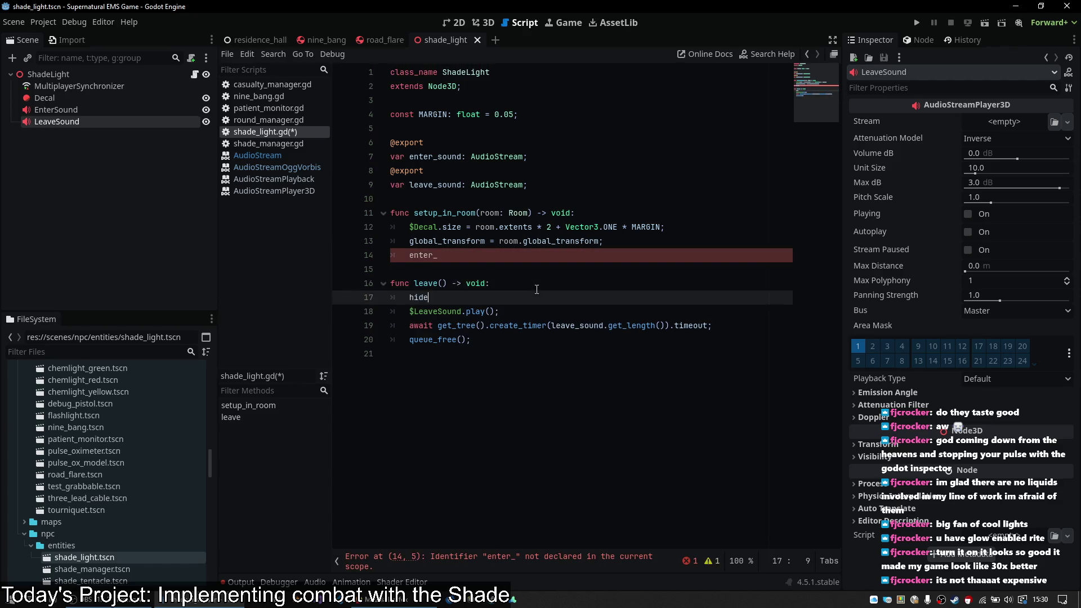
key("ctrl+s")
key("BackSpace")
key("BackSpace")
key("BackSpace")
type("$Decal.hide(")
Replace the unfinished enter_ text on line 14 with $Enter
left_click(552, 254)
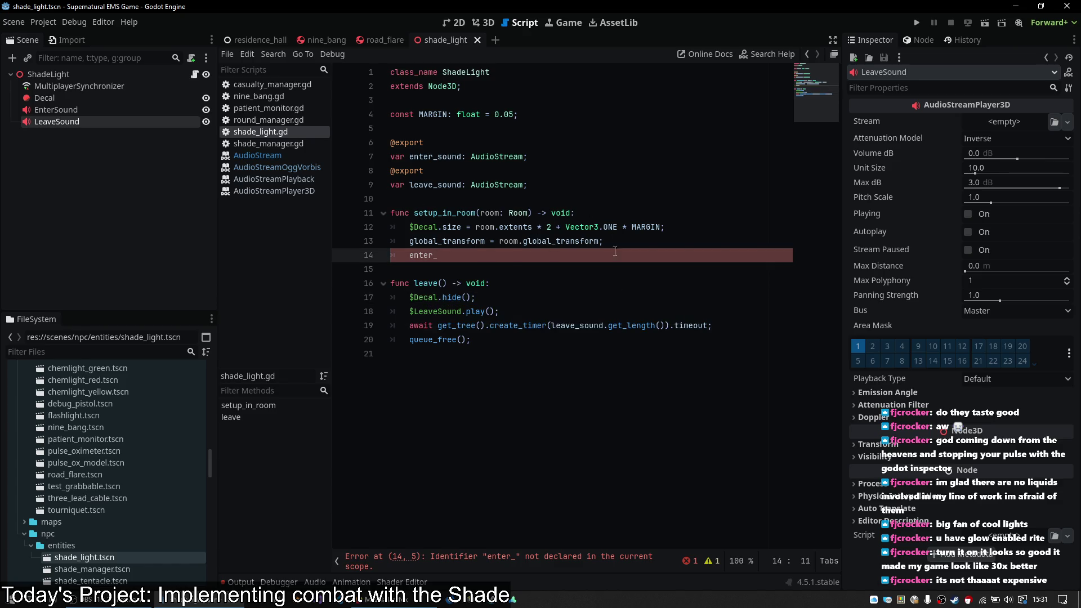
key("shift+Home")
key("BackSpace")
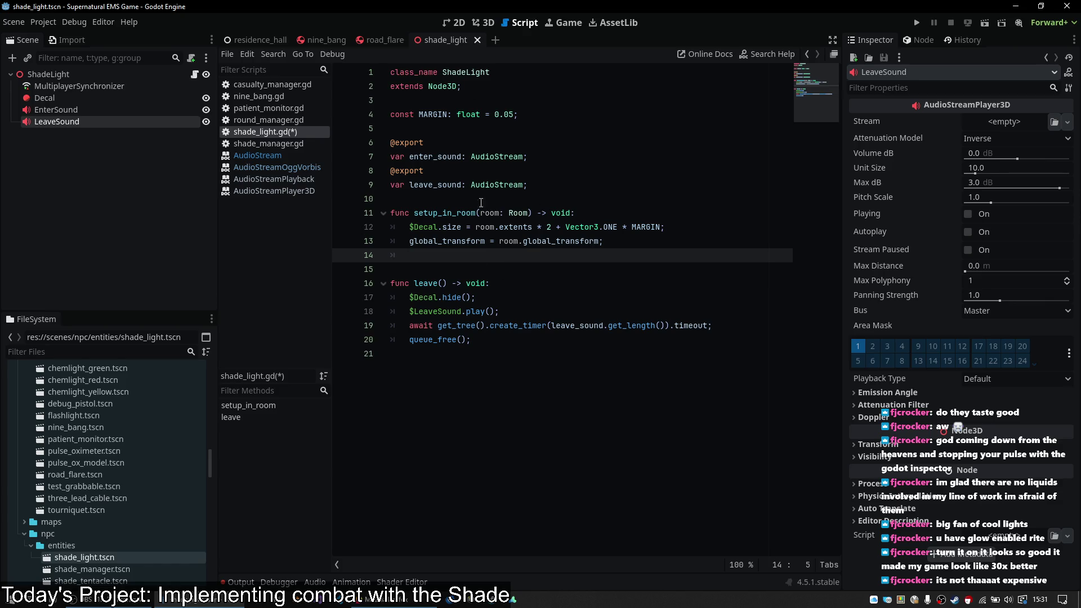
type("$")
key("BackSpace")
type("Enter")
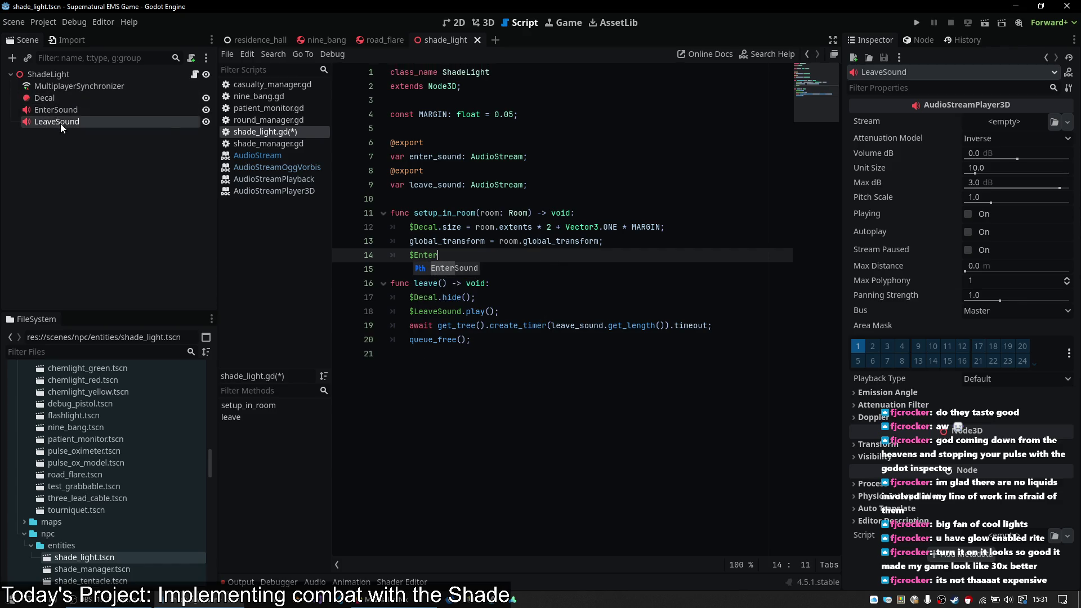
Delete the LeaveSound node and rename EnterSound to Sounds
key("Delete")
key("ctrl+z")
left_click(61, 123)
key("Delete")
key("Return")
left_click(59, 109)
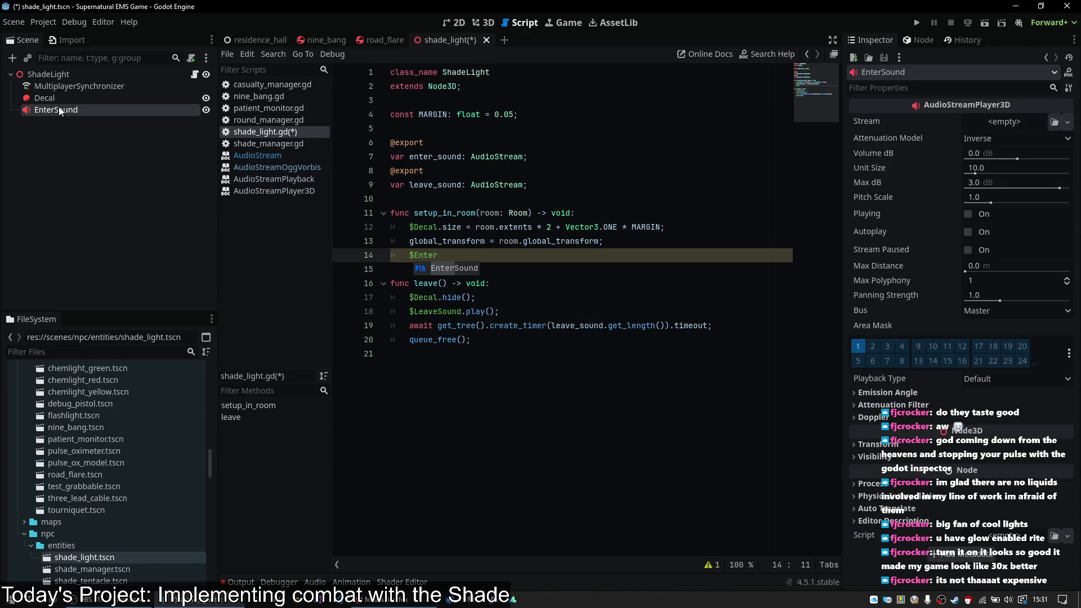
key("F2")
type("Sounds")
key("Return")
Rename the node SoundPlayer; in setup_in_room set its stream to enter_sound and play it
left_click(478, 254)
key("BackSpace")
key("BackSpace")
key("BackSpace")
type("Enter")
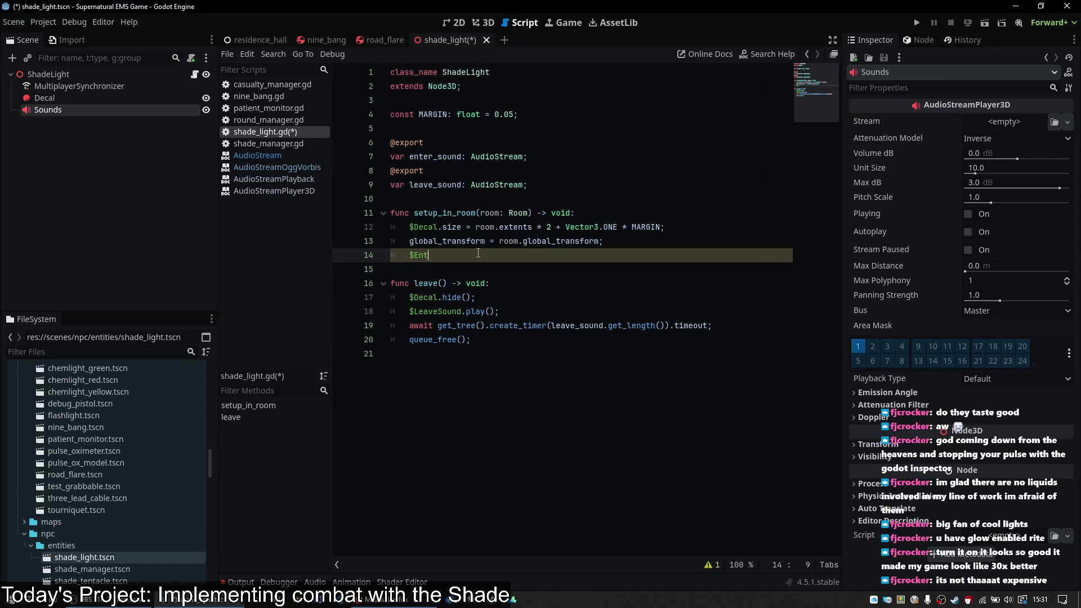
key("BackSpace")
key("BackSpace")
key("BackSpace")
type("SoundPlayer.")
double_click(71, 109)
type("SoundPlayer")
key("Return")
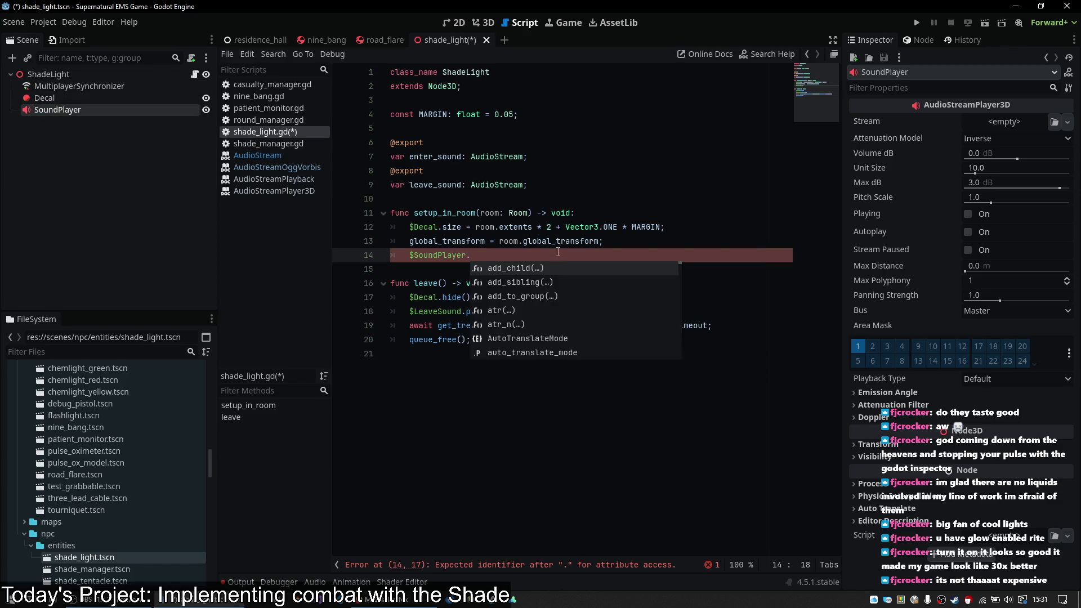
left_click(556, 252)
type("stream = en")
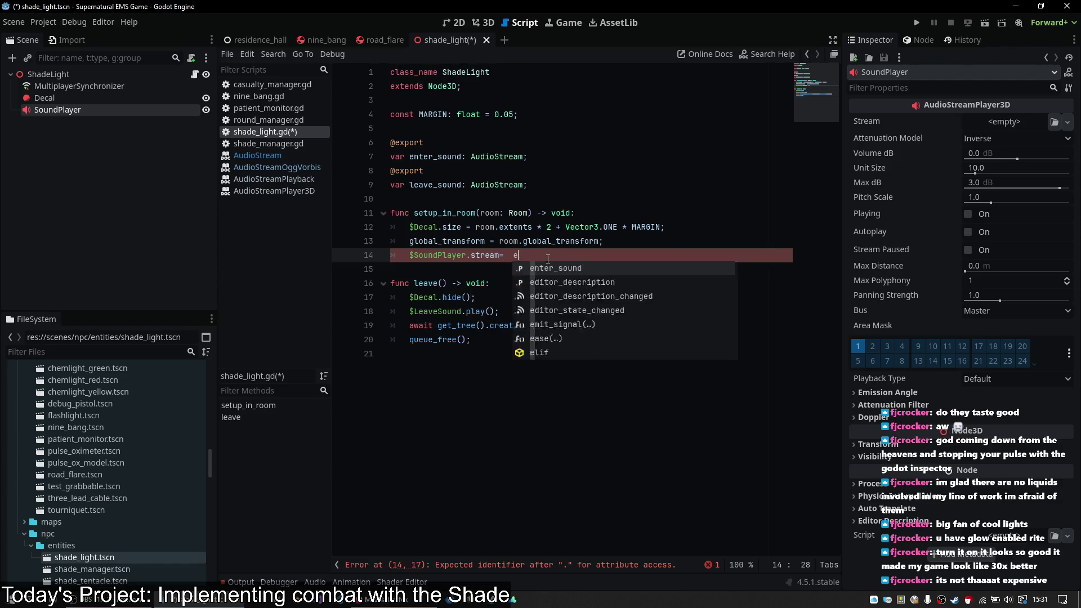
type("ter_sound;")
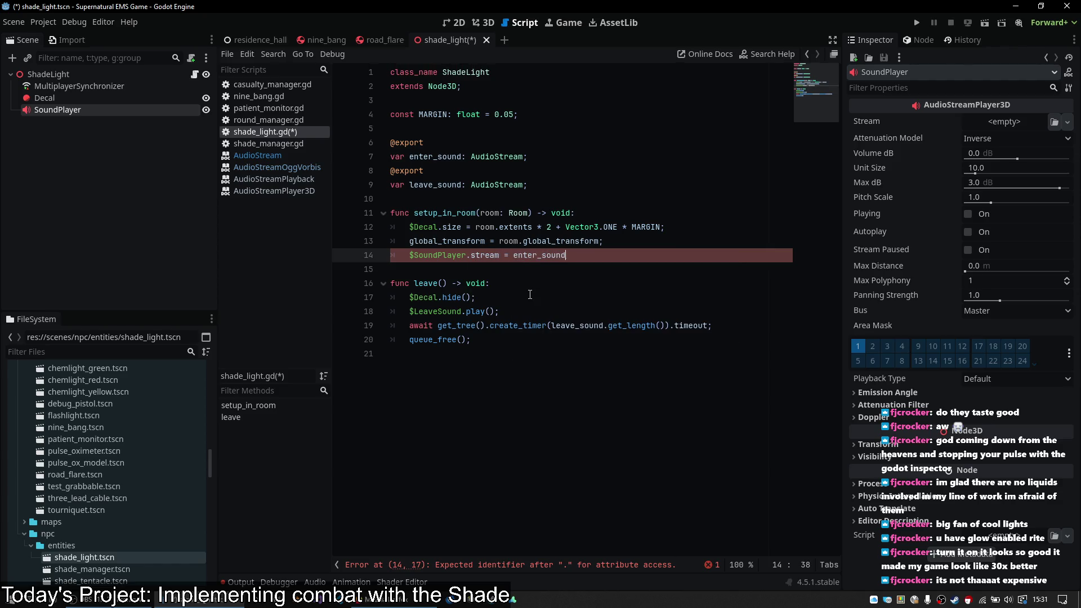
key("Return")
type("SoundPlayer.play();")
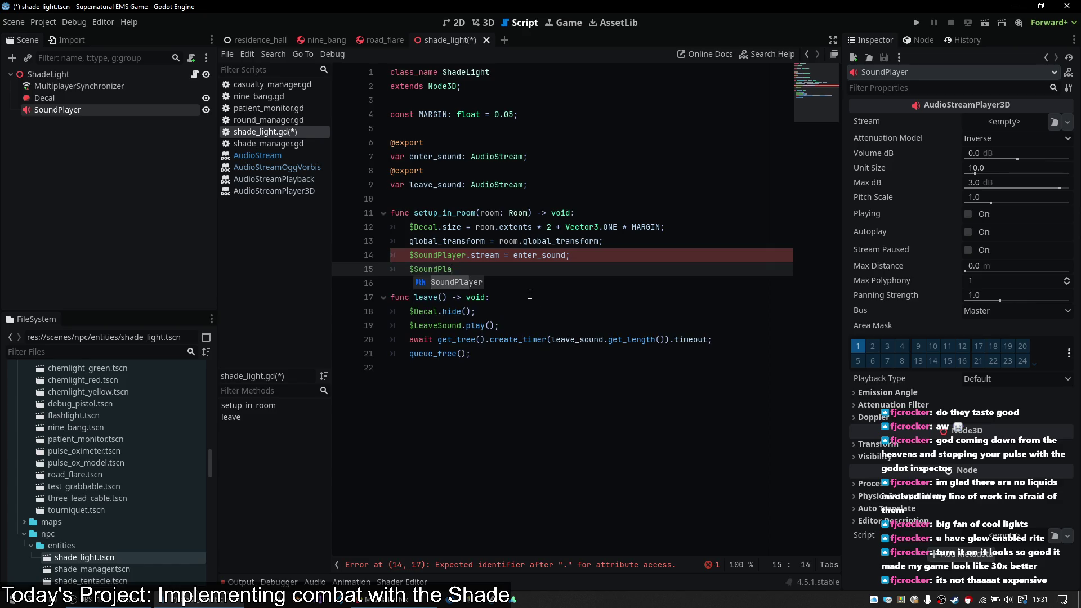
key("ctrl+s")
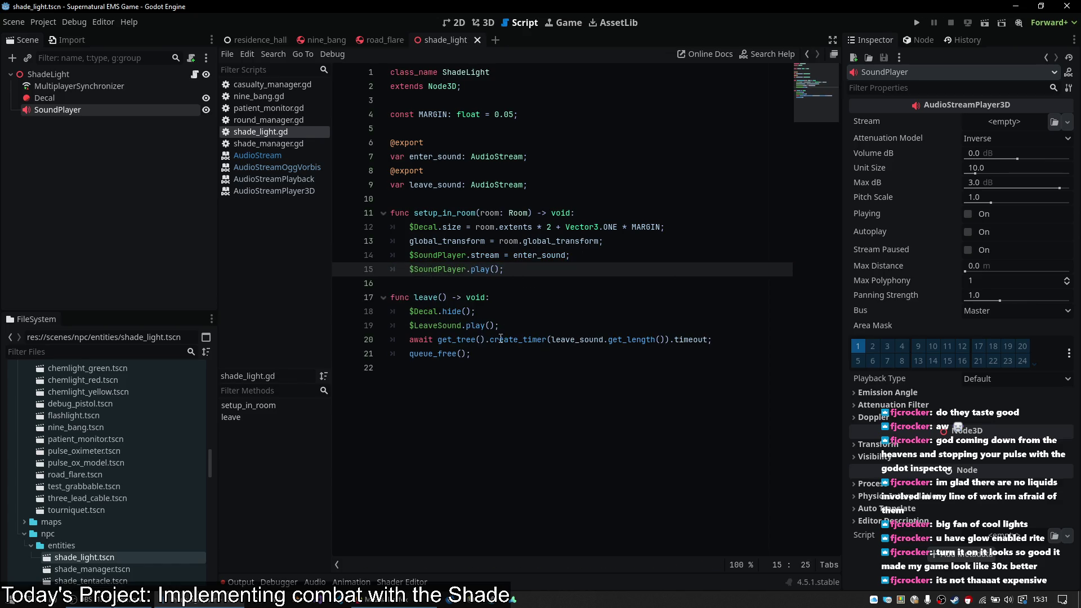
In leave(), replace the LeaveSound play line with $SoundPlayer.stream = leave_sound and $SoundPlayer.play()
triple_click(509, 326)
type("$SoundPlayer.stream =e")
key("BackSpace")
type("leave")
key("Down")
key("Return")
type(";")
key("Return")
type("$SoundPlayer.play(")
key("Return")
type(";")
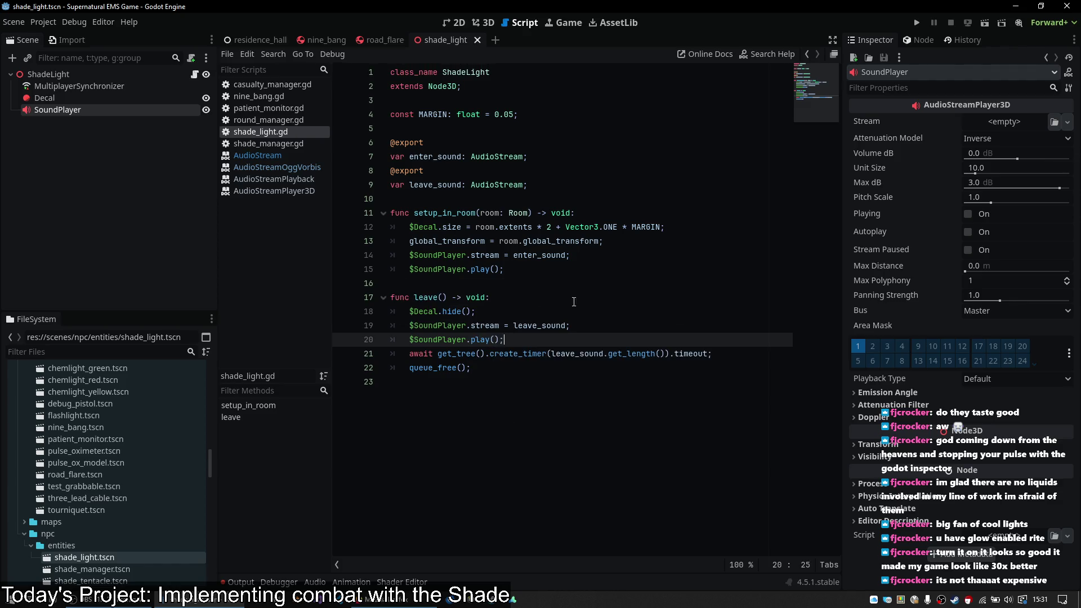
left_click(654, 251)
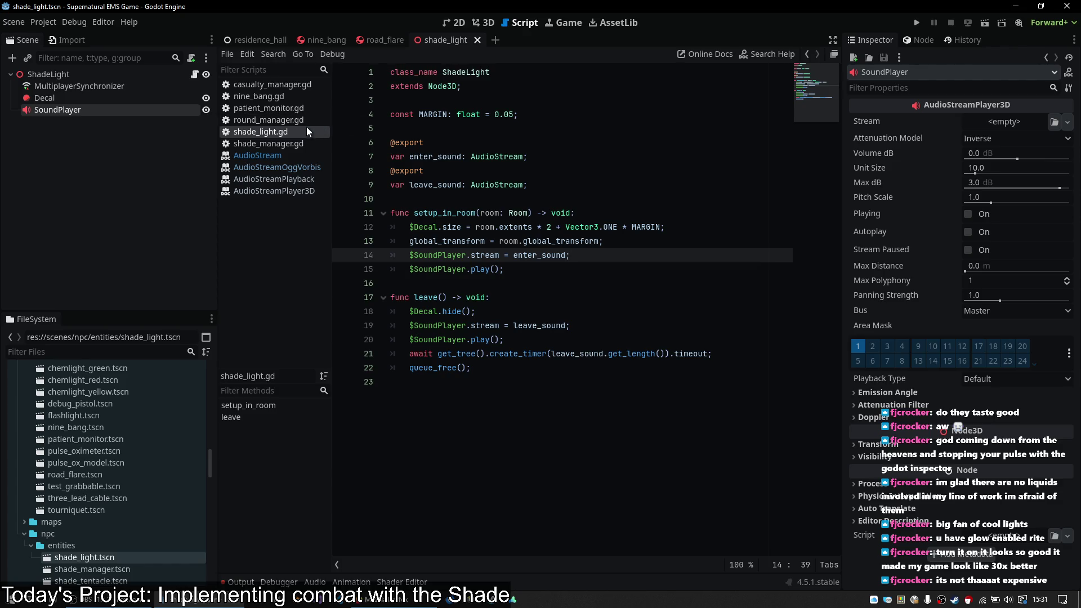
Switch to shade_manager.gd and scroll down through its code, then back up
left_click(285, 143)
scroll(576, 250, "down", 10)
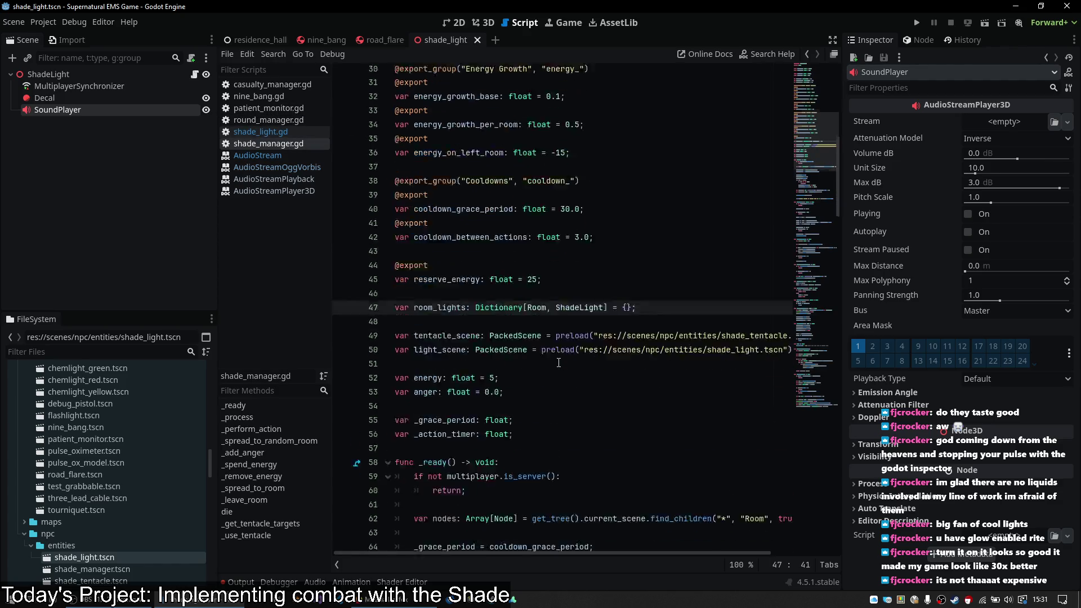
scroll(576, 250, "down", 15)
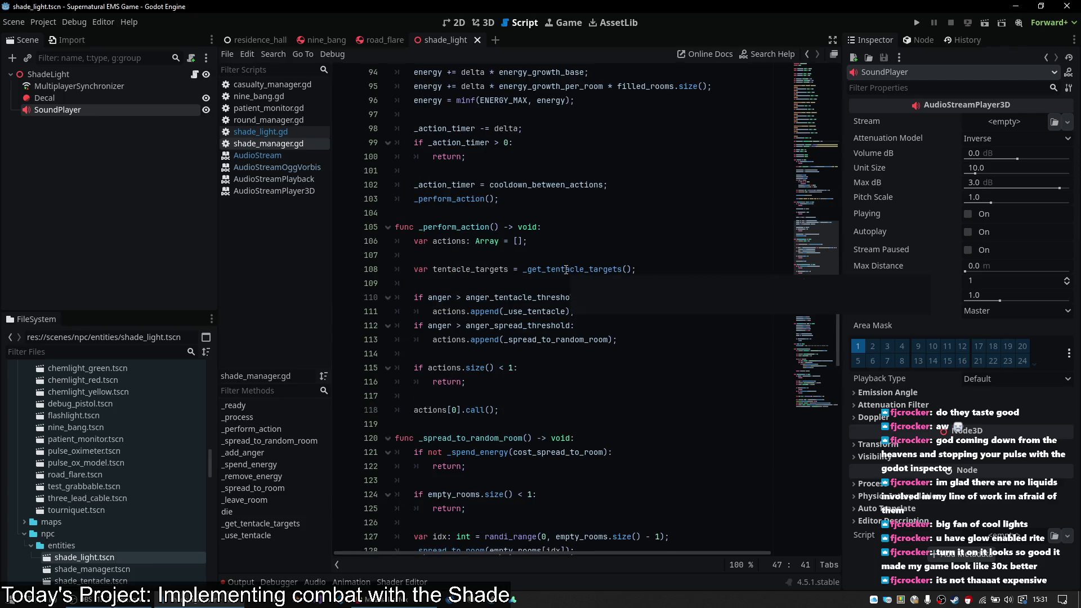
scroll(565, 269, "down", 11)
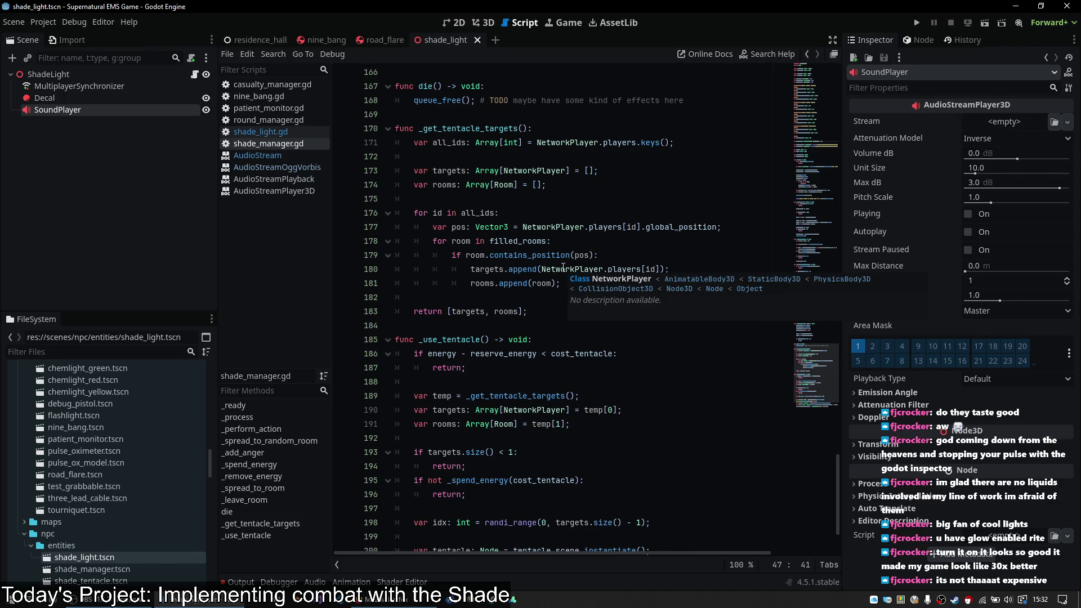
scroll(563, 267, "up", 20)
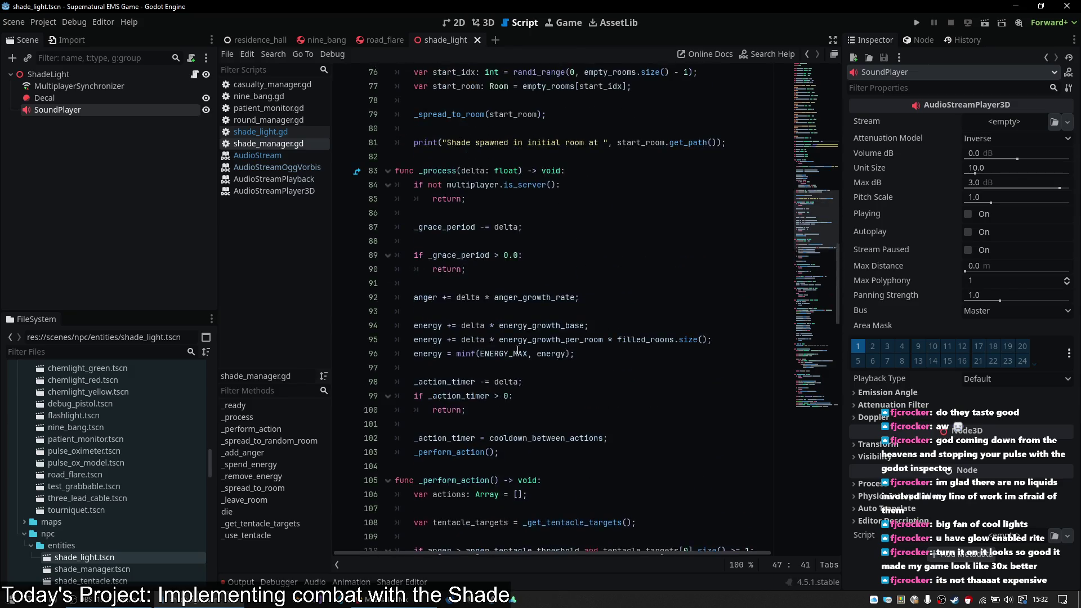
scroll(517, 350, "up", 11)
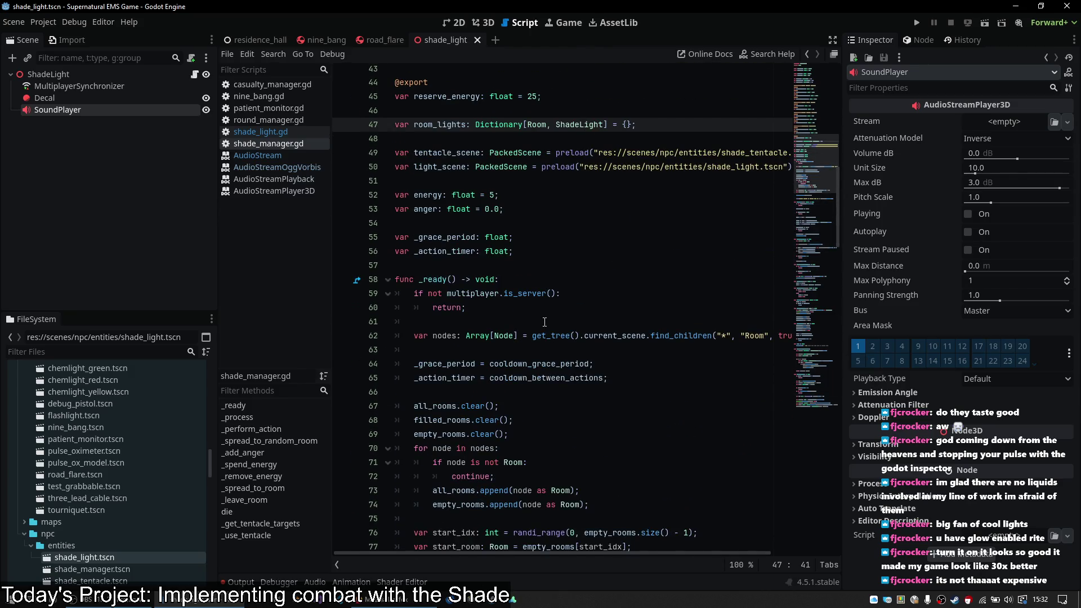
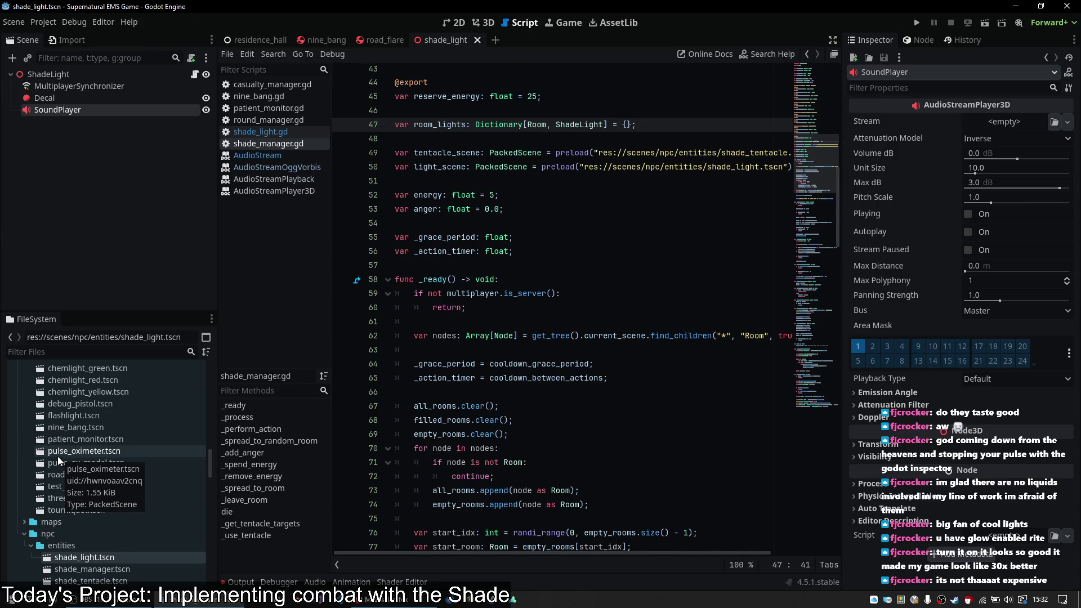
Add RoundManager.main.bright_flash.connect(_on_bright_flash) after the server check in _ready and save
scroll(506, 212, "down", 3)
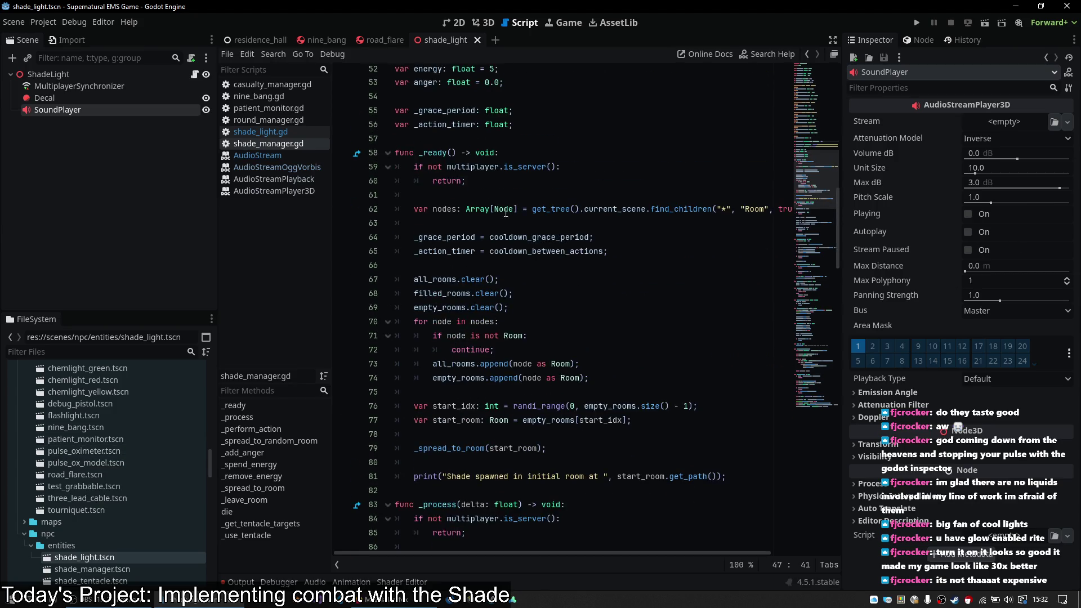
left_click(561, 177)
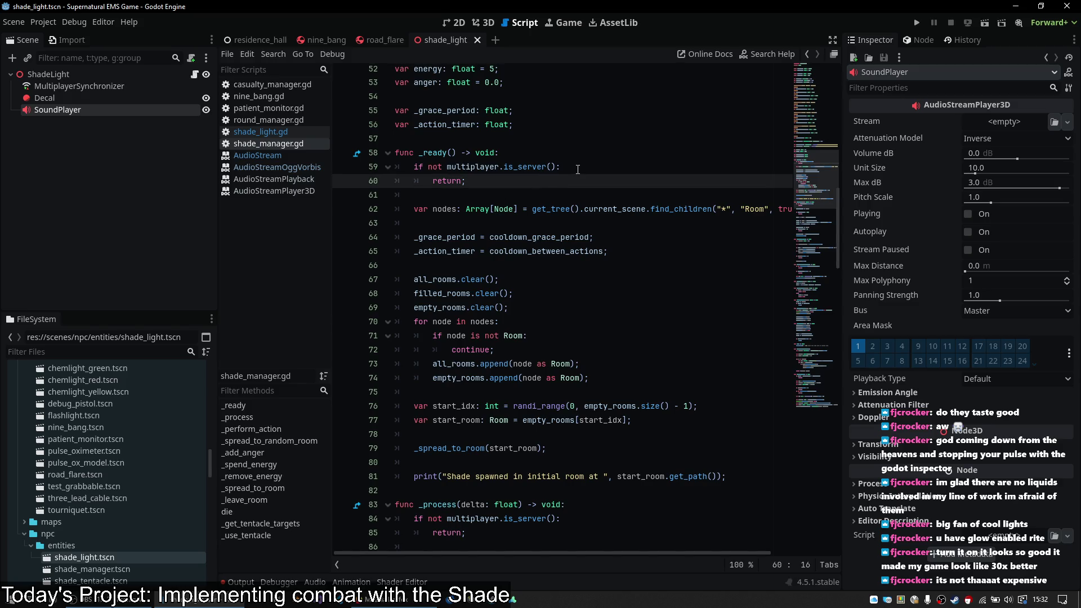
key("Return")
key("Return")
key("Up")
key("Down")
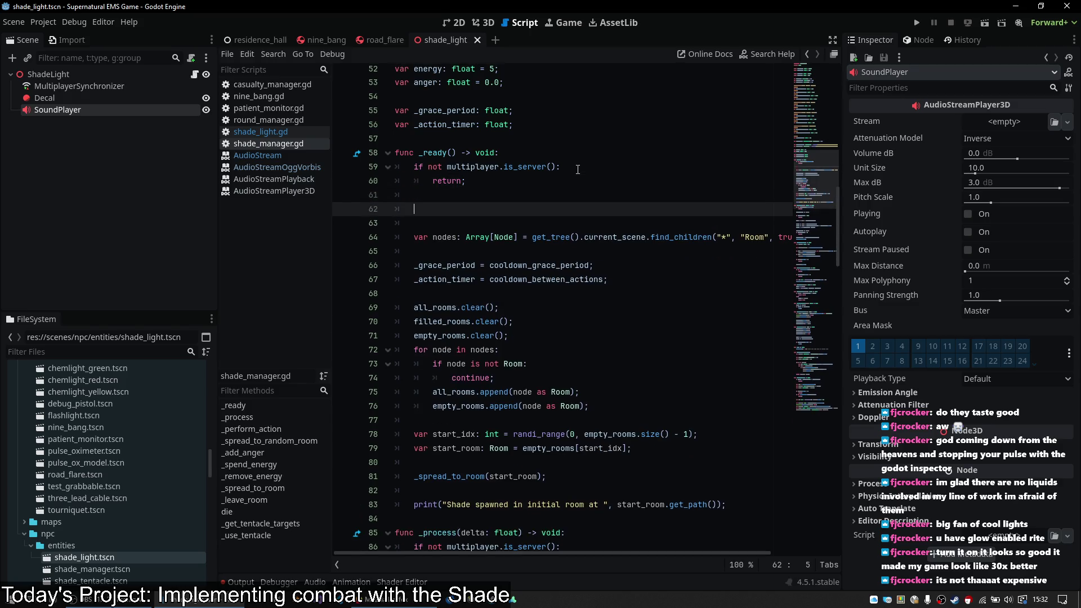
type("RoundManager.main.")
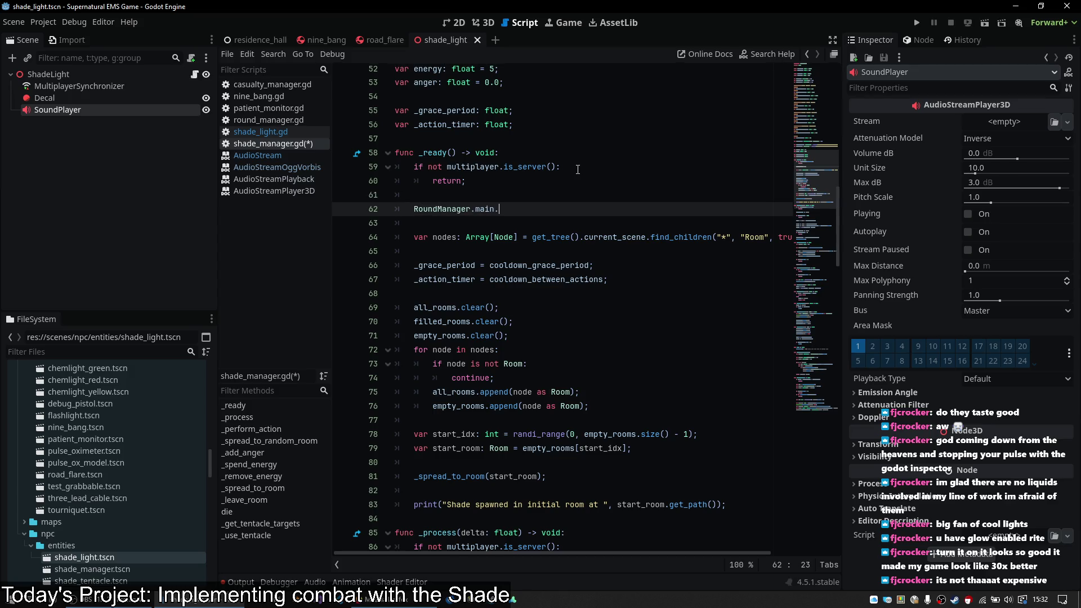
type("bright_flash")
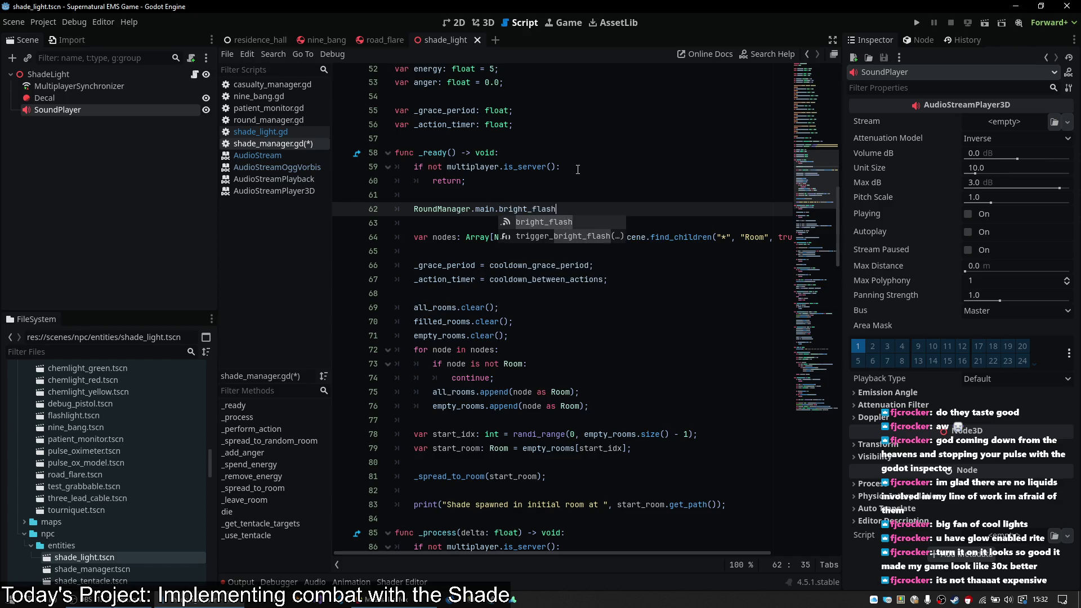
type(".connect(_in")
key("BackSpace")
key("BackSpace")
type("on_bright_flash);")
key("ctrl+s")
Start a new _on_bright_flash(position: Vector3, visible_range ...) function below _process
scroll(593, 411, "down", 15)
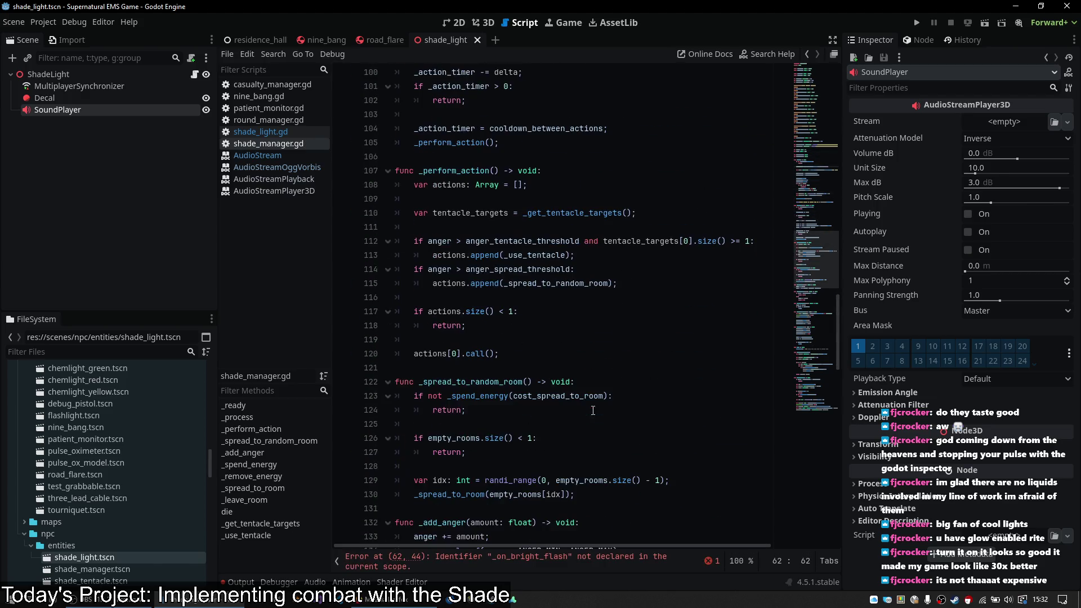
scroll(517, 222, "down", 6)
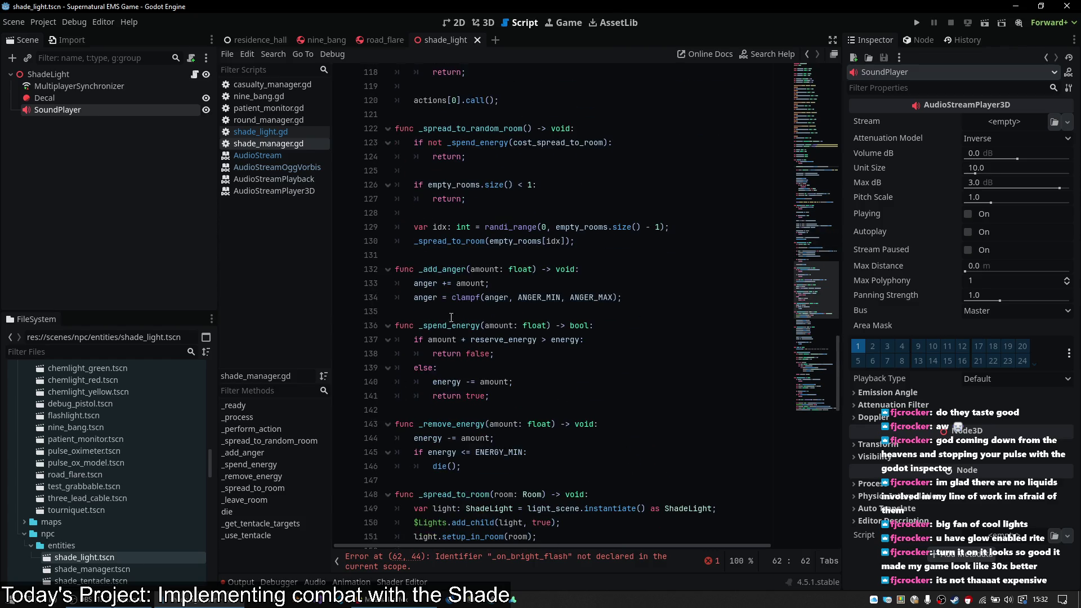
scroll(451, 318, "up", 15)
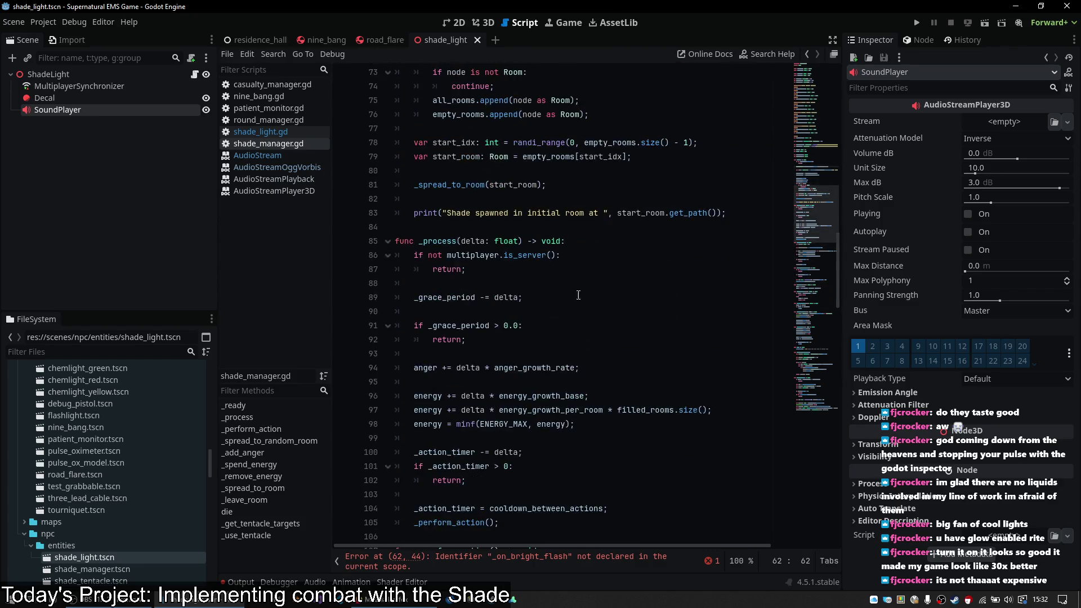
scroll(578, 295, "down", 3)
left_click(536, 403)
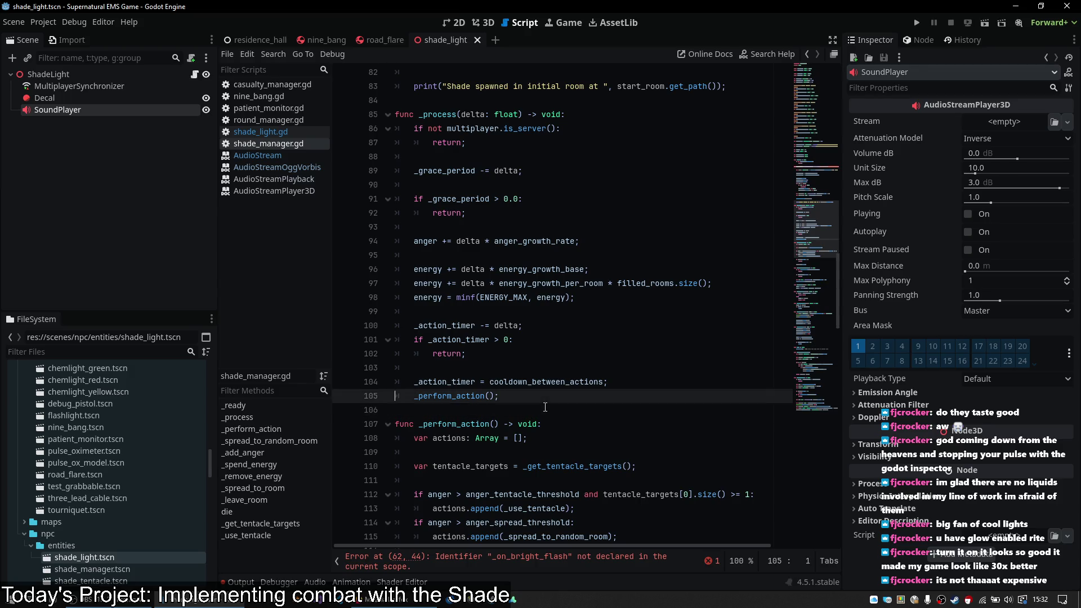
key("Return")
key("Return")
key("Up")
type("func _on_br")
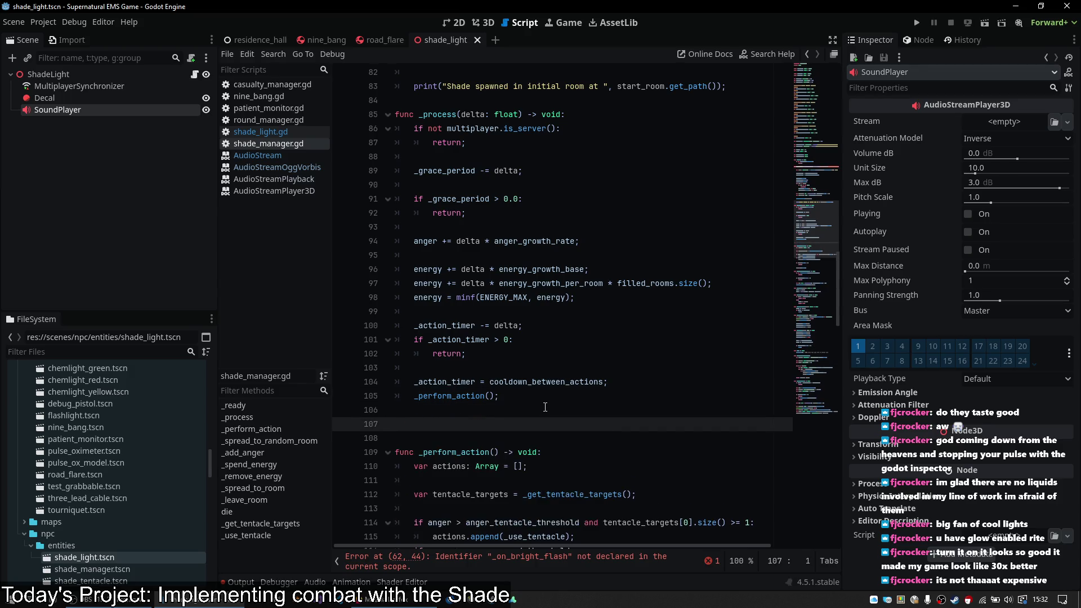
type("ight_flash(po")
type("sition: Vector3")
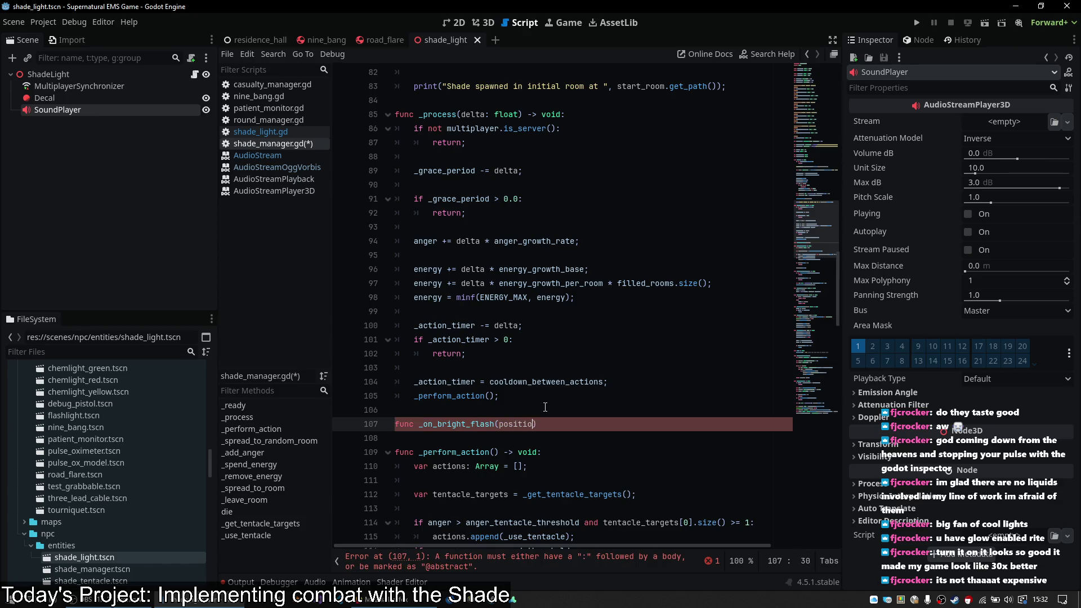
type(", visibe_")
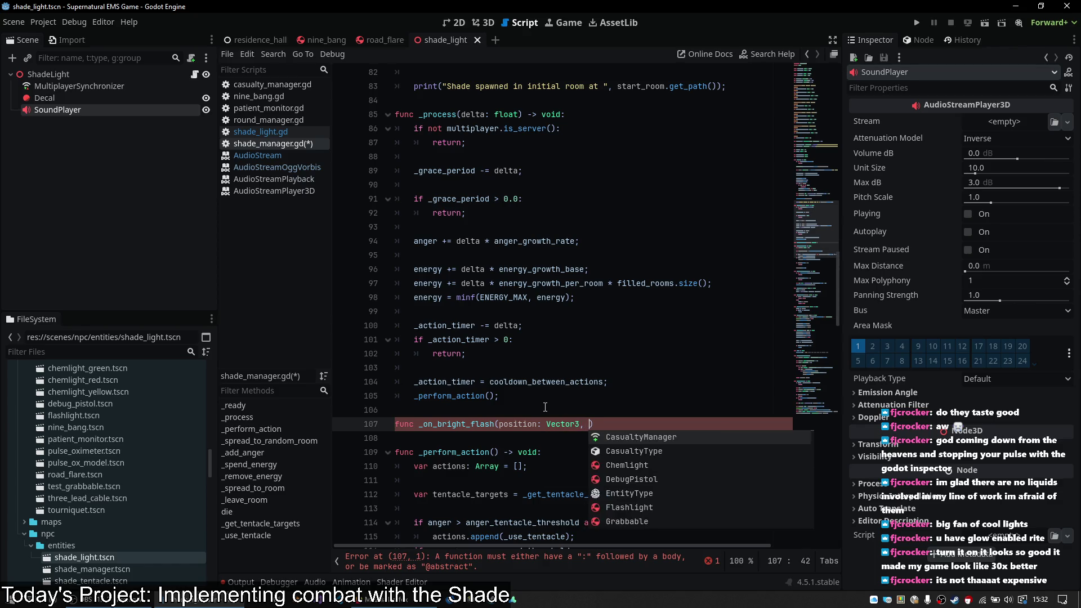
Finish the signature with visible_range: float -> void and a placeholder pass body
key("BackSpace")
key("BackSpace")
type("le_range: f")
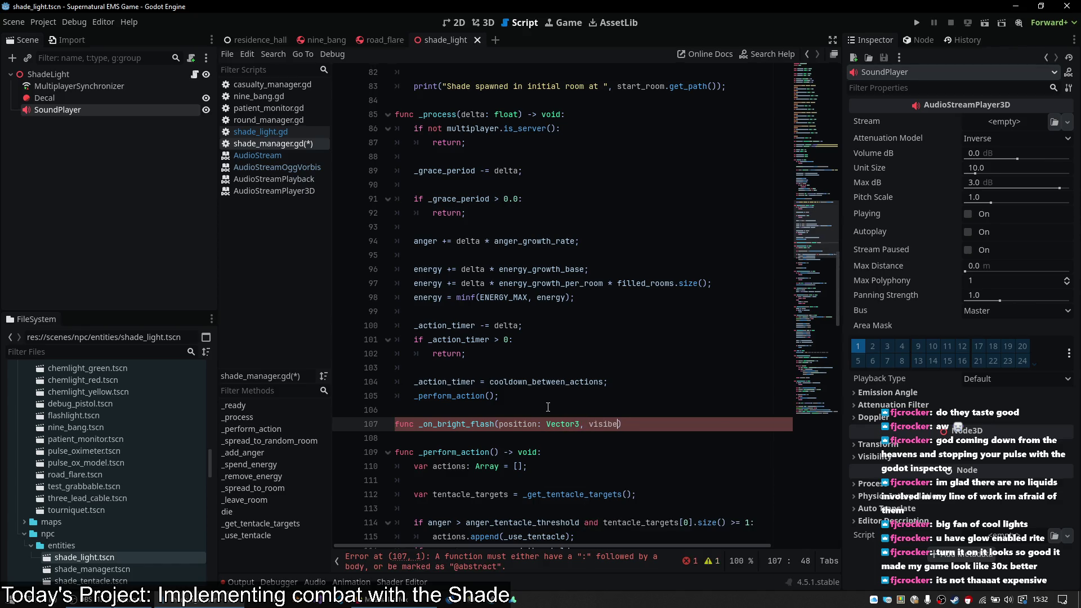
type("loat) -> vo")
type("id:")
key("Return")
type("pass;")
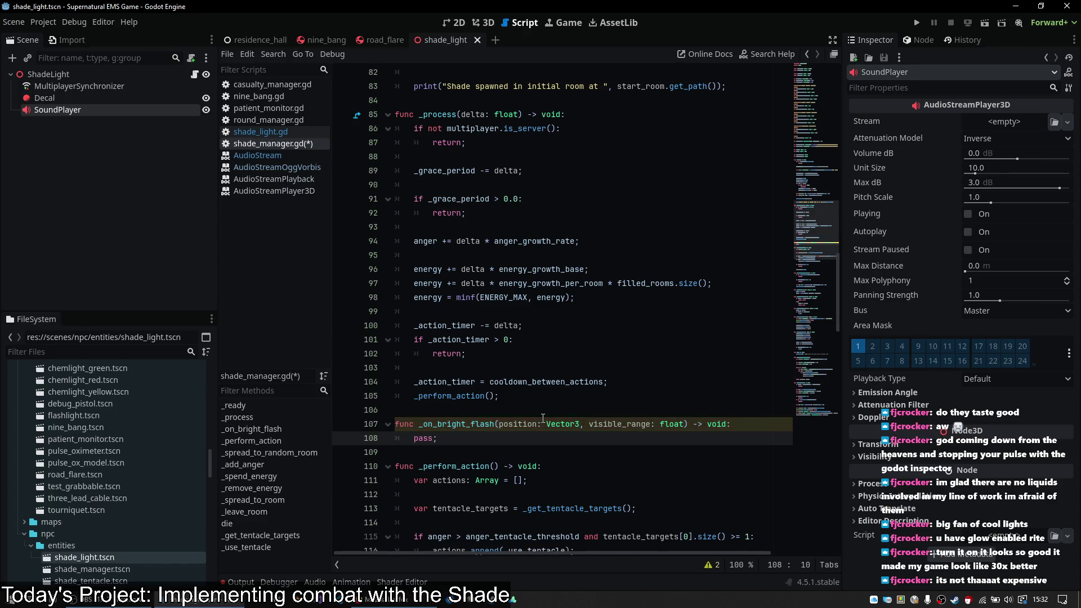
Loop over filled_rooms, checking each room.contains_position(position)
scroll(543, 418, "up", 15)
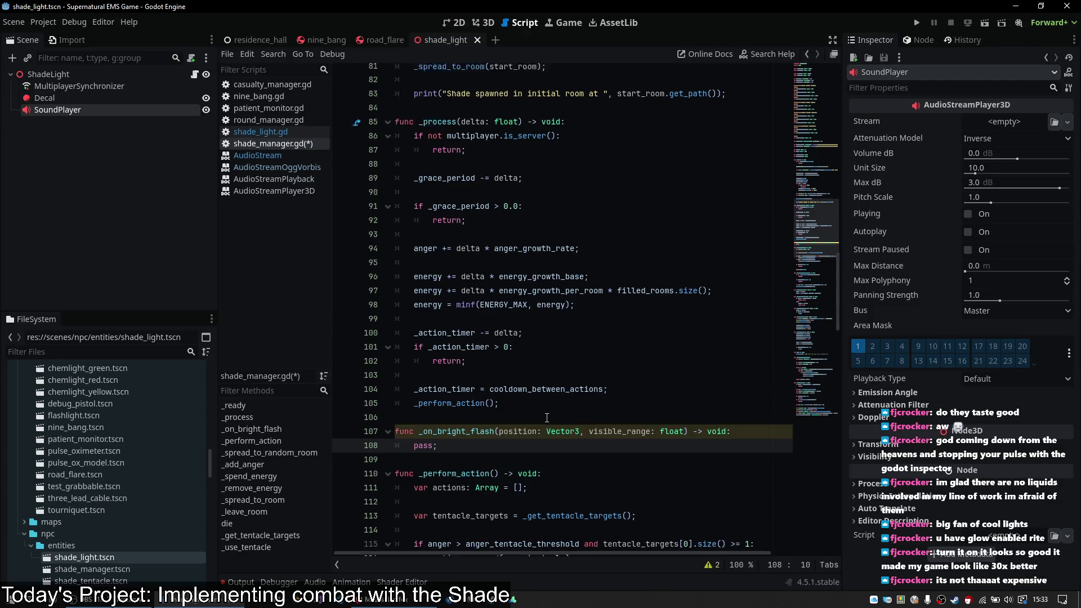
scroll(585, 412, "down", 10)
scroll(585, 412, "down", 10)
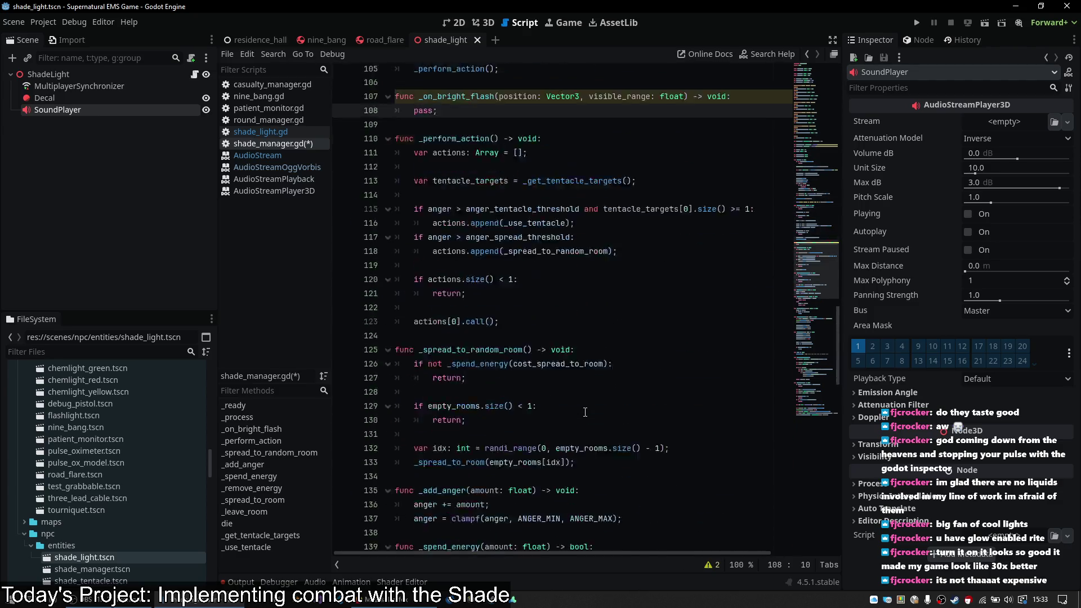
key("BackSpace")
key("BackSpace")
key("BackSpace")
type("for r")
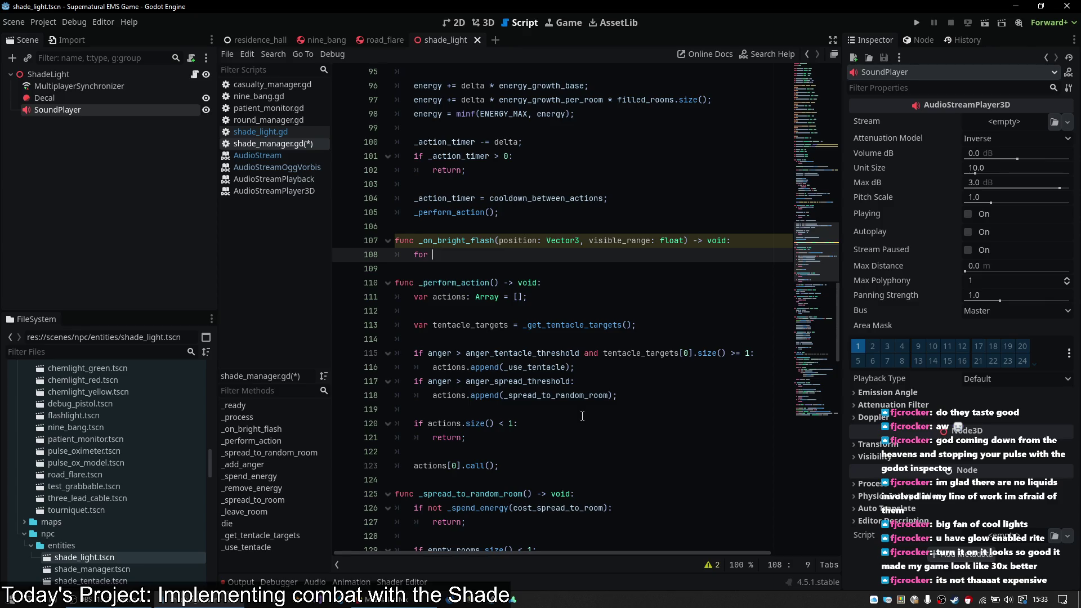
type("oom in filled")
key("Return")
type(":")
key("Return")
type("if ")
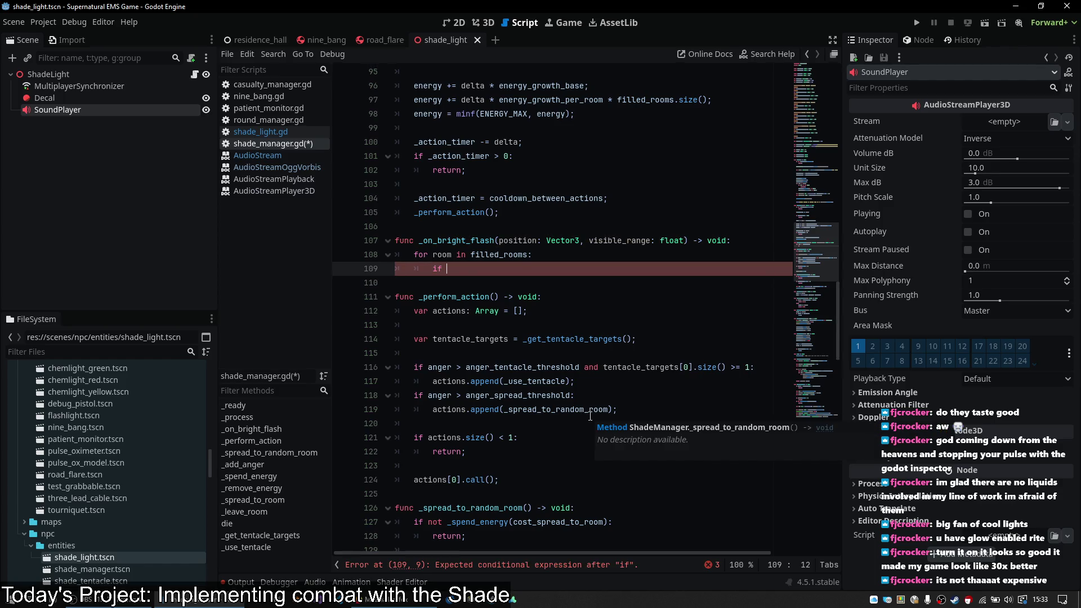
type("position")
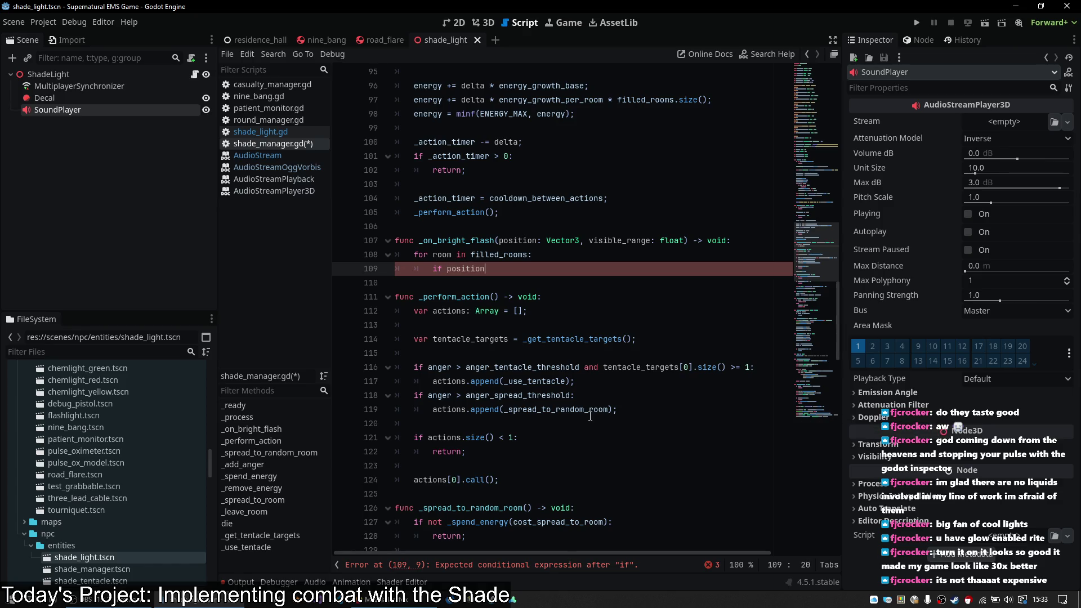
key("BackSpace")
key("BackSpace")
key("BackSpace")
type("room.contains")
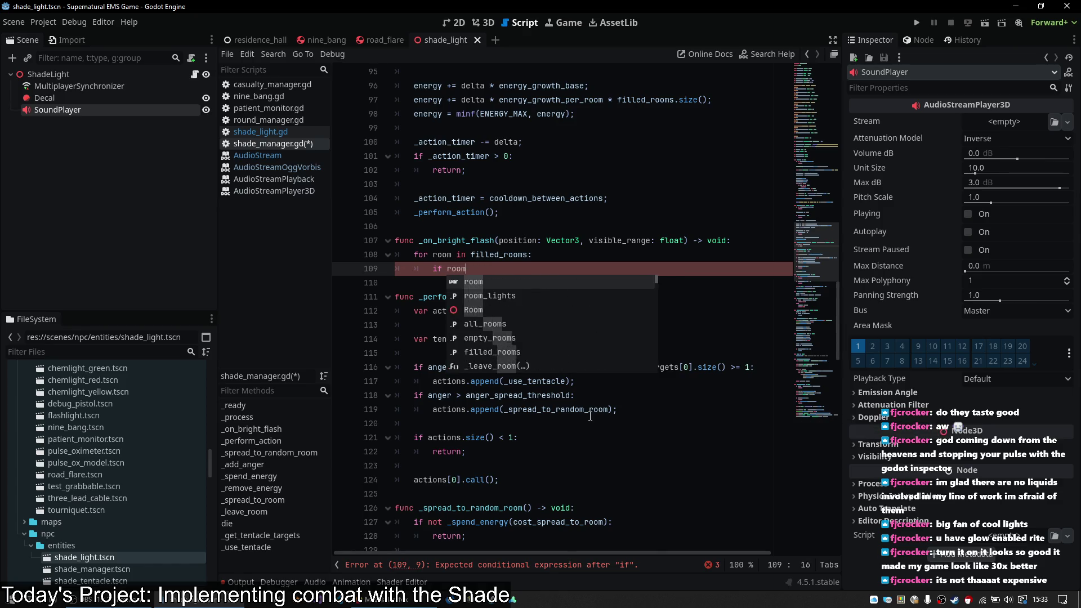
key("Return")
type("position):")
key("Return")
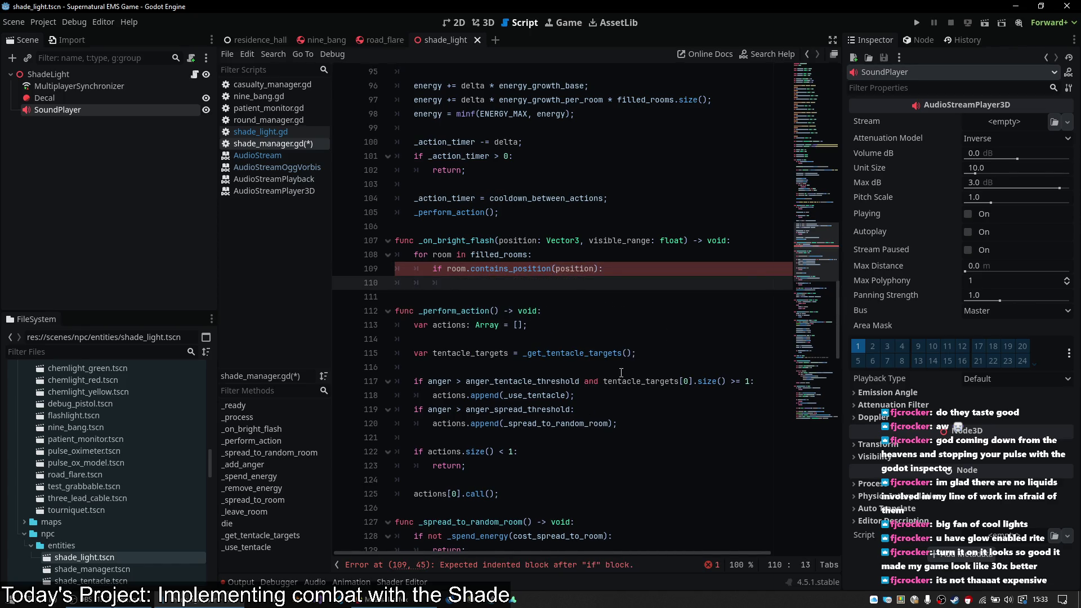
Declare var in_room: Room and set in_room = room, then break, when the position matches
left_click(763, 231)
key("Down")
key("Return")
type("var ")
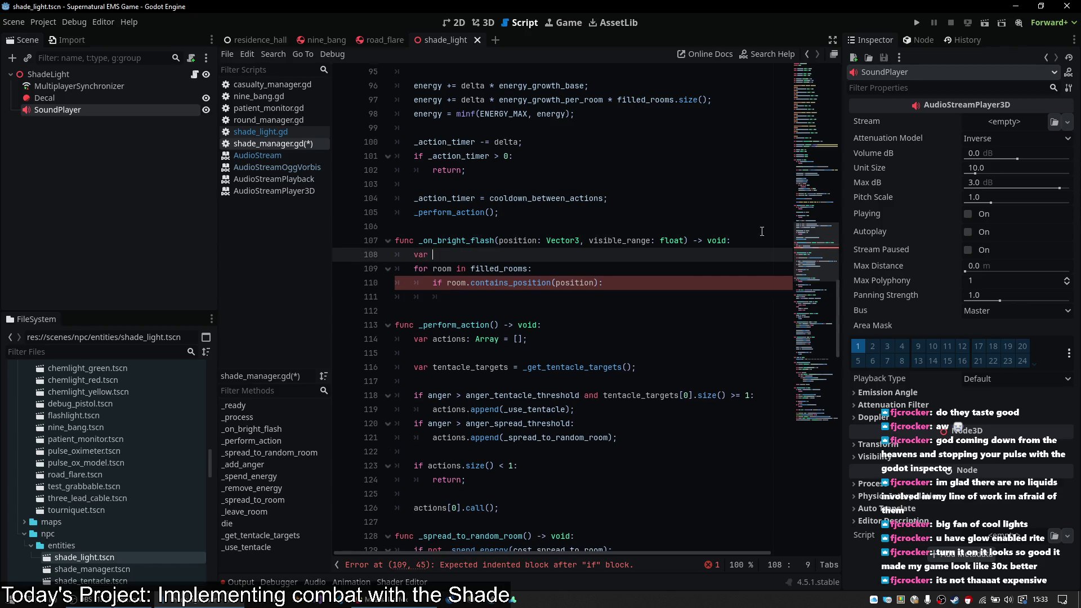
type("in_room: Room;")
key("Down")
key("Down")
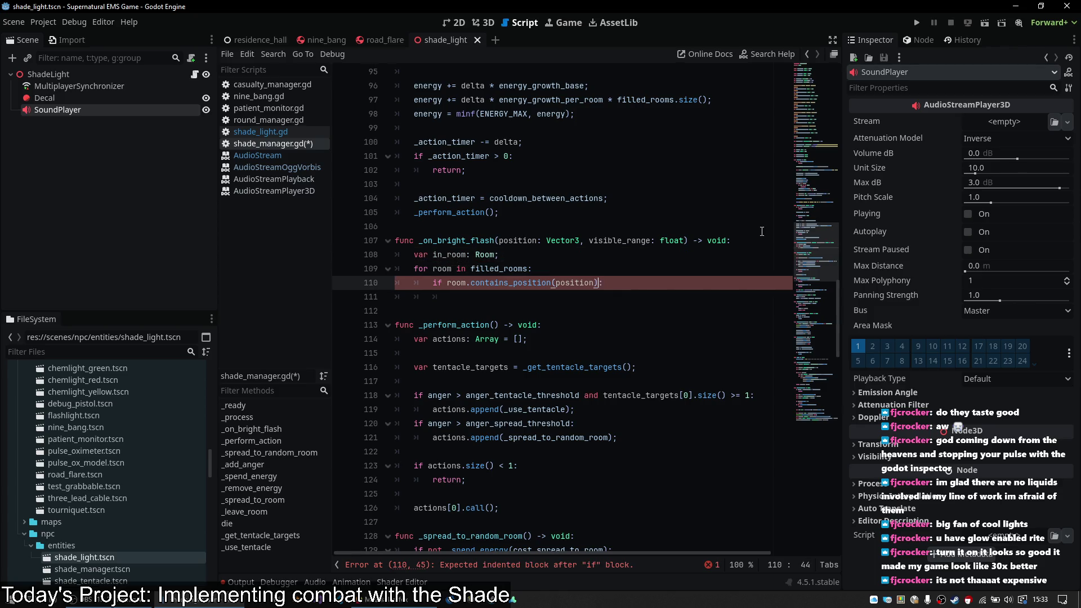
key("Return")
type("ro")
key("BackSpace")
key("BackSpace")
key("BackSpace")
type("in_rom")
key("BackSpace")
key("BackSpace")
type("om = ")
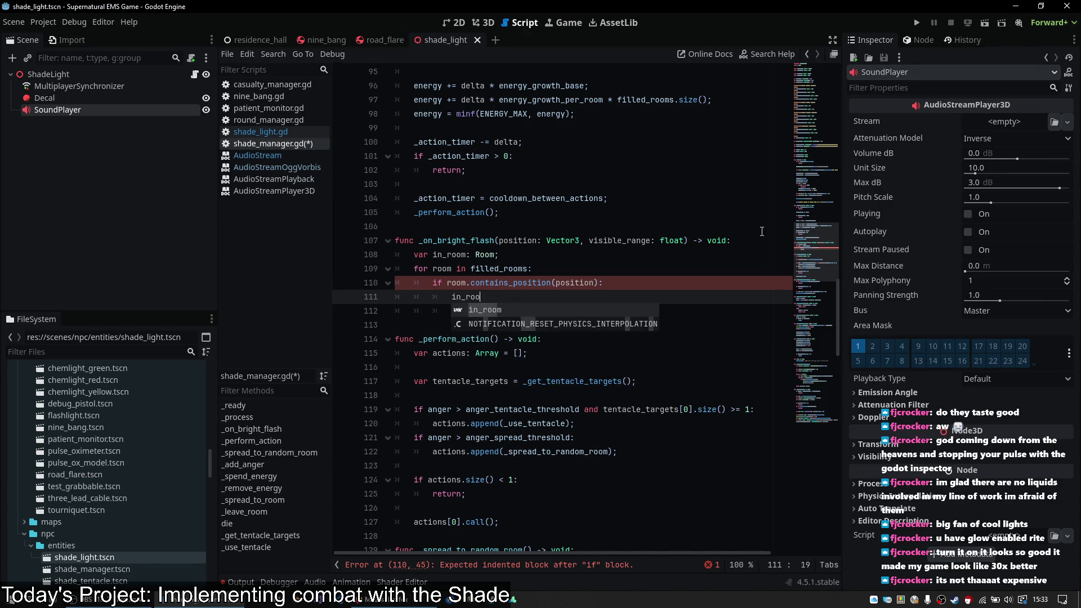
type("room;")
key("Return")
type("break;")
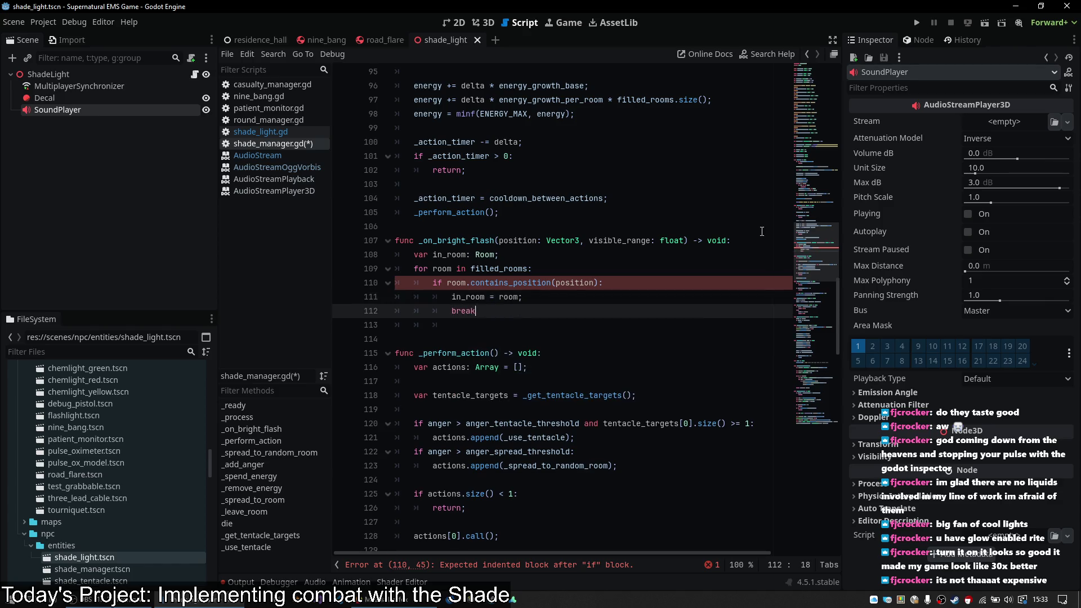
Add an 'if not in_room: return' guard, then call _leave_room(in_room)
key("Return")
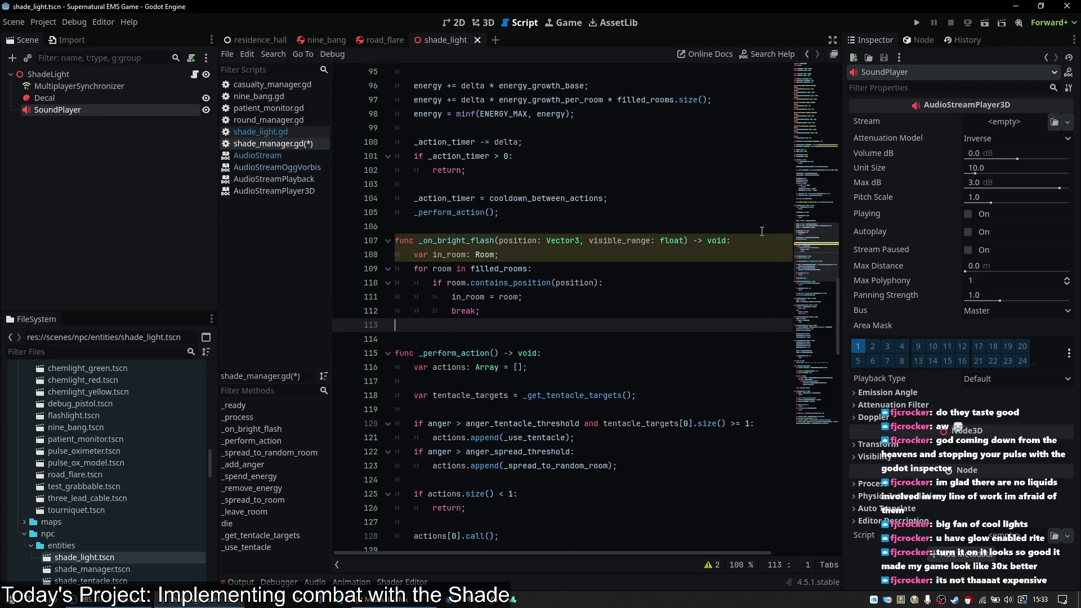
key("Tab")
key("Return")
key("BackSpace")
type("not in_room:")
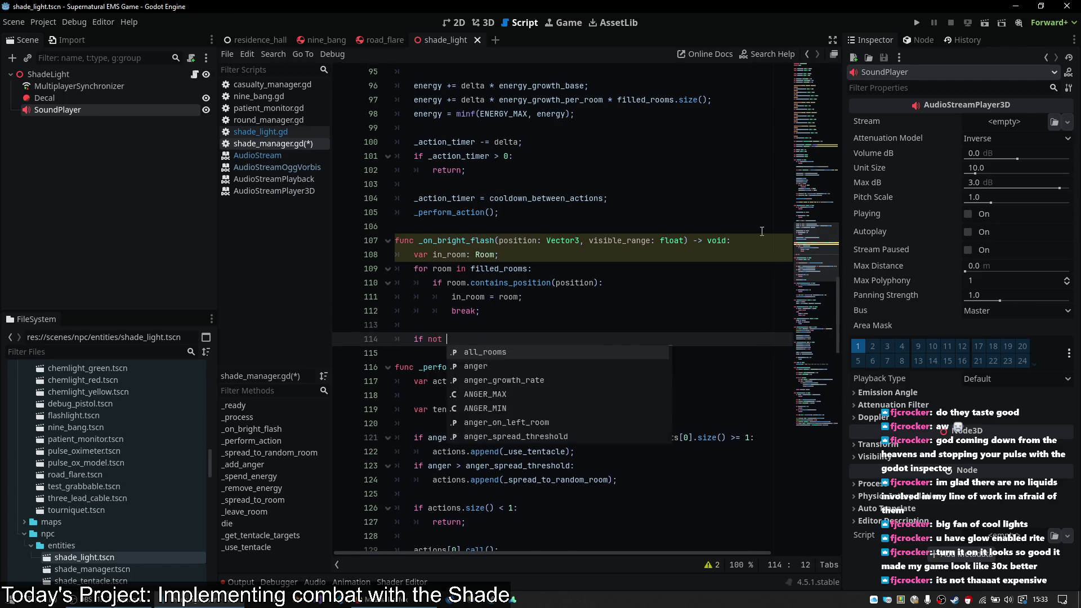
key("Return")
type("return;")
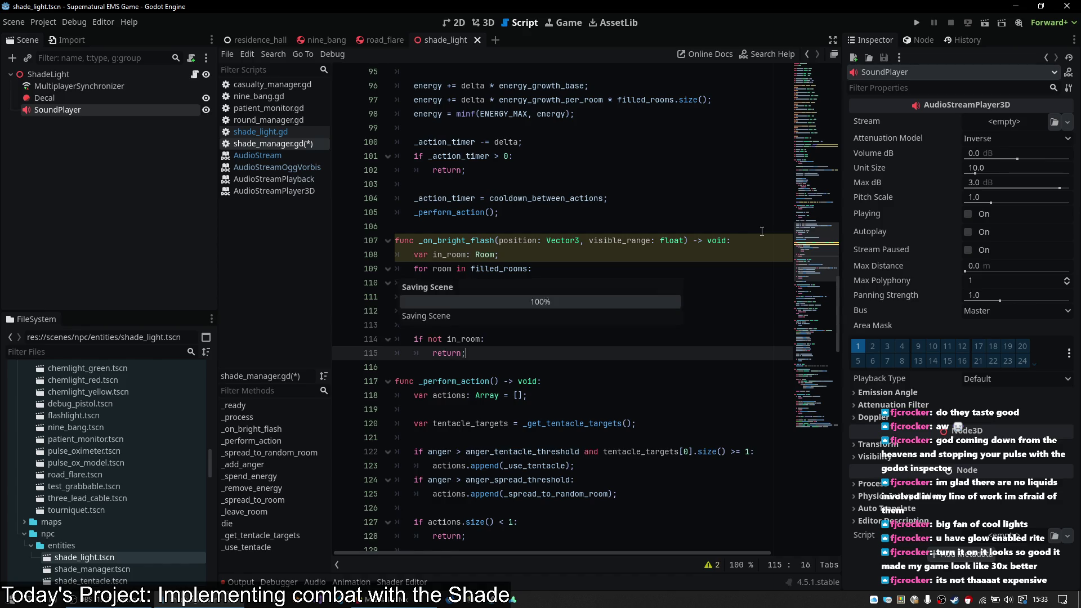
key("Return")
key("Return")
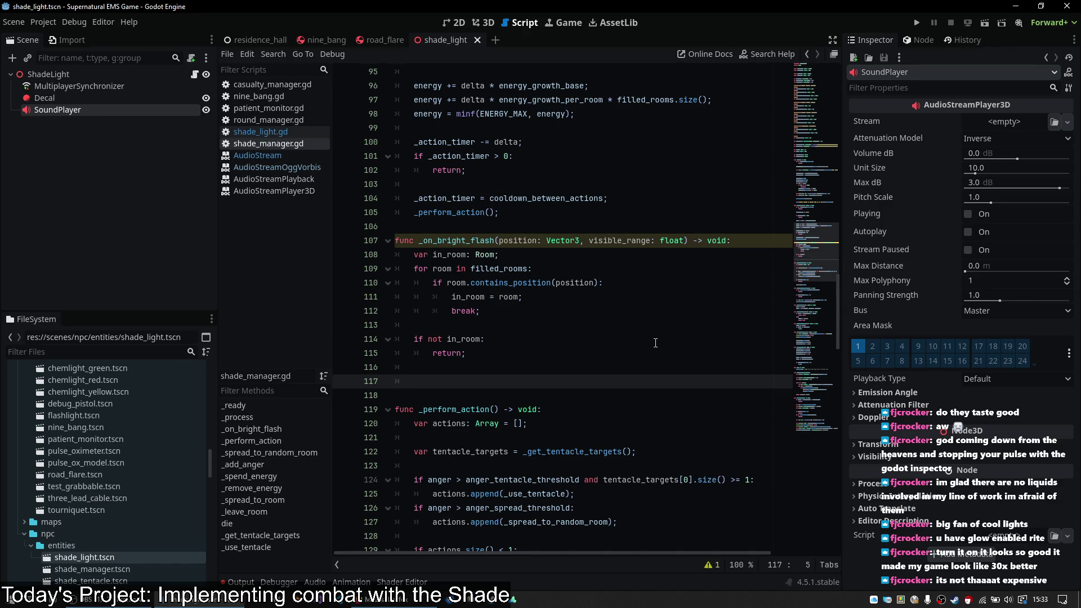
type("eave")
key("Return")
type("r")
key("BackSpace")
type("in_r")
type("oom);")
Prefix the unused visible_range parameter with an underscore to make it _visible_range
left_click(707, 257)
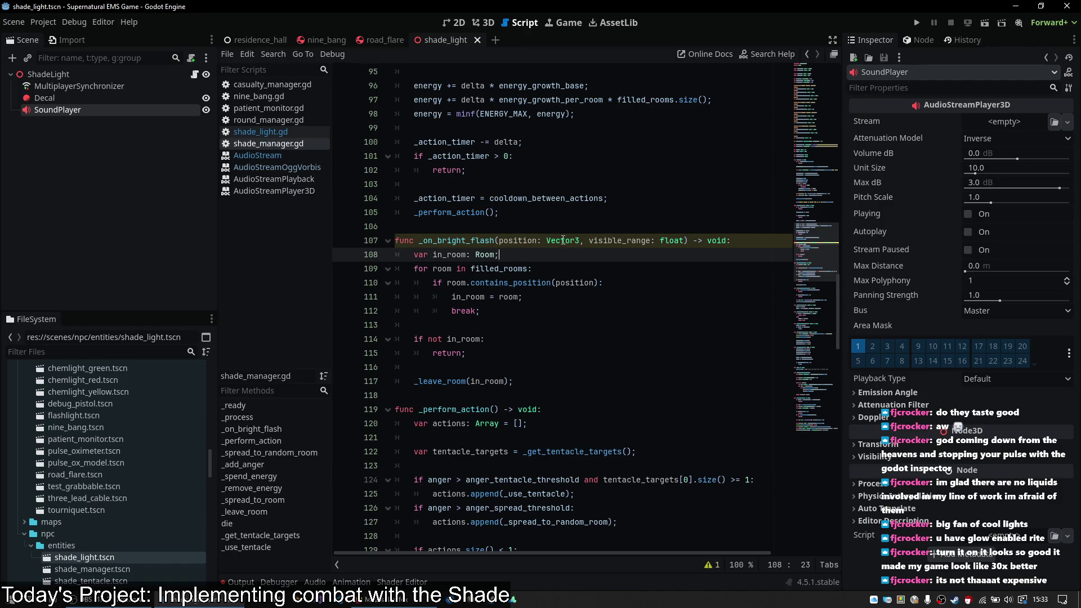
left_click(590, 242)
type("_")
left_click(604, 227)
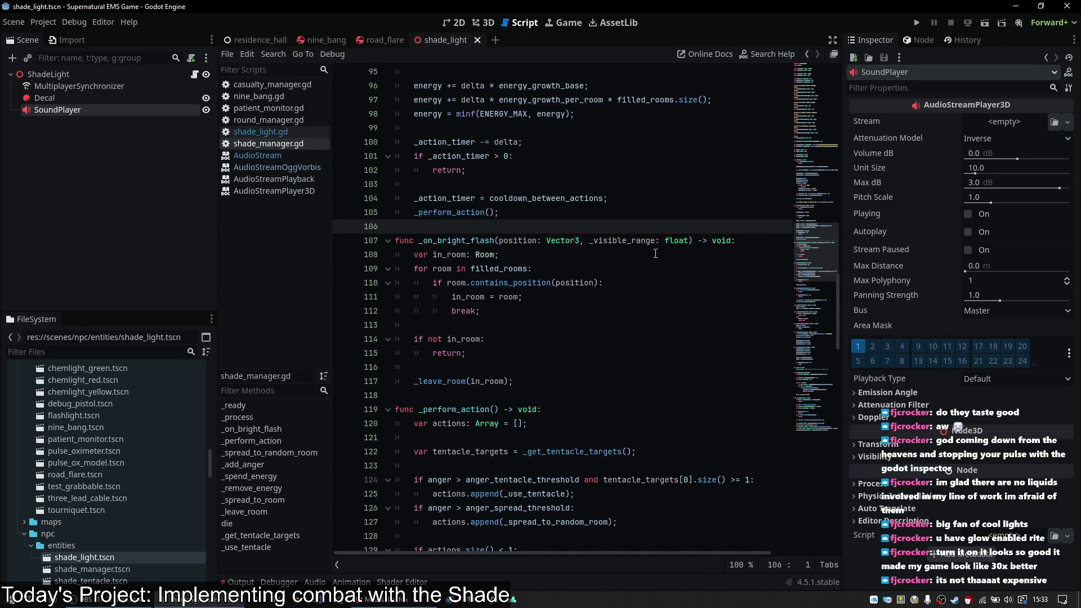
left_click(563, 156)
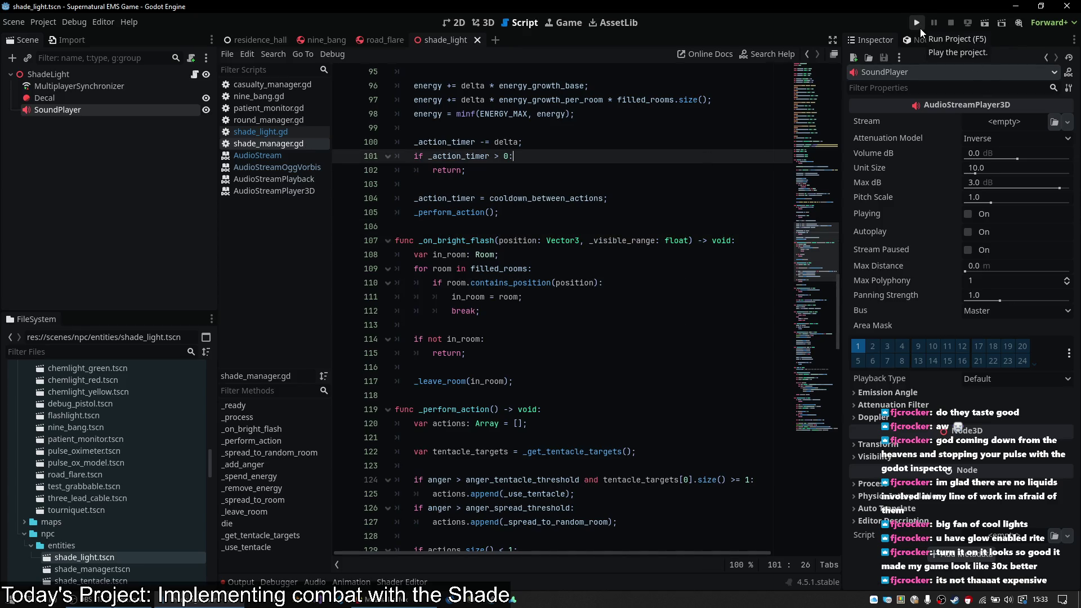
Run the project, host a lobby, walk to the ready point and ready up until the debugger breaks
left_click(920, 28)
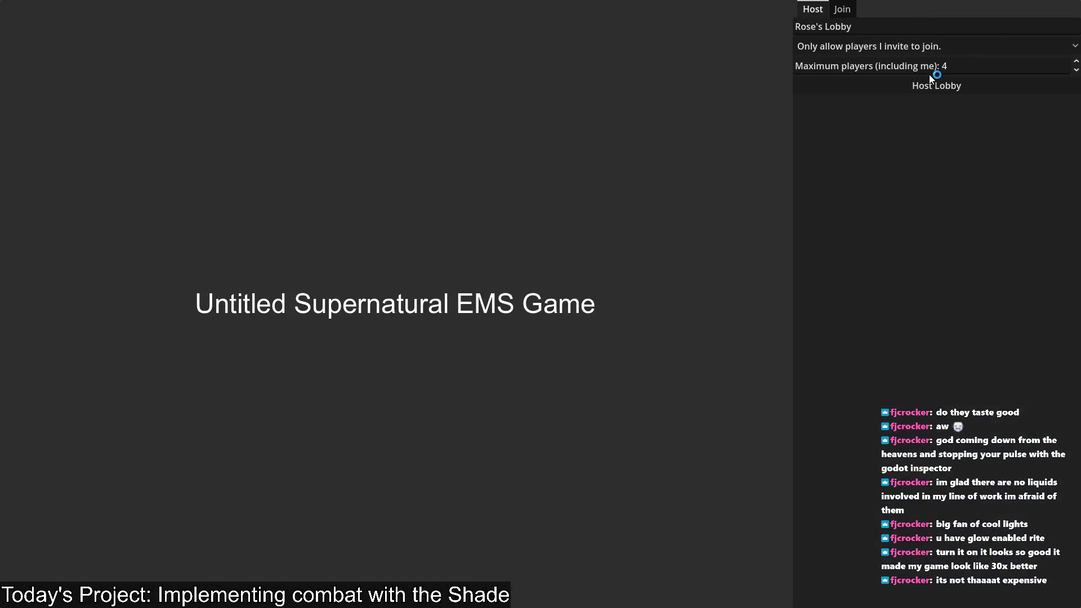
left_click(936, 86)
key("w")
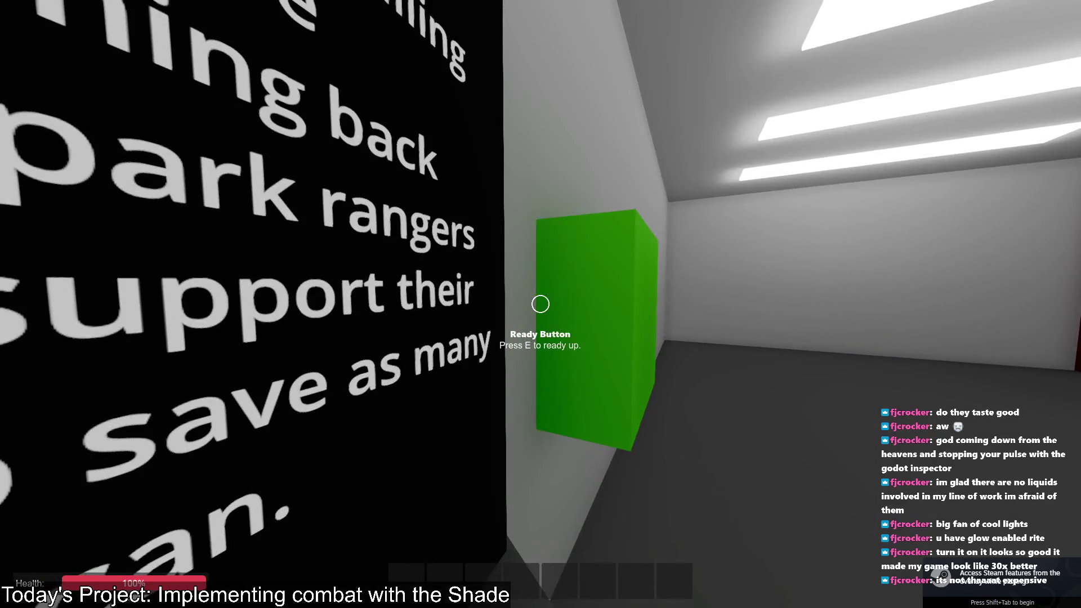
key("e")
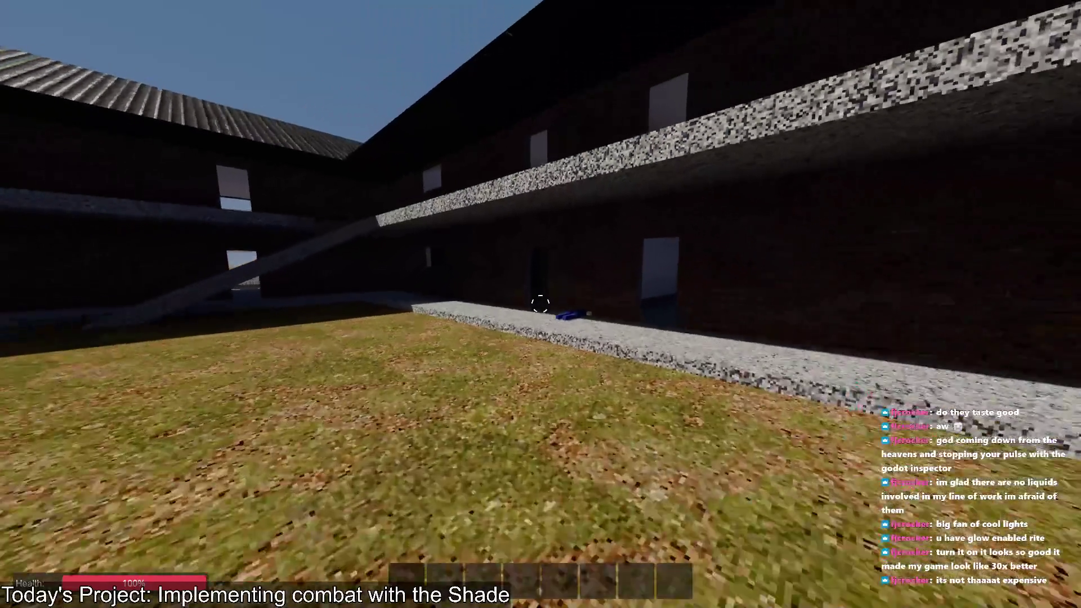
Undo the stray 'WWWWw' typed into the script and stop the running game
type("WWWWw")
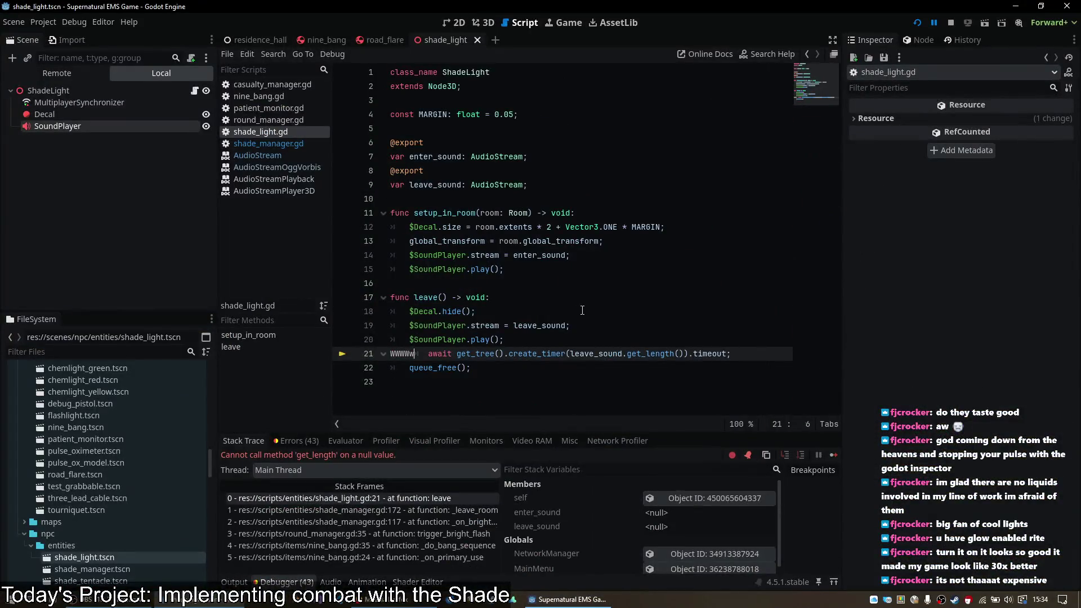
key("ctrl+z")
left_click(585, 326)
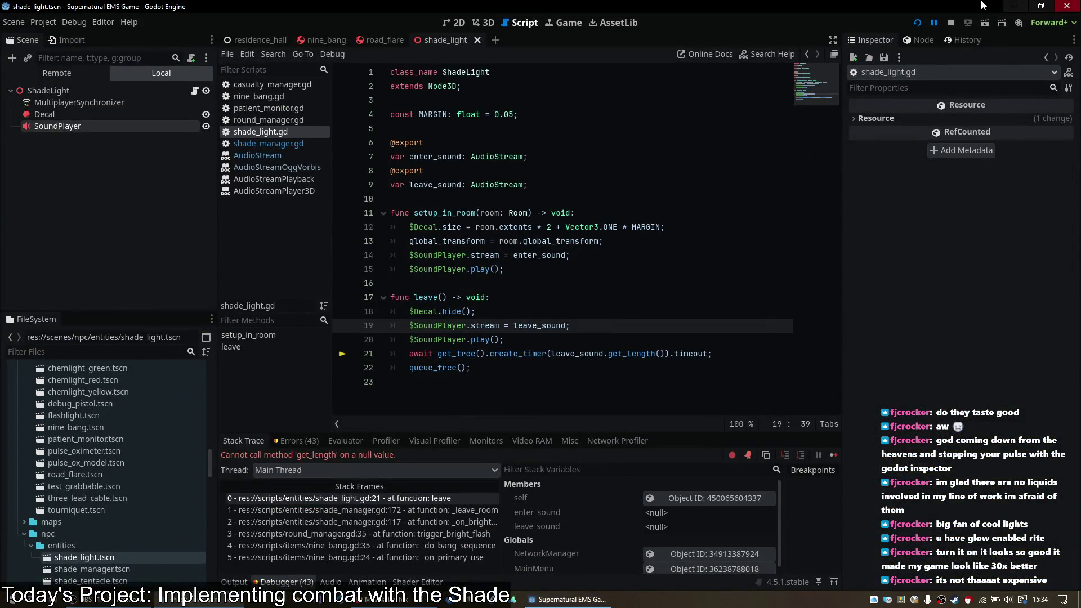
left_click(952, 23)
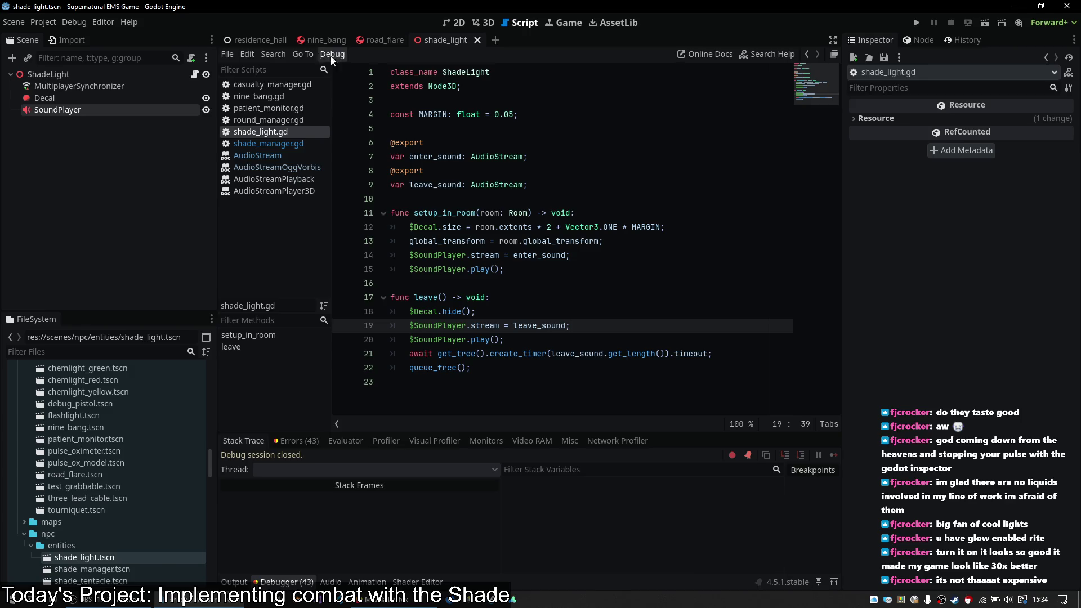
On the ShadeLight node, quick-load ShadeEnter.ogg as Enter Sound and ShadeLeave.ogg as Leave Sound
left_click(66, 73)
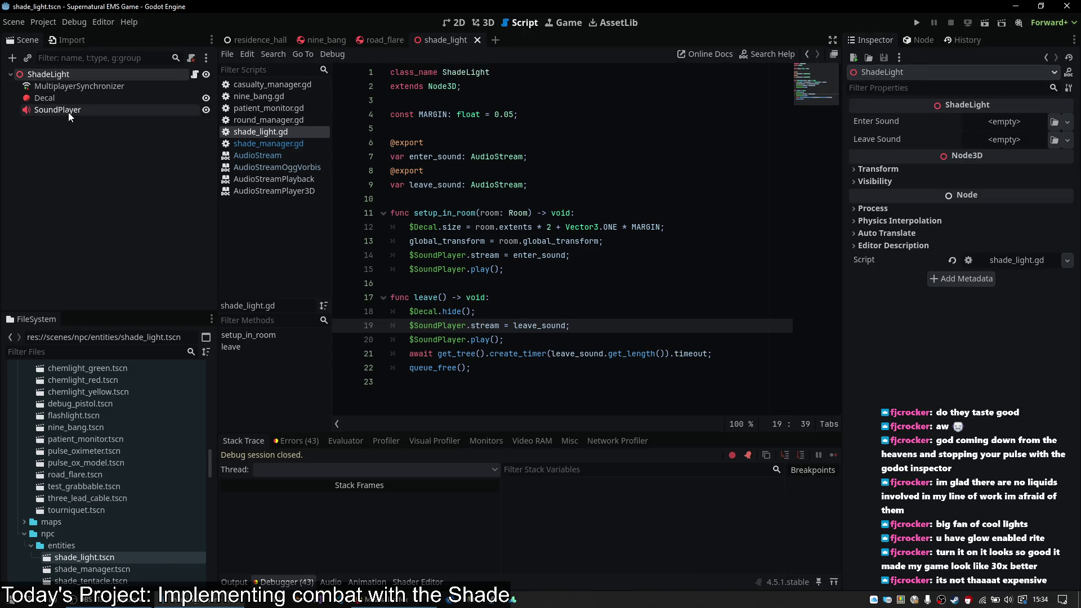
left_click(69, 110)
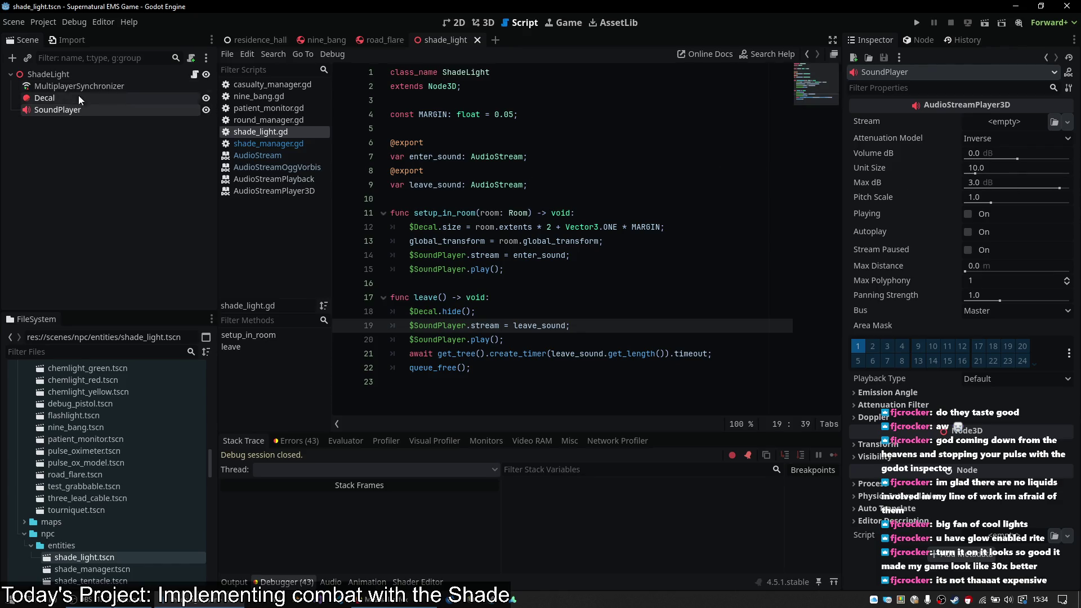
left_click(48, 74)
left_click(1066, 122)
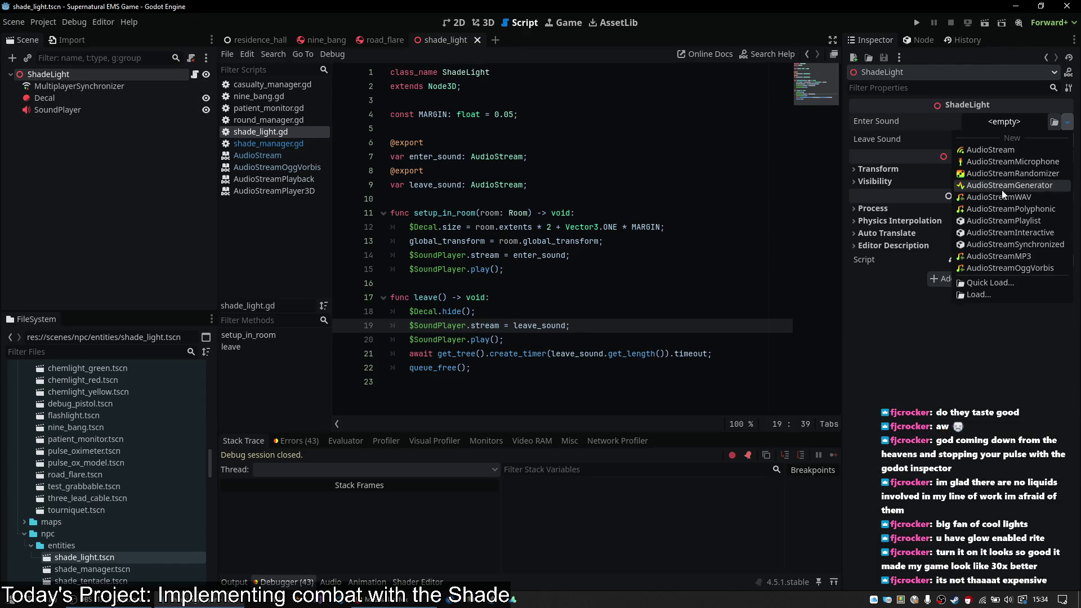
left_click(1054, 122)
left_click(1054, 121)
type("shade")
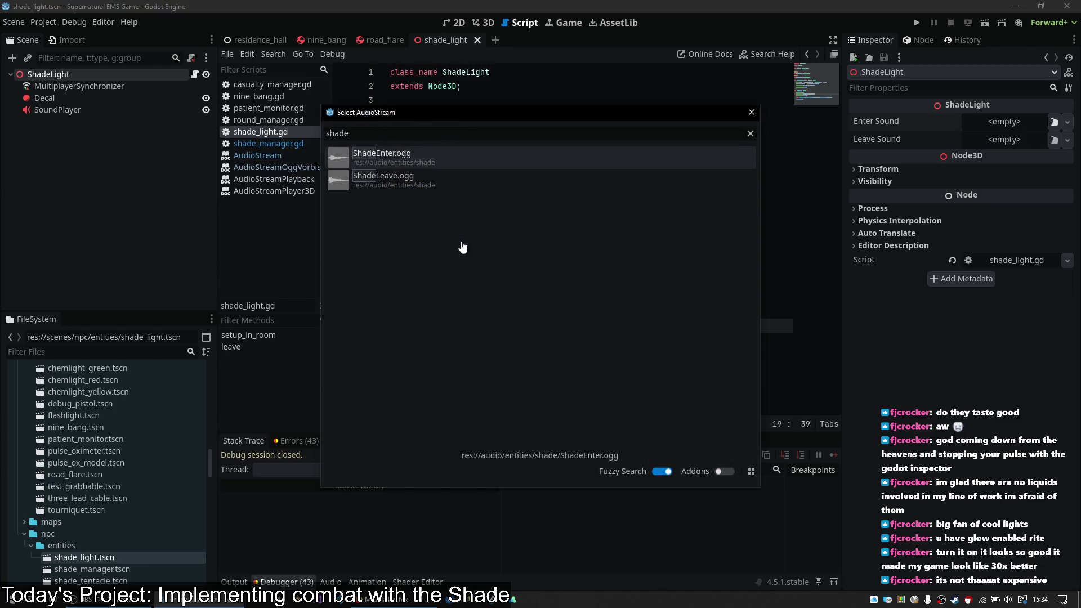
key("Return")
left_click(1054, 158)
type("shade")
key("Down")
key("Return")
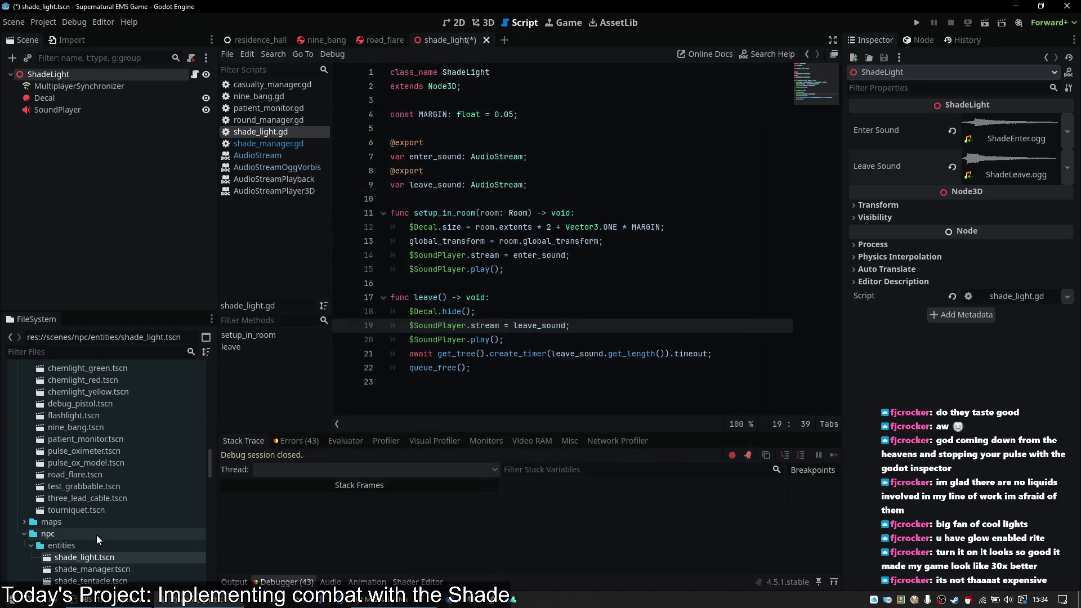
Rename ShadeEnter, ShadeLeave, HeartbeatTemp and PM High Priority audio files to snake_case, e.g. shade_enter, pm_high_priority
left_click(92, 425)
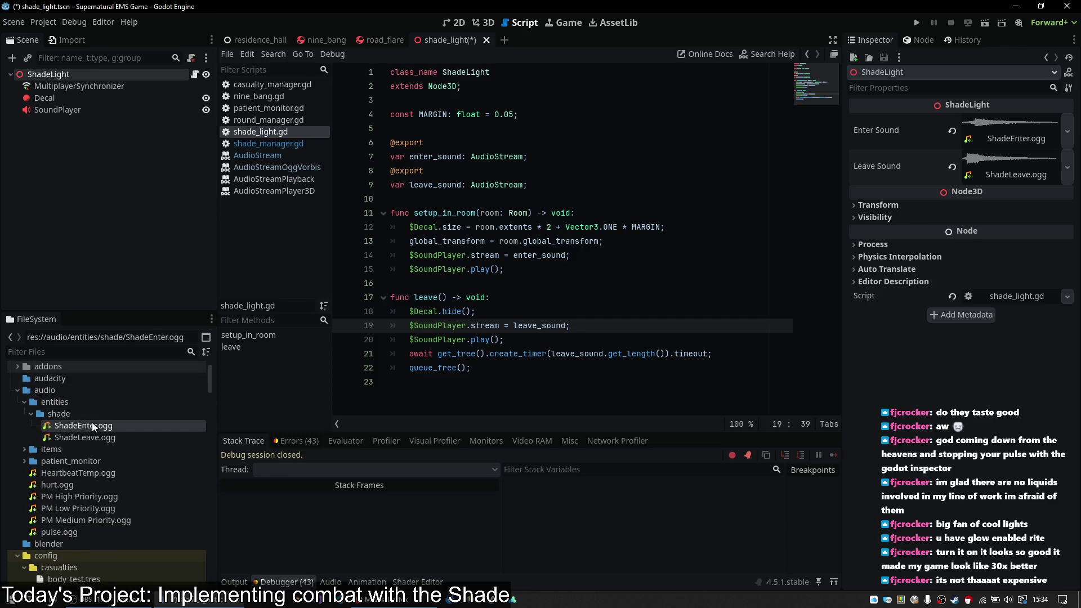
key("F2")
type("shade_enter")
key("Return")
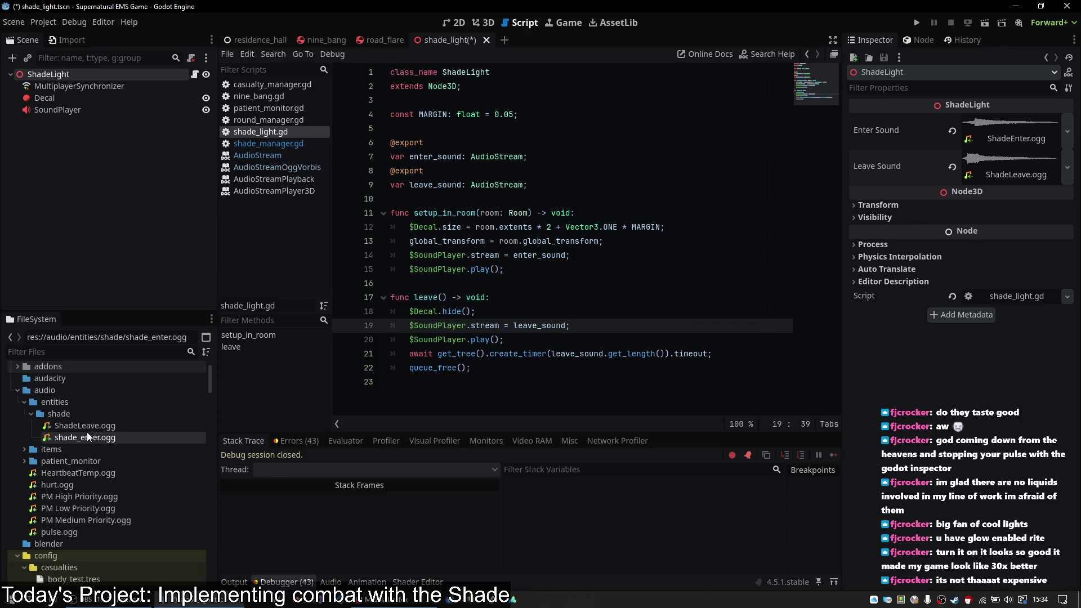
left_click(87, 431)
key("F2")
type("shade_leave")
key("Return")
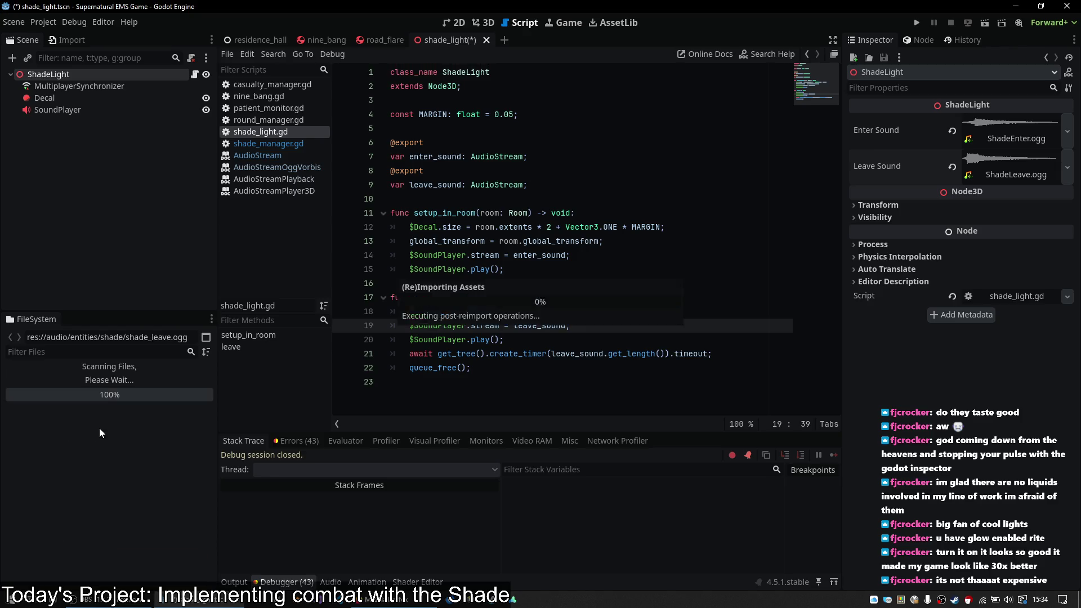
left_click(73, 472)
key("F2")
type("heartbeat_temp.ogg")
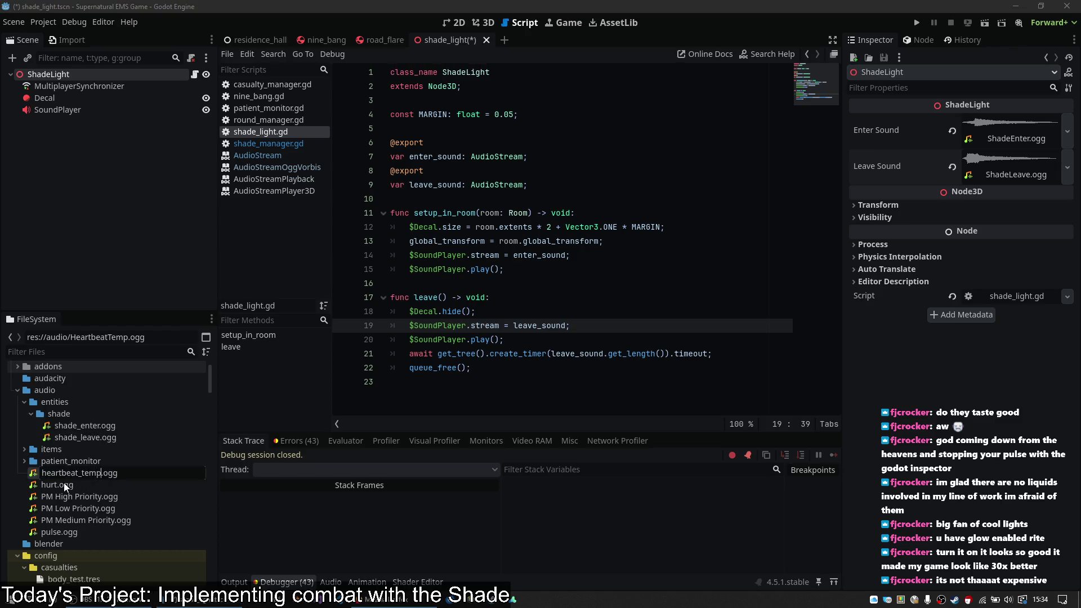
key("Return")
left_click(63, 497)
key("F2")
type("pm_")
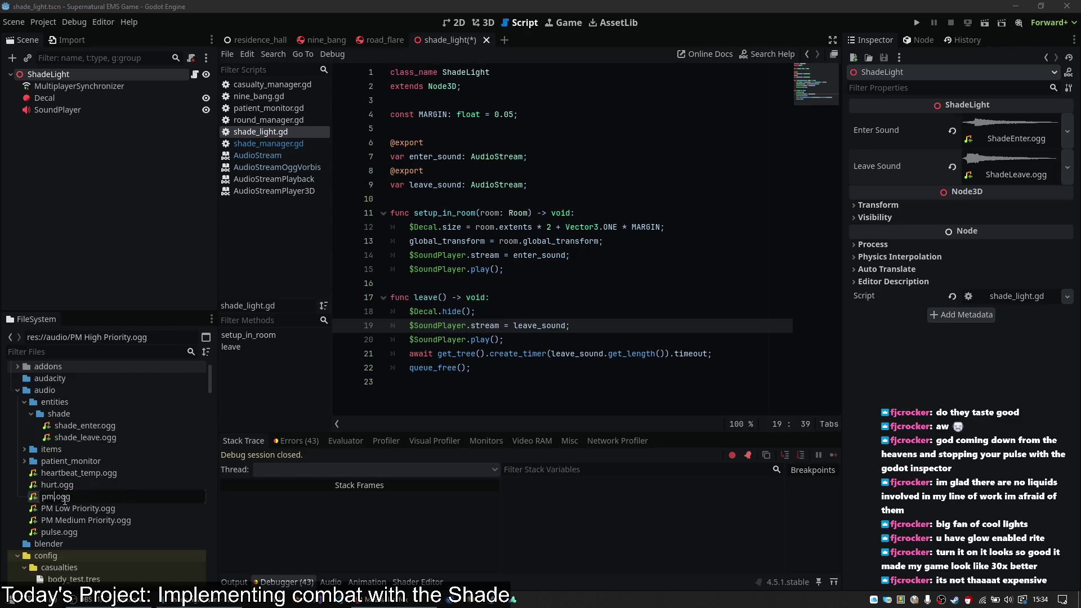
type("high_priority")
key("Return")
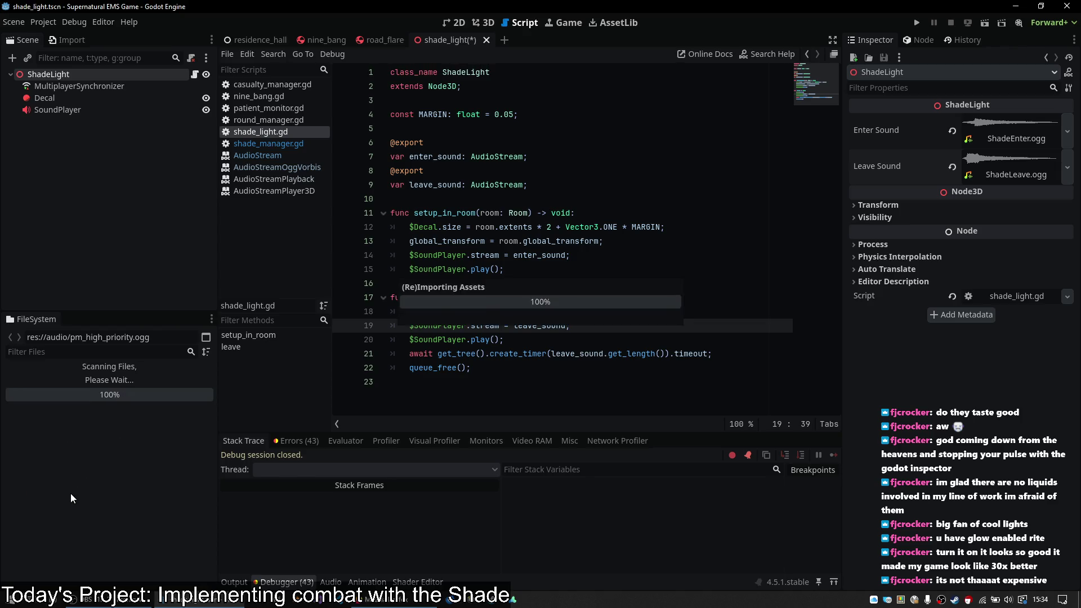
Rename hurt.ogg to player_hurt.ogg and the PM Low/Medium Priority files to pm_low_priority and pm_medium_priority
left_click(63, 484)
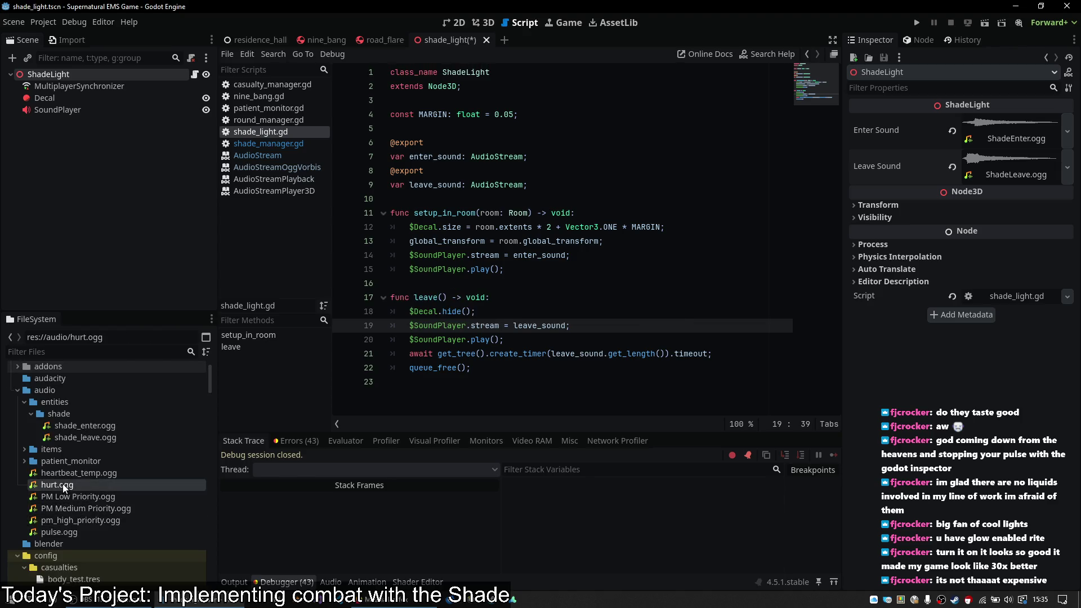
key("F2")
key("Home")
type("p")
key("Return")
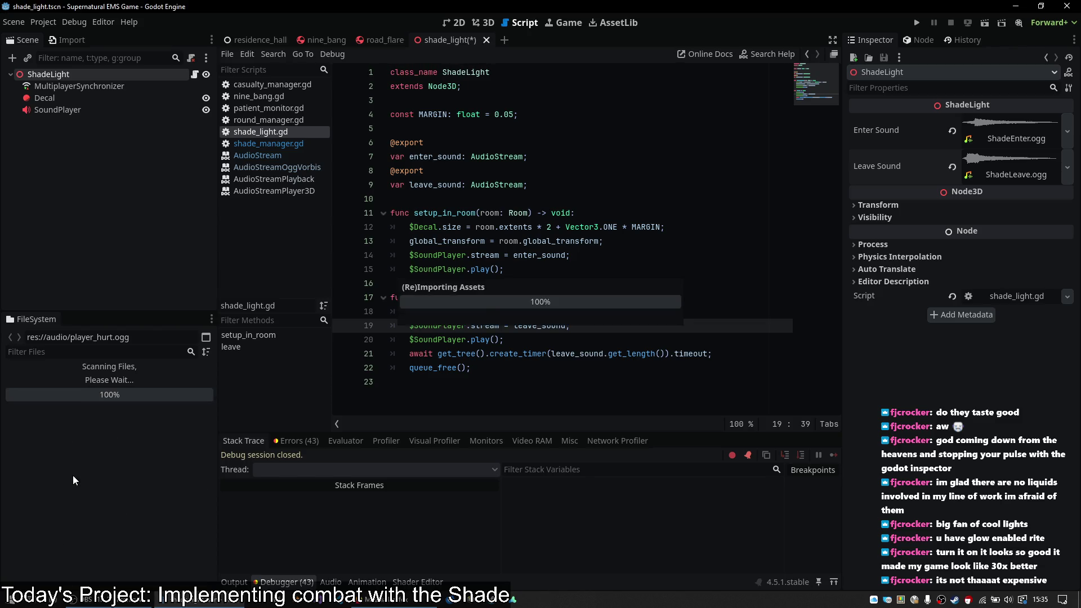
left_click(90, 498)
key("F2")
type("pm_low_prior")
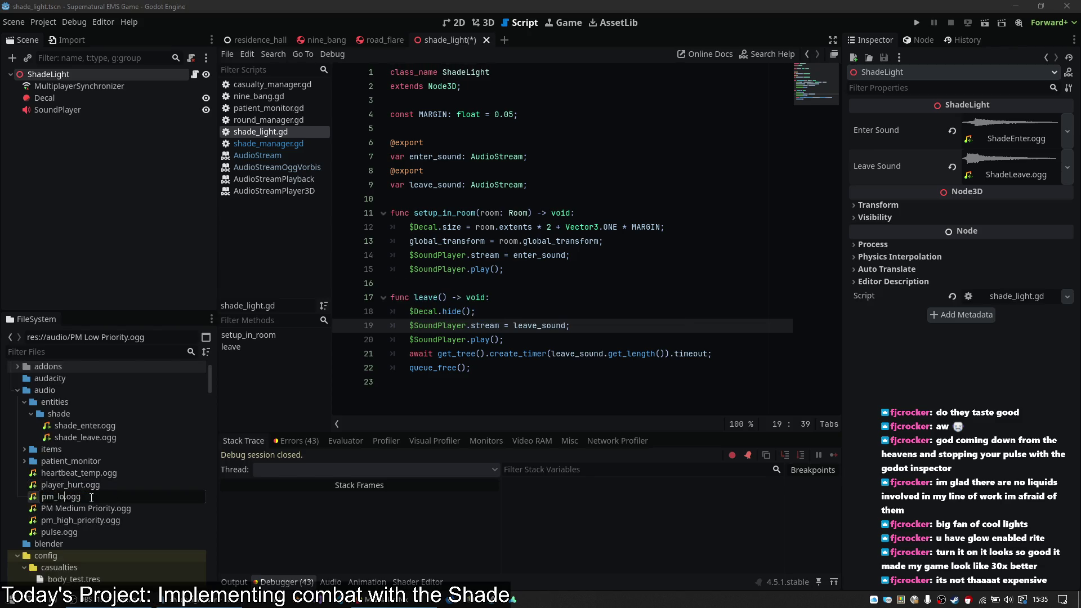
type("ity")
key("Return")
left_click(95, 496)
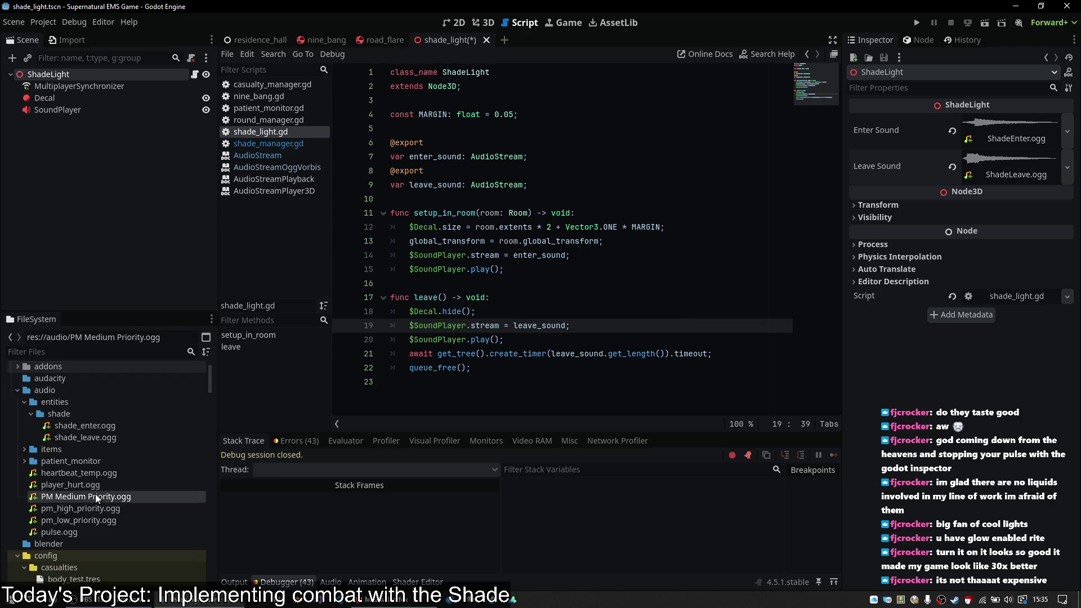
key("F2")
type("pm_me")
type("dium_priority")
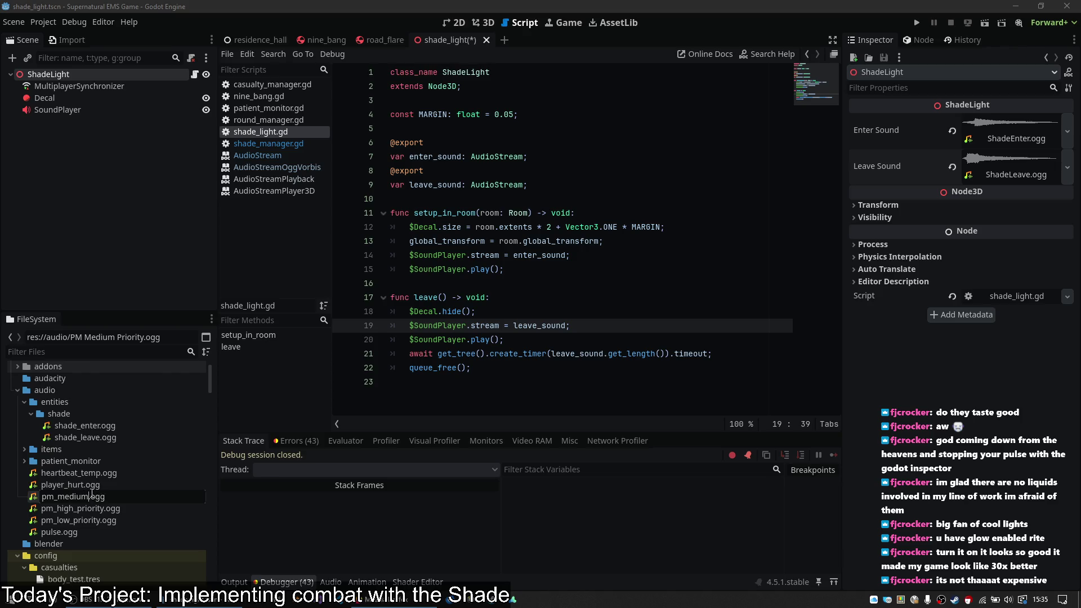
key("Return")
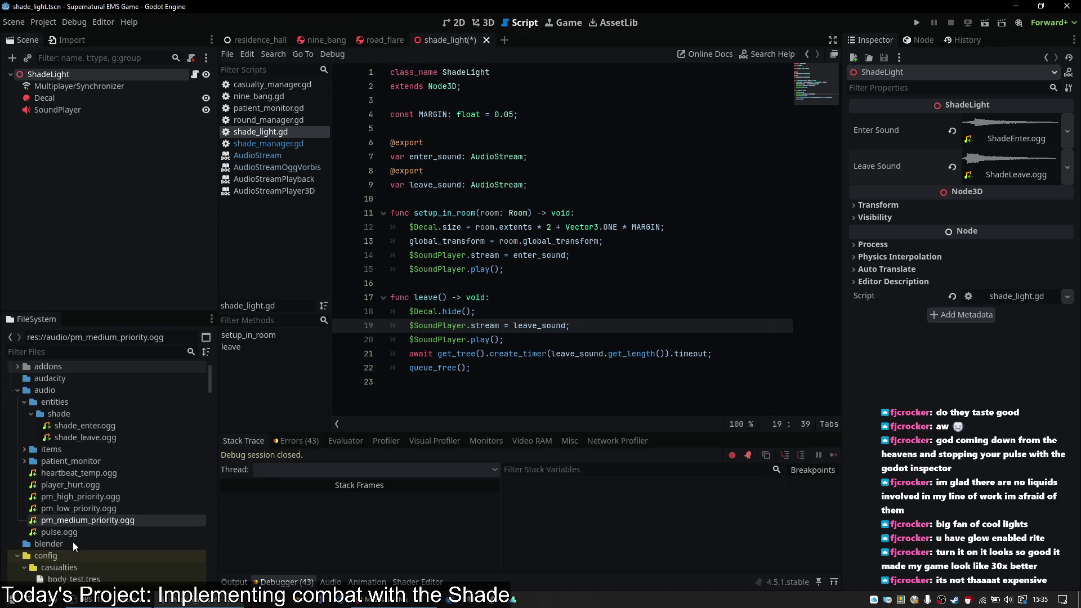
left_click(24, 463)
left_click(24, 463)
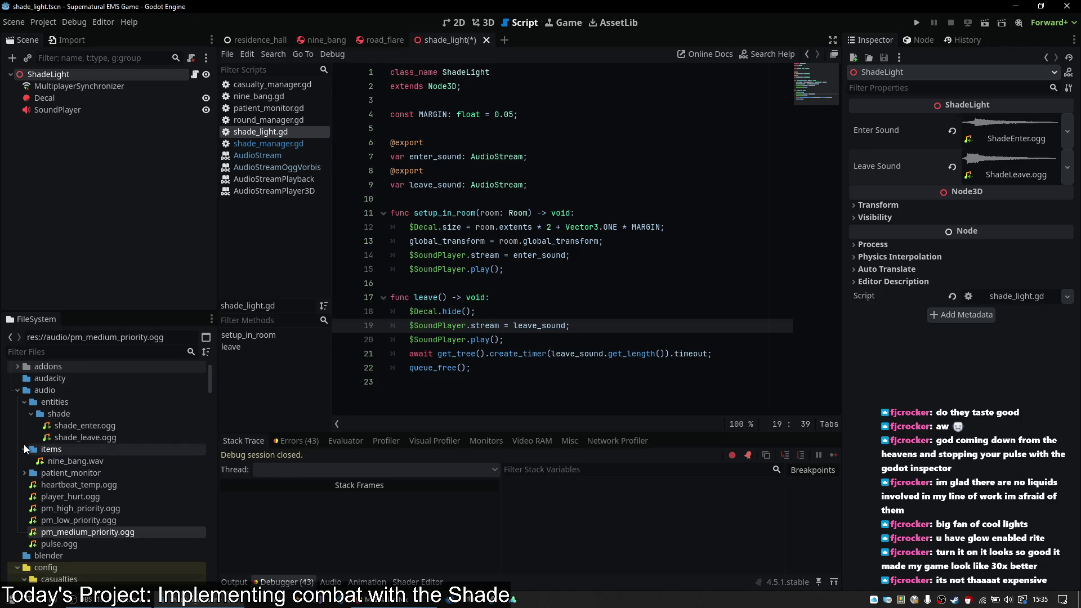
Launch a new playtest, host a lobby, ready up and pick up the Flashbang by the ambulance
left_click(909, 26)
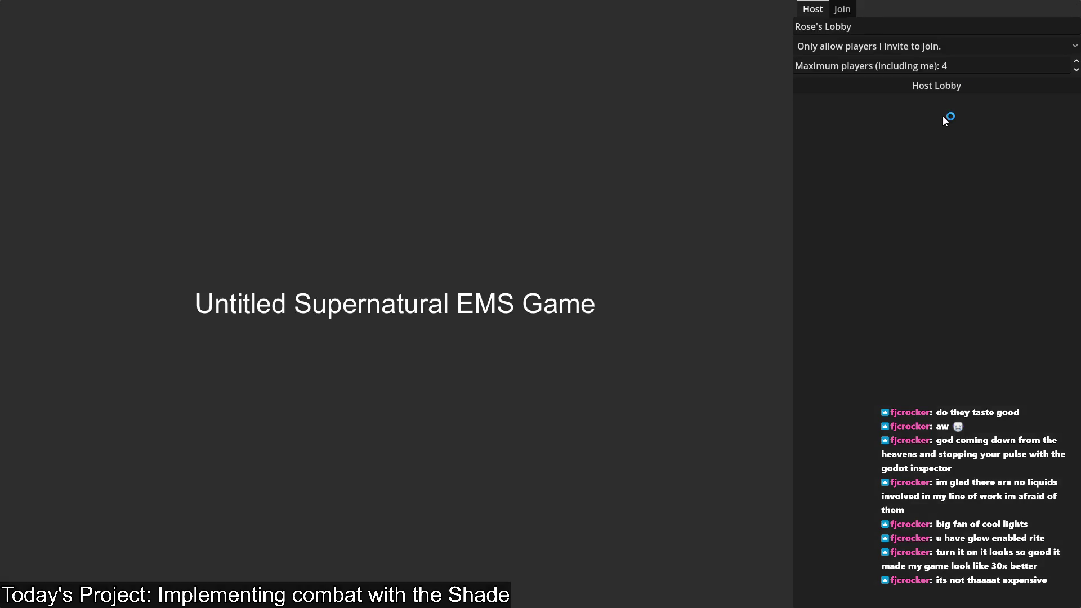
left_click(941, 85)
key("w")
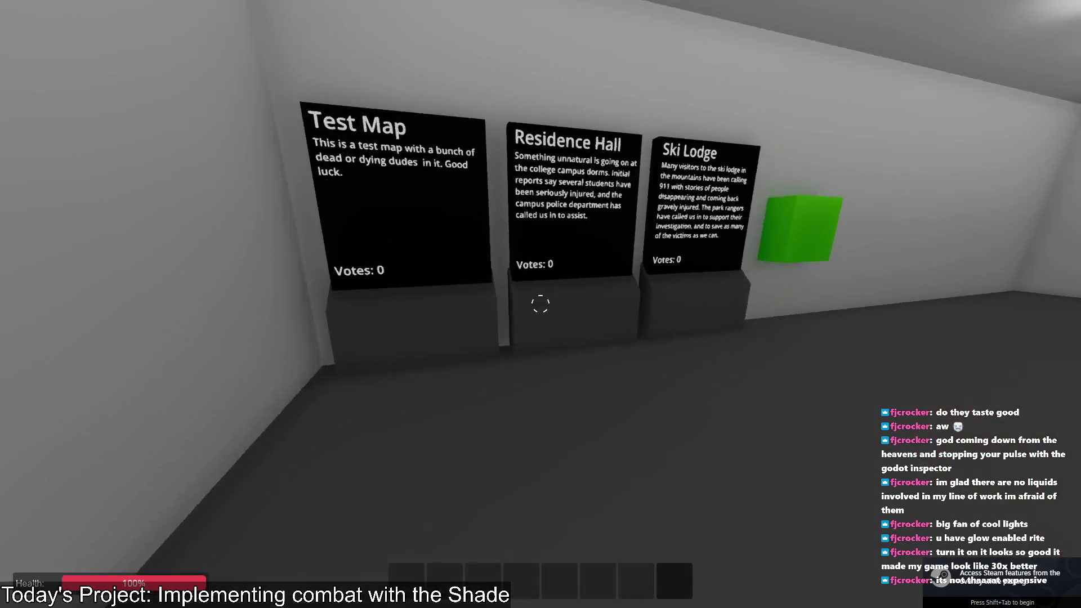
key("e")
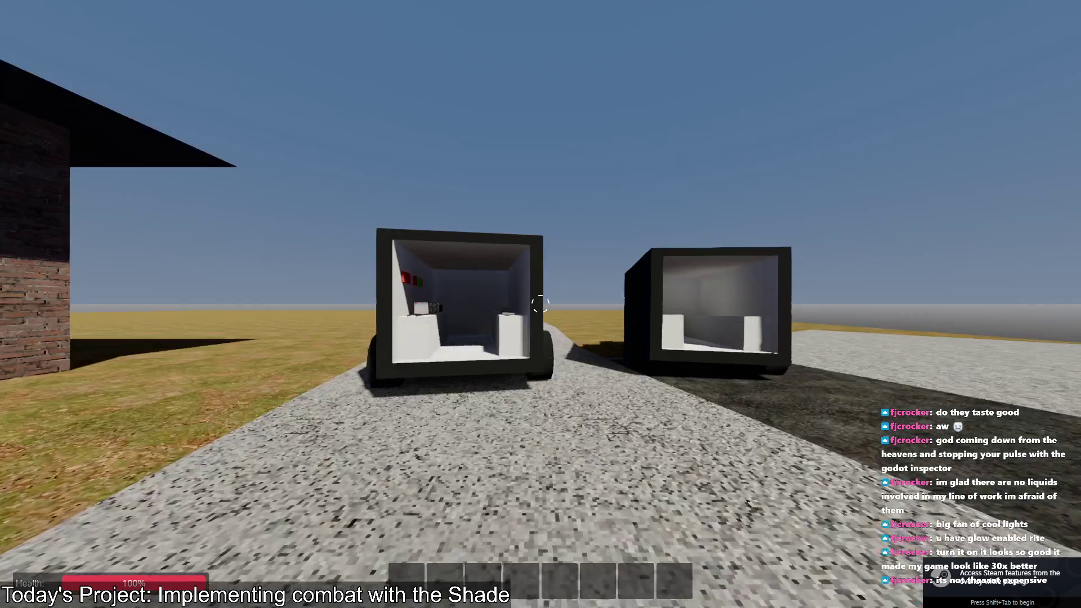
key("w")
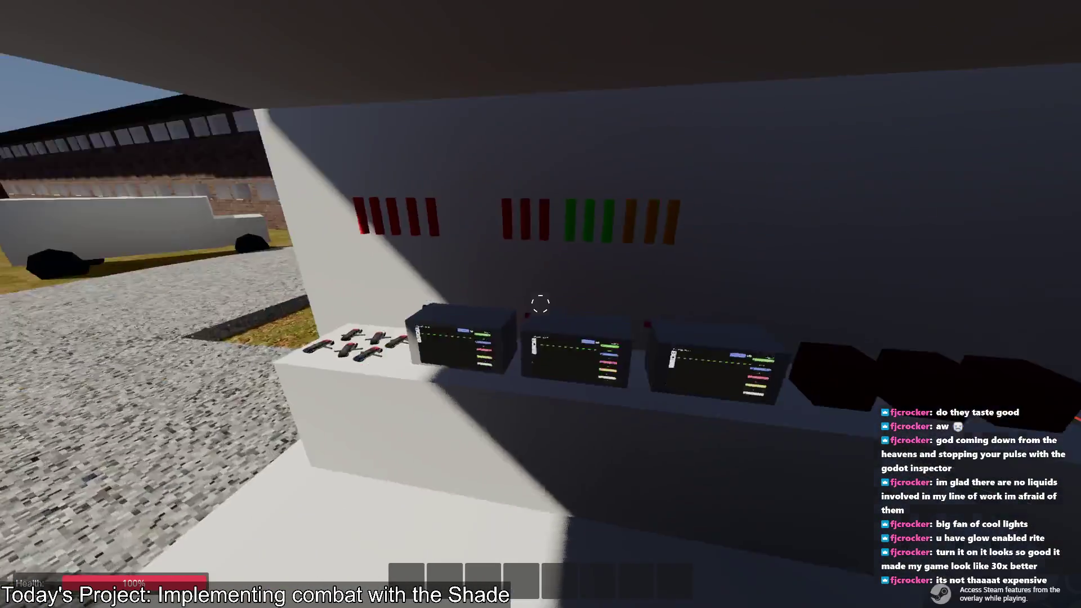
key("s")
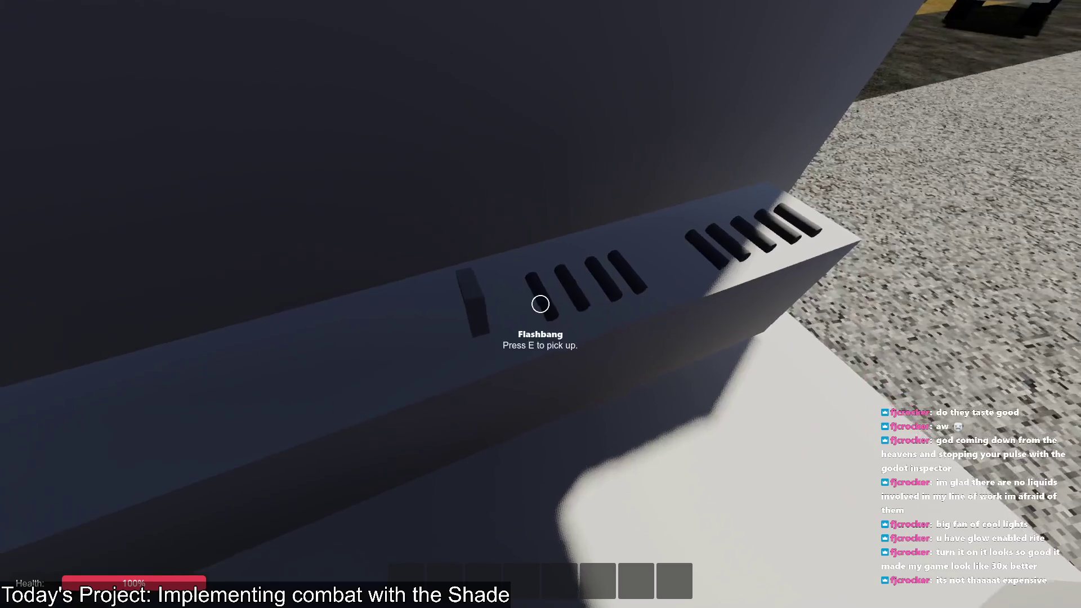
key("e")
Walk through the passage and across the courtyard into a dim room, then return to the editor
key("w")
key("w")
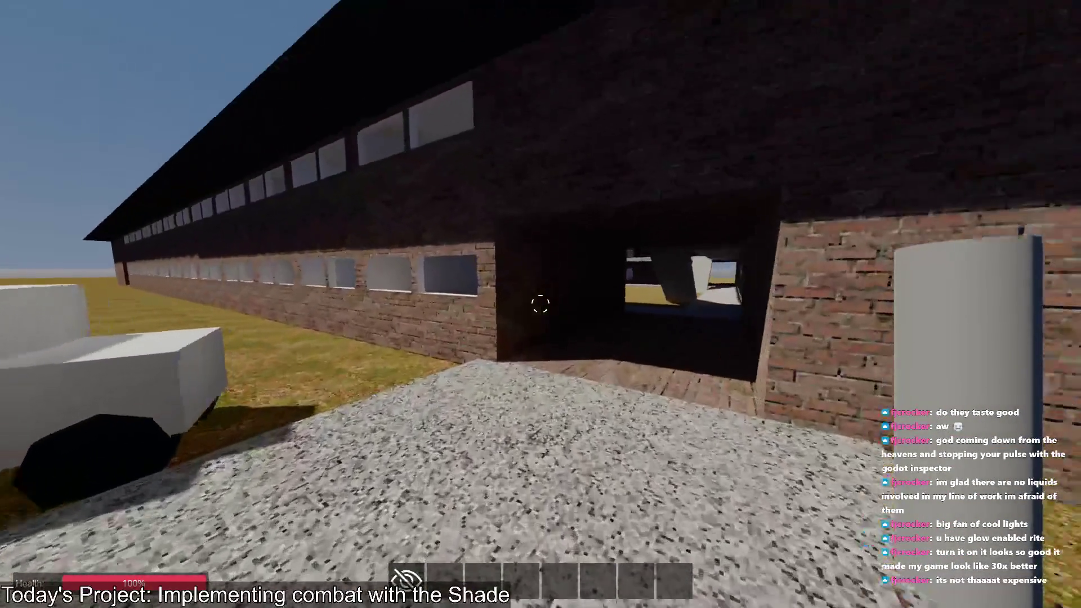
key("w")
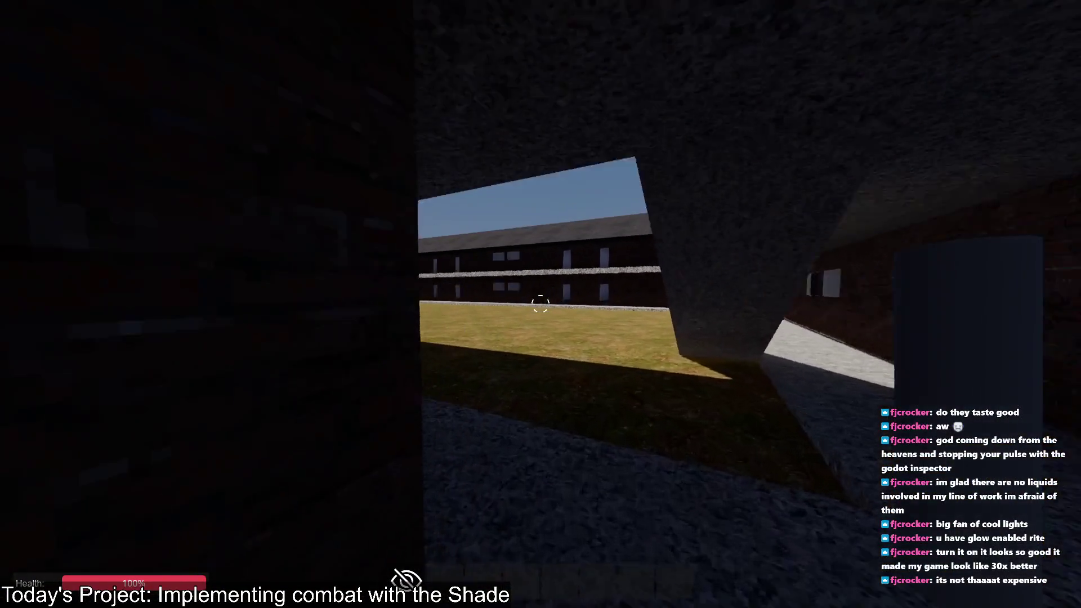
key("w")
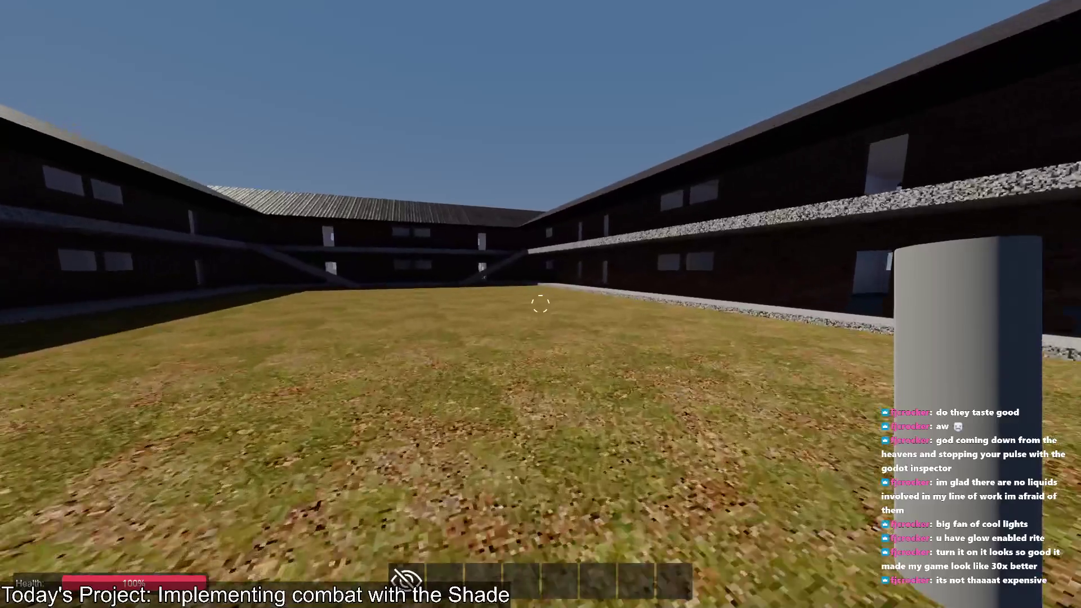
mouse_move(539, 304)
key("w")
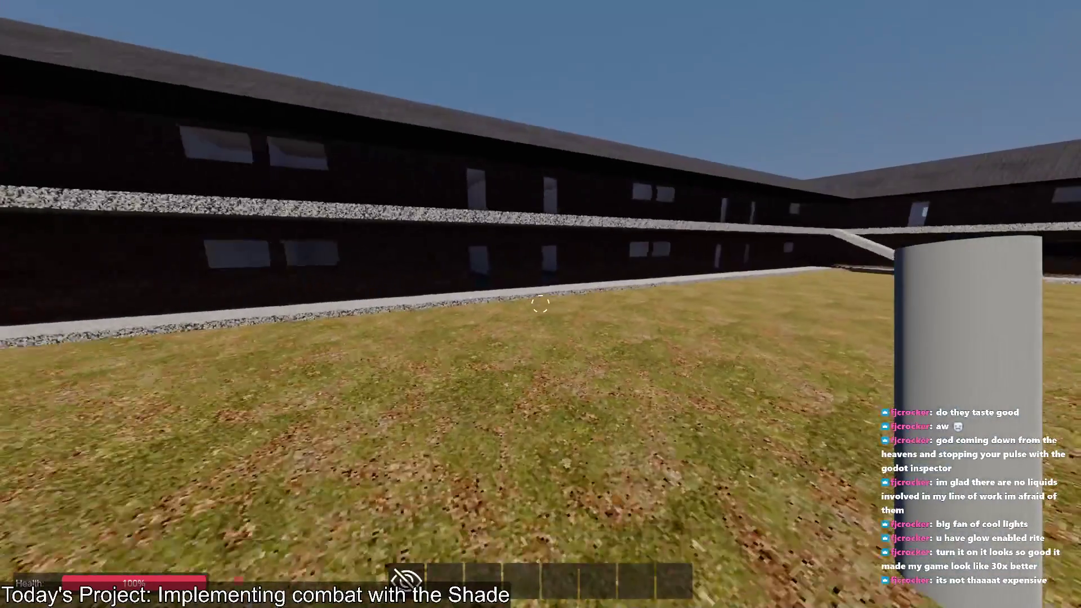
key("w")
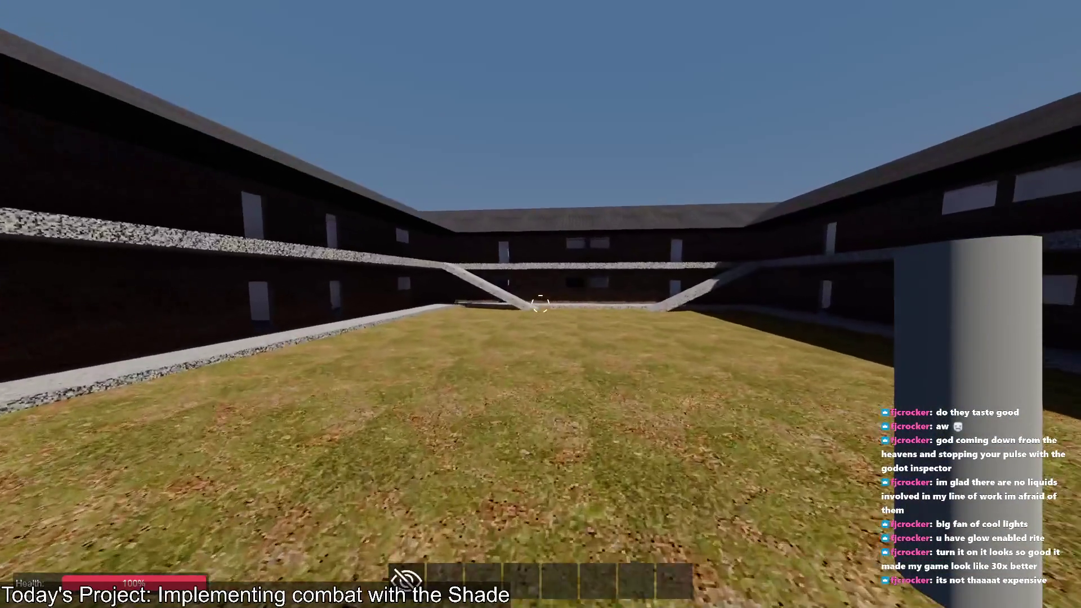
key("w")
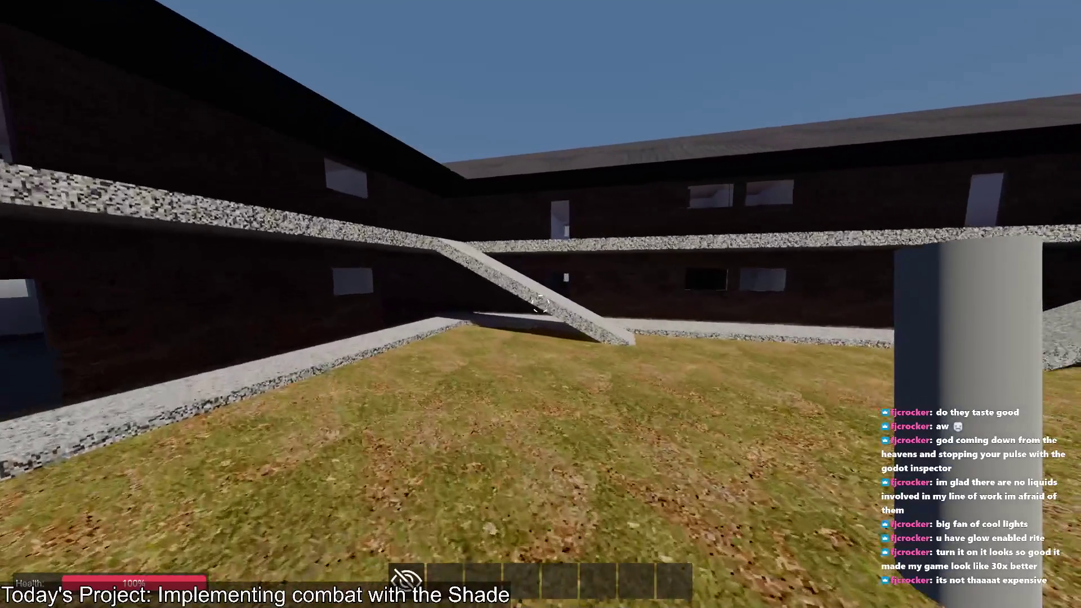
key("w")
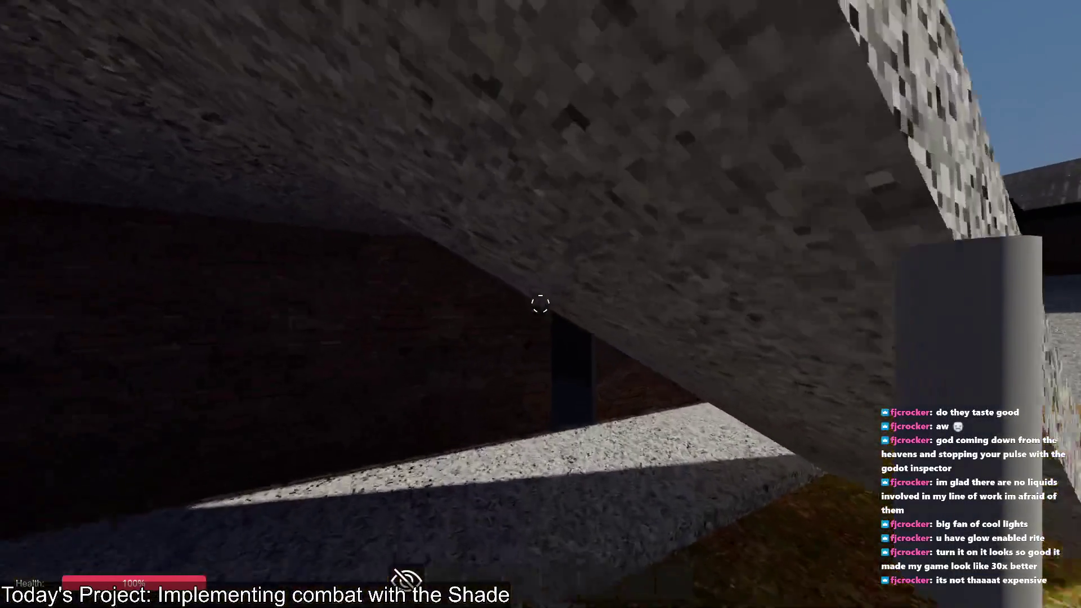
key("a")
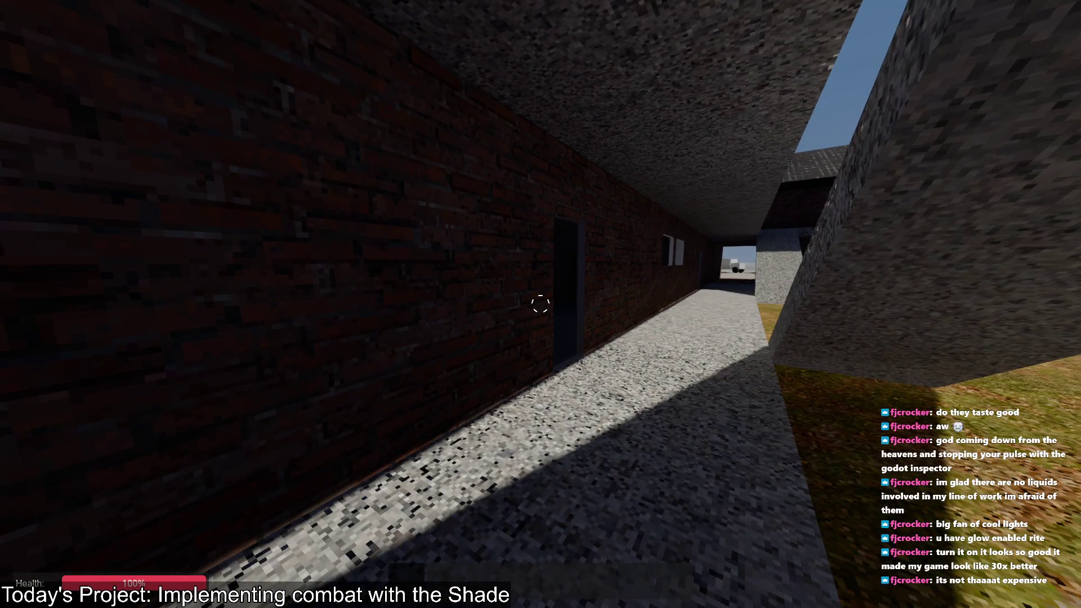
key("w")
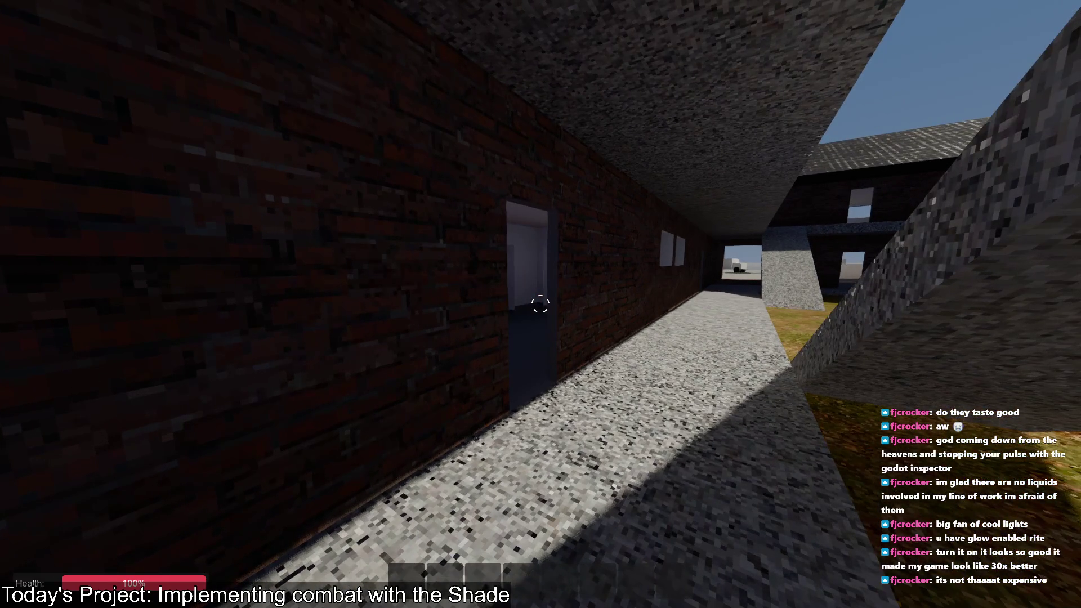
key("w")
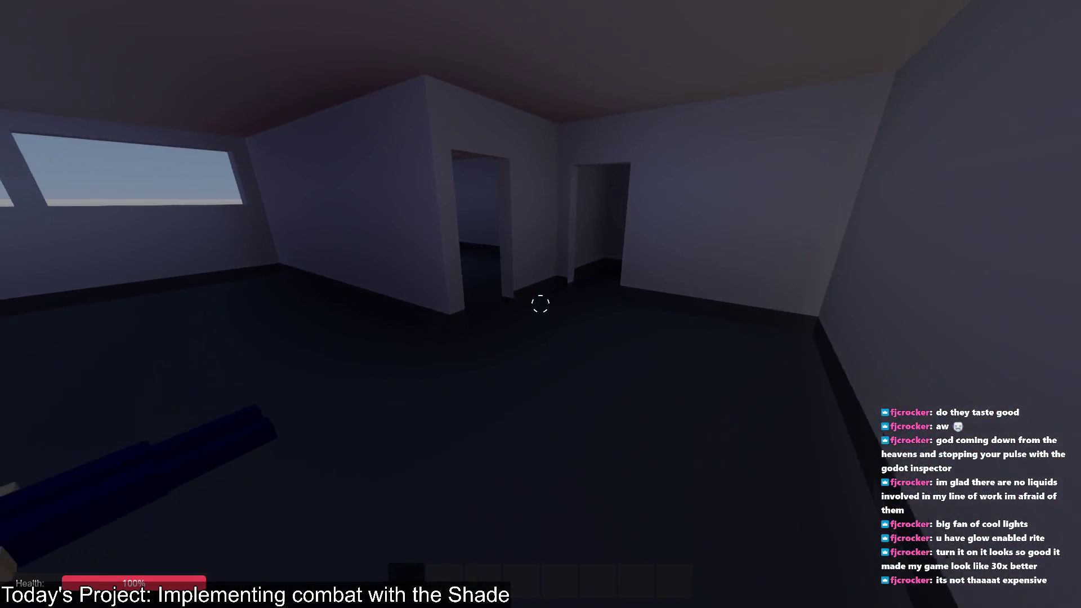
key("alt+Tab")
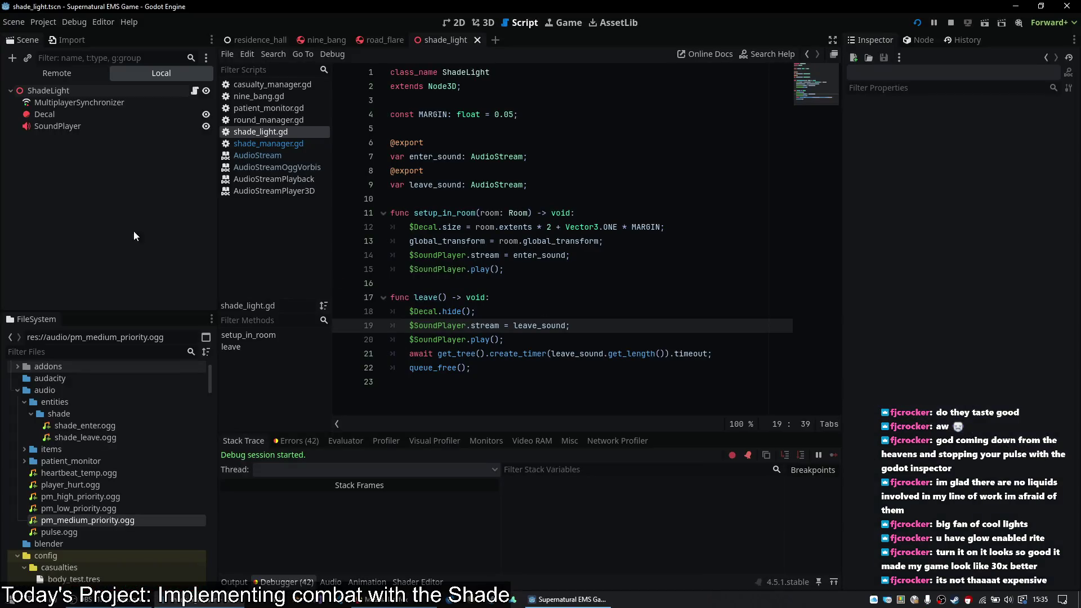
Show the running game's remote scene tree and open shade_manager.gd
left_click(67, 73)
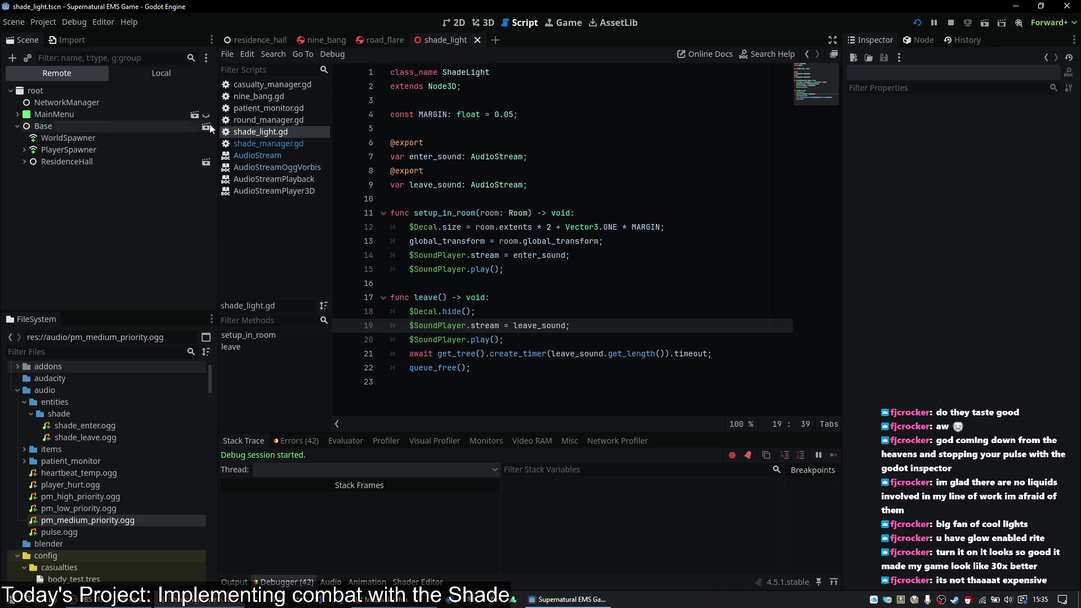
left_click(259, 142)
scroll(501, 248, "down", 15)
scroll(502, 248, "down", 13)
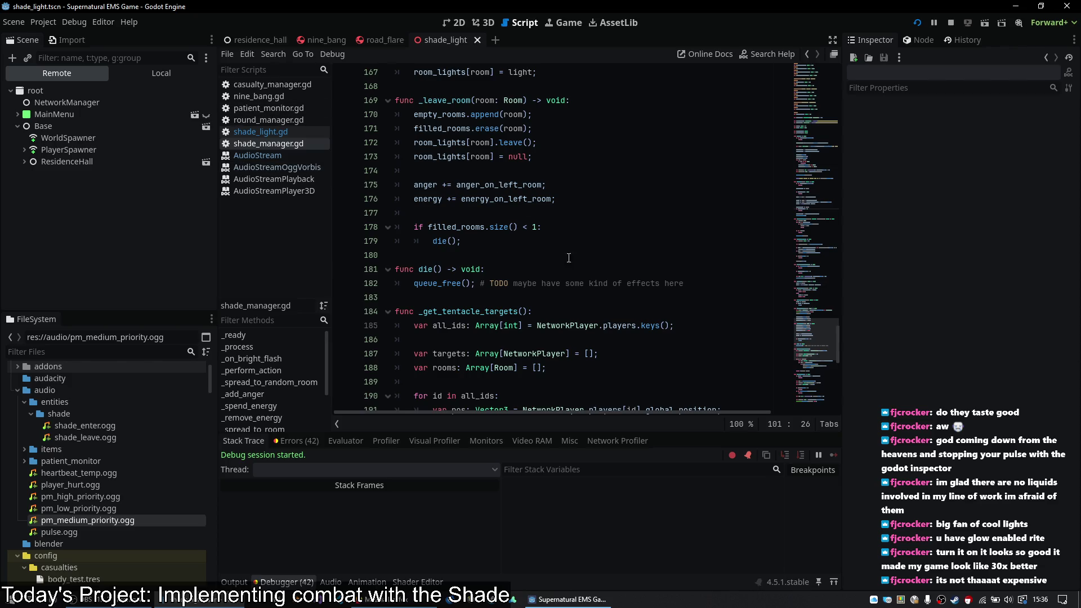
left_click(509, 237)
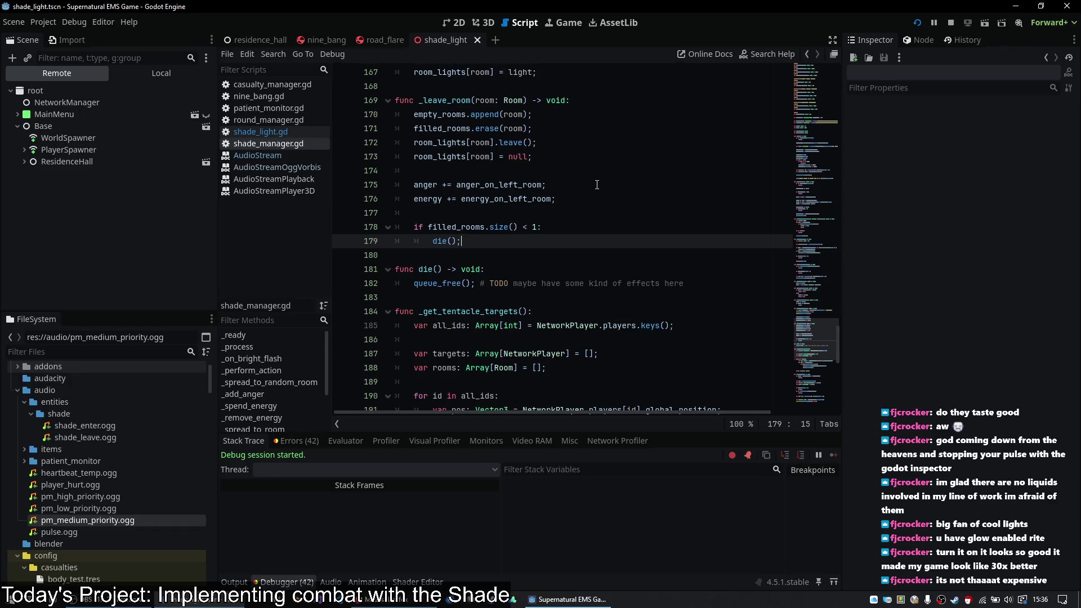
left_click(515, 142)
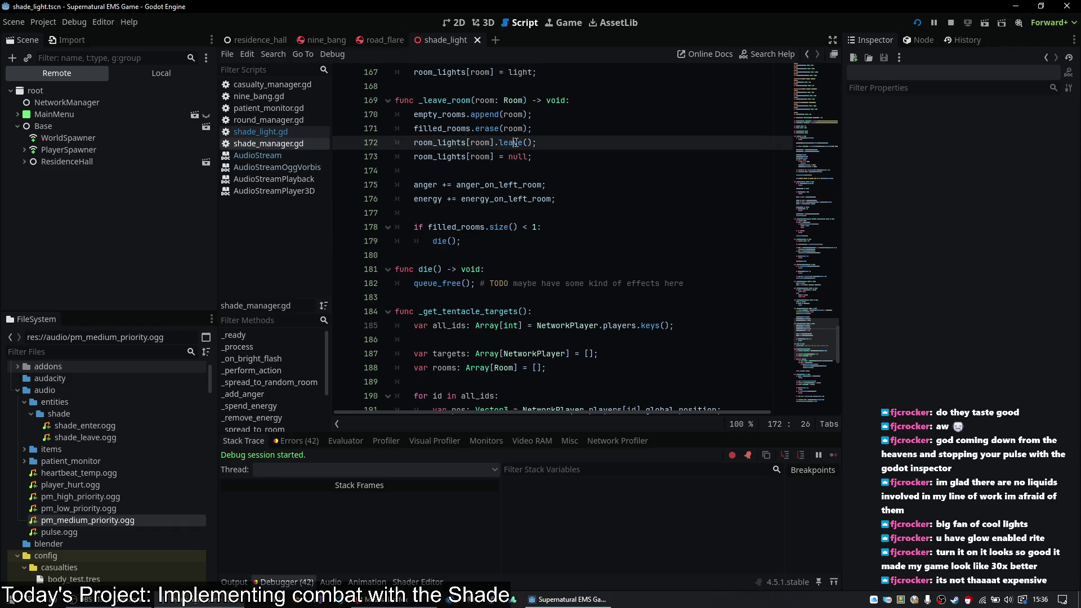
mouse_move(420, 144)
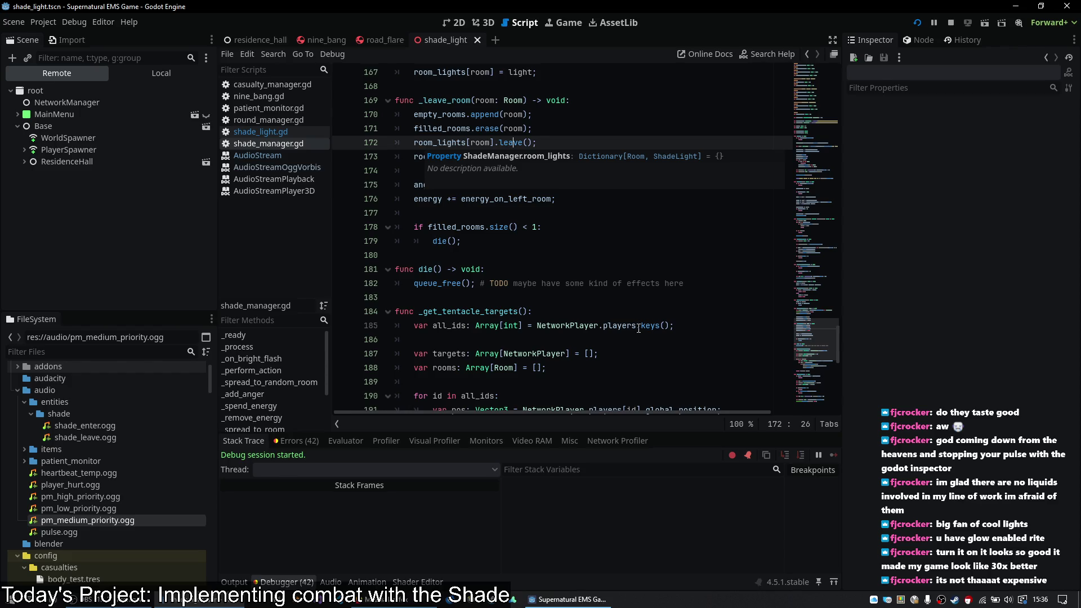
scroll(638, 328, "up", 14)
scroll(594, 311, "up", 15)
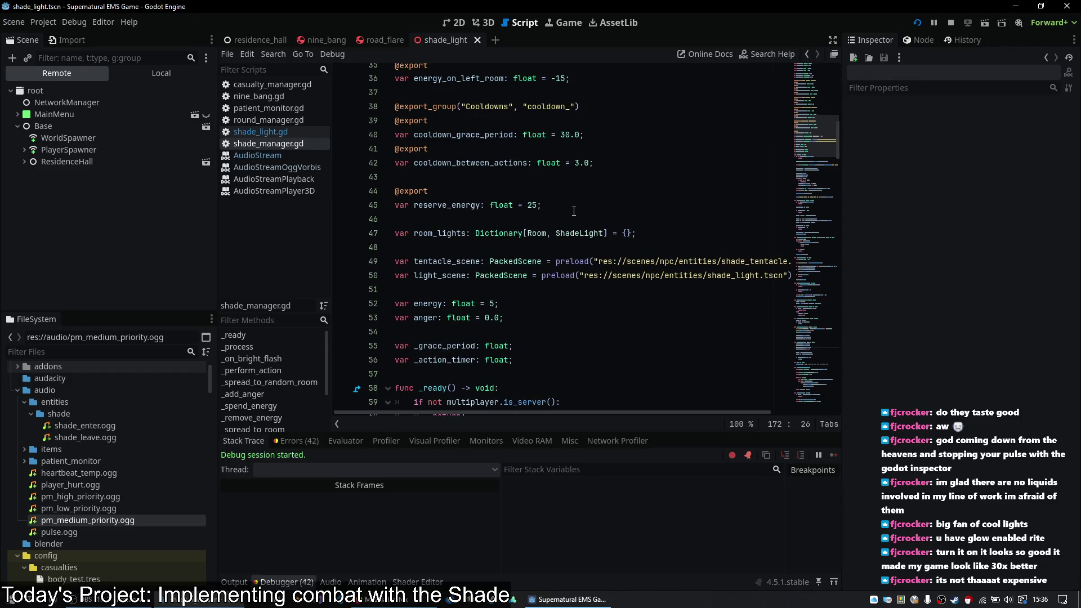
left_click(574, 211)
key("Return")
key("Return")
type("@export")
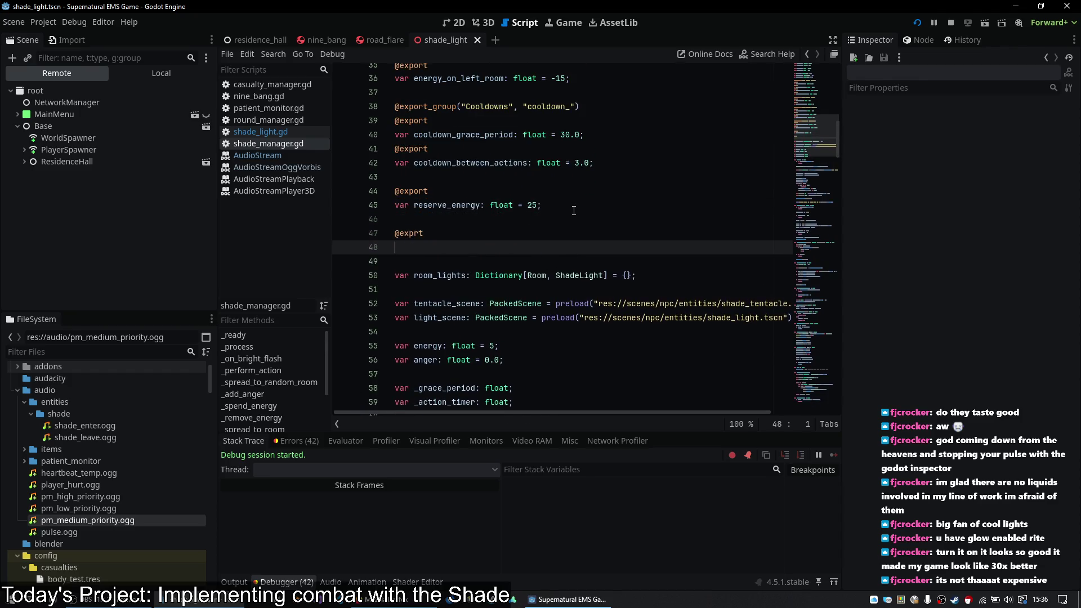
key("Return")
type("var death_delay: float = 5.0")
type(";")
Insert 'await get_tree().create_timer(death_delay).timeout;' before die() and relaunch the game
scroll(563, 225, "down", 20)
scroll(552, 243, "down", 15)
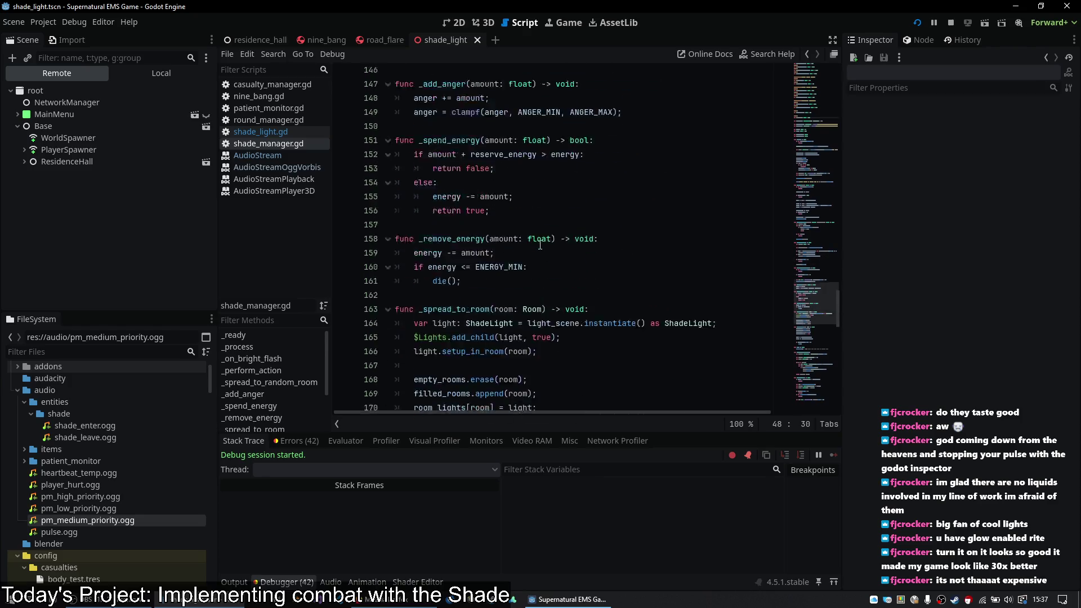
left_click(607, 153)
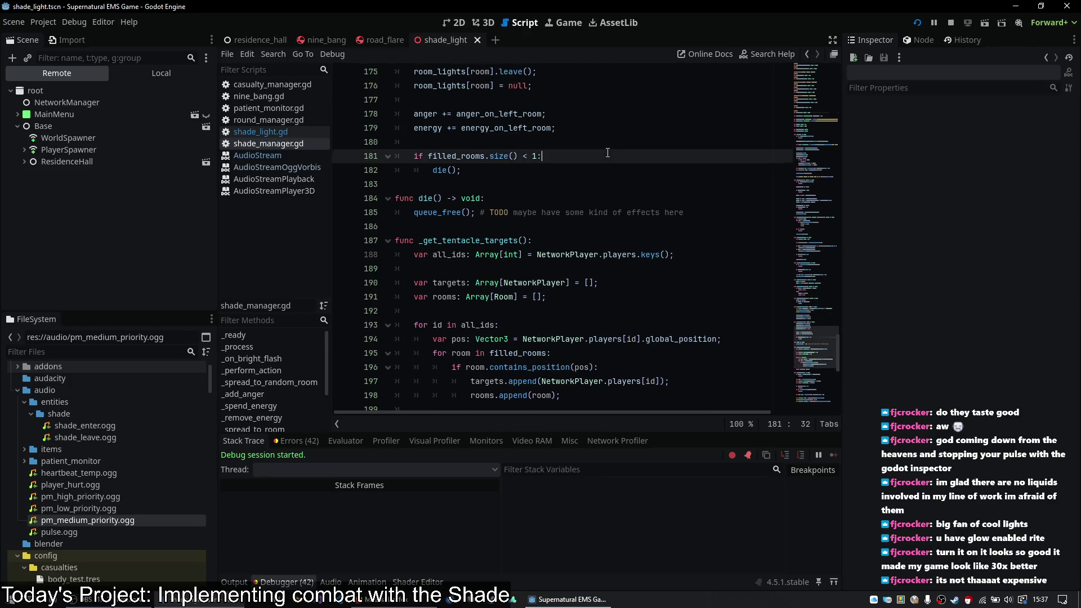
key("Return")
type("await get_tree")
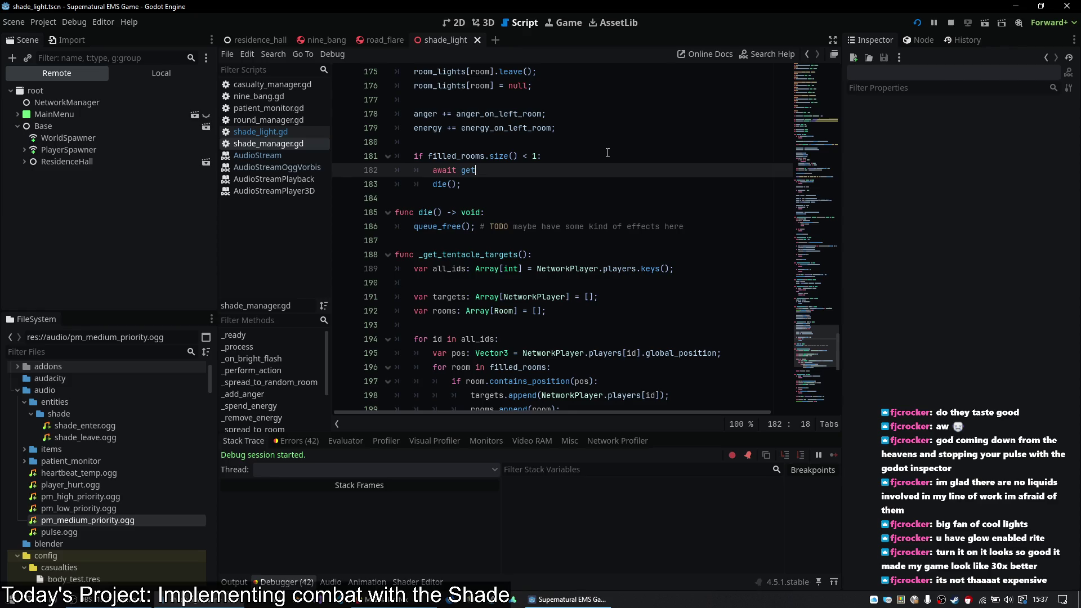
type("().create_timer(")
type("death_delay).")
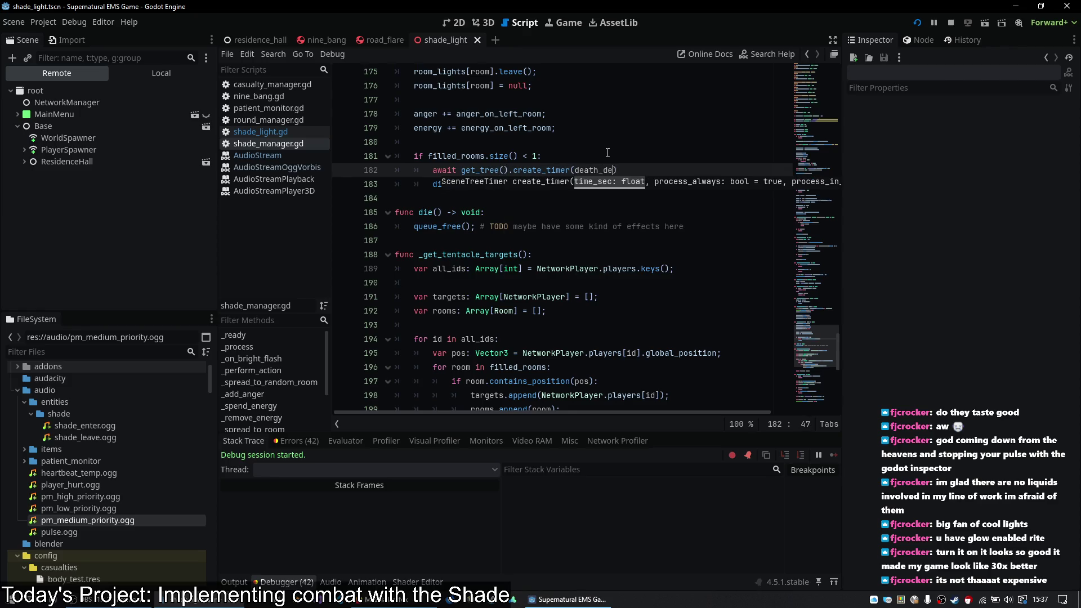
type("timeout;")
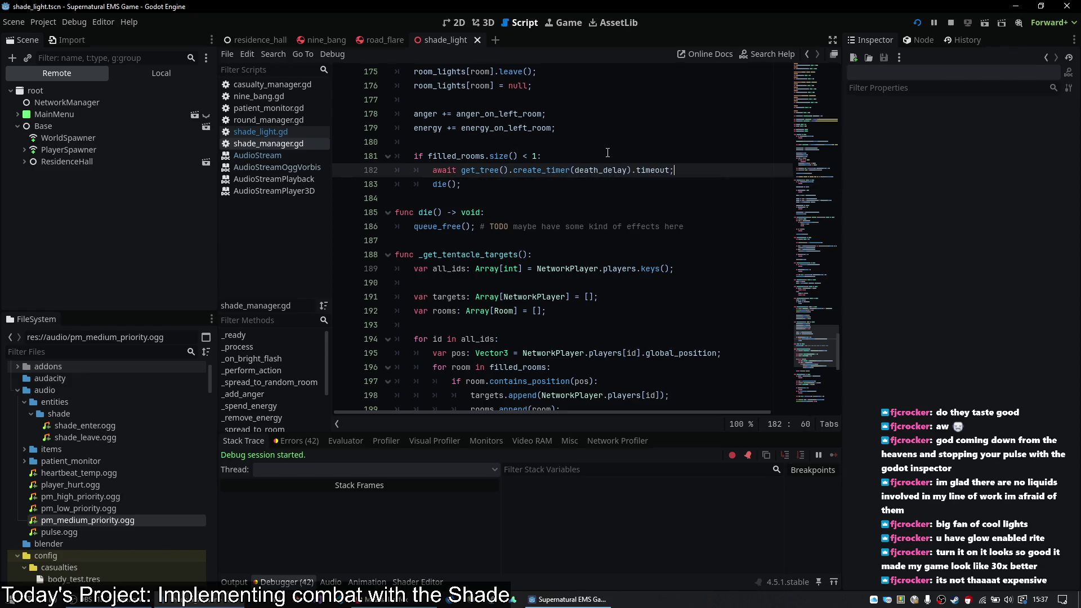
left_click(923, 21)
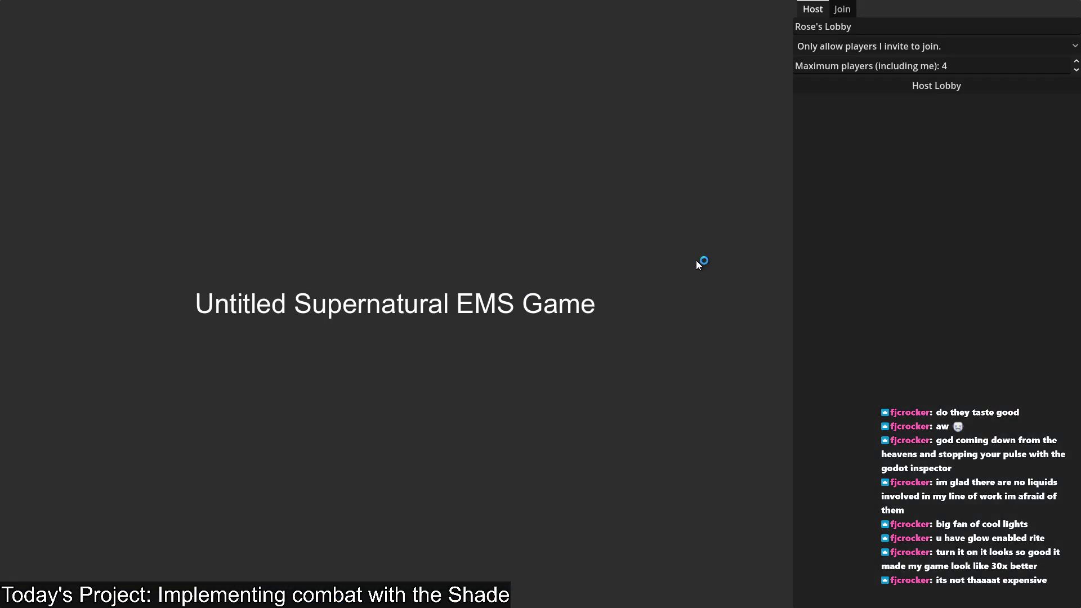
Host the lobby to load the game level, then return to the Godot editor
left_click(936, 85)
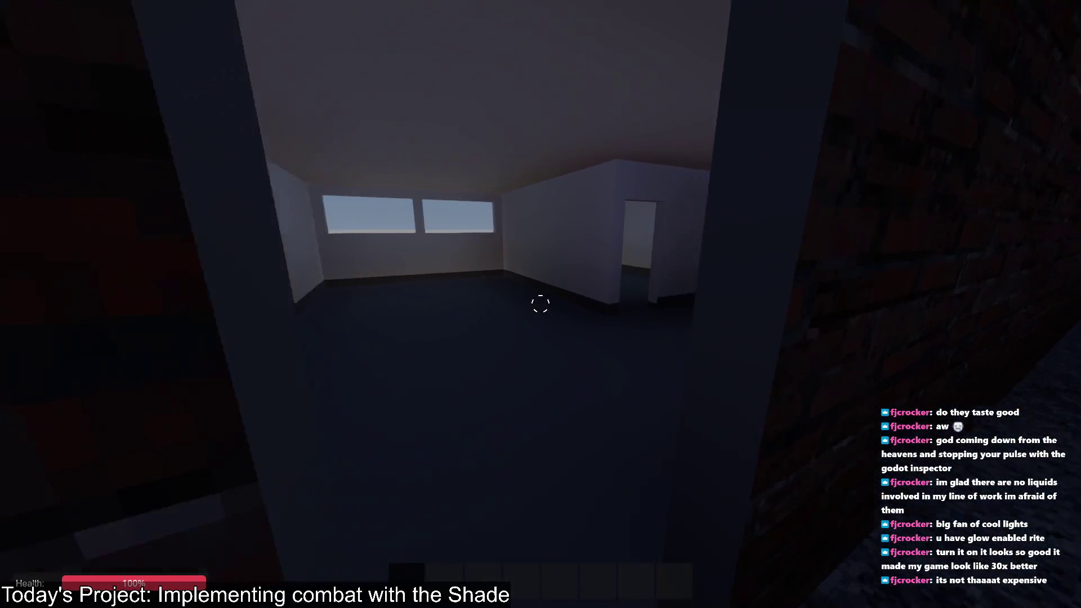
key("alt+Tab")
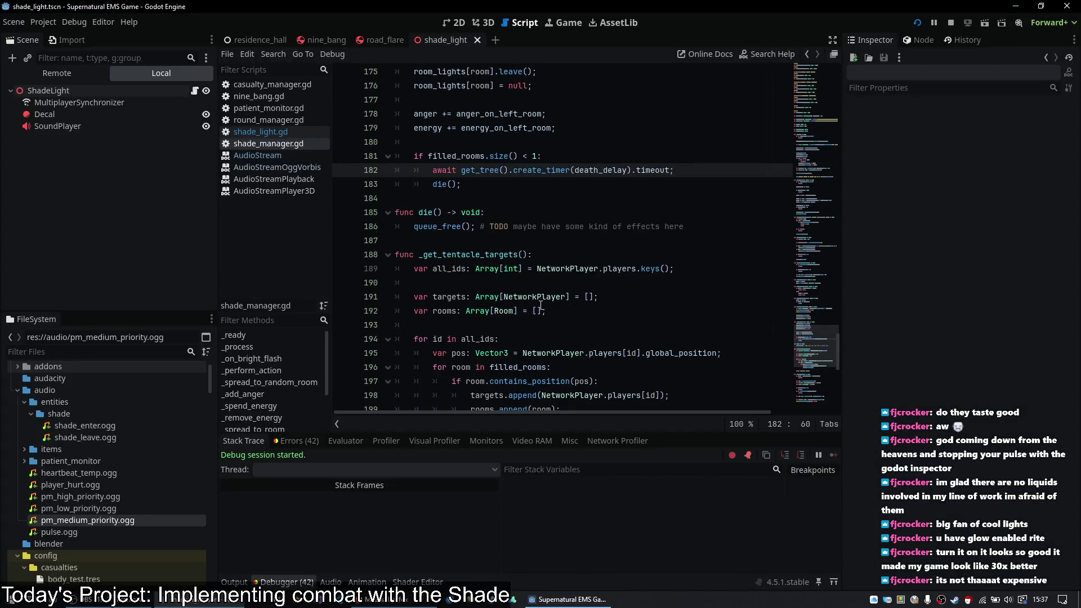
key("alt+Tab")
key("alt+Tab")
Inspect the live ResidenceHall and RoundManager nodes in the remote scene tree
left_click(89, 74)
left_click(96, 163)
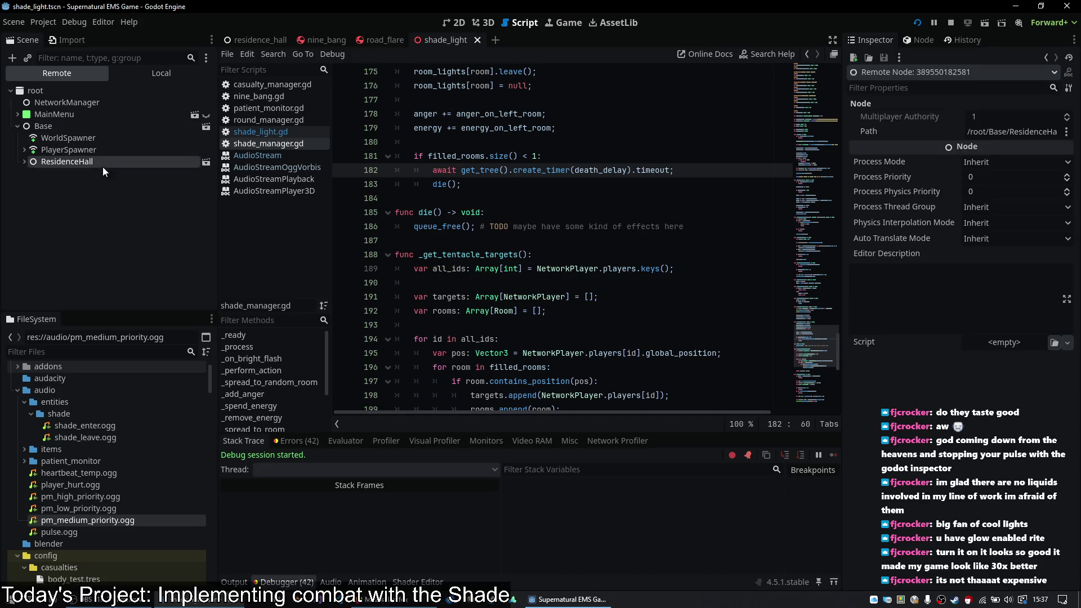
double_click(103, 166)
left_click(87, 119)
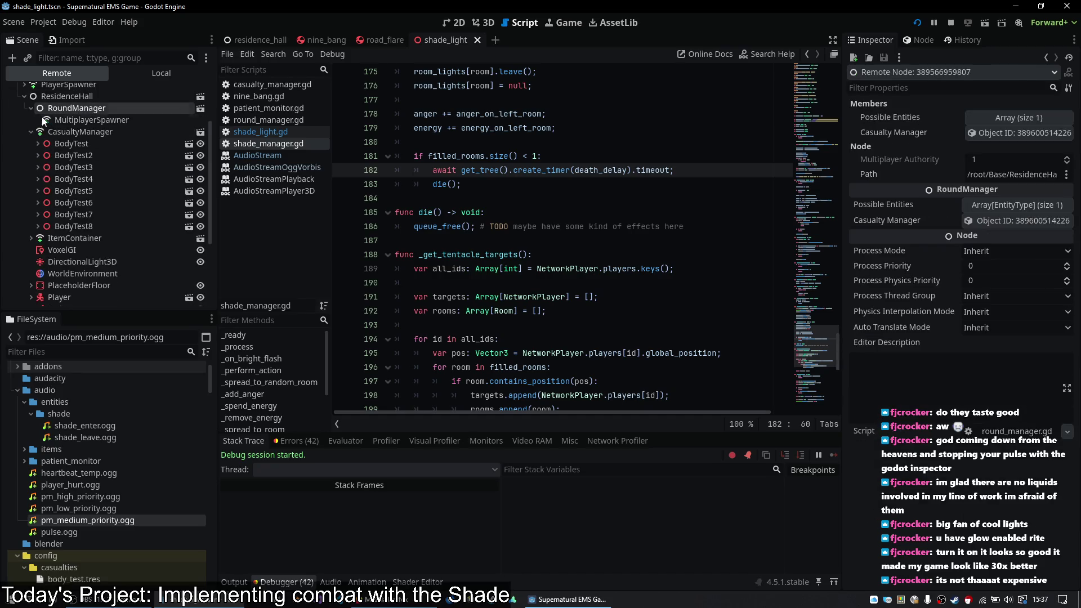
Walk the player through the level's dark rooms, then stop the test run with F8
key("alt+Tab")
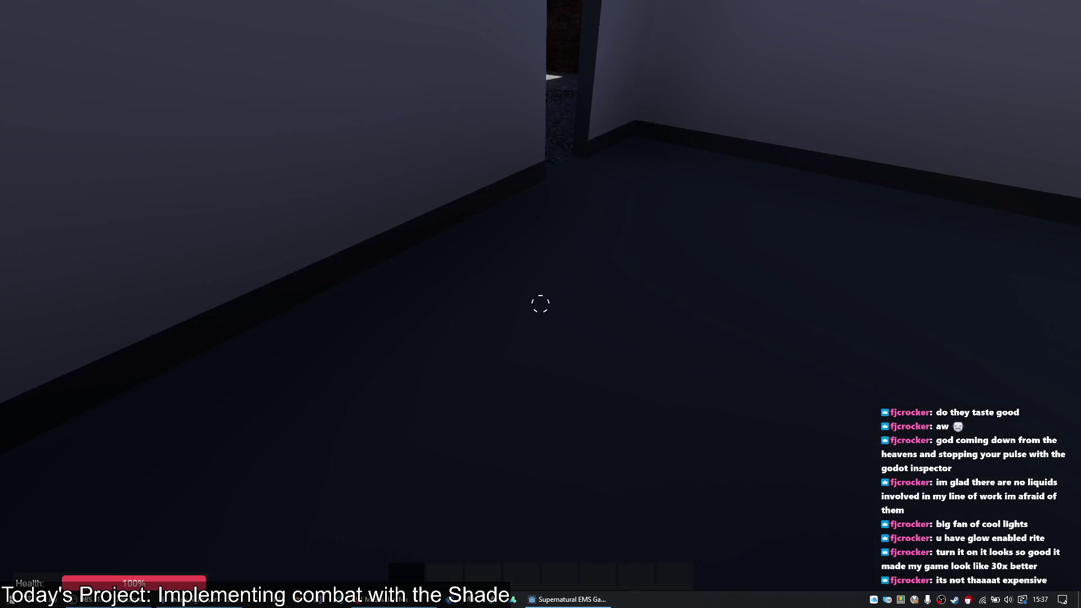
key("w")
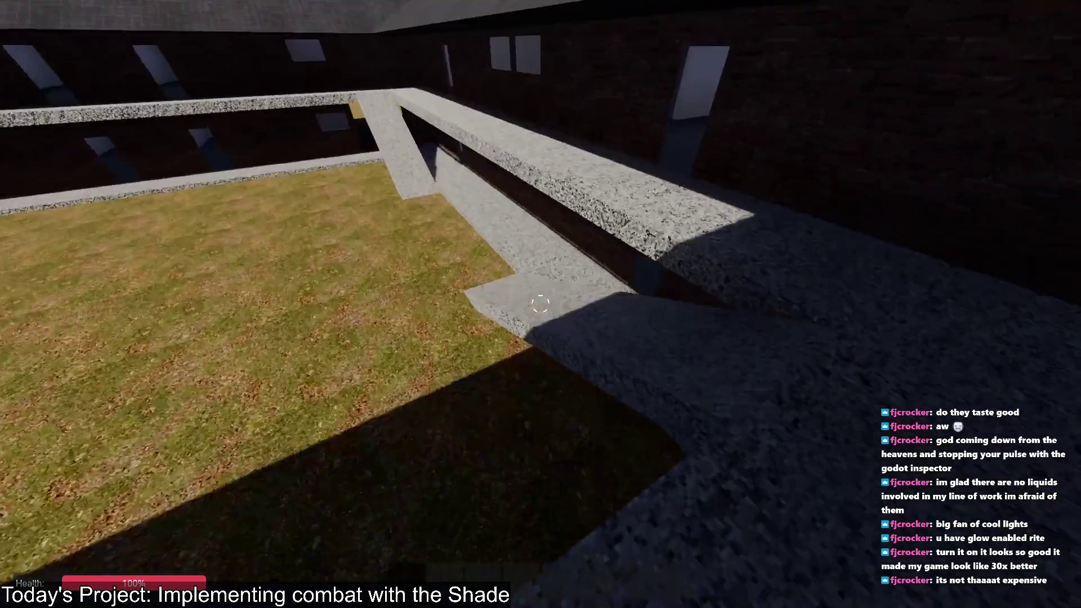
key("w")
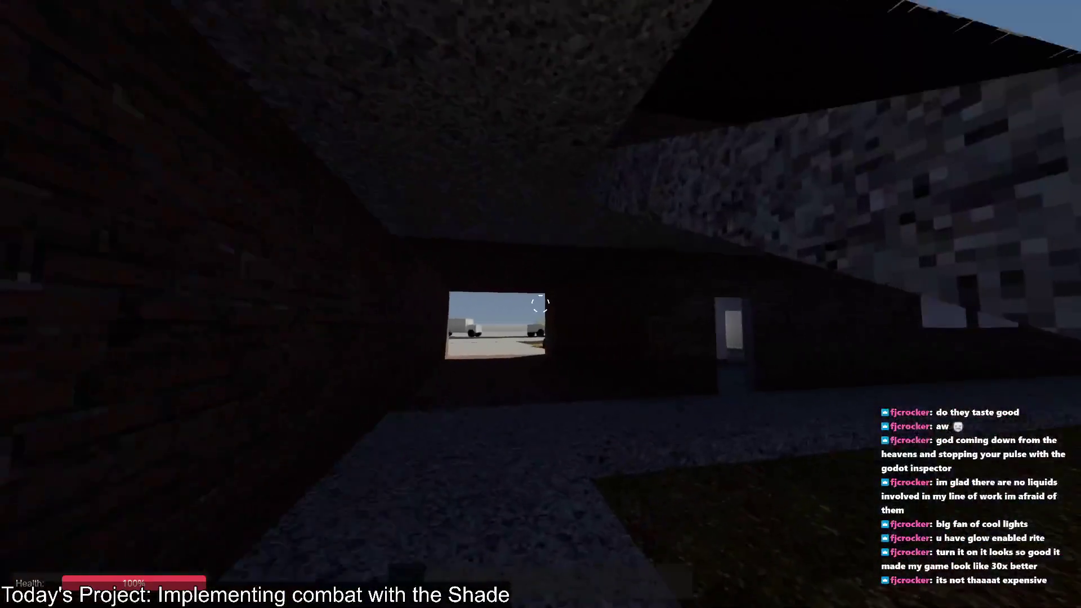
key("w")
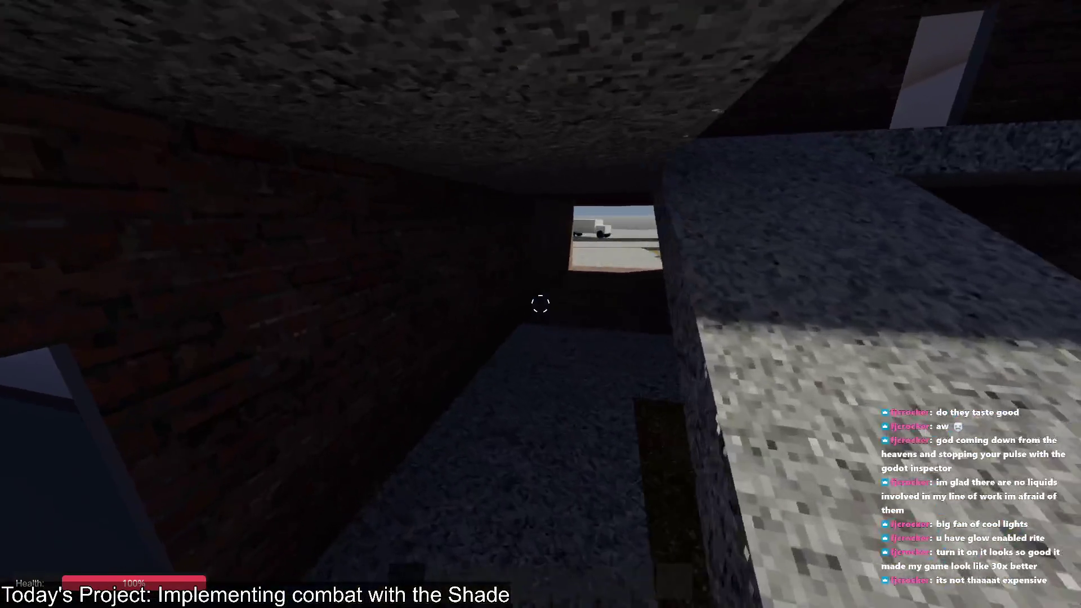
key("F8")
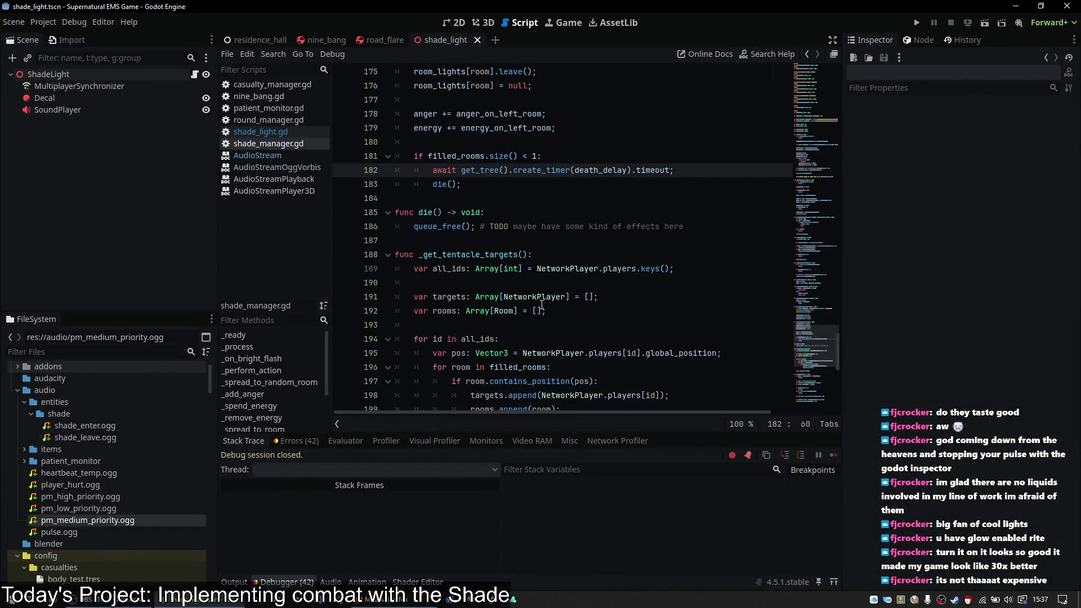
scroll(552, 291, "up", 20)
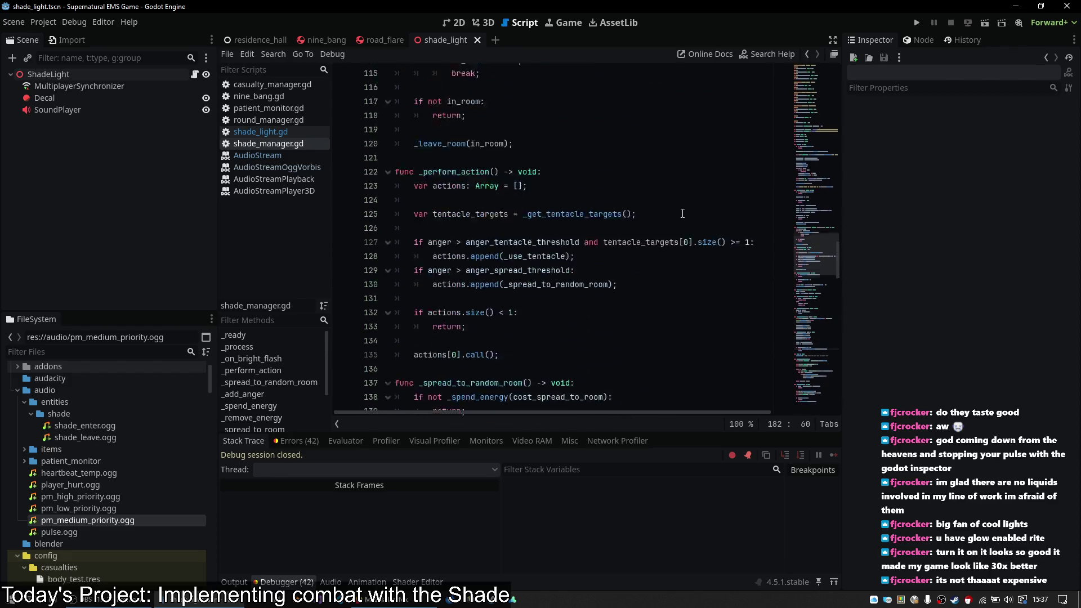
scroll(657, 226, "up", 10)
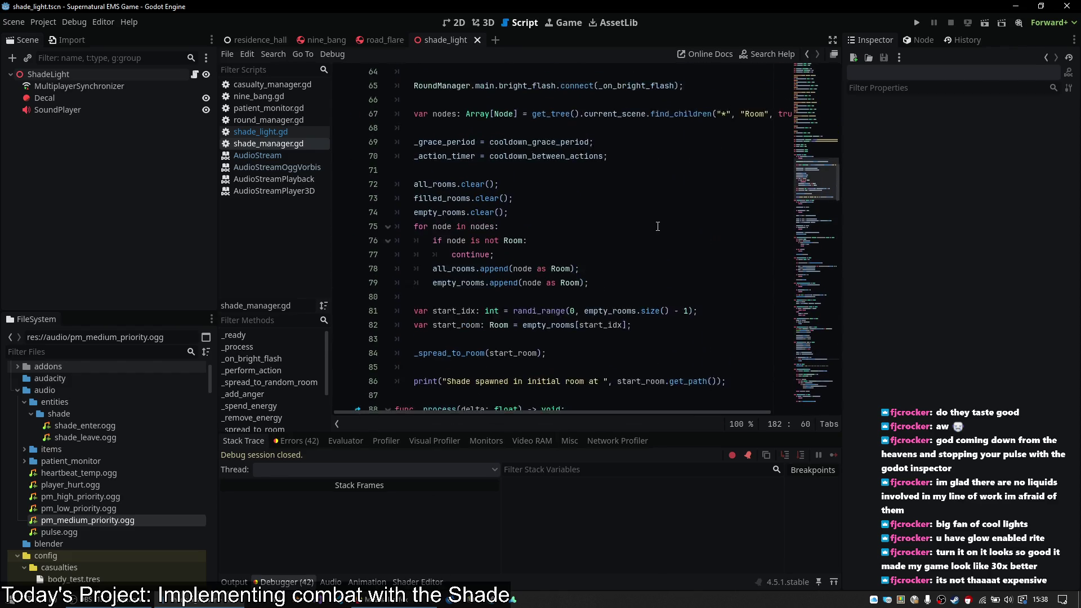
scroll(657, 226, "up", 2)
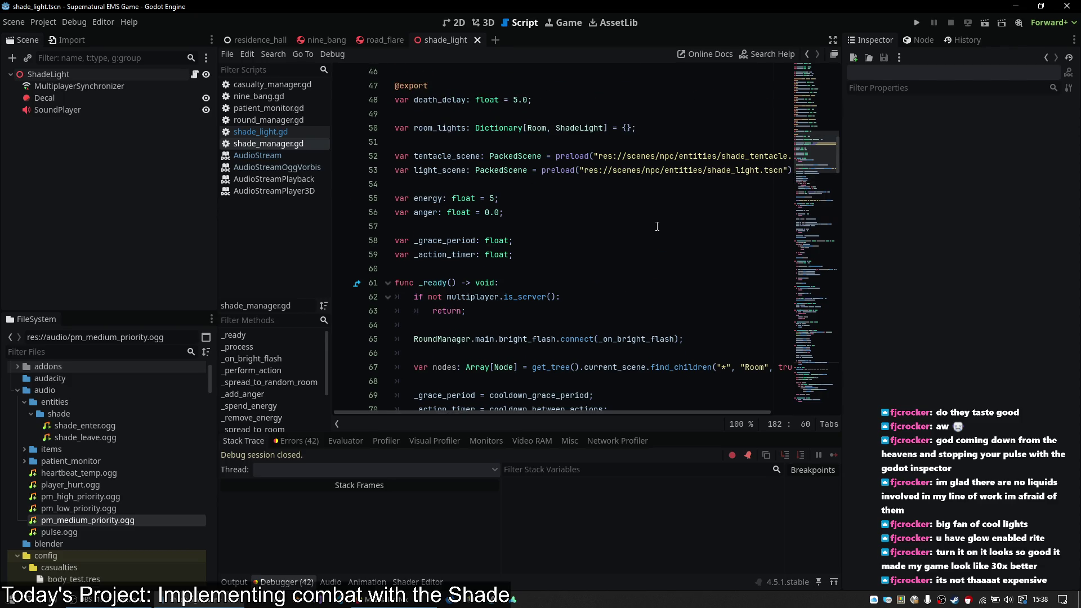
scroll(618, 225, "down", 8)
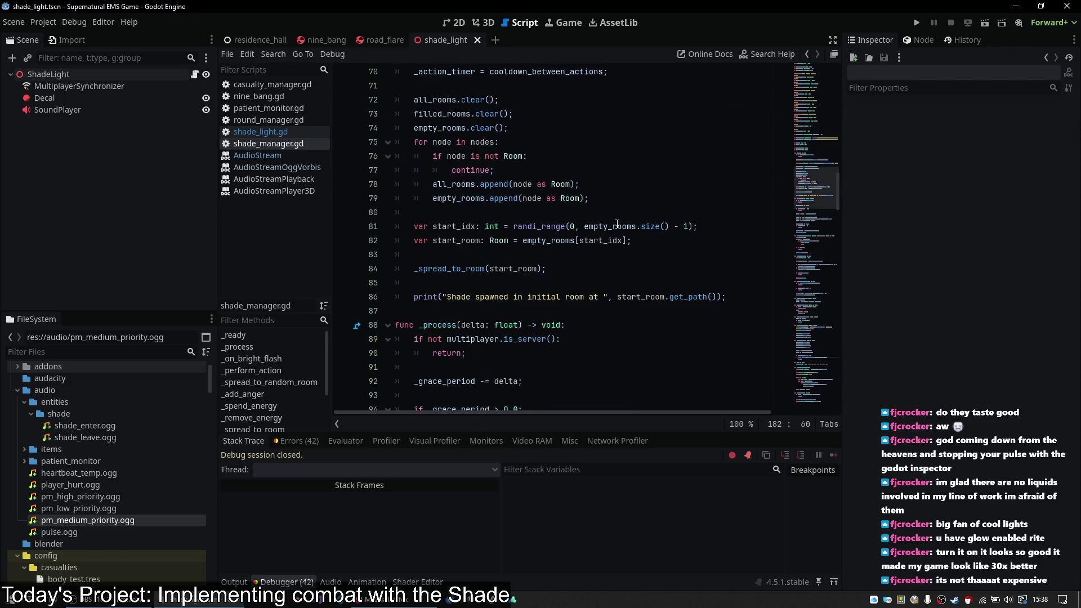
scroll(617, 224, "up", 6)
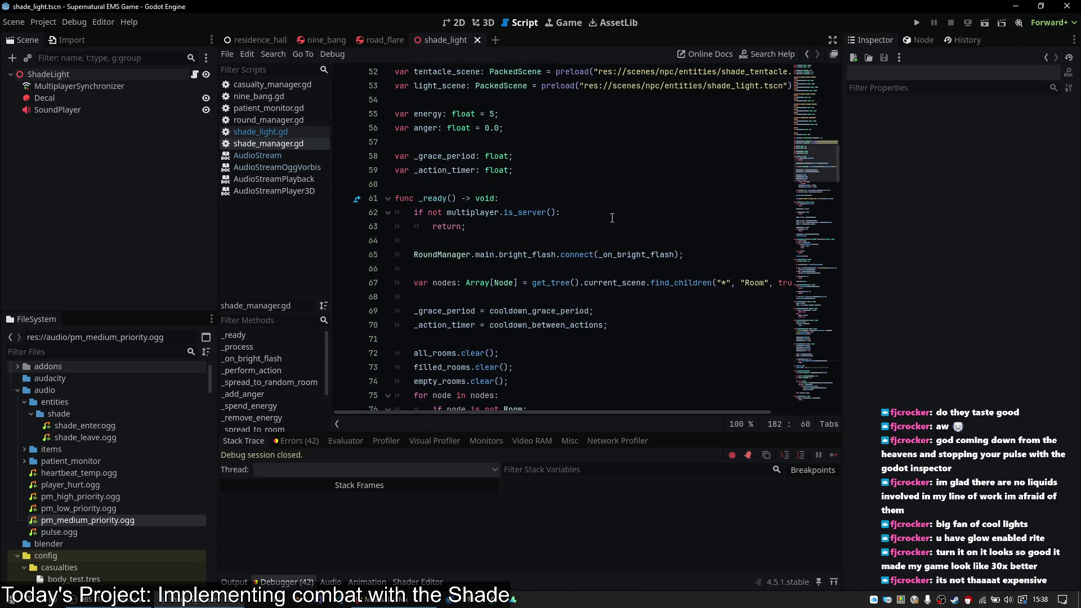
scroll(612, 217, "down", 13)
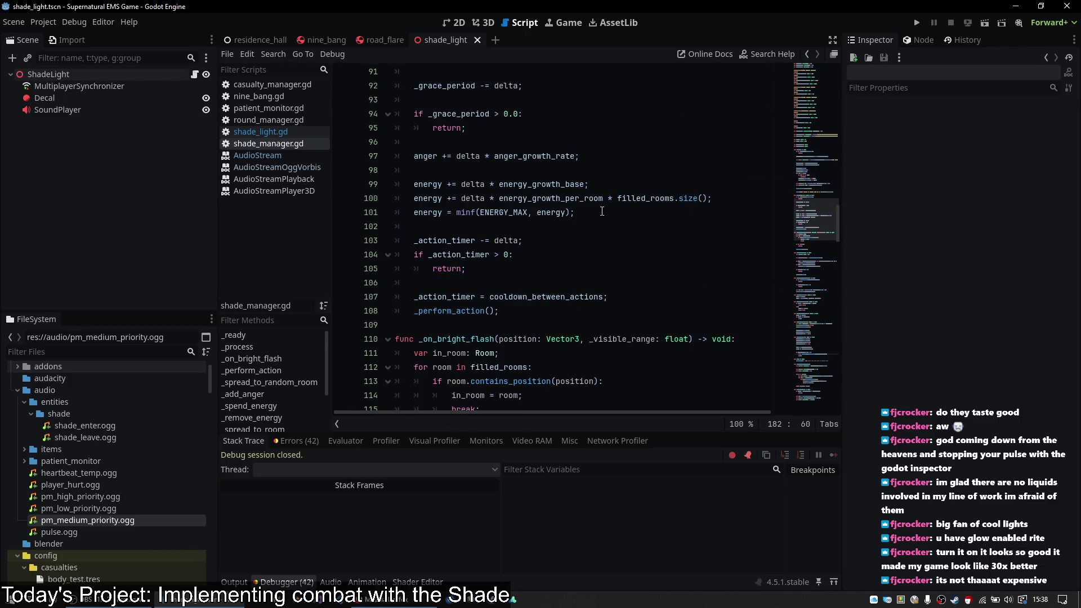
scroll(602, 211, "up", 6)
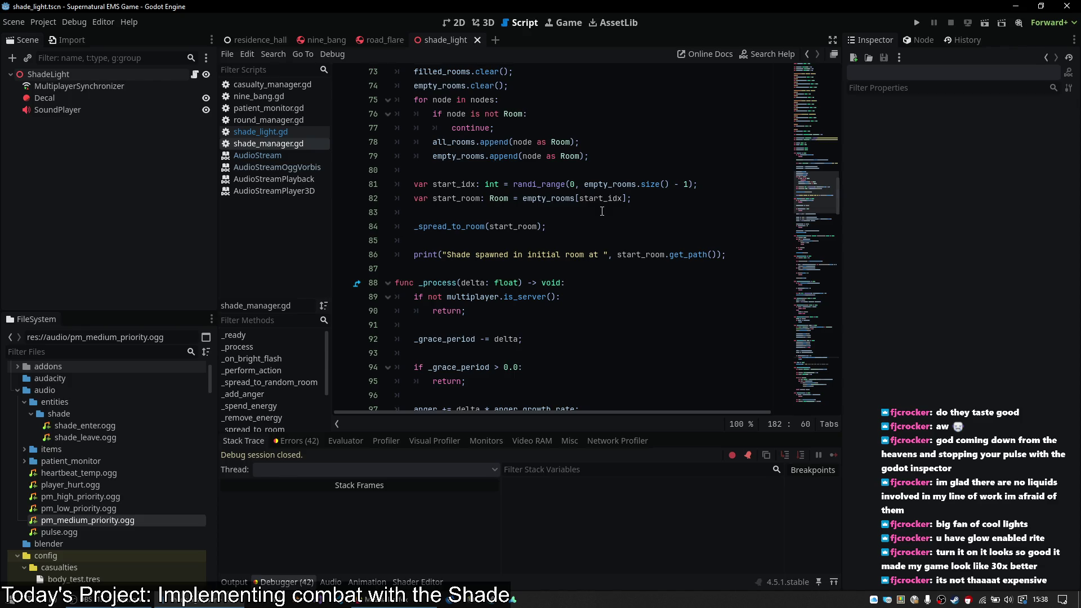
scroll(601, 211, "down", 11)
scroll(601, 211, "up", 13)
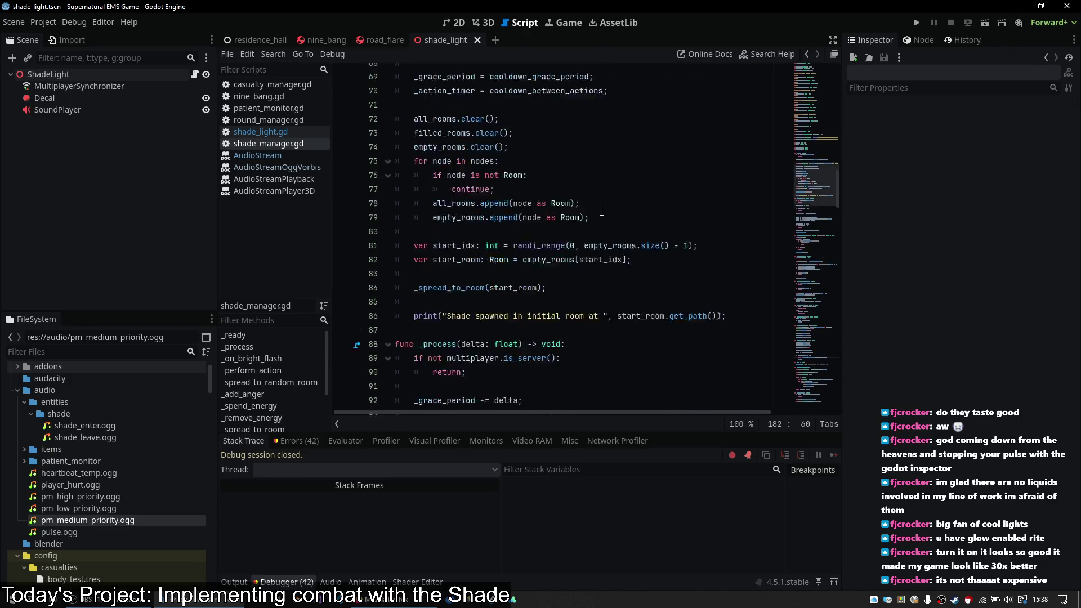
scroll(602, 211, "down", 4)
scroll(605, 220, "down", 1)
scroll(605, 220, "down", 6)
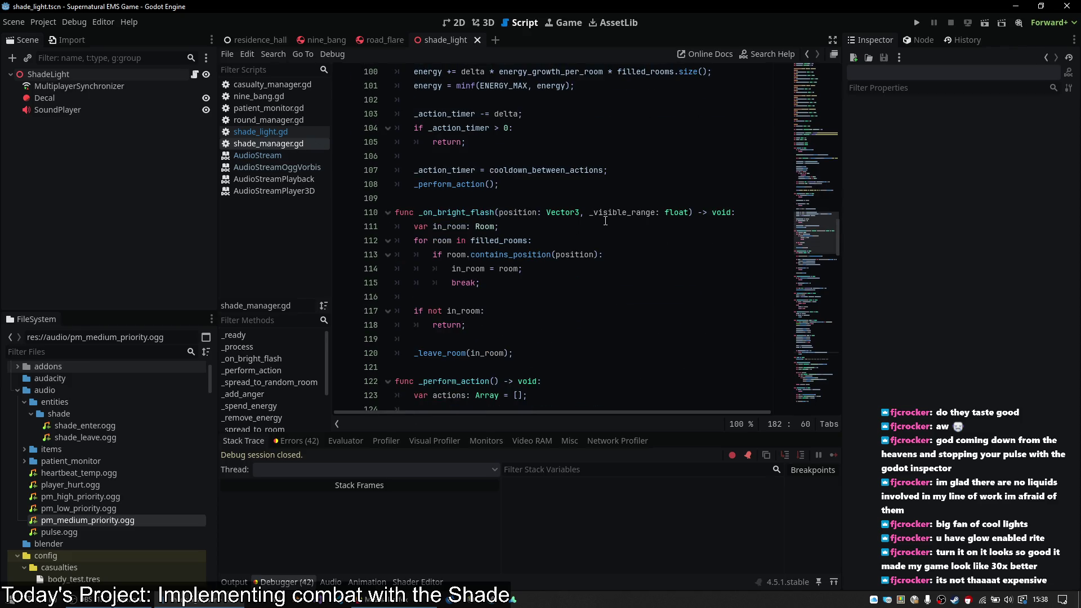
scroll(605, 220, "down", 2)
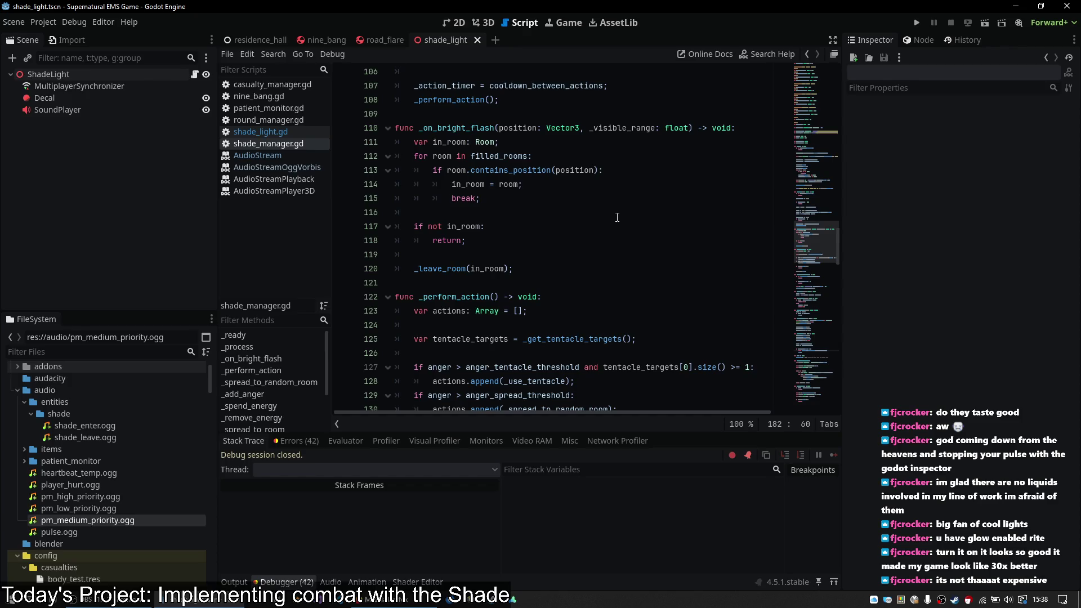
left_click(459, 268)
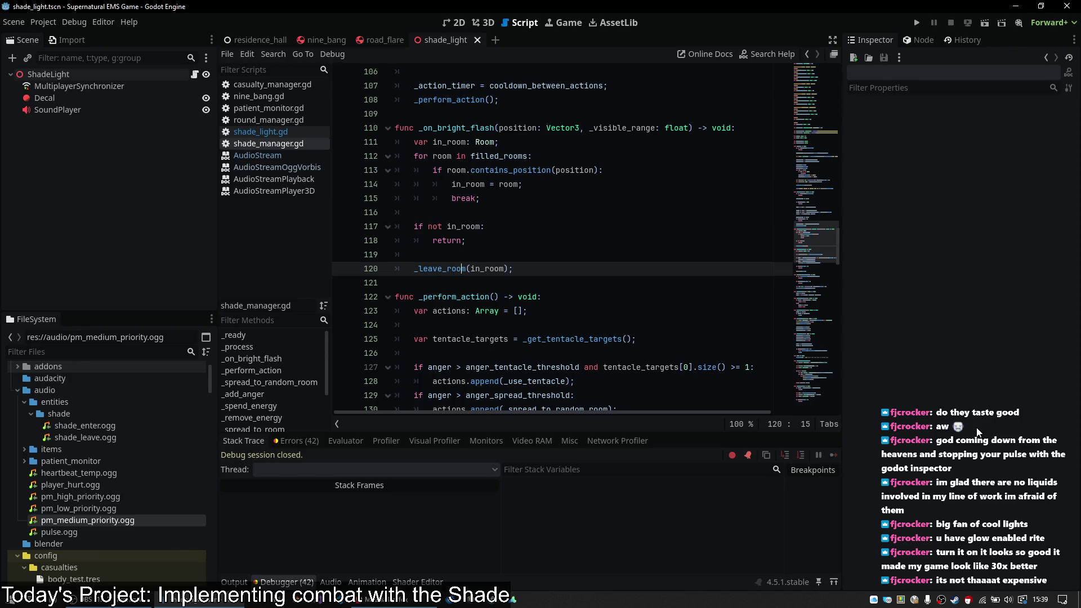
In shade_light.gd, declare 'var entrenchment: int = 1;' below the exported sounds and save
left_click(290, 131)
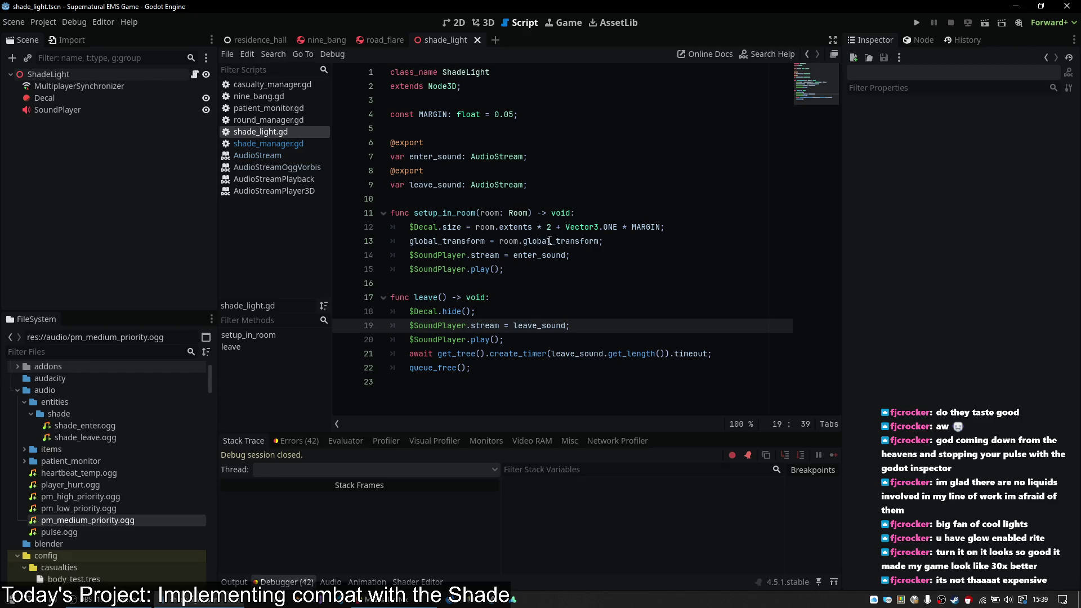
left_click(581, 175)
key("Down")
key("End")
key("Return")
key("Return")
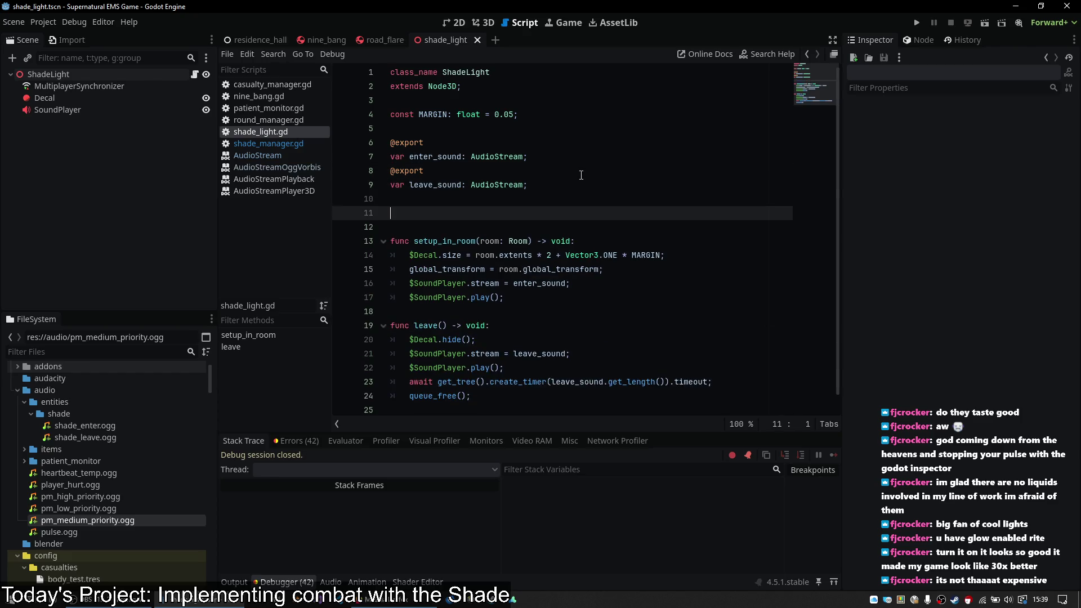
type("var ")
type("enter_")
key("BackSpace")
key("BackSpace")
key("BackSpace")
key("BackSpace")
type("entrenchment: float =")
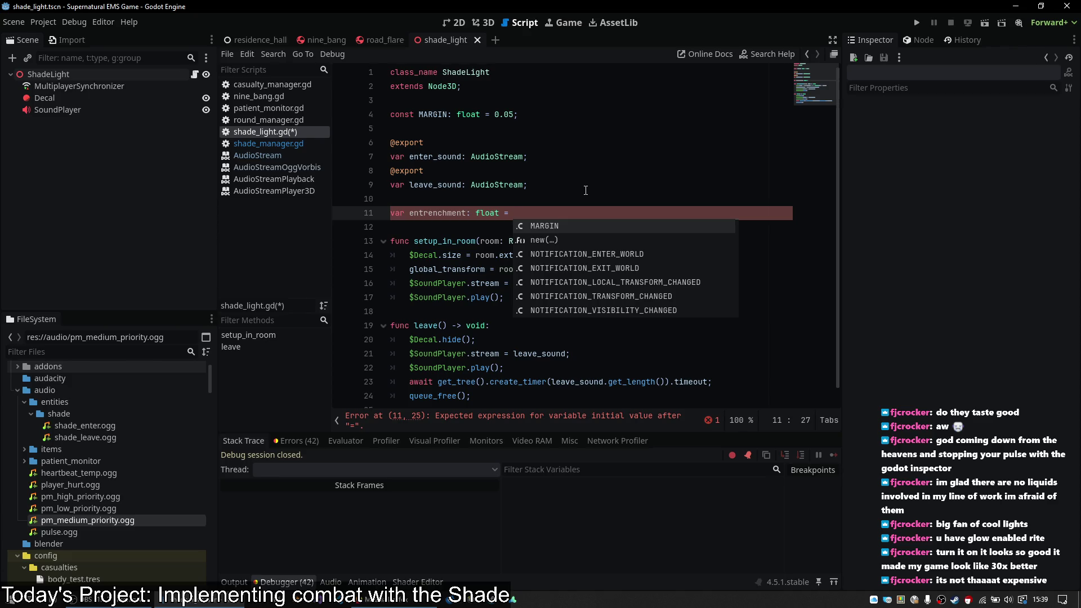
key("BackSpace")
key("BackSpace")
key("BackSpace")
type("int ")
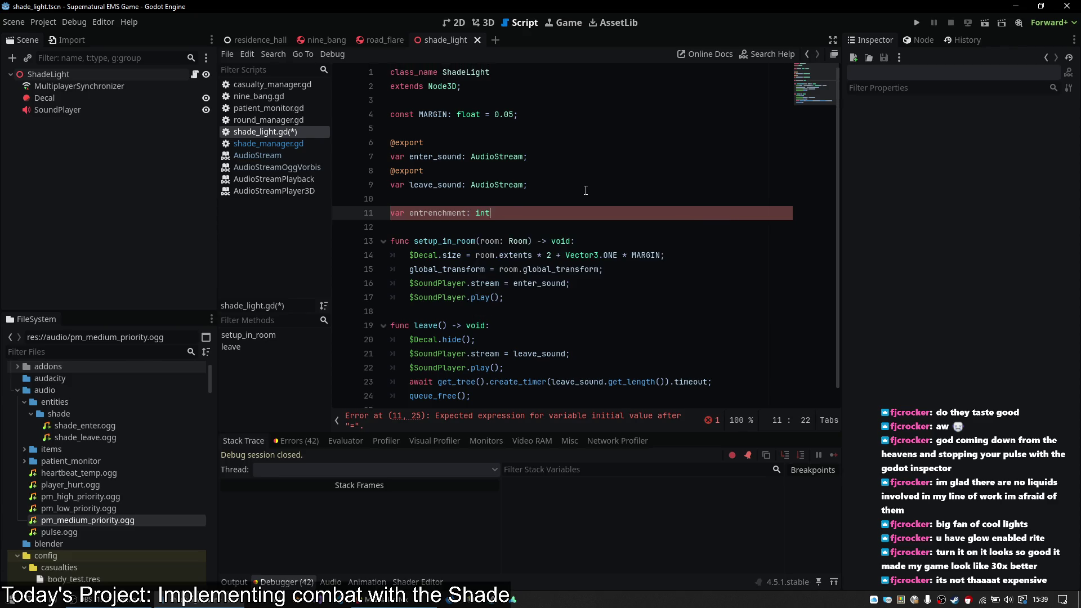
type("= 1;")
key("ctrl+s")
Tidy the blank lines around the entrenchment variable and above setup_in_room
key("Up")
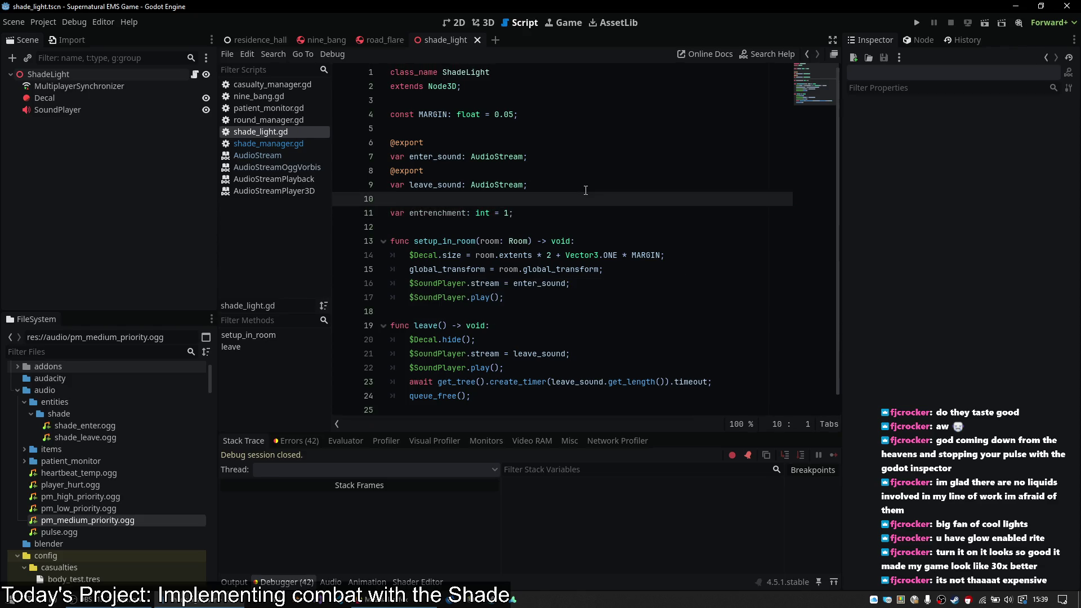
key("Return")
key("BackSpace")
scroll(531, 307, "down", 1)
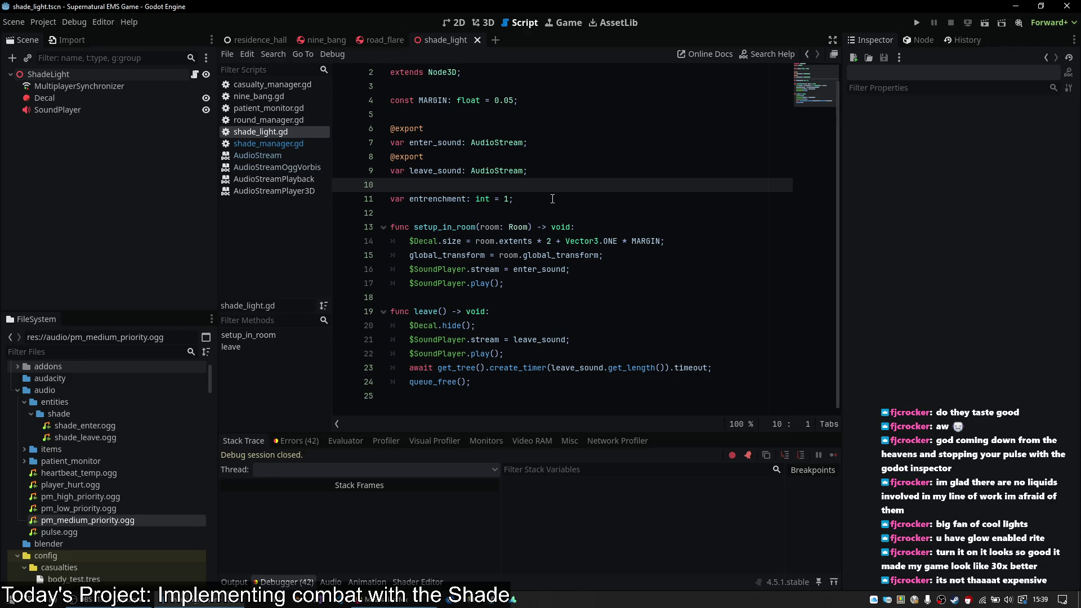
key("Down")
key("Down")
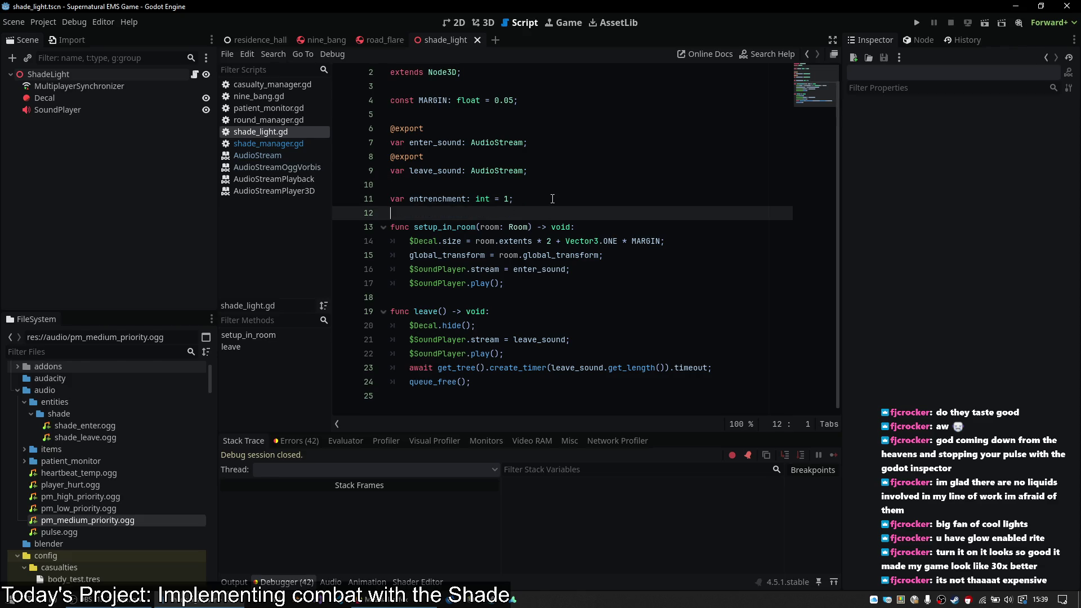
key("Return")
key("Return")
key("Up")
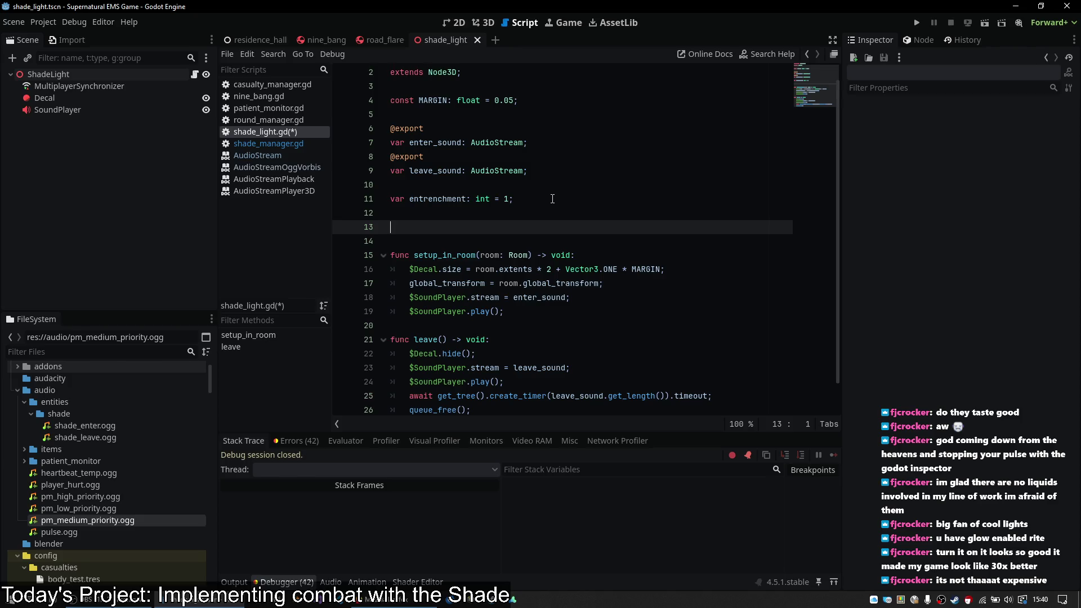
key("BackSpace")
key("BackSpace")
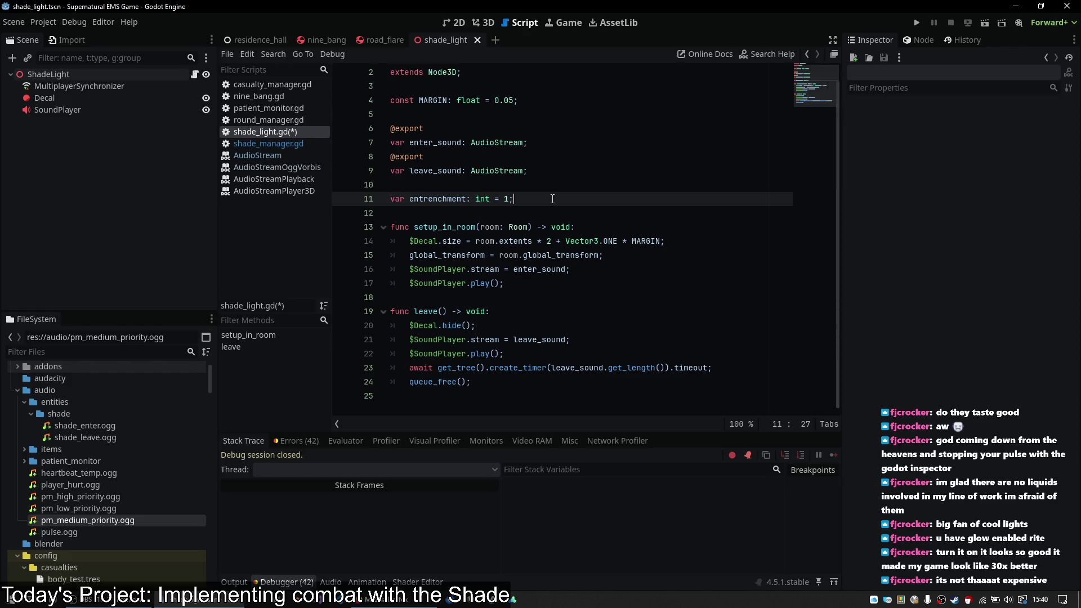
Create an empty _process function and declare 'var _entrenchment_gain_timer: float = INF;'
key("Return")
key("Return")
type("func _rp")
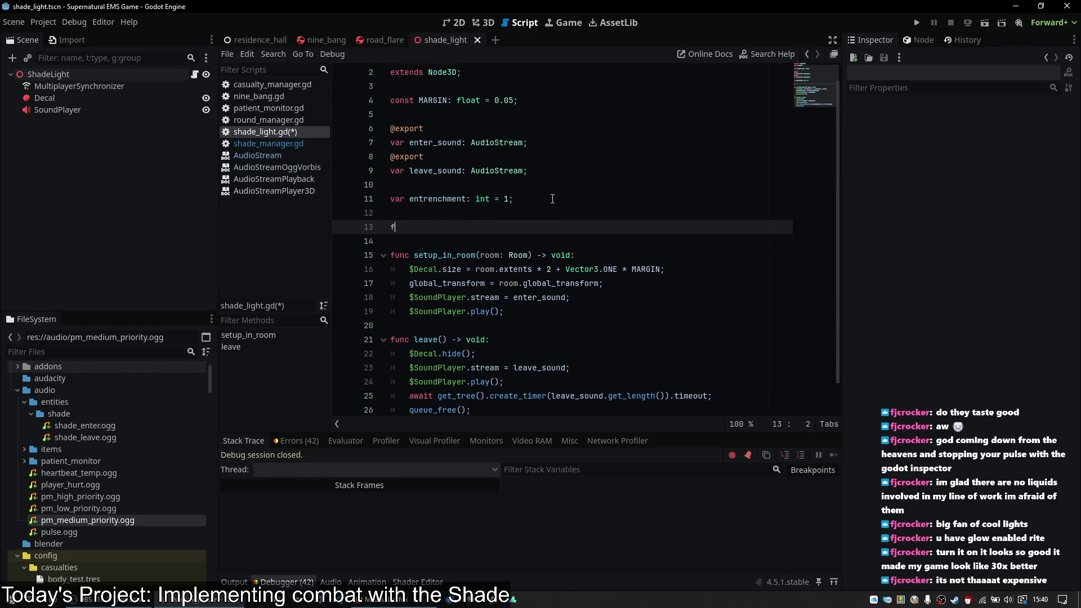
type("roces")
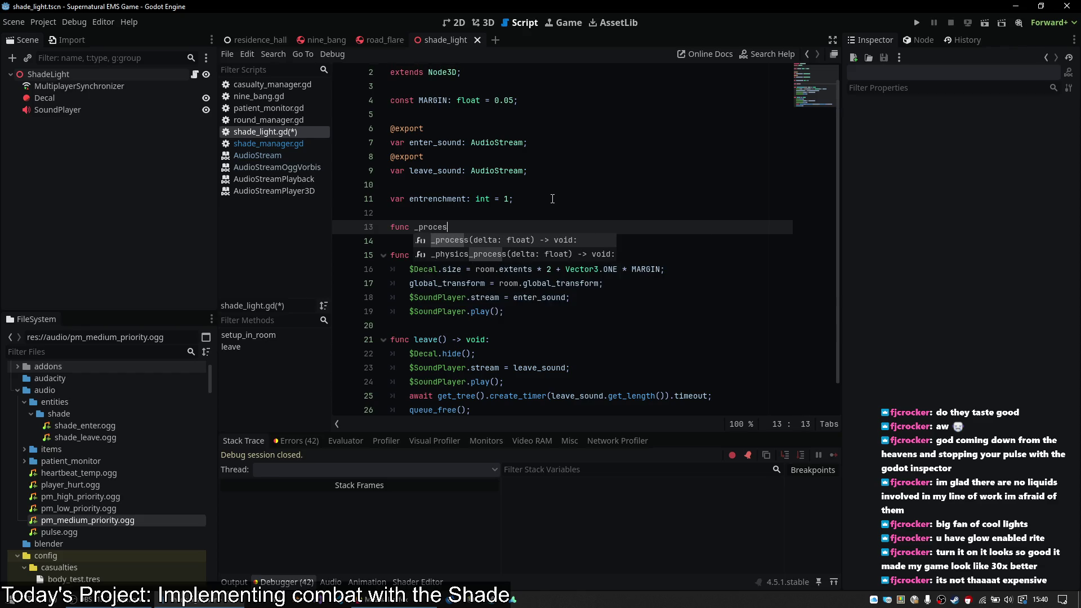
key("Return")
key("Return")
key("Up")
key("Up")
key("Up")
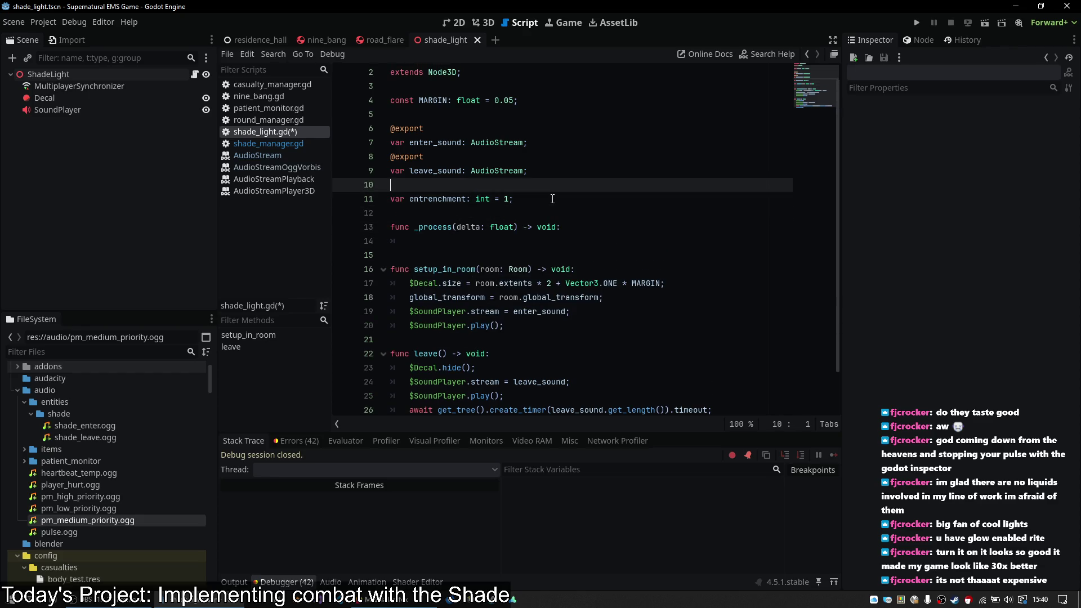
key("Return")
type("var _entrench")
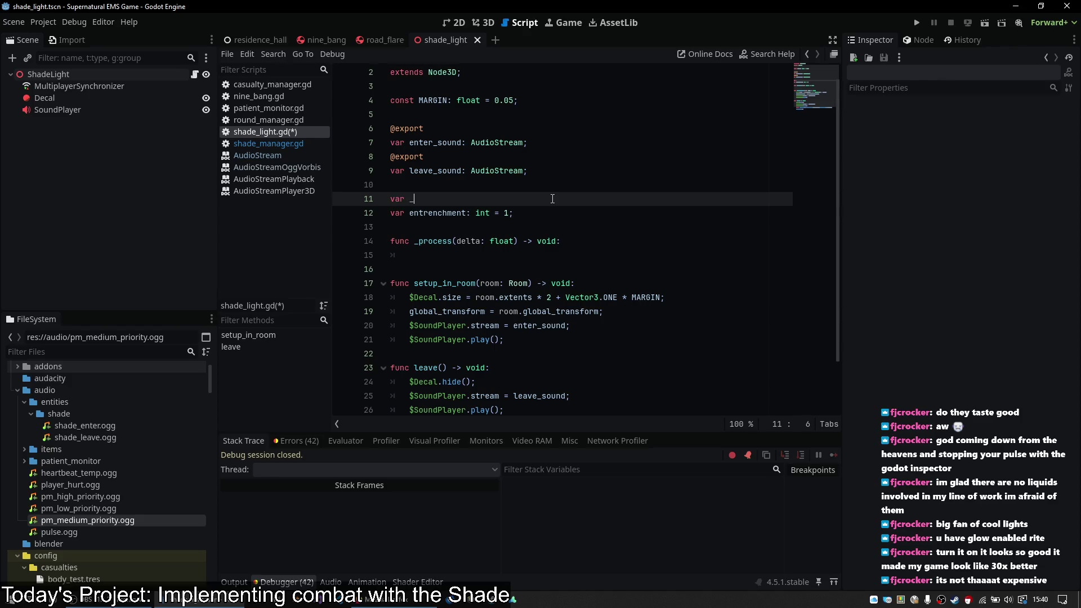
type("ment_gain_timer:")
type(" float = ")
type("INF;")
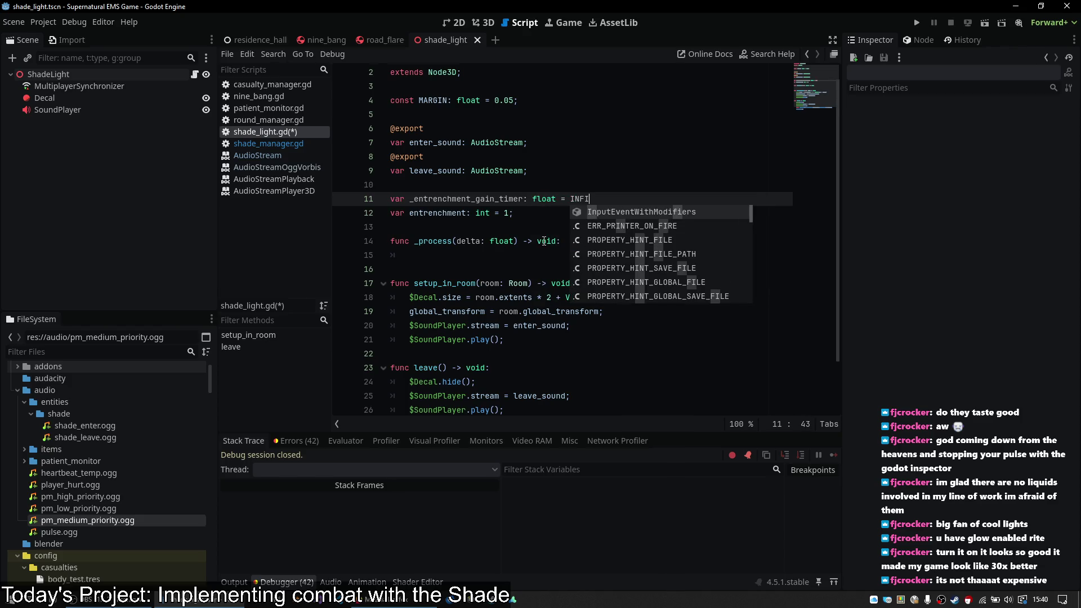
key("Up")
key("Up")
key("ctrl+s")
key("Return")
type("@export")
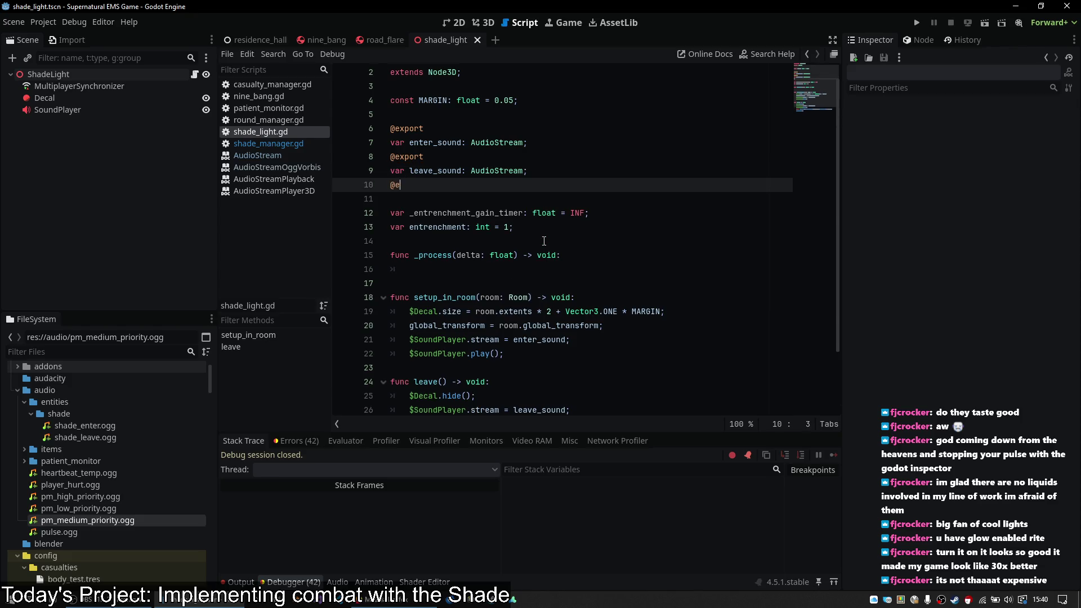
key("Return")
type("var entrenchm")
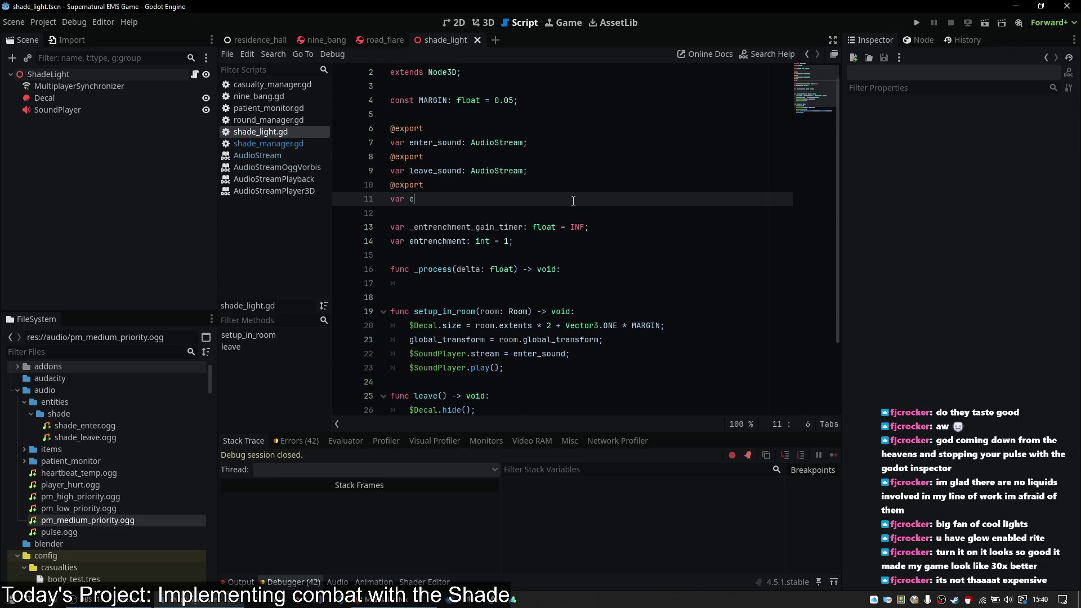
type("ent_gain_delay")
type(": float = 5")
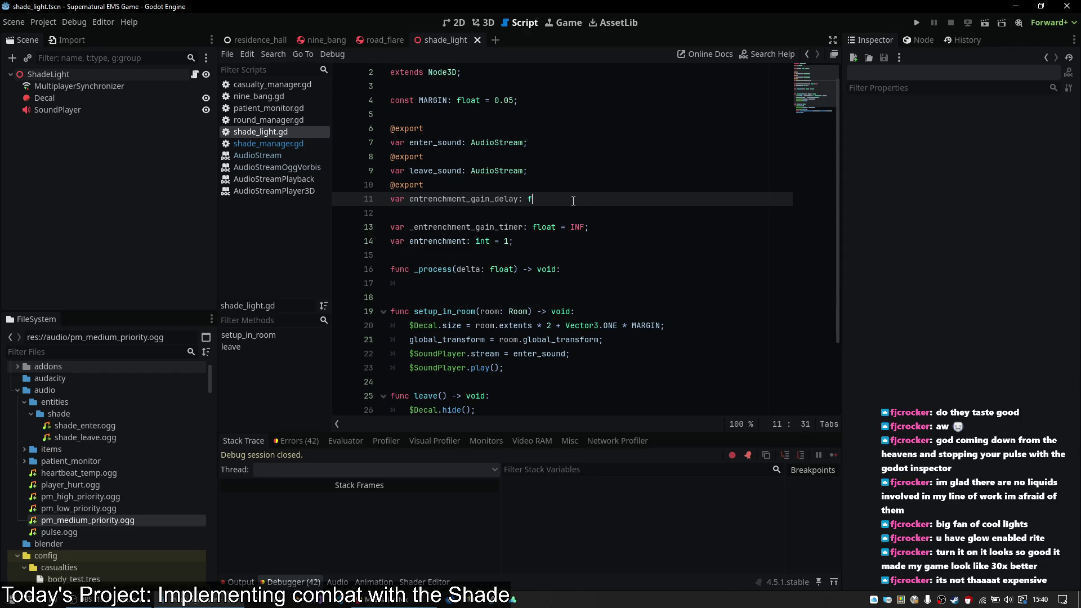
key("BackSpace")
type("1.0;")
key("Down")
key("Down")
key("Down")
key("ctrl+shift+Return")
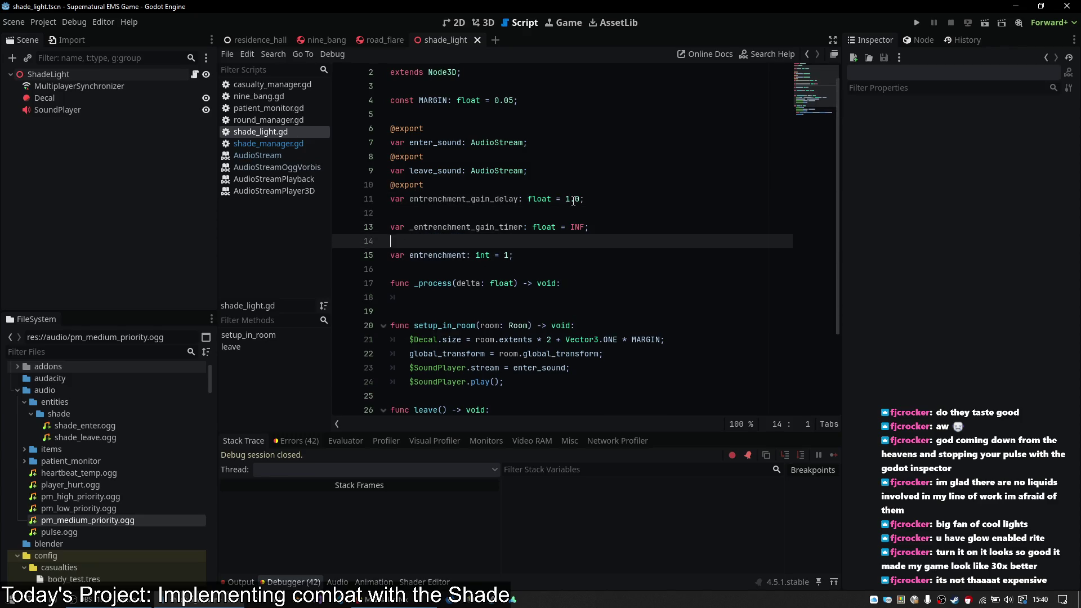
Add 'const ENTRENCHMENT_MAX: int = 12;' after the MARGIN constant and save
left_click(531, 97)
key("Return")
type("const ENTRENCHMENT_MAX: int = 5;")
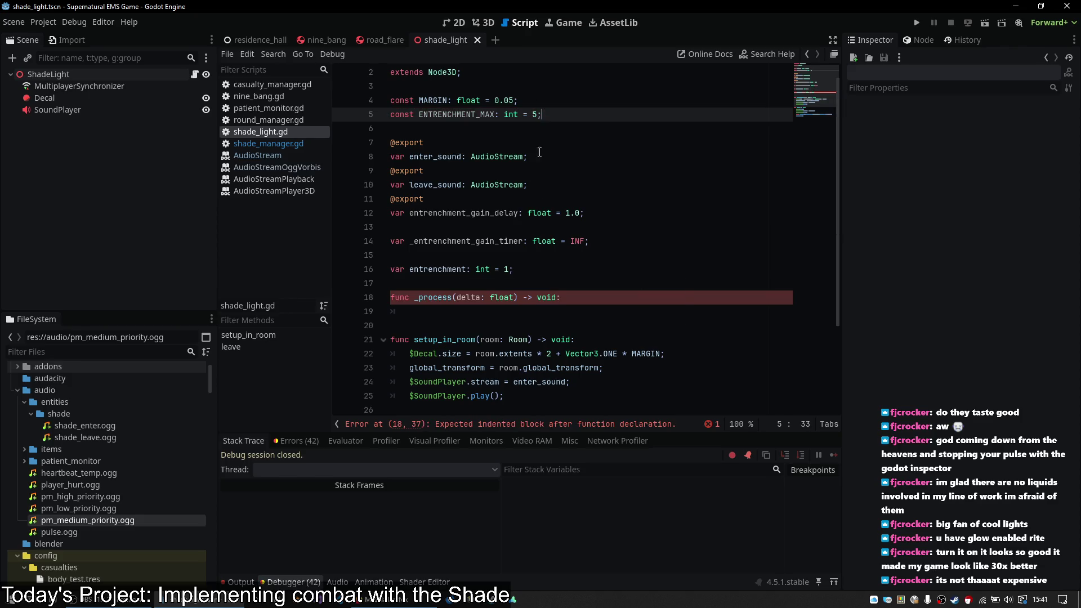
key("BackSpace")
key("BackSpace")
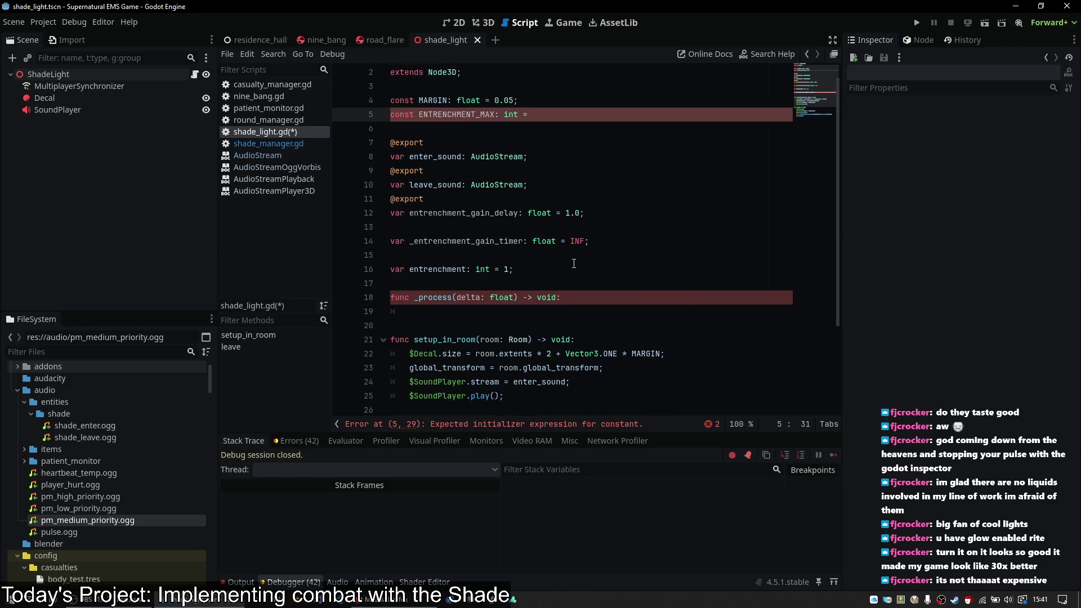
type("12;")
key("ctrl+s")
Count _entrenchment_gain_timer down by delta in _process and change its starting value to 0.0
left_click(563, 309)
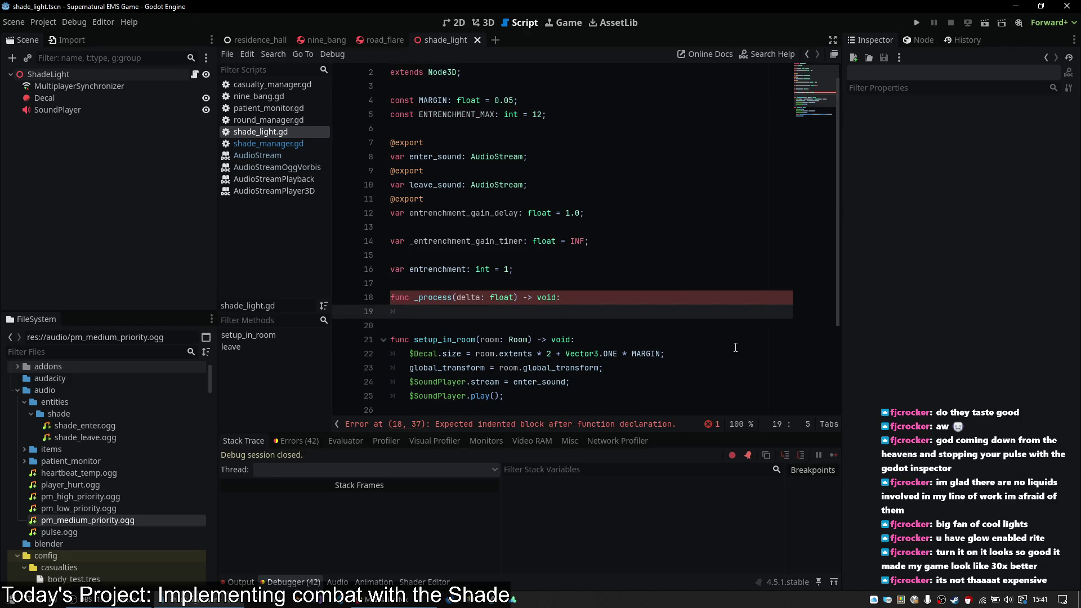
type("_entra")
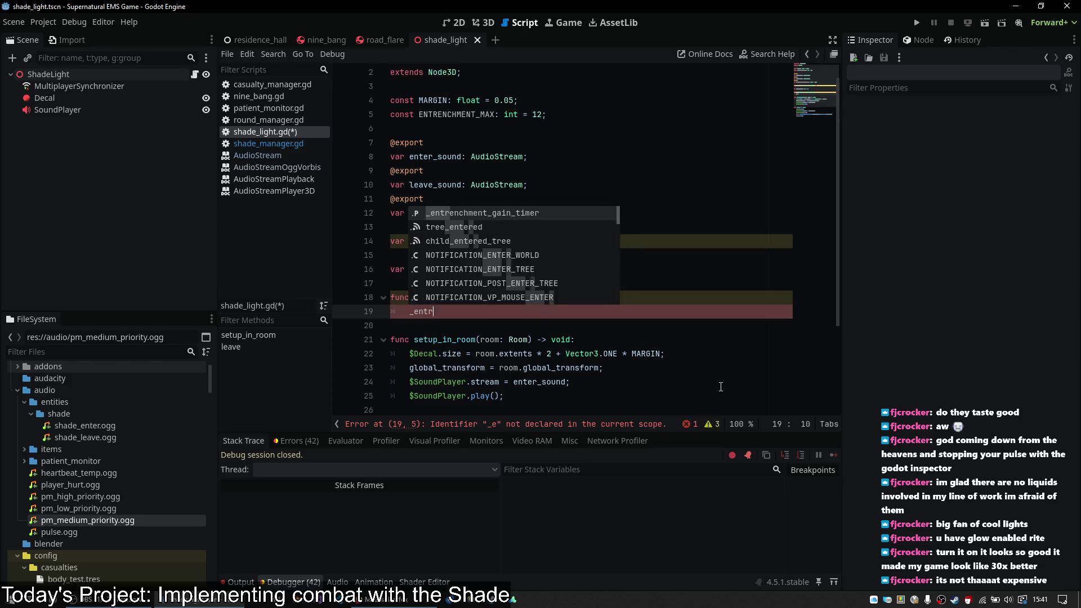
key("Return")
type("-= delta;")
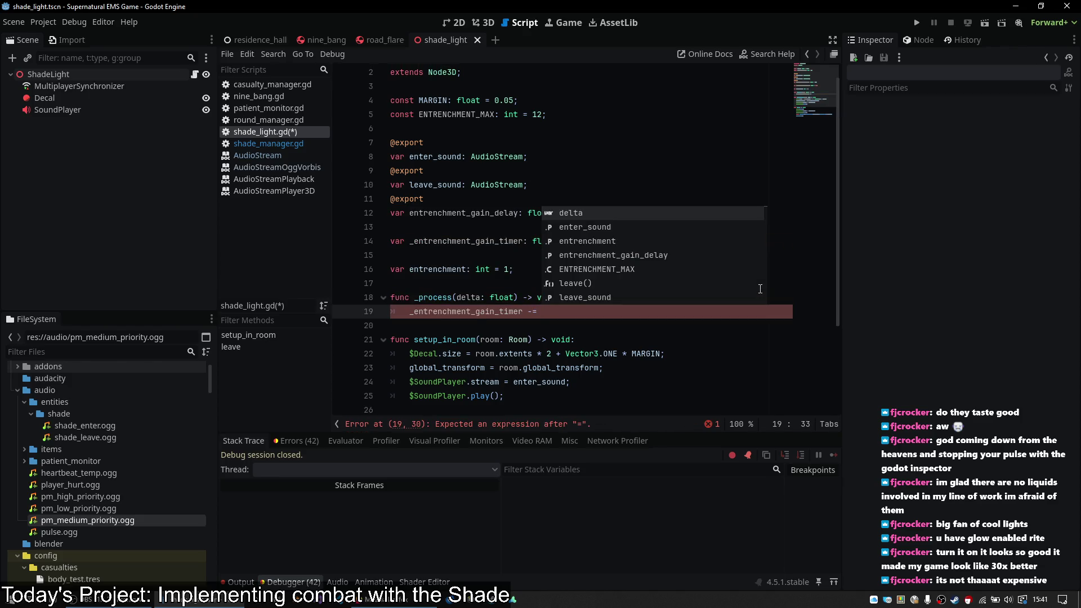
key("Up")
key("Up")
key("Up")
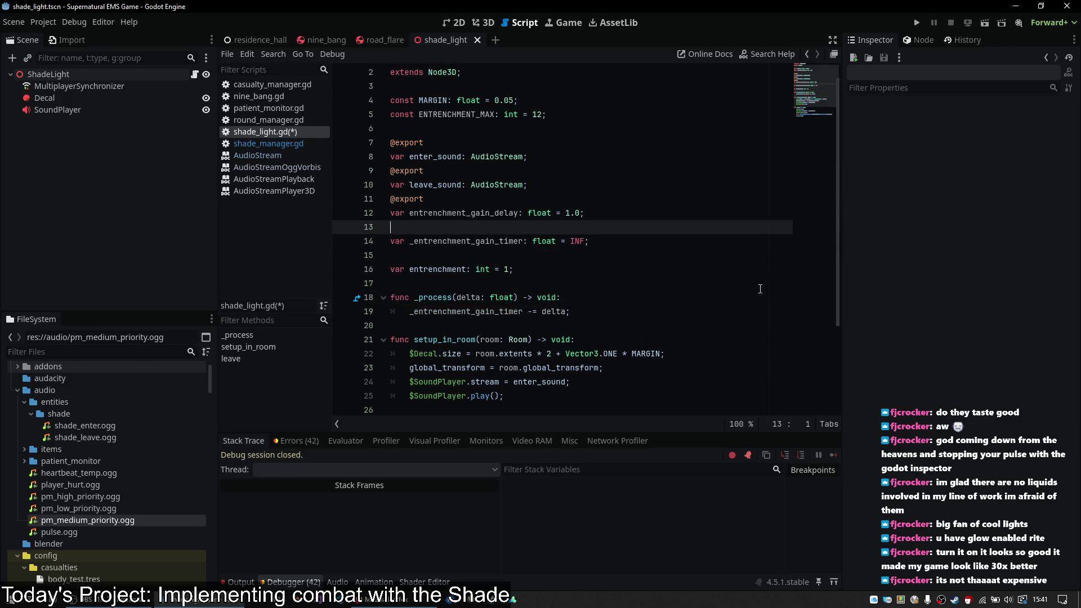
key("Right")
key("Delete")
key("Delete")
key("BackSpace")
type("0.0")
key("Down")
key("Down")
key("Down")
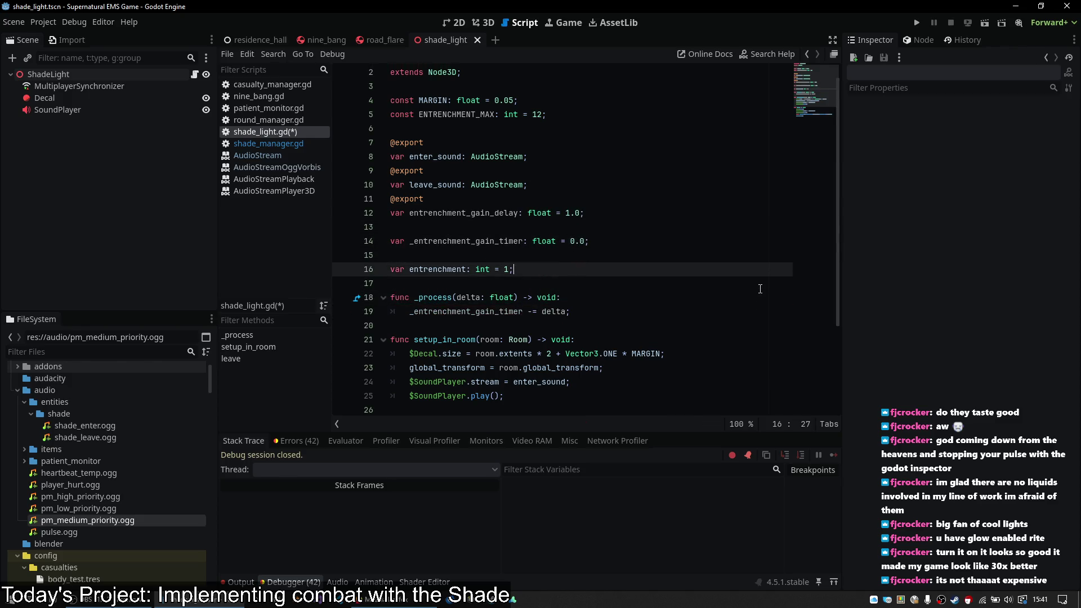
When the timer reaches 0.0, reset it to entrenchment_gain_delay
key("Return")
type("if _entrenchment_gain_timer")
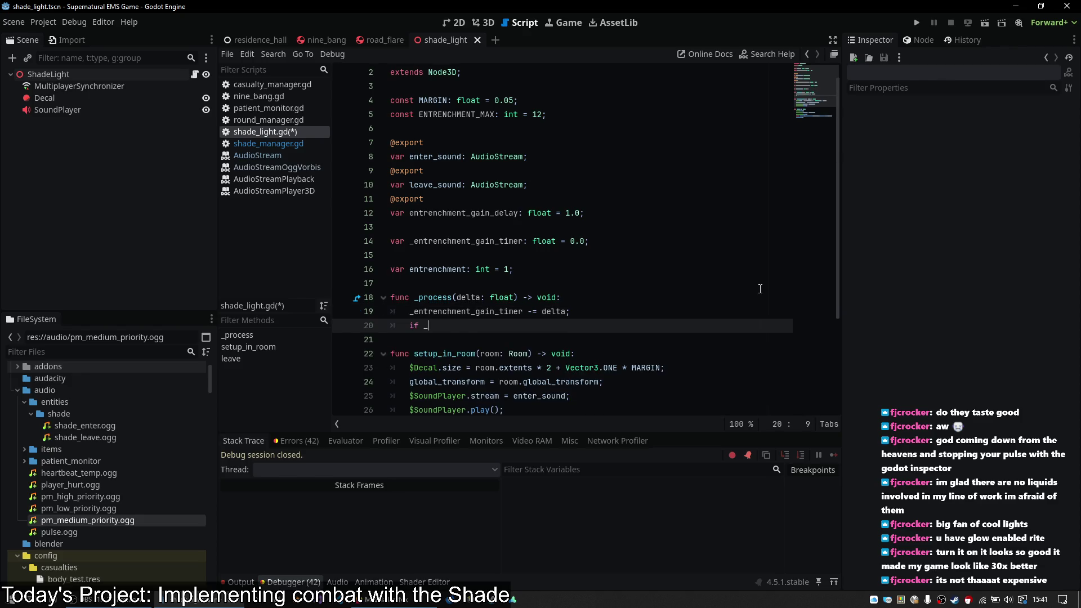
type(" <= 0.0")
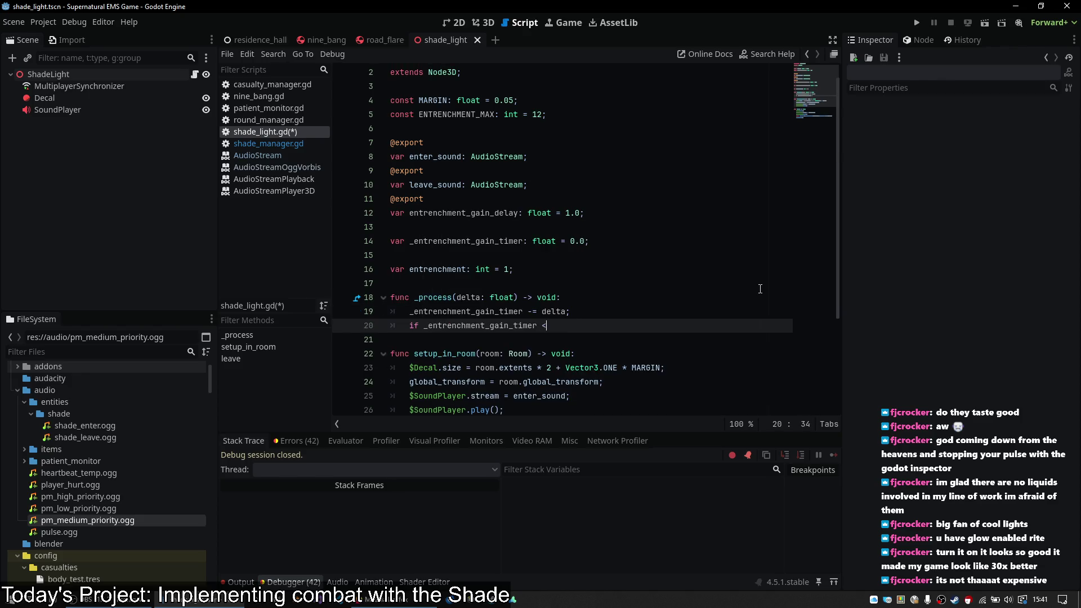
type(":")
key("Return")
type("_entrenc")
key("Tab")
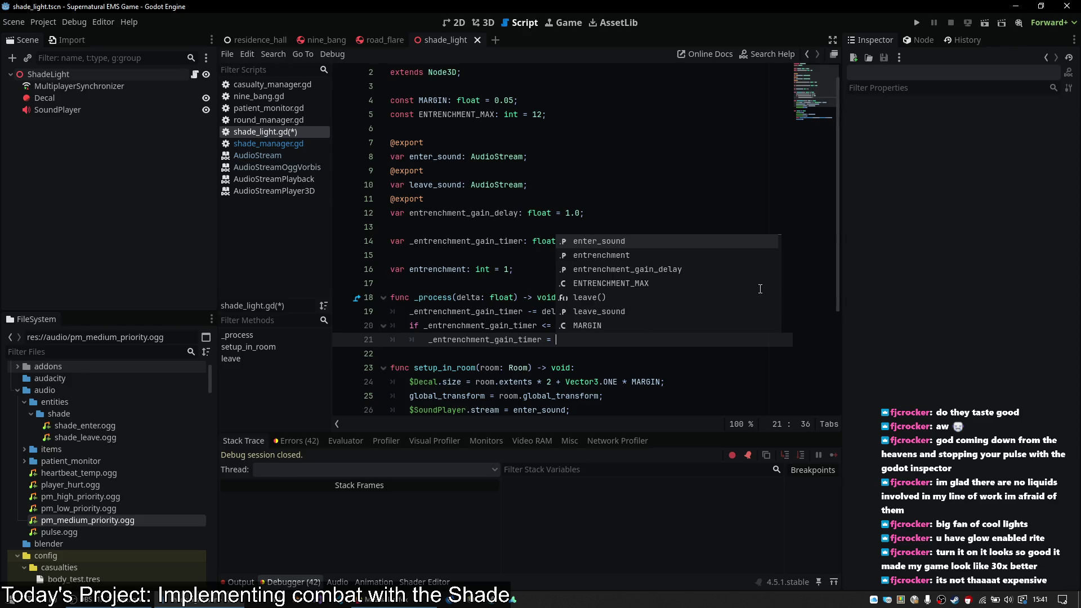
type("ENTR")
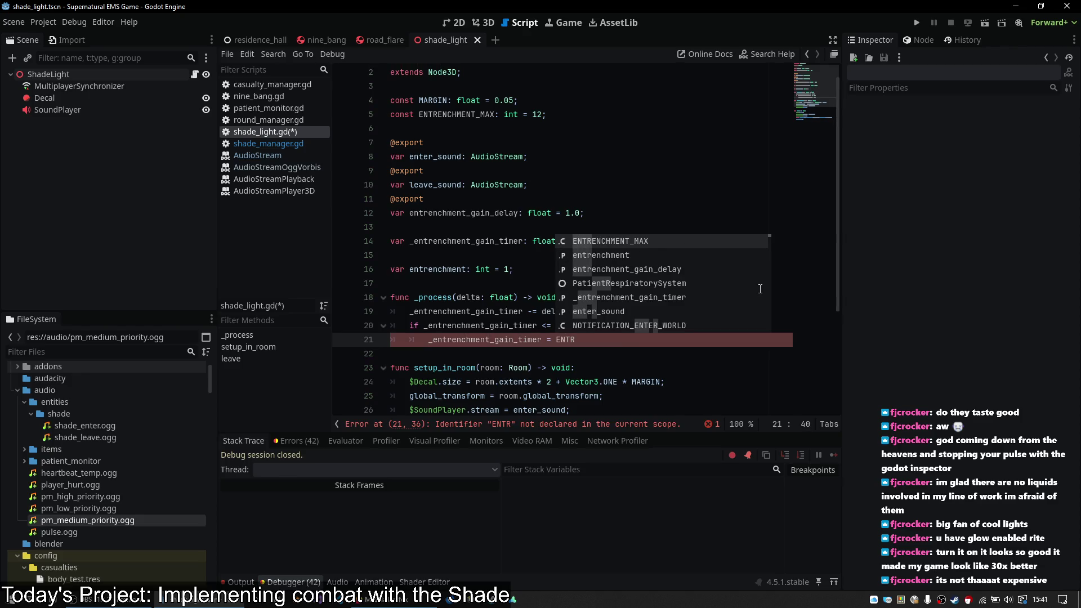
key("Down")
key("Down")
key("Tab")
type(";")
Set entrenchment to mini(entrenchment + 1, ENTRENCHMENT_MAX) inside the if block and save
key("Return")
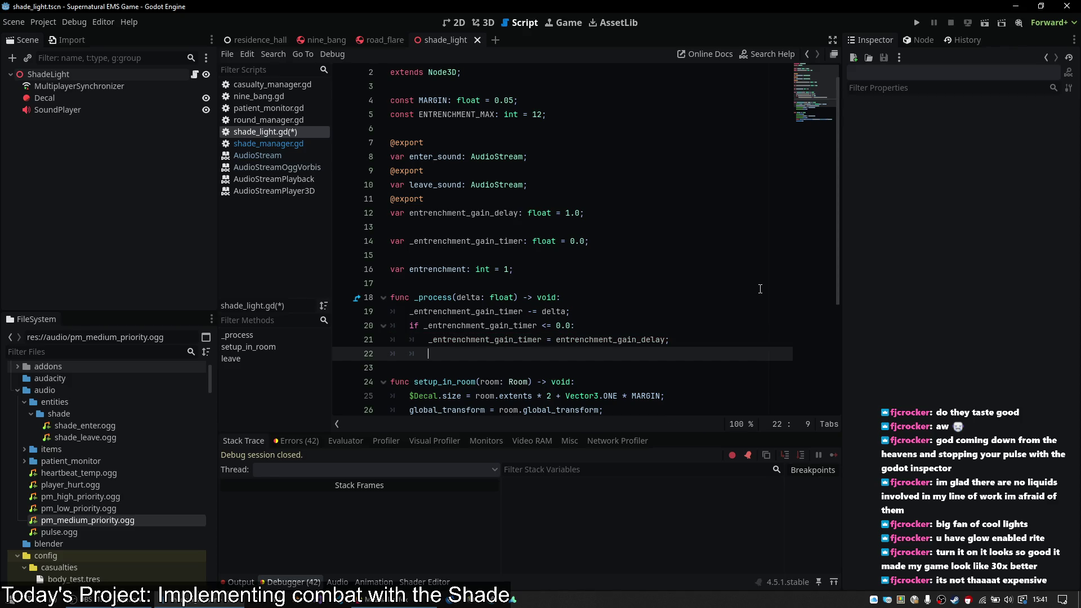
type("entre")
key("Tab")
type("minf(")
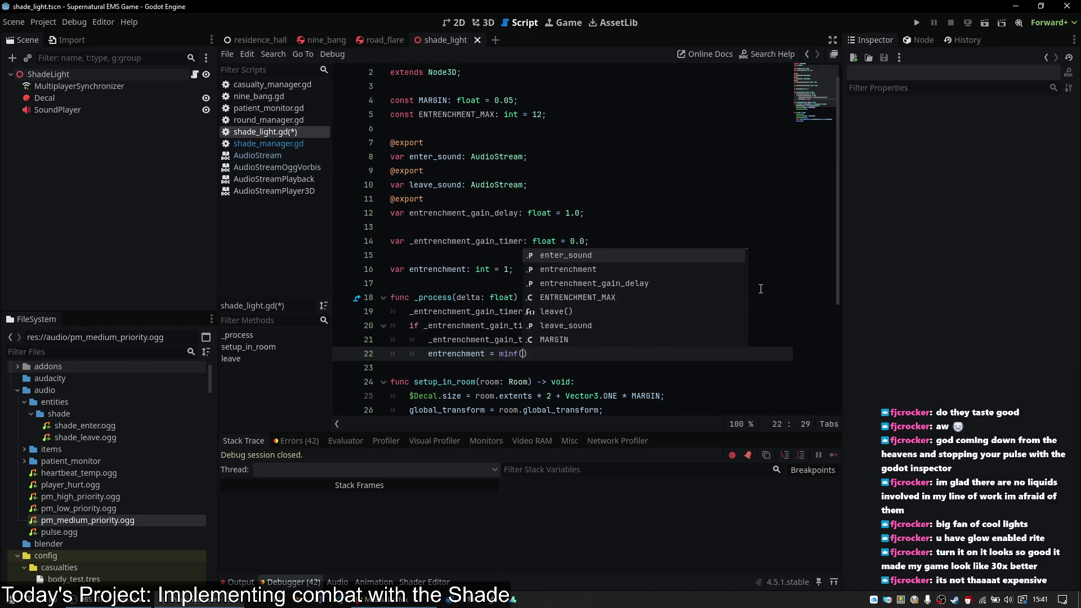
key("BackSpace")
key("BackSpace")
type("i")
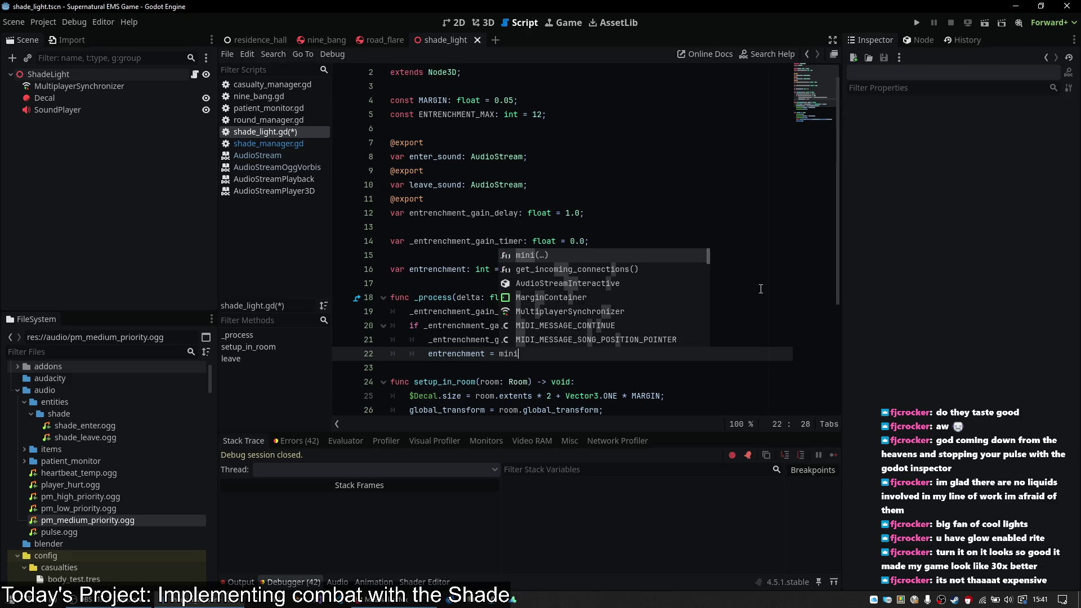
key("Tab")
type("entrenchment")
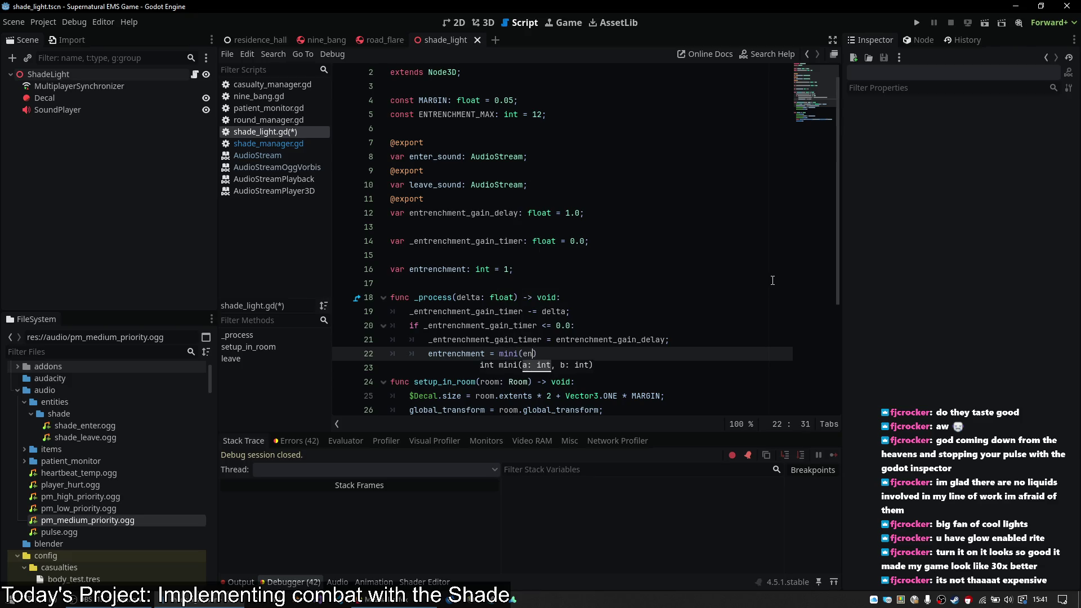
type(" + 1, ")
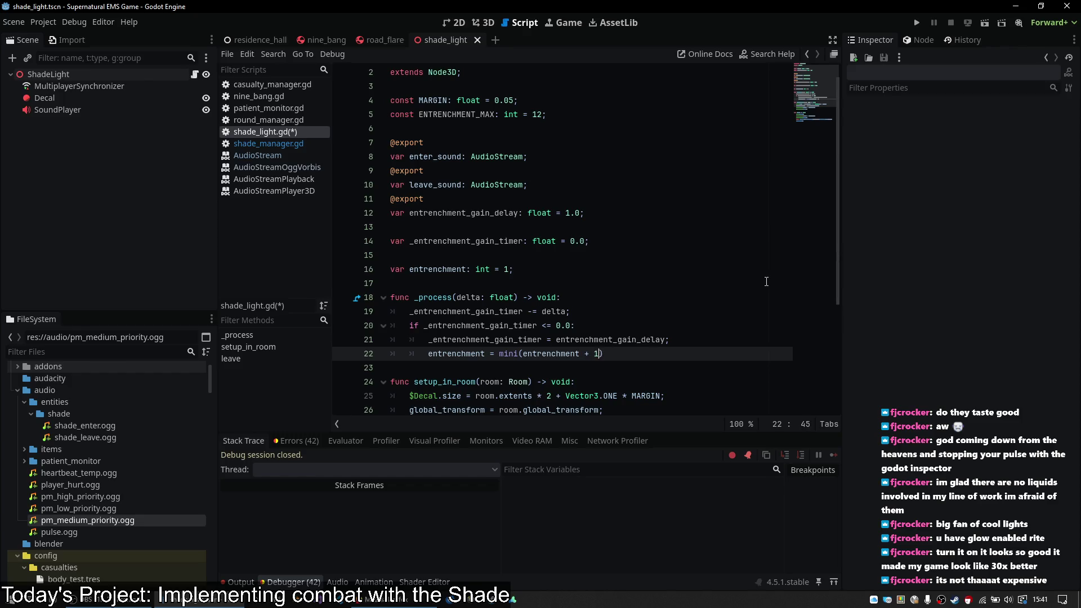
type("ENTRENCH")
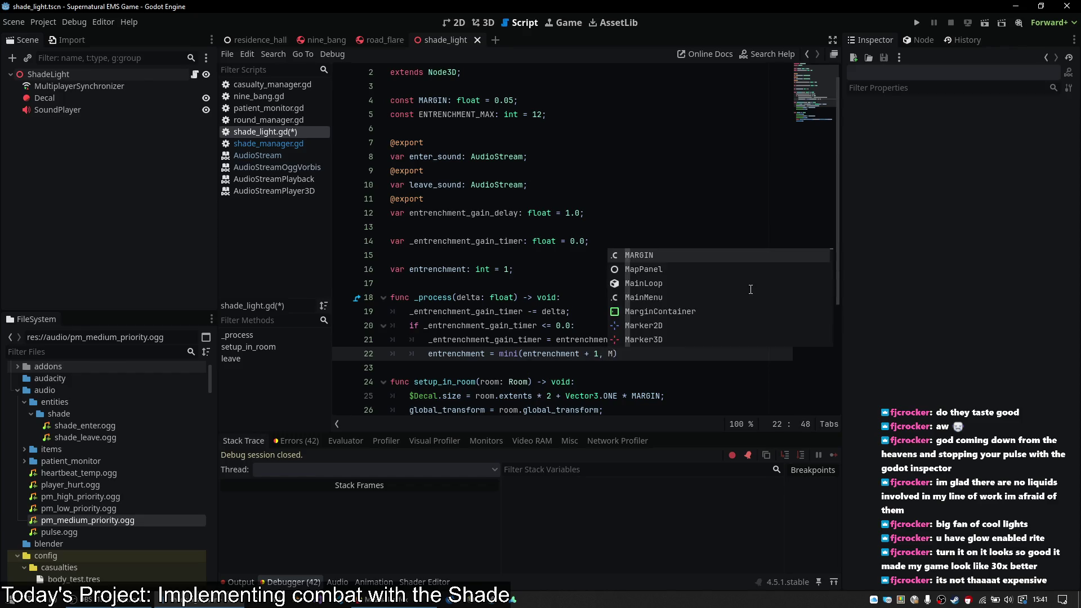
key("Tab")
type(";")
key("ctrl+s")
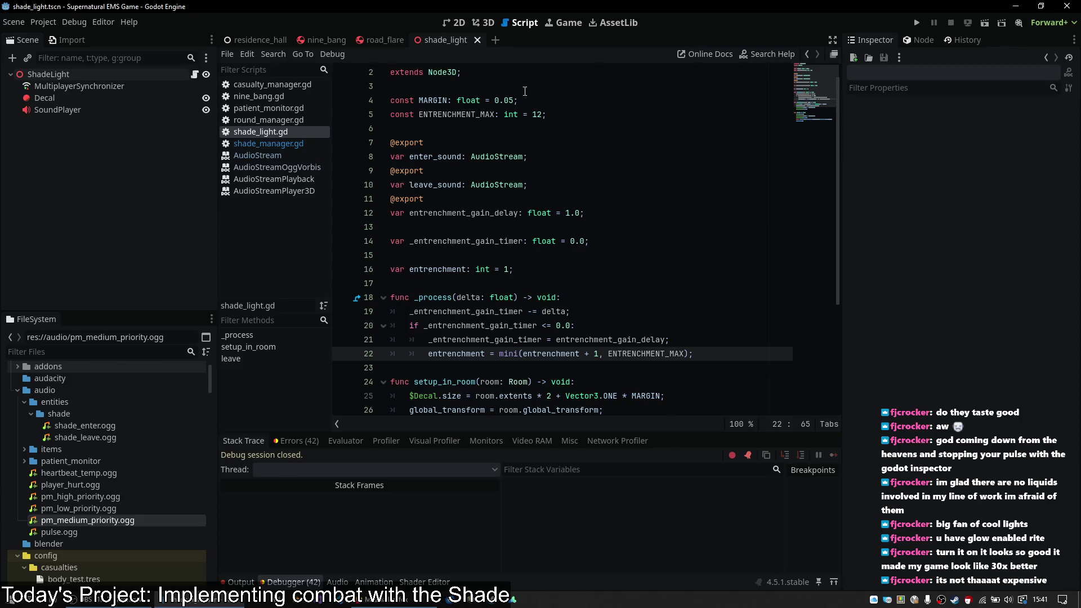
Review the exported sounds, then open space below _process for a new function
scroll(443, 332, "up", 1)
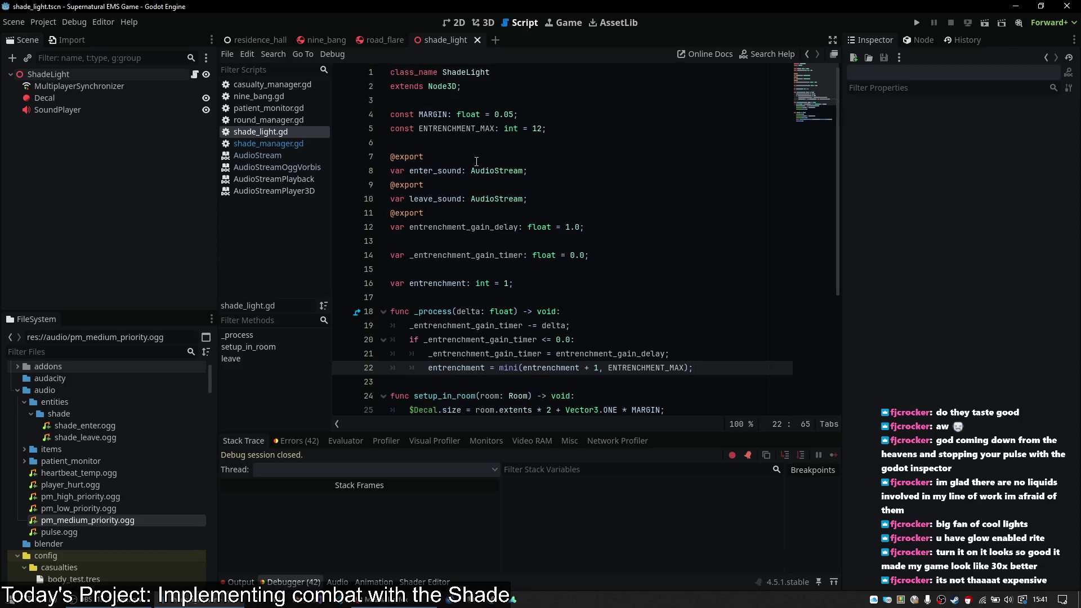
left_click(622, 184)
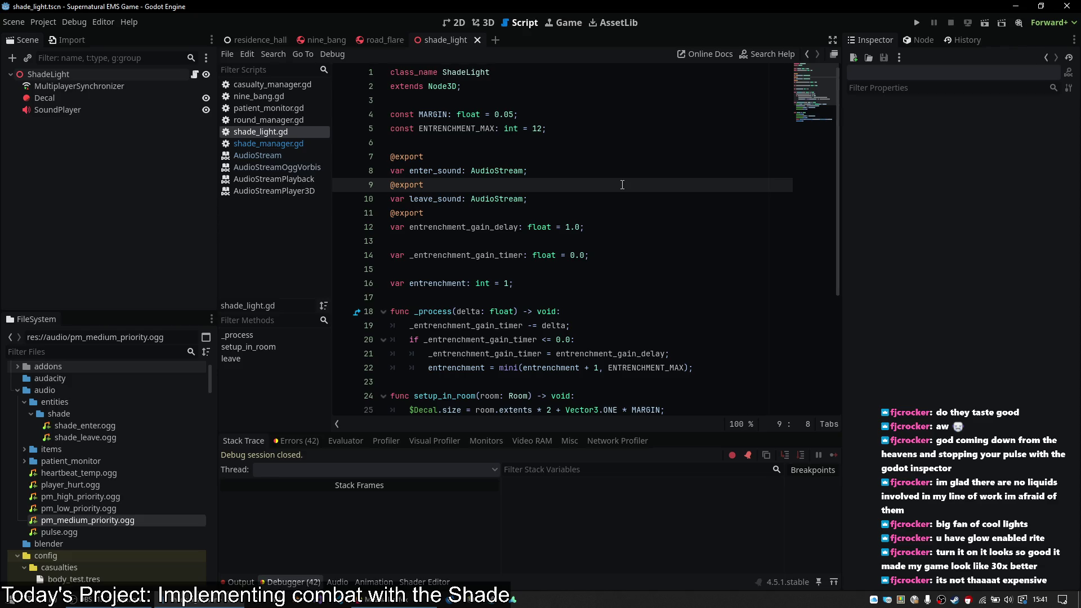
scroll(622, 185, "down", 3)
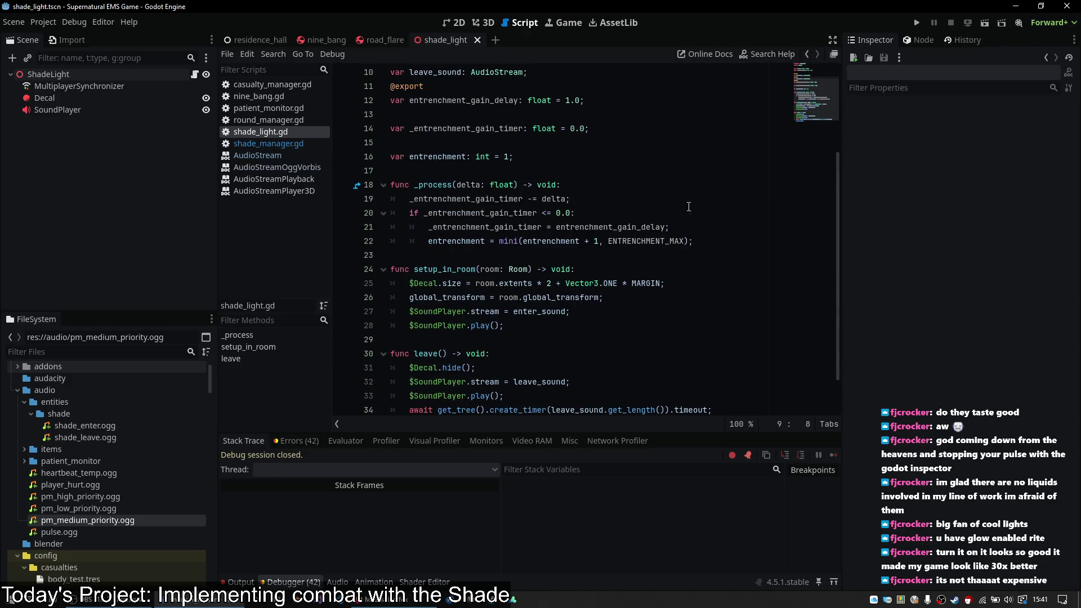
left_click(733, 238)
key("Return")
key("BackSpace")
key("BackSpace")
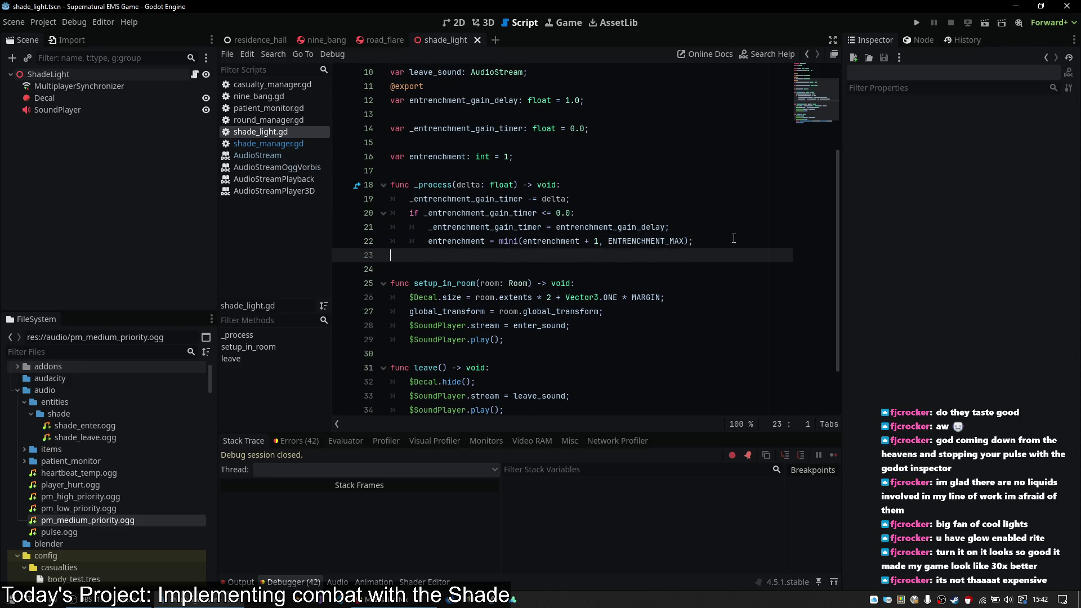
key("Return")
Write a 'bang() -> void' function that runs 'entrenchment -= 1;' and save
type("func _")
key("BackSpace")
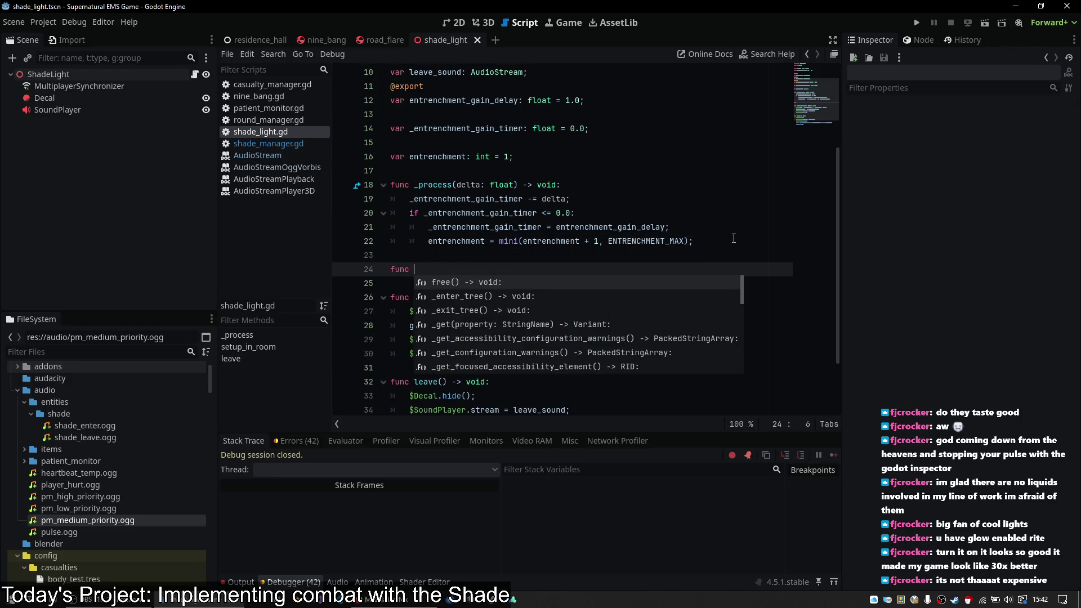
type("bang() -> ")
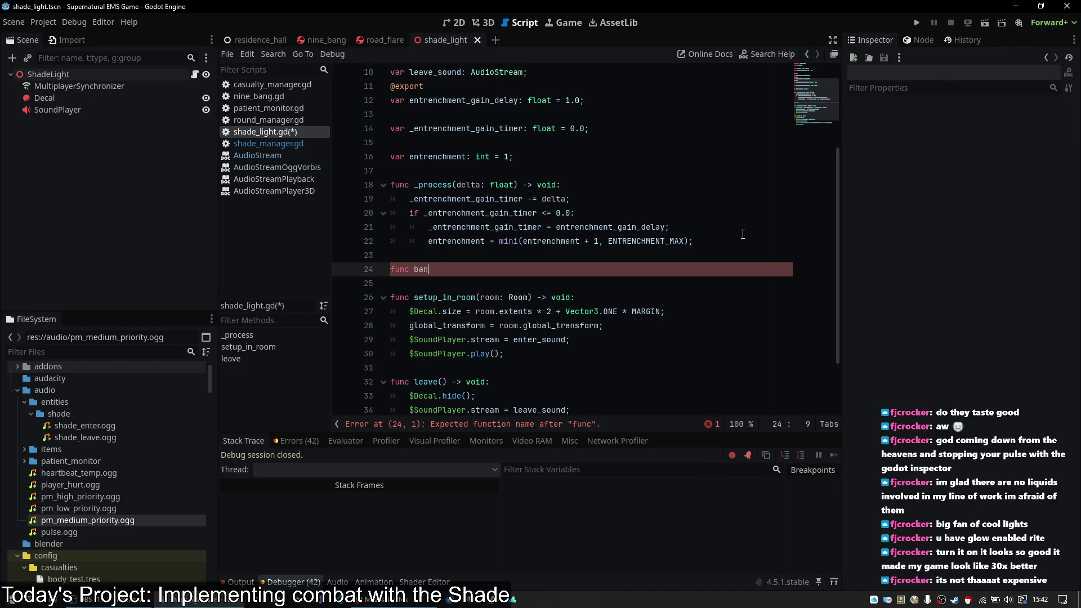
type("void:")
key("Return")
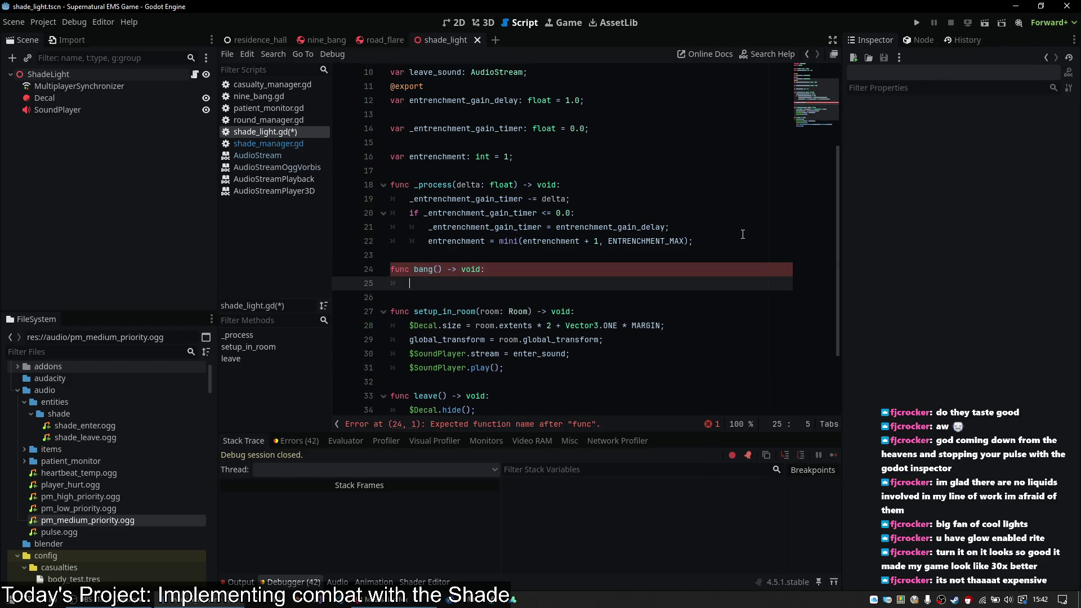
type("entrenchmen")
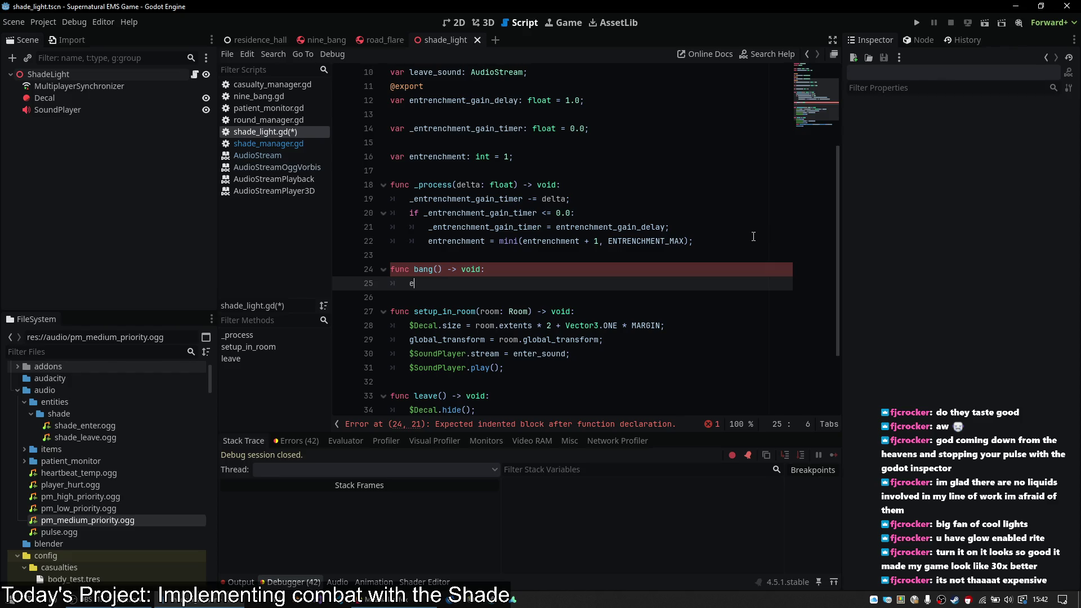
type("t -= 1;")
key("ctrl+s")
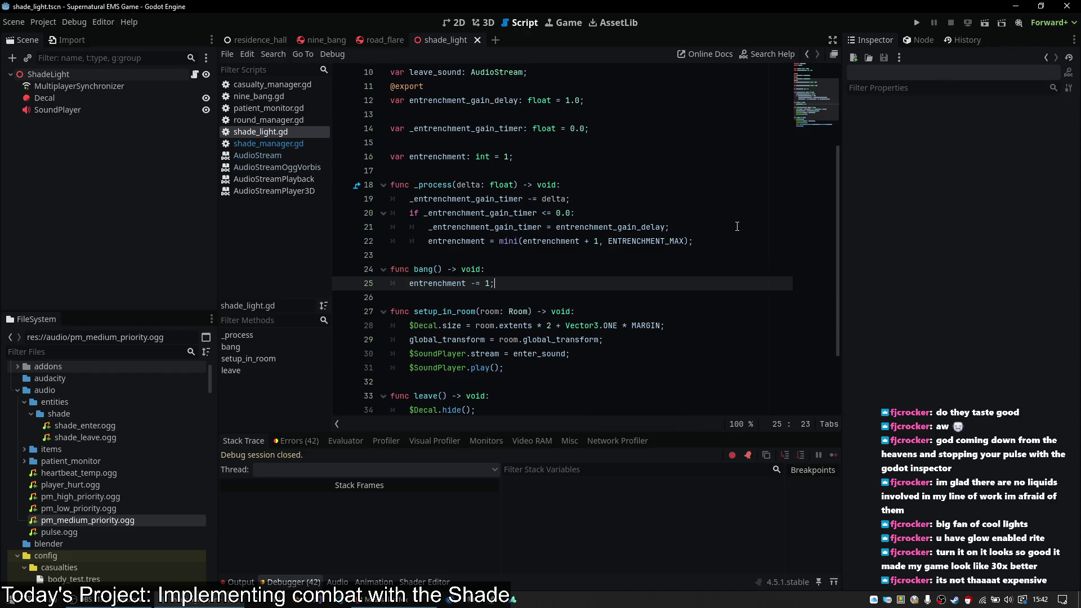
Rename the function to on_flash and switch to shade_manager.gd
double_click(423, 269)
type("on_flash")
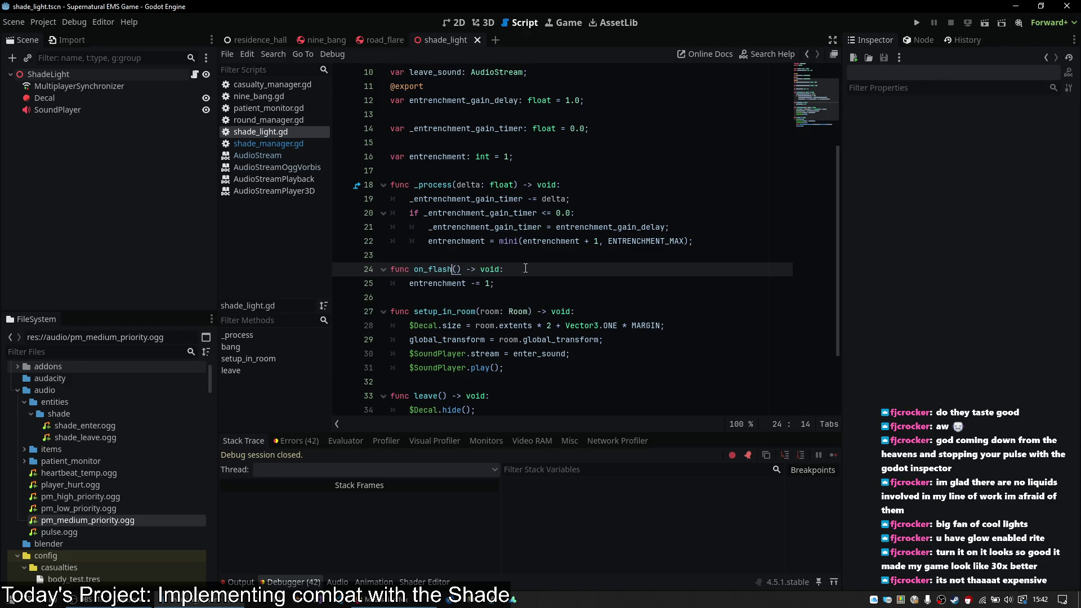
left_click(265, 143)
In _on_bright_flash, add an 'in_room.on_flash();' line before the _leave_room call
scroll(590, 245, "up", 8)
scroll(538, 288, "down", 7)
scroll(541, 270, "down", 20)
scroll(552, 176, "up", 1)
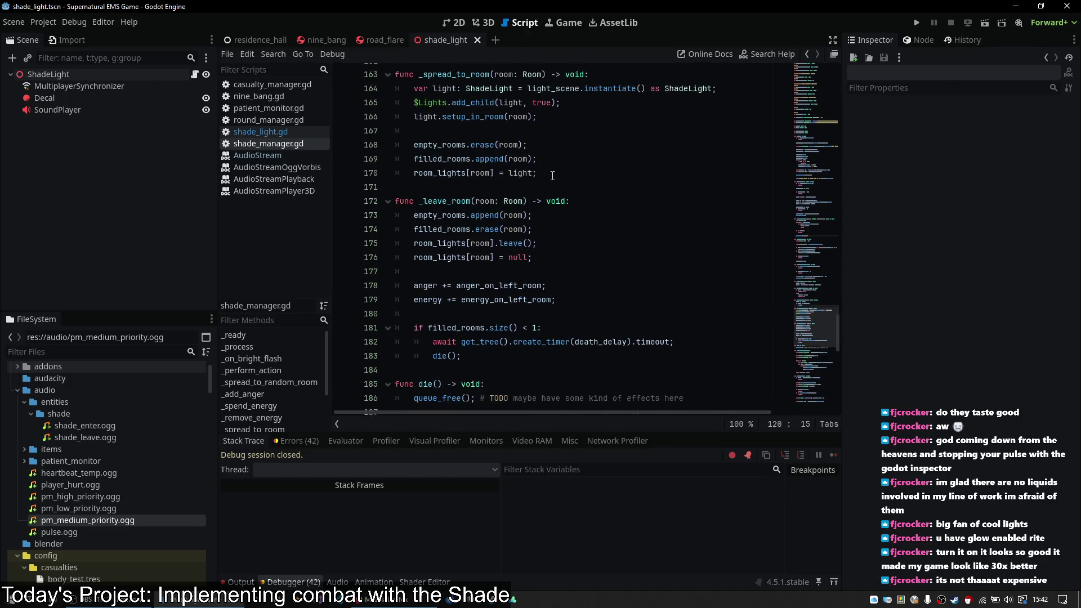
scroll(550, 202, "up", 10)
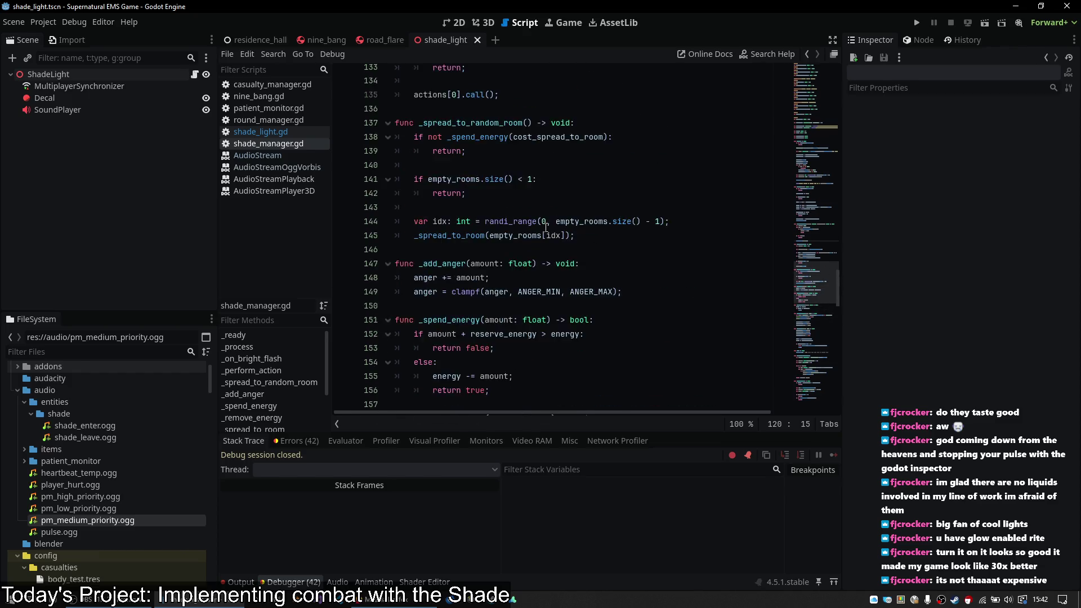
scroll(543, 248, "up", 8)
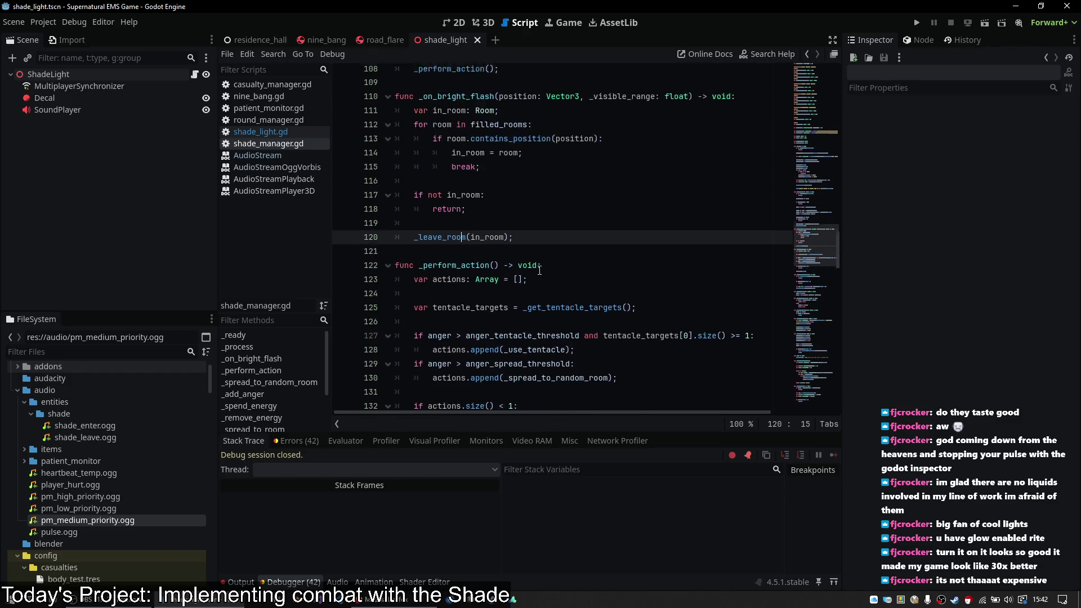
scroll(539, 270, "up", 3)
left_click(513, 312)
left_click(528, 331)
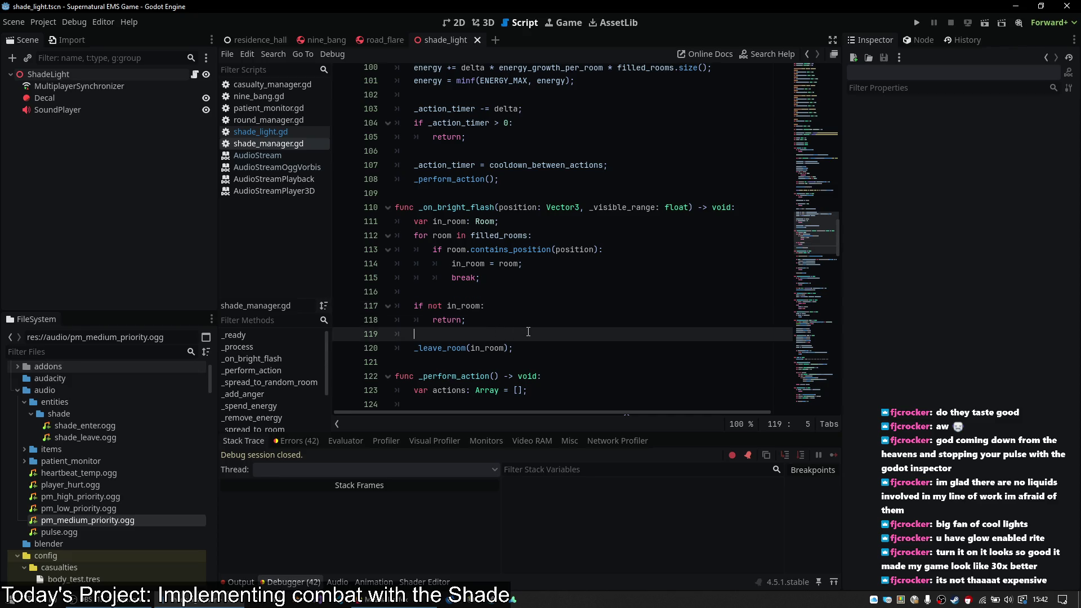
key("Return")
type("in_room")
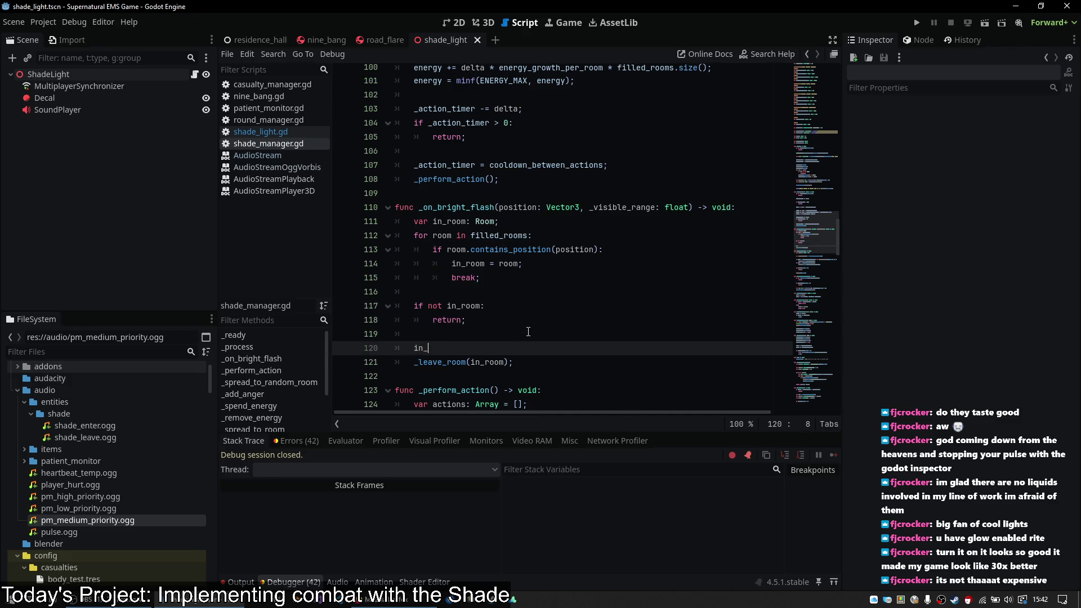
type(".on_fla")
type("sh();")
Delete the draft on_flash call and trial 'room' and 'filled_rooms.' text, leaving an empty line
key("shift+Home")
key("BackSpace")
type("room")
key("BackSpace")
key("BackSpace")
key("BackSpace")
type("filled_rooms")
type(".")
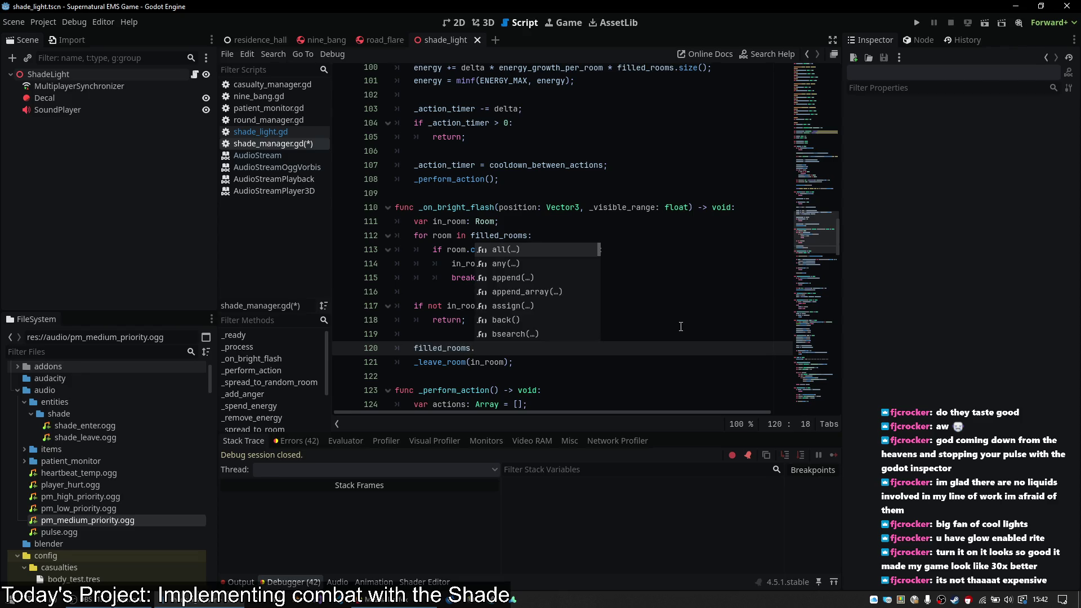
key("ctrl+BackSpace")
key("ctrl+BackSpace")
scroll(680, 327, "up", 20)
scroll(680, 326, "down", 17)
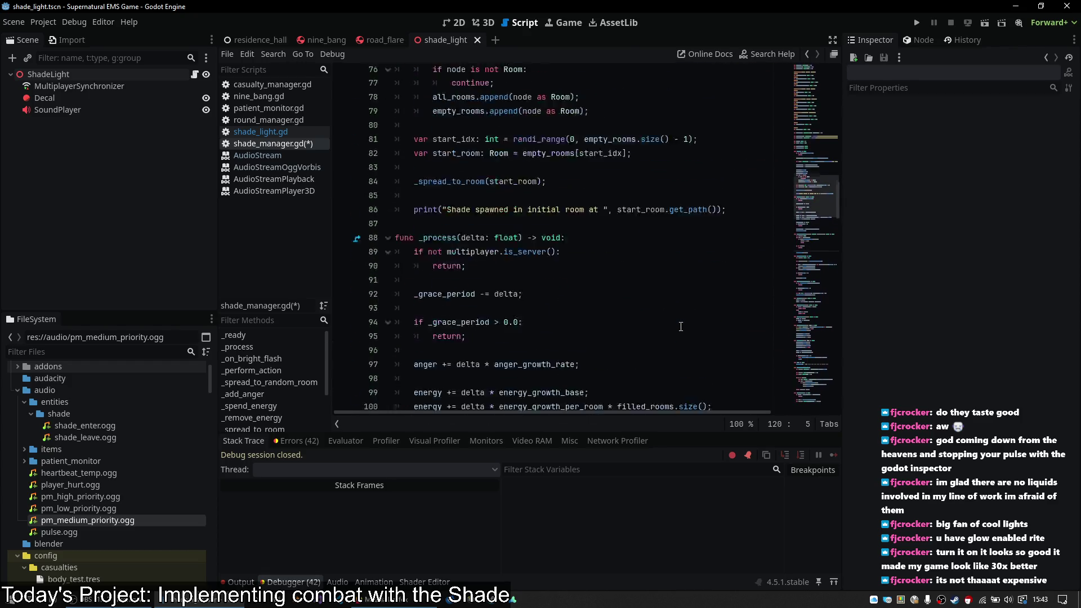
scroll(681, 326, "down", 10)
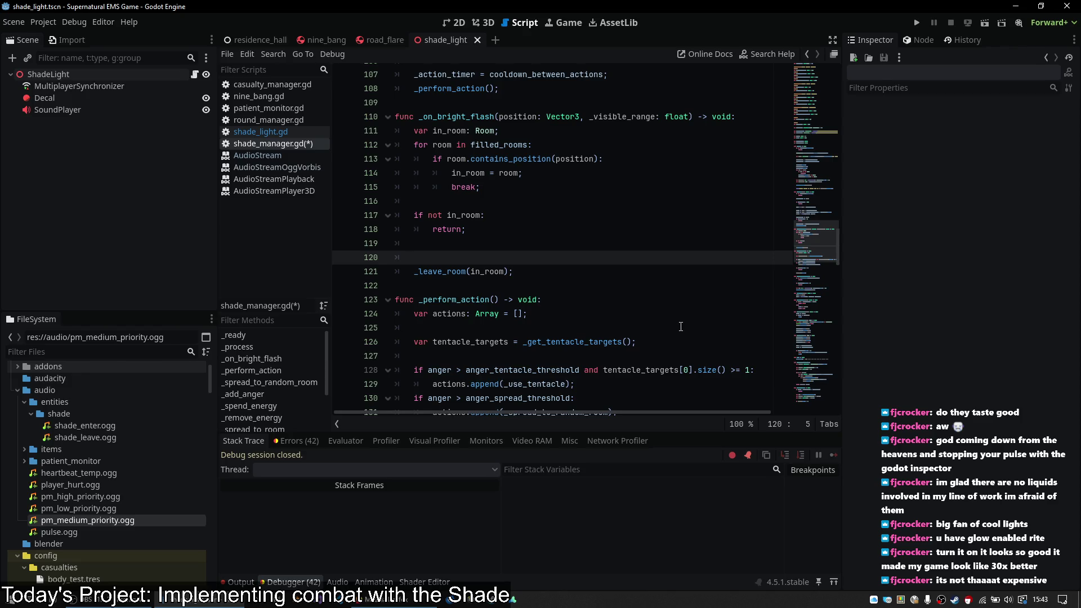
Return early when in_room is not in room_lights, otherwise call room_lights[in_room].on_flash()
type("if not in_room")
key("Return")
type("in room_lights:")
key("Return")
type("return;")
key("Return")
key("Return")
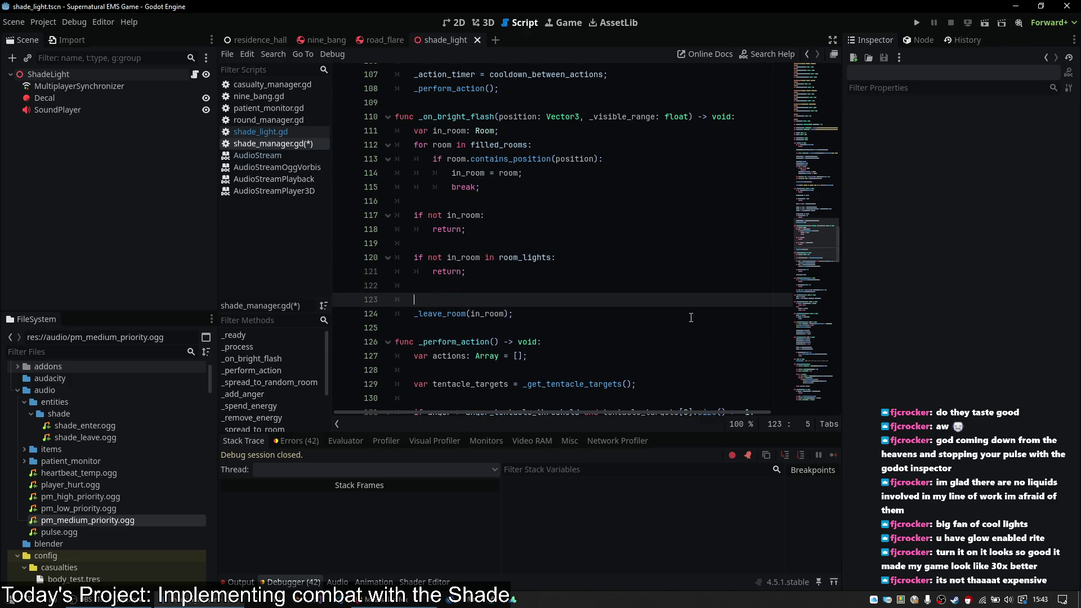
type("room_lights[i")
type("n_room].")
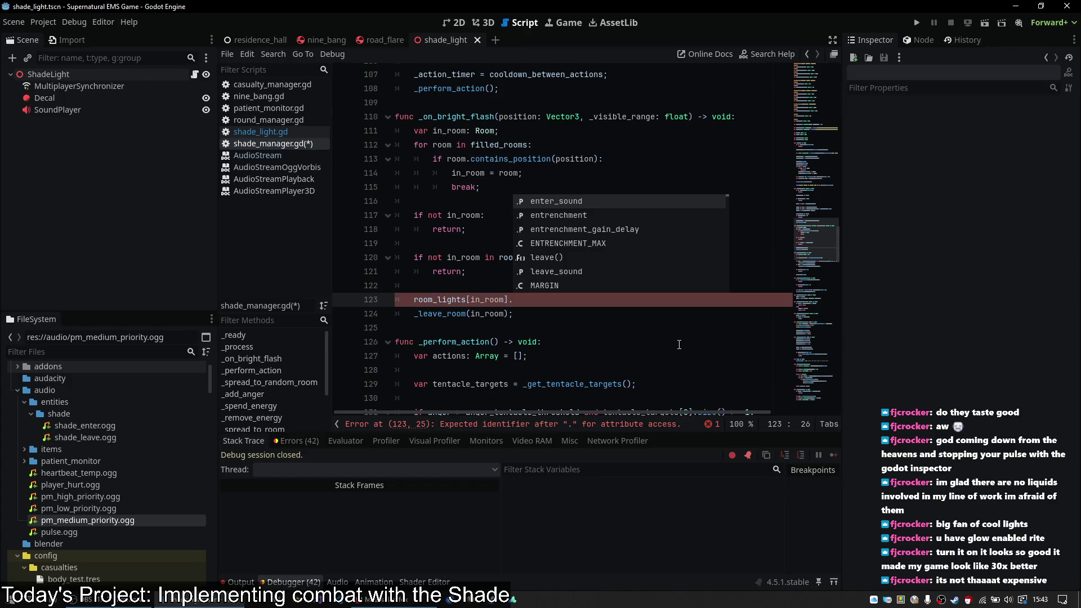
type("on_flash();")
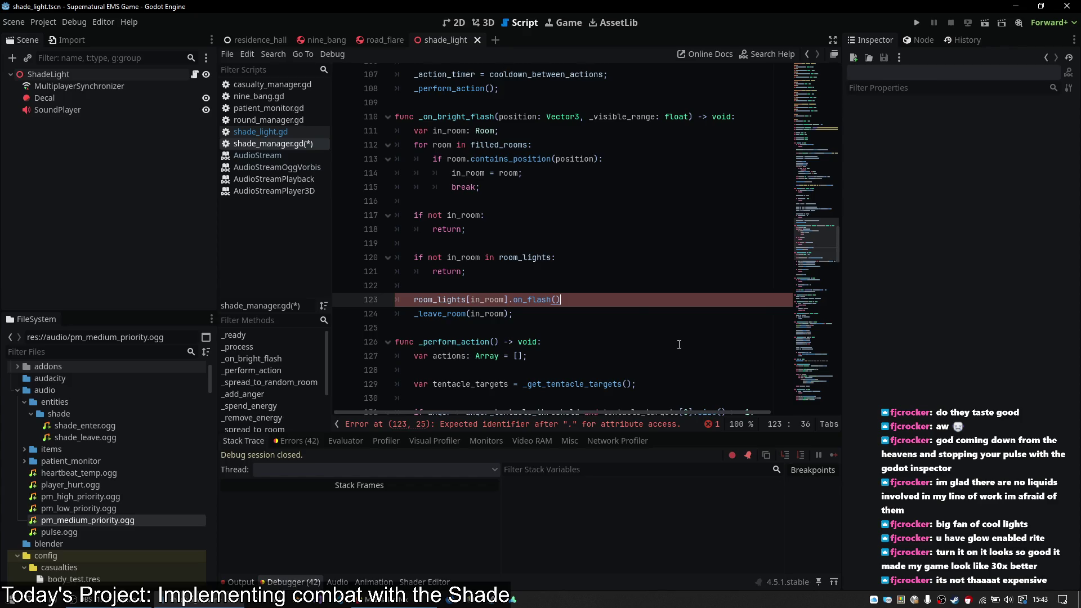
key("Return")
Add a return while the room light's entrenchment is >= 1, fix its colon, and save shade_manager.gd
type("if room")
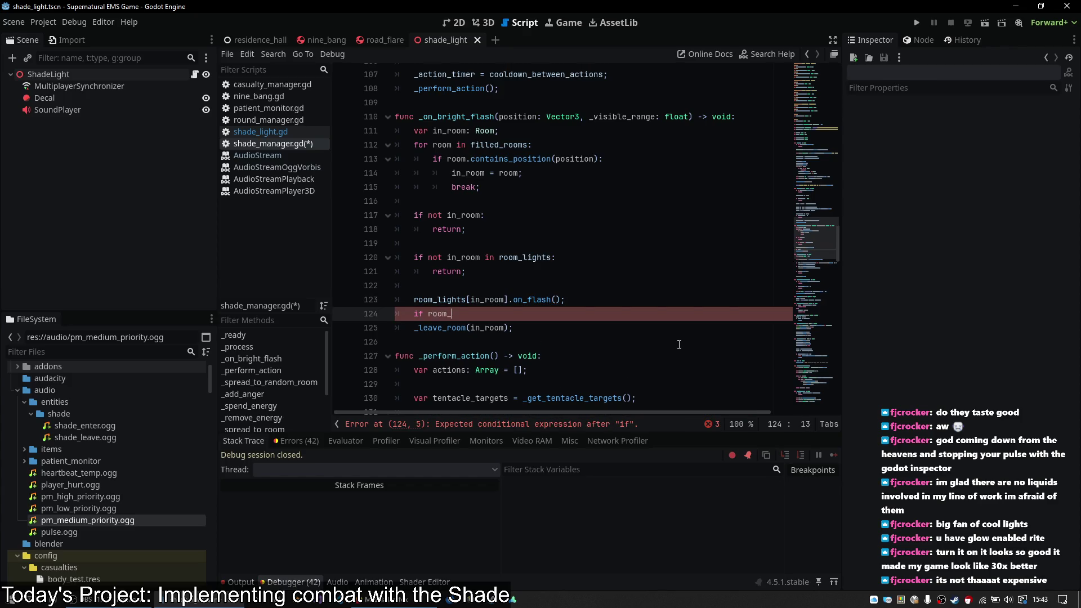
type("_ro")
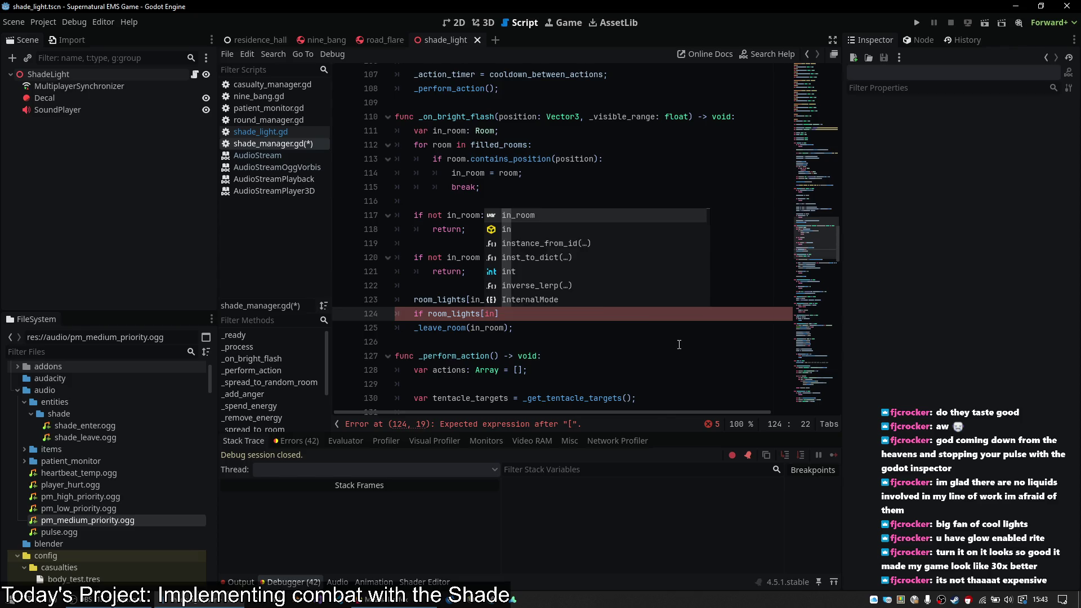
type("om].entrenchment >= 1;")
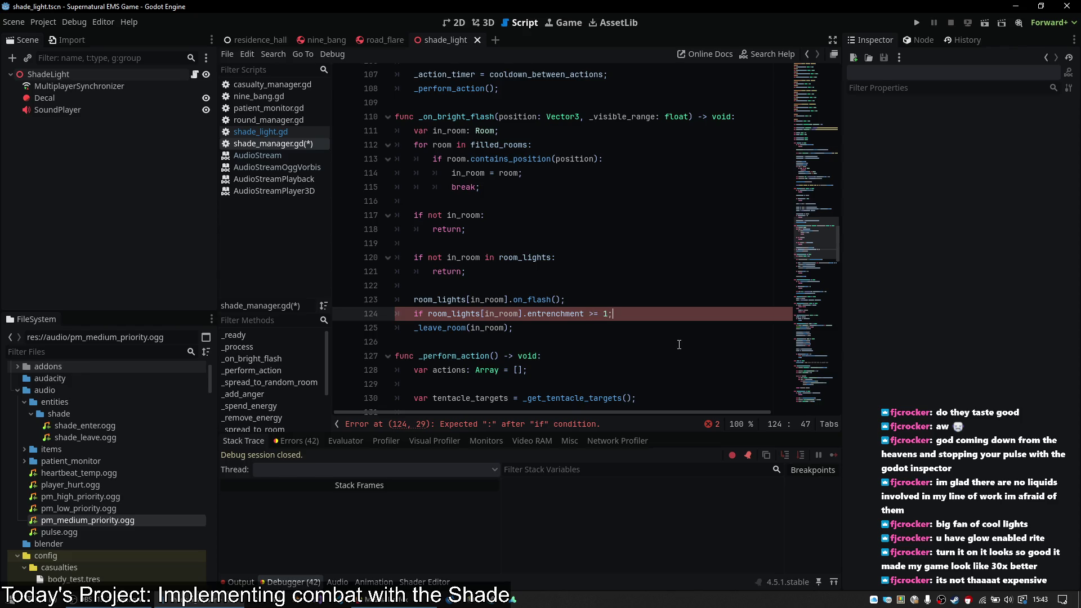
key("Return")
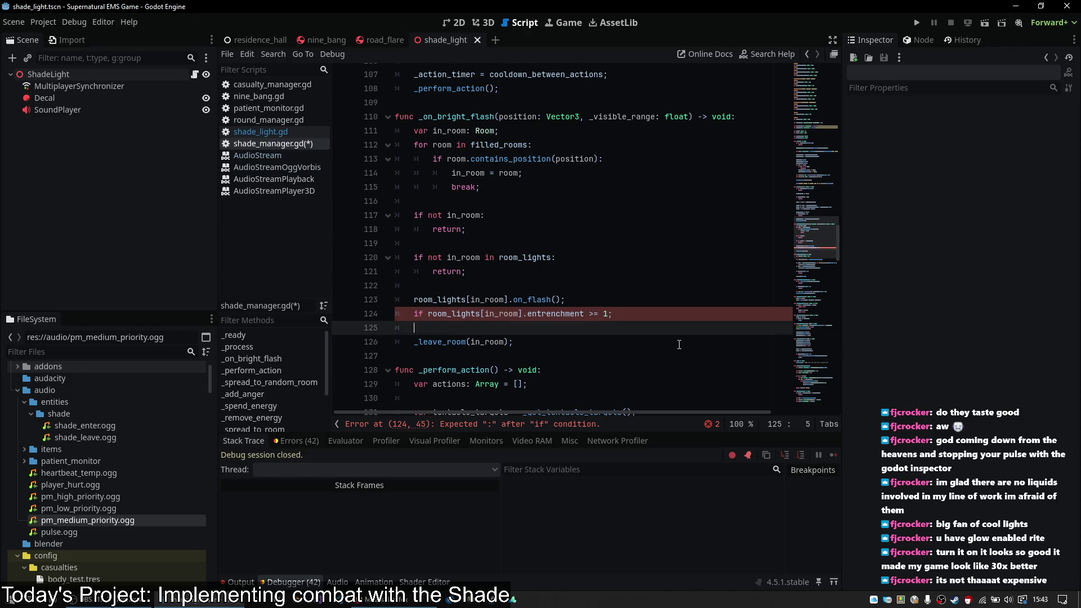
type(";")
key("Up")
key("End")
key("BackSpace")
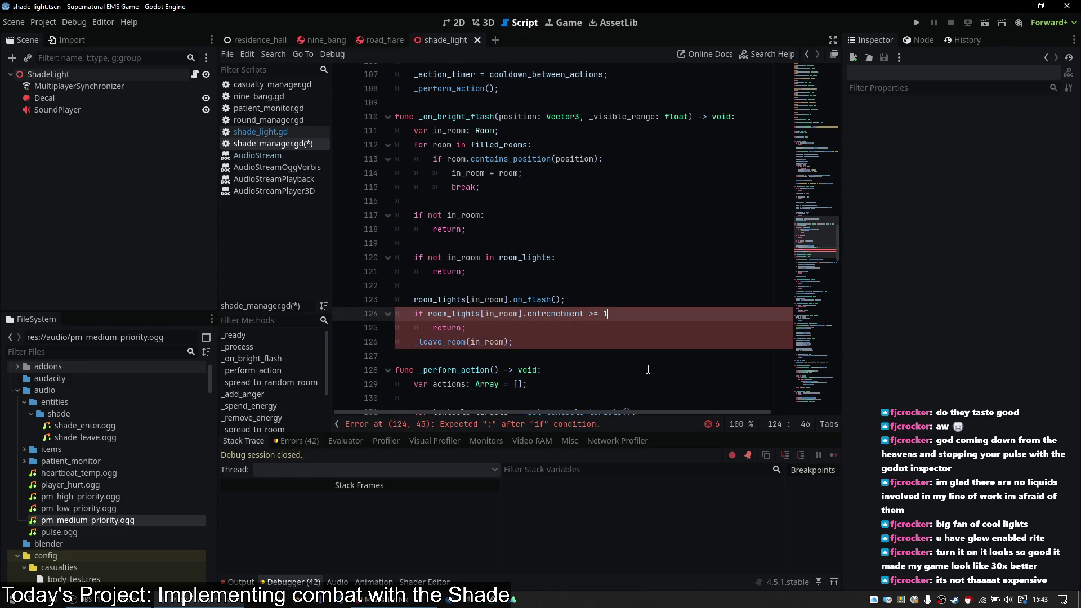
key("Down")
key("End")
key("Return")
key("ctrl+s")
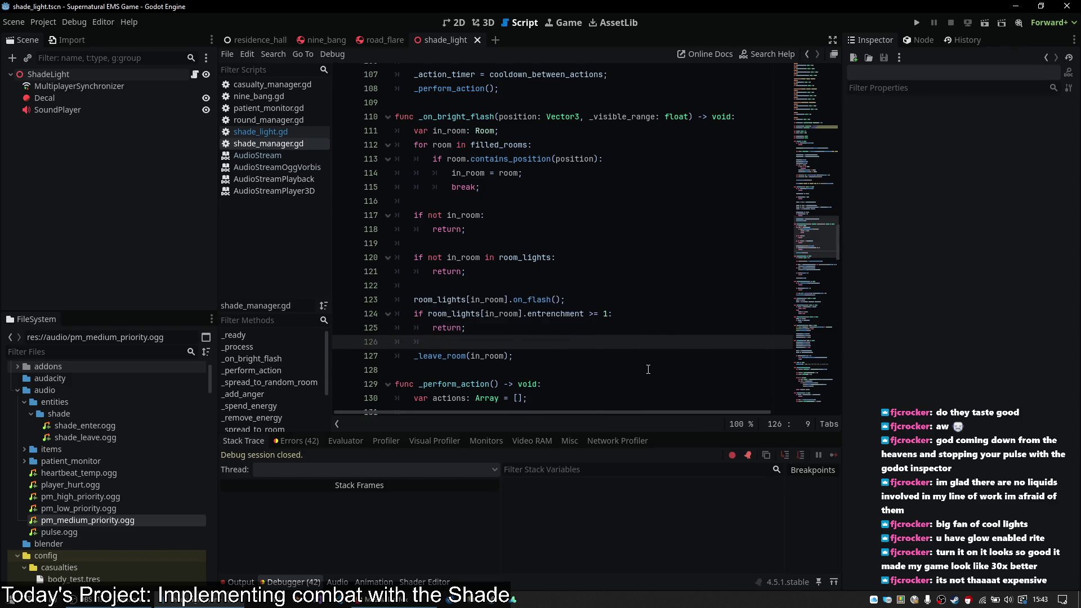
left_click(611, 204)
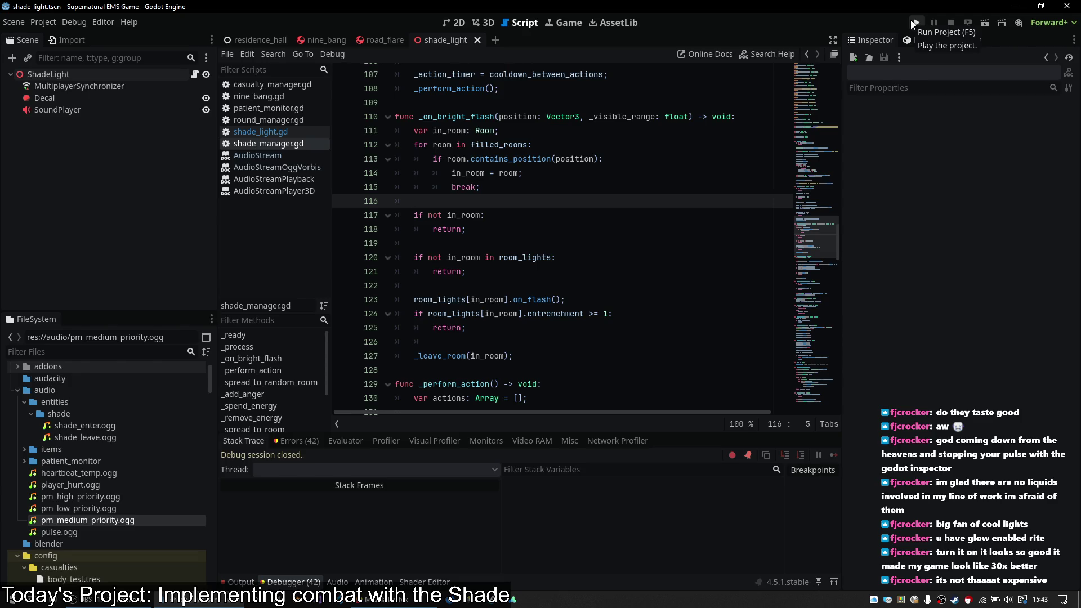
Run the game, host a lobby, ready up, and take two flashbangs from the truck
left_click(911, 20)
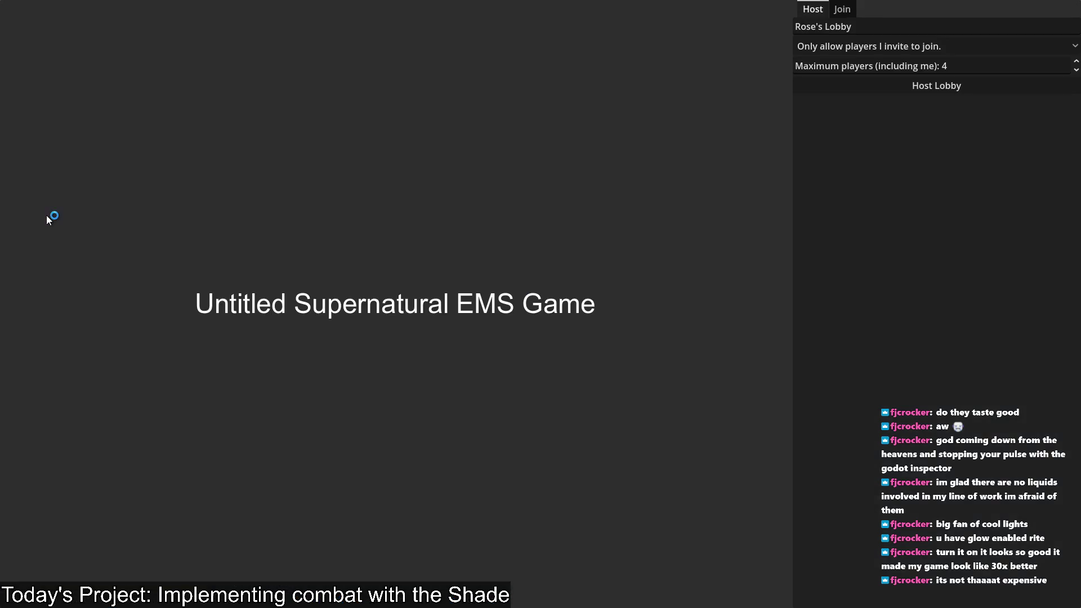
left_click(853, 90)
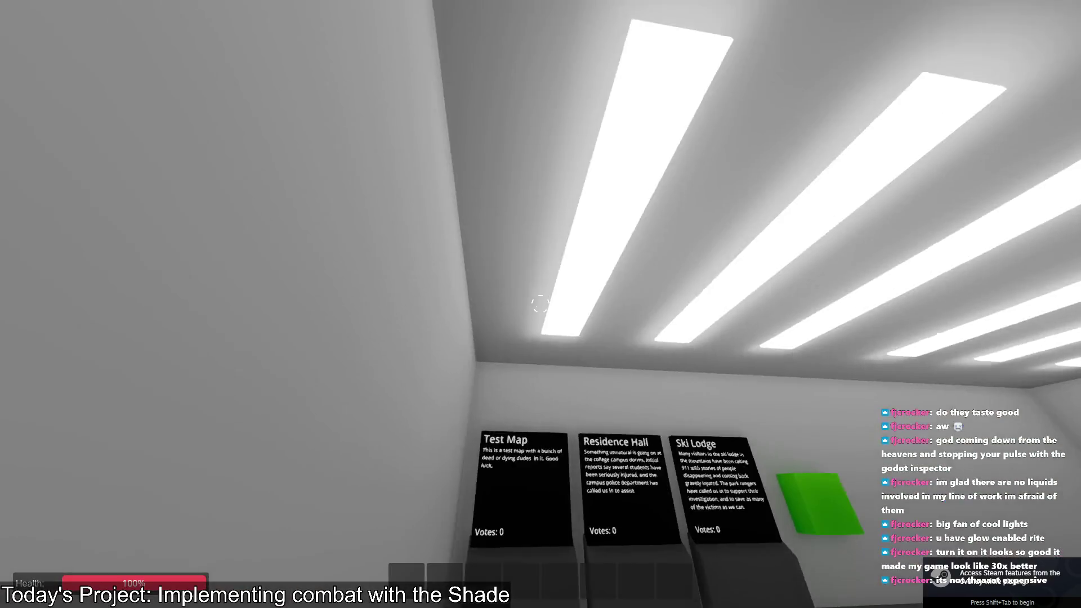
key("w")
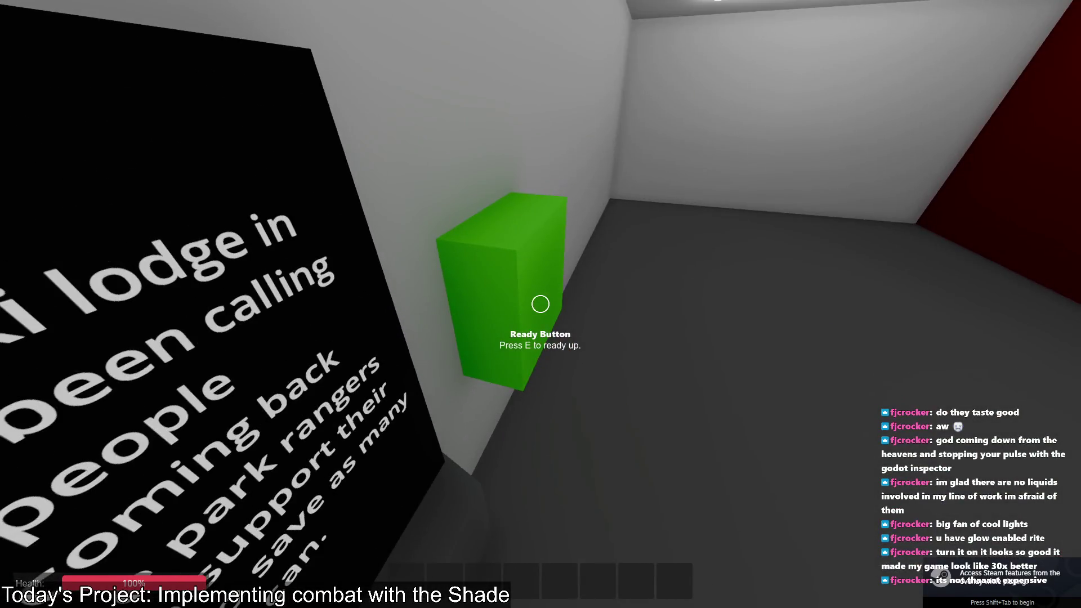
key("e")
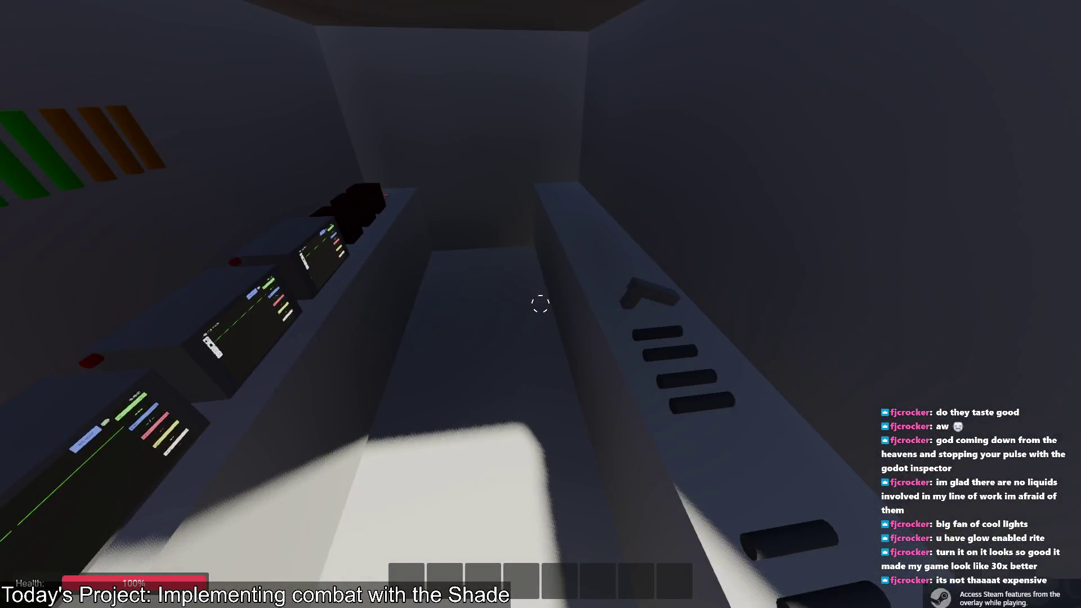
key("w")
key("e")
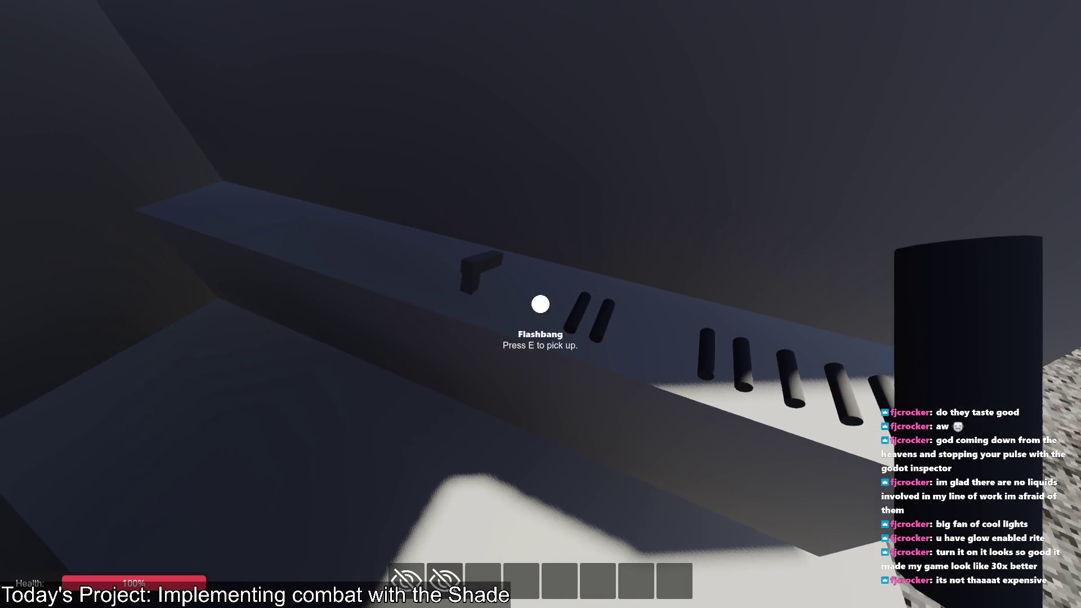
key("e")
Walk through the brick building and along the ledge to the dark doorway, then return to shade_manager.gd
key("w")
key("w")
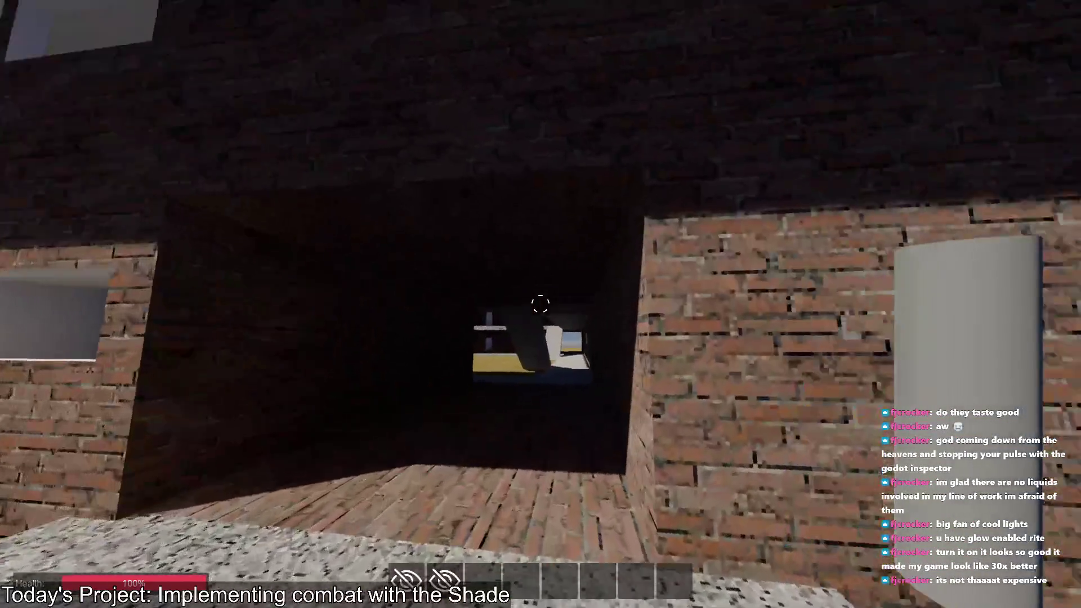
key("w")
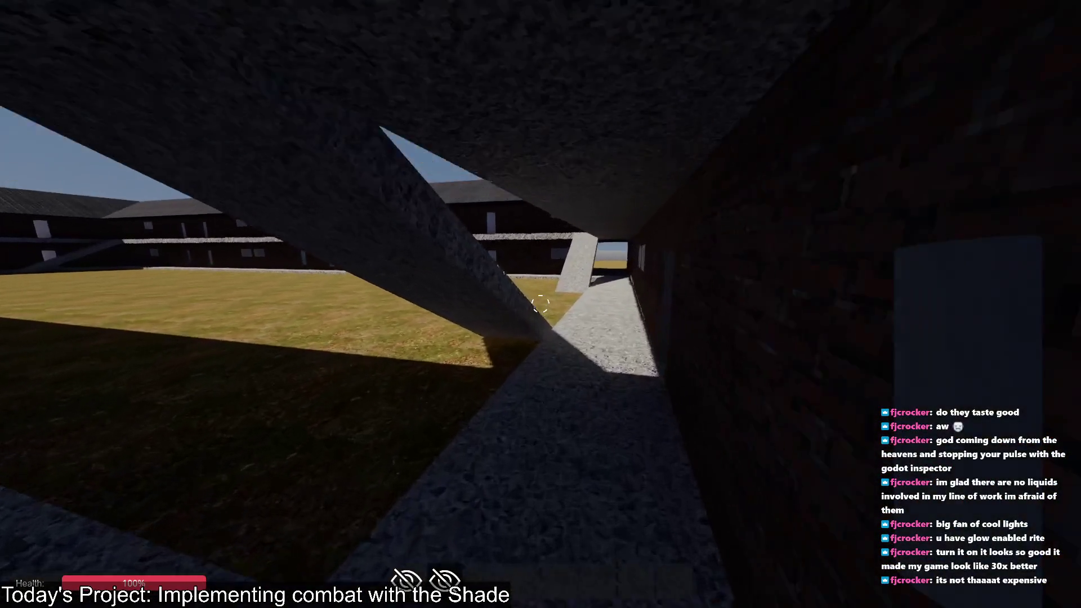
key("w")
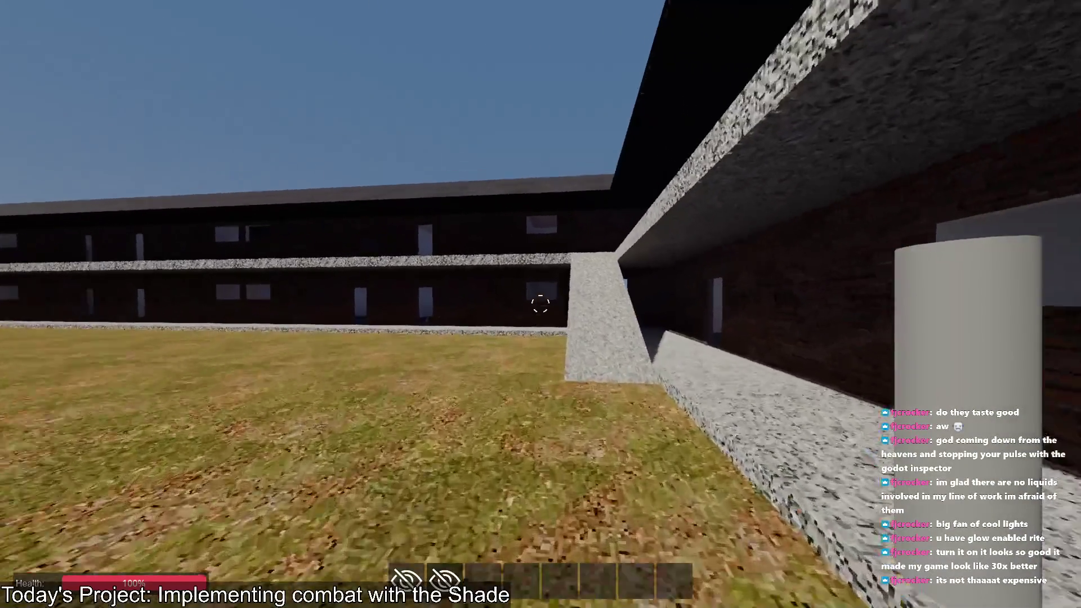
key("w")
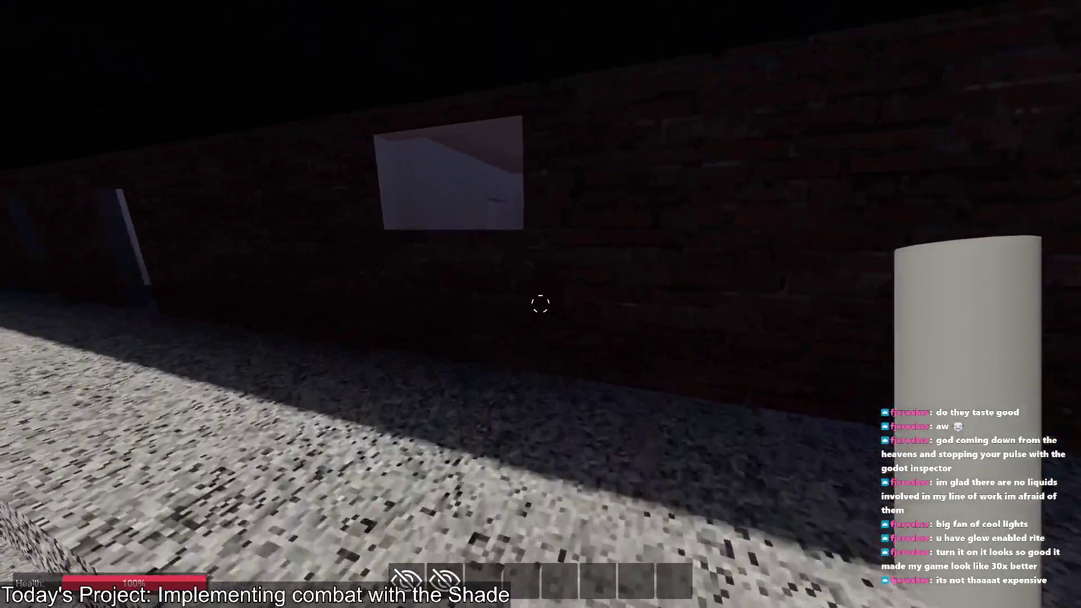
key("w")
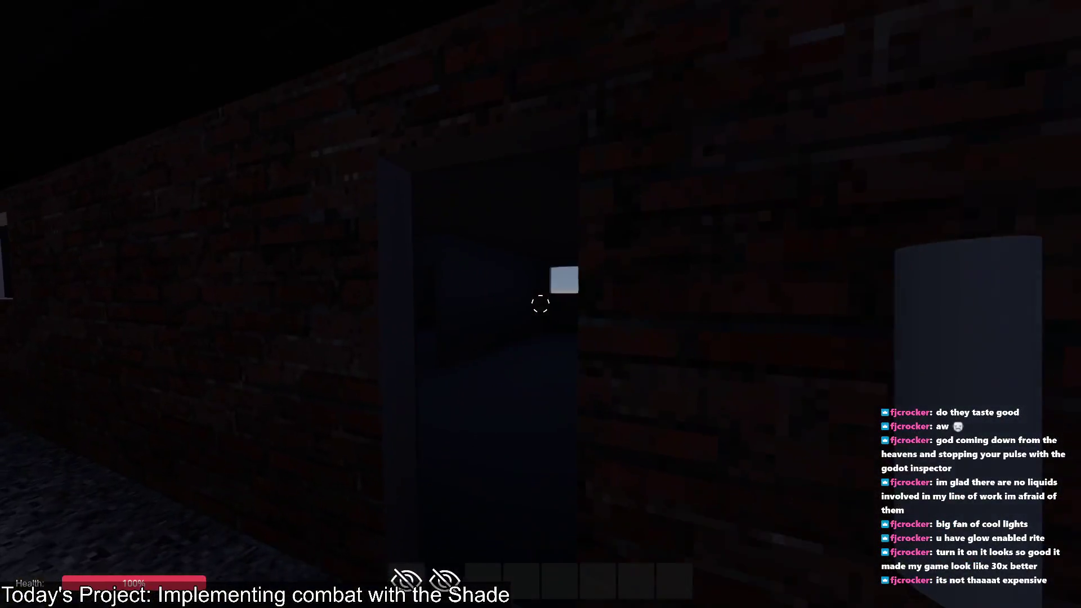
key("w")
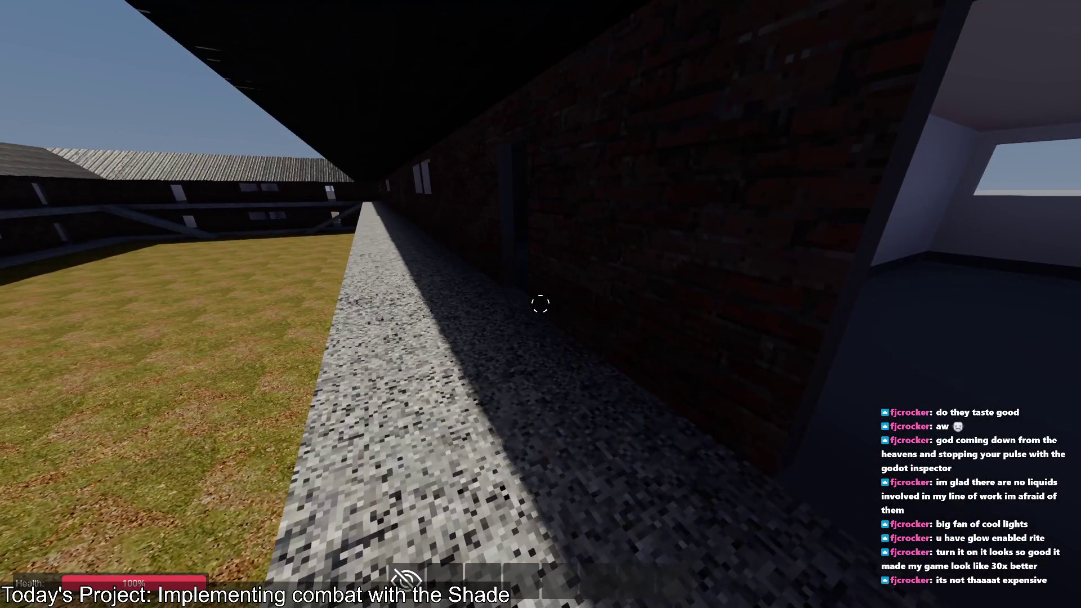
key("w")
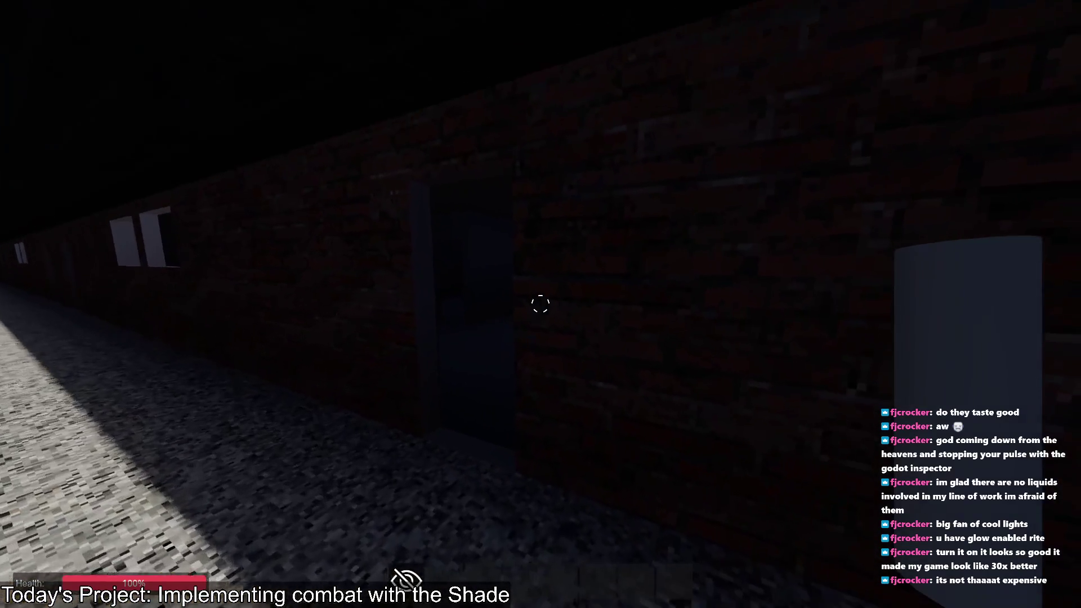
key("w")
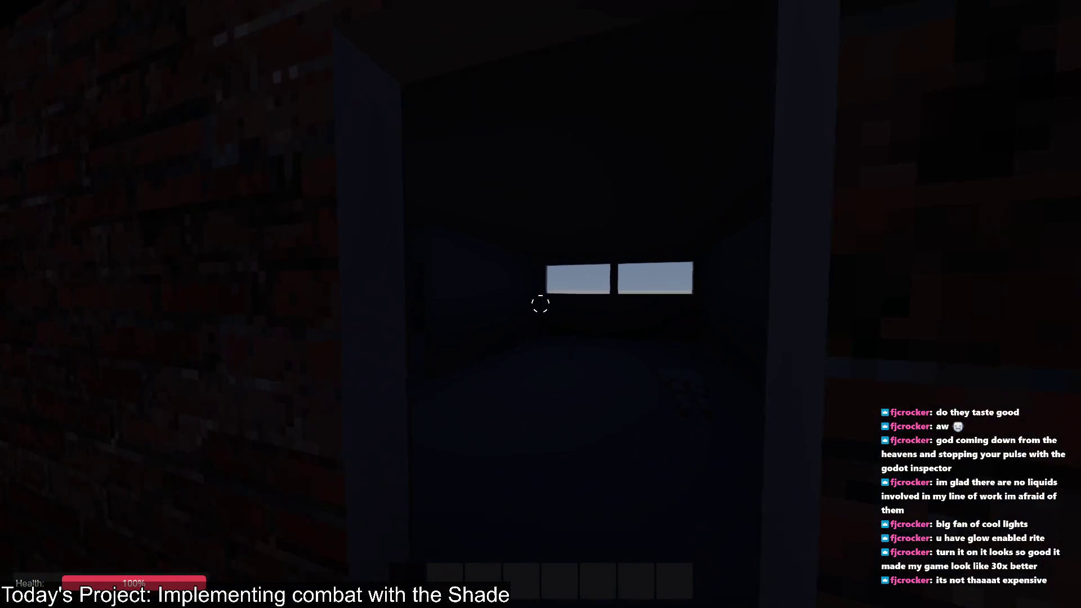
key("w")
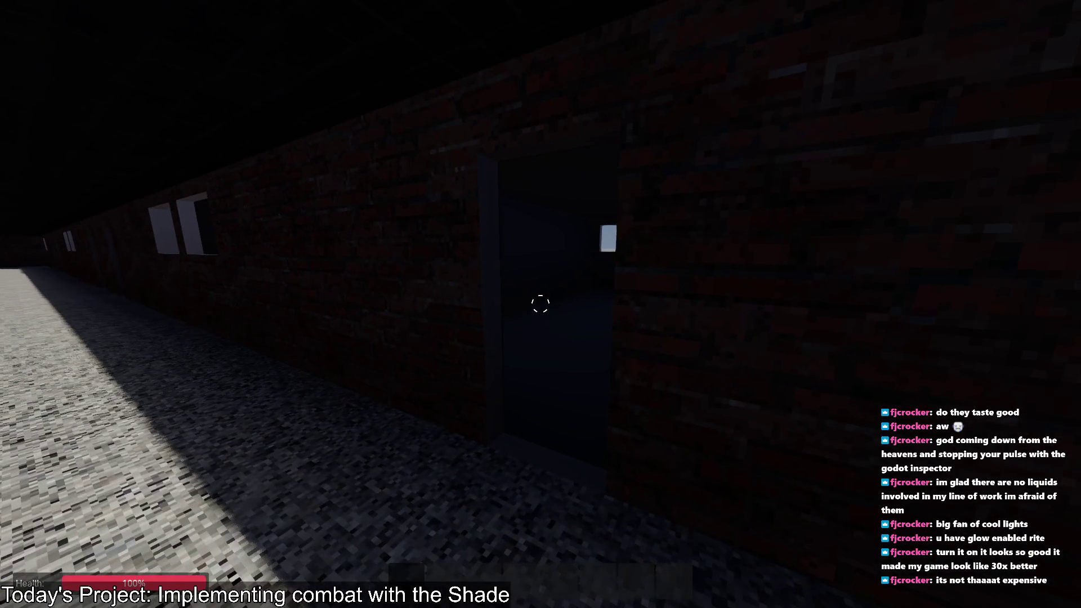
key("w")
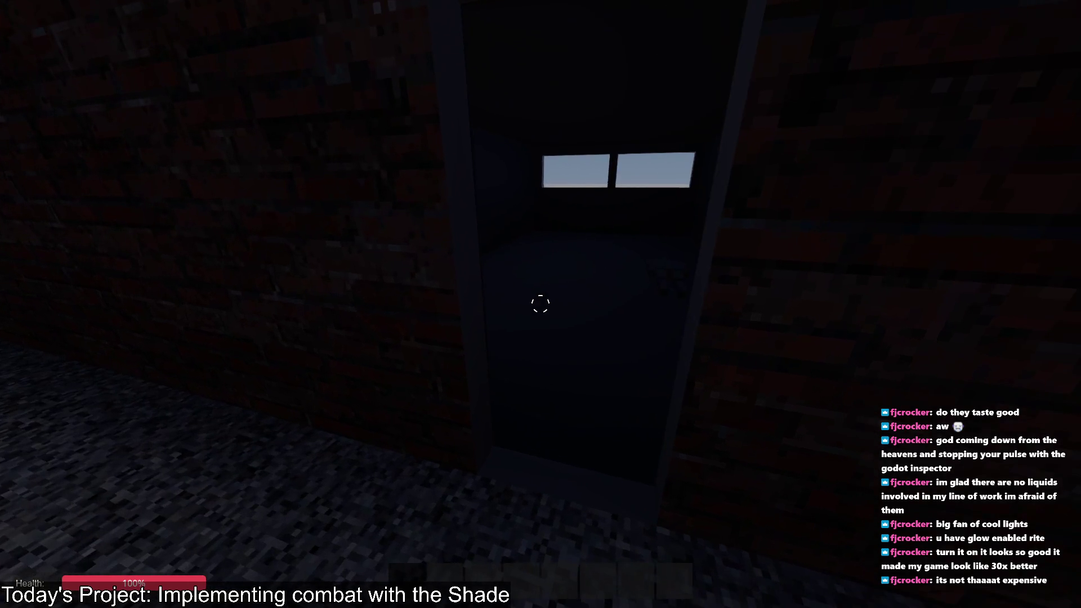
key("alt+Tab")
left_click(679, 259)
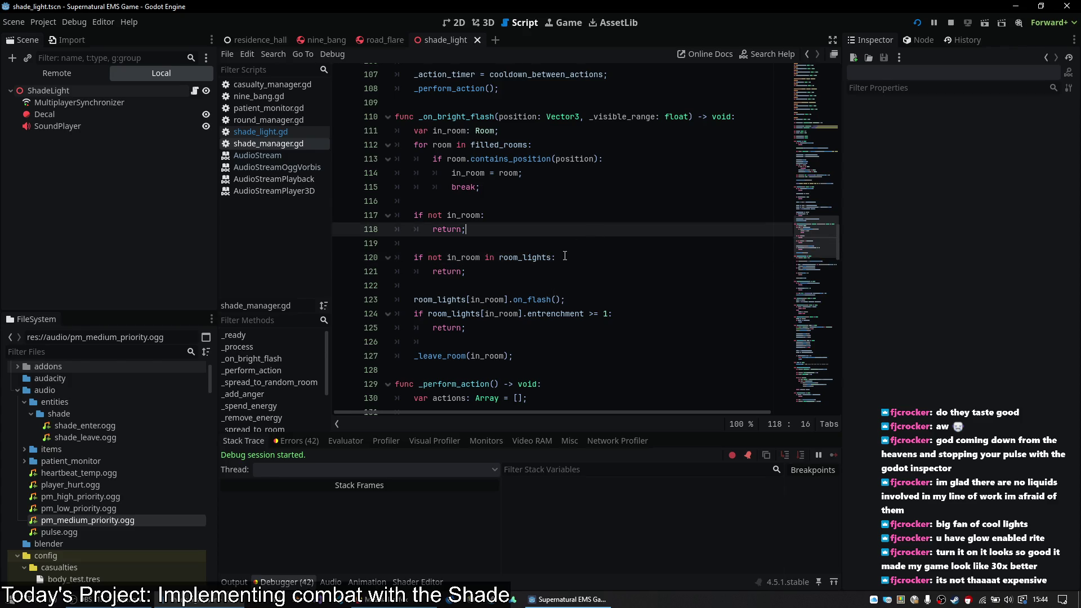
Check the error list, then follow the on_flash call to its entrenchment decrement in shade_light.gd
left_click(268, 431)
left_click(289, 441)
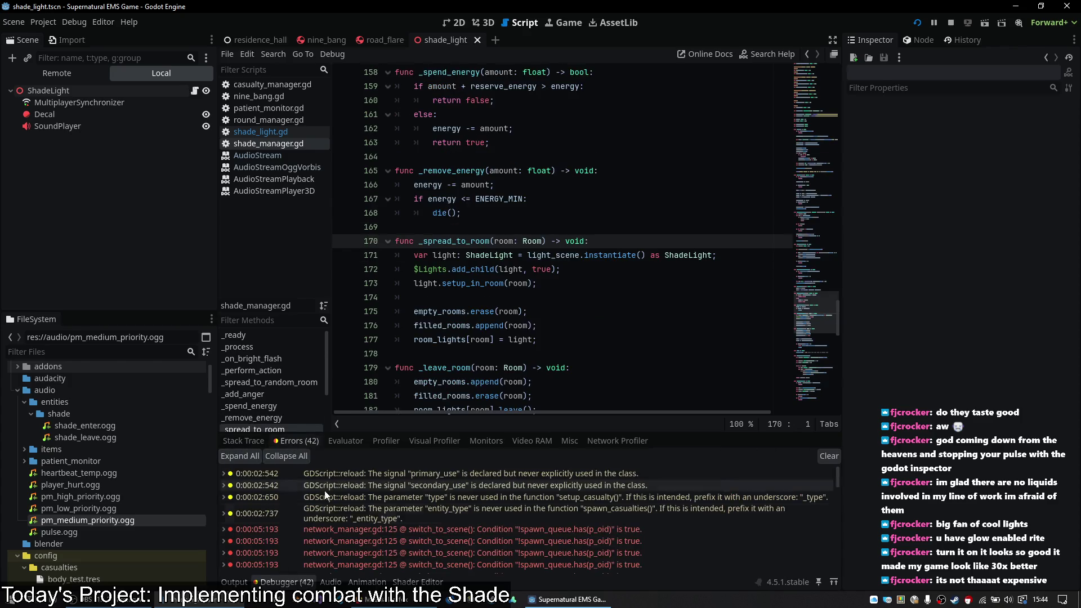
left_click(242, 441)
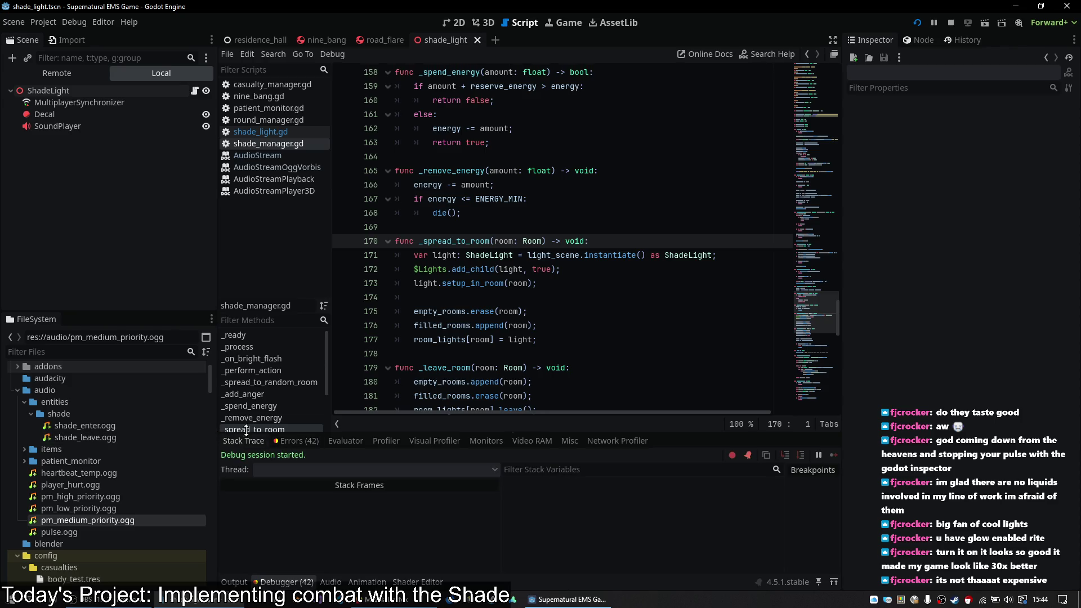
left_click(558, 216)
scroll(558, 216, "up", 4)
scroll(558, 216, "up", 8)
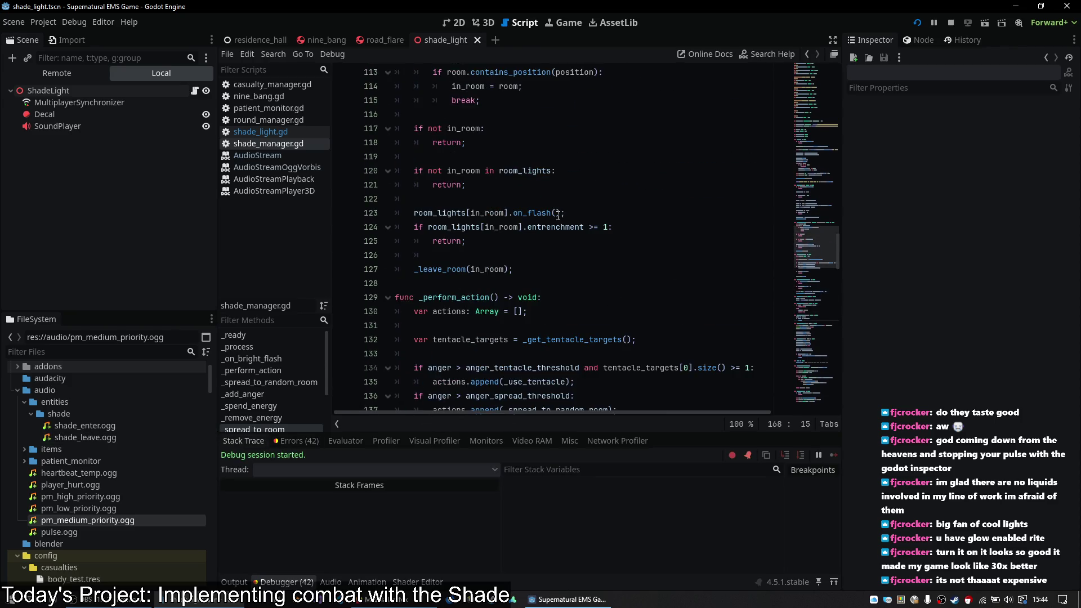
scroll(558, 216, "up", 6)
scroll(587, 233, "down", 5)
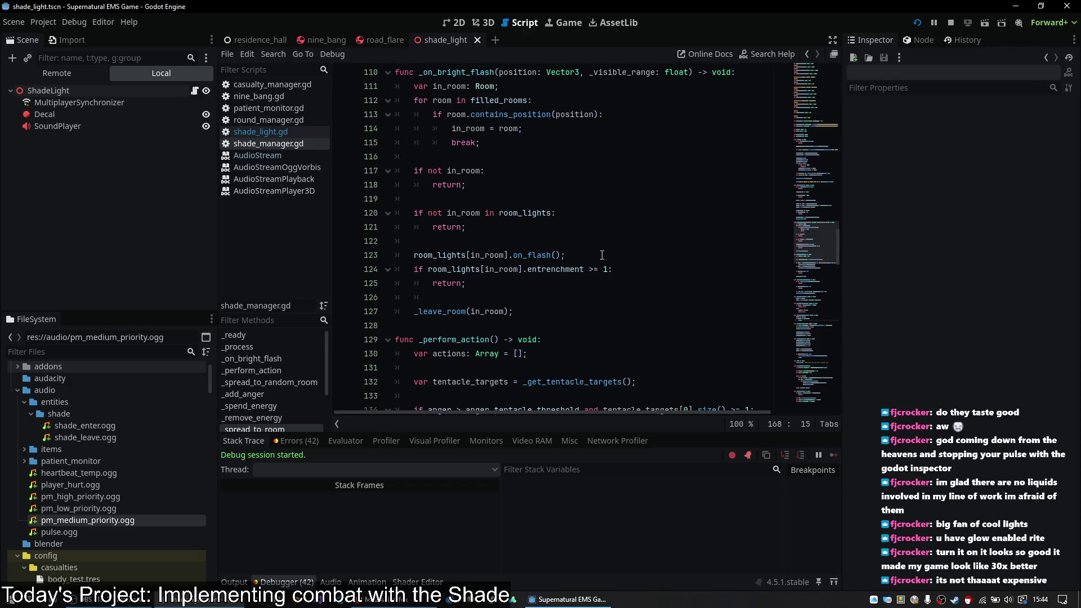
left_click(602, 255)
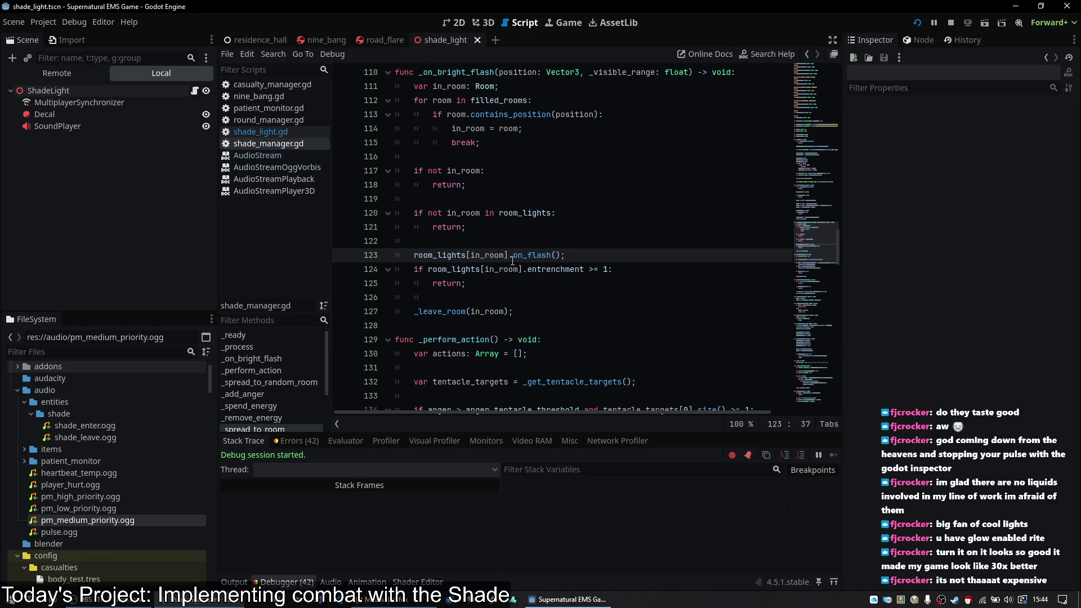
left_click(523, 256, "ctrl")
left_click(508, 256)
scroll(524, 254, "up", 2)
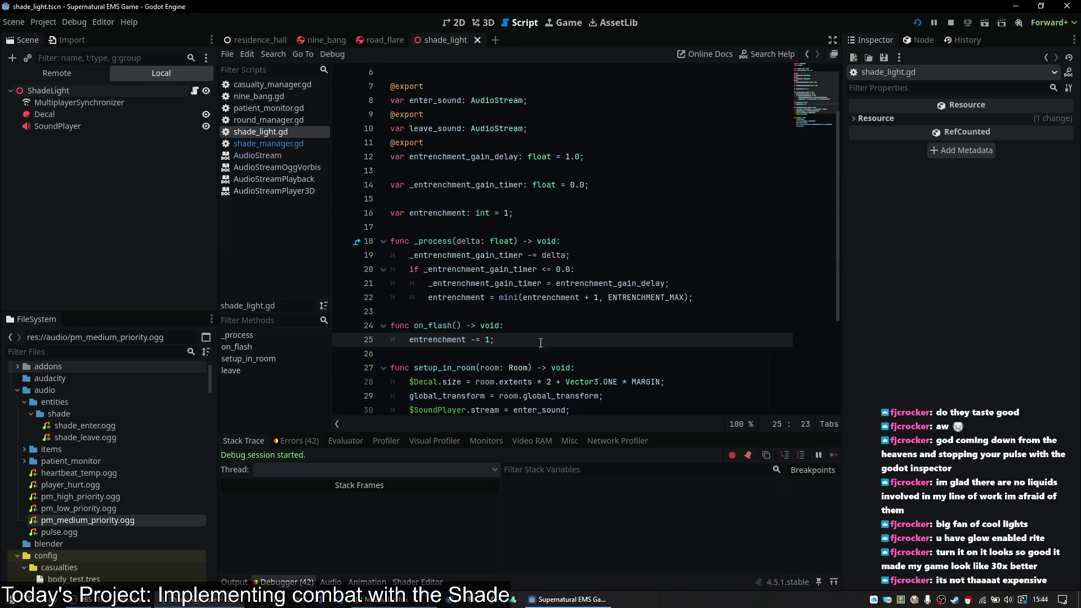
In the Remote scene tree, expand ResidenceHall > RoundManager > ShadeManager > Lights > ShadeLight to inspect it
key("alt+Tab")
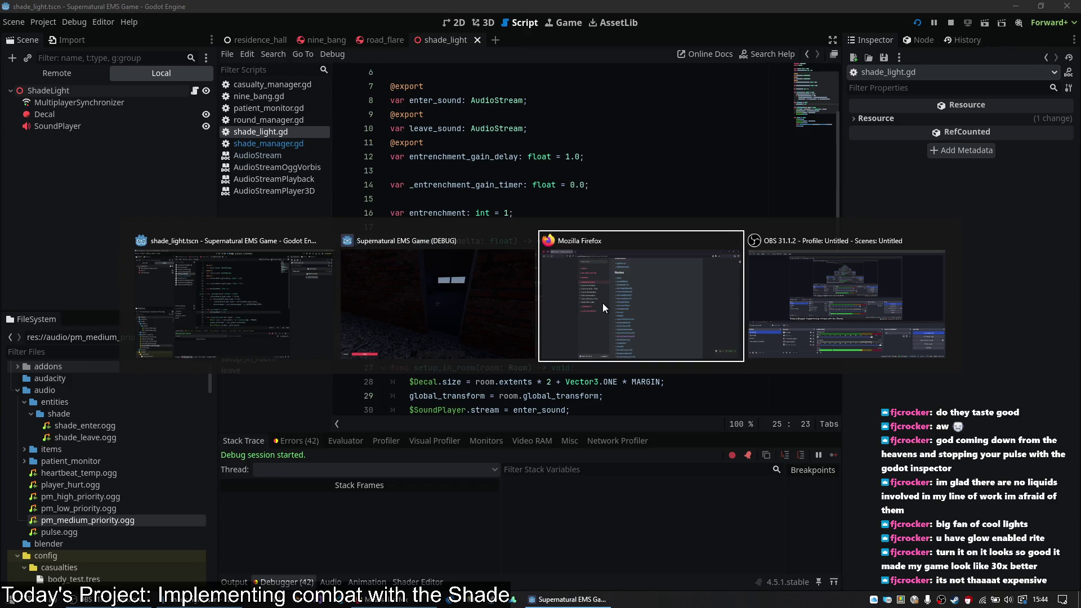
left_click(49, 79)
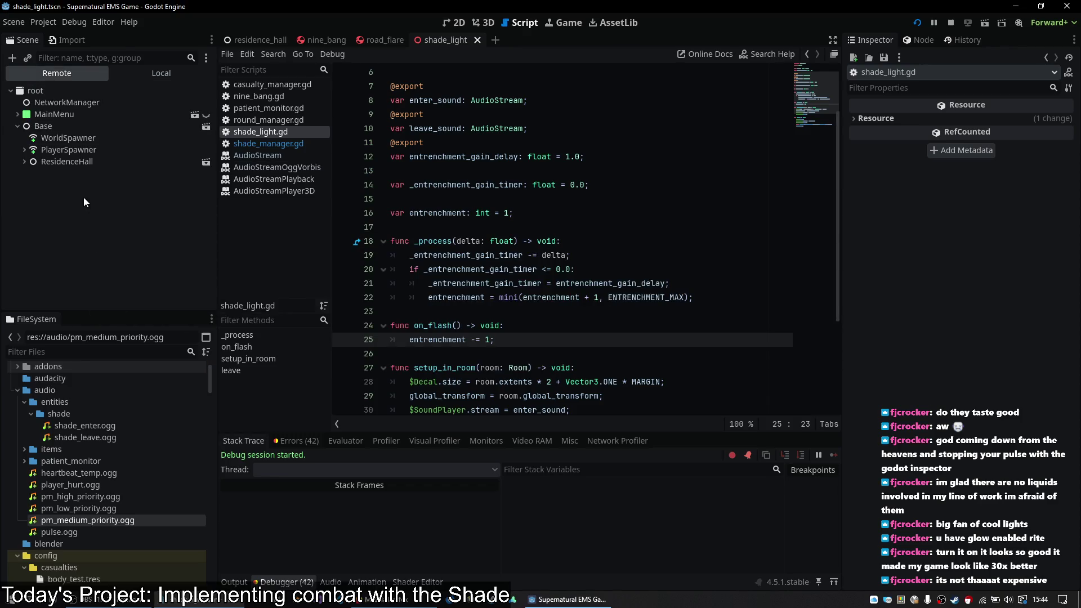
double_click(124, 161)
left_click(90, 124)
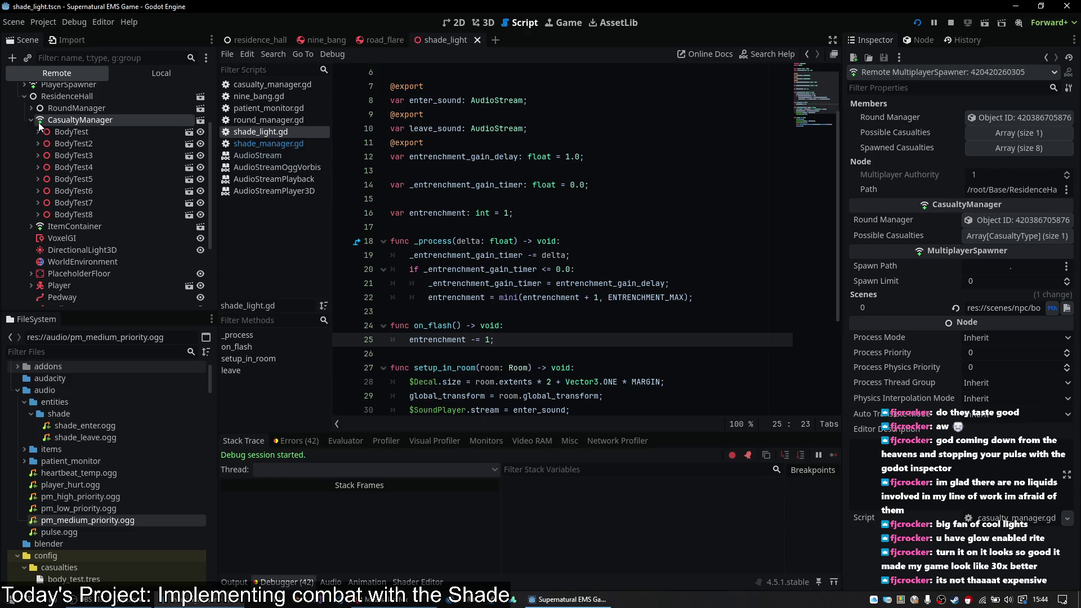
double_click(49, 112)
double_click(72, 134)
double_click(89, 146)
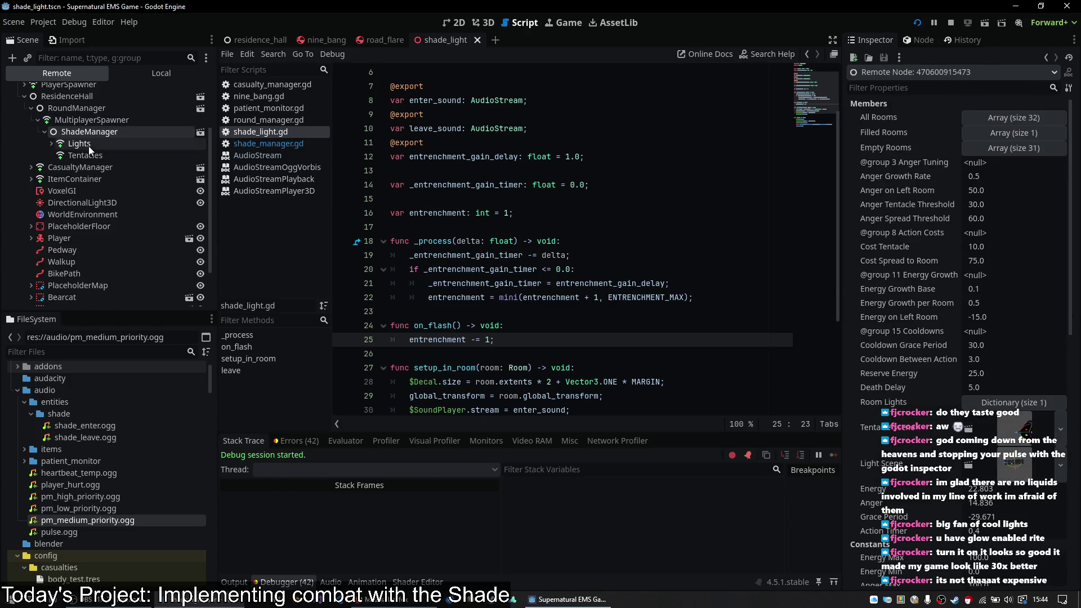
double_click(90, 155)
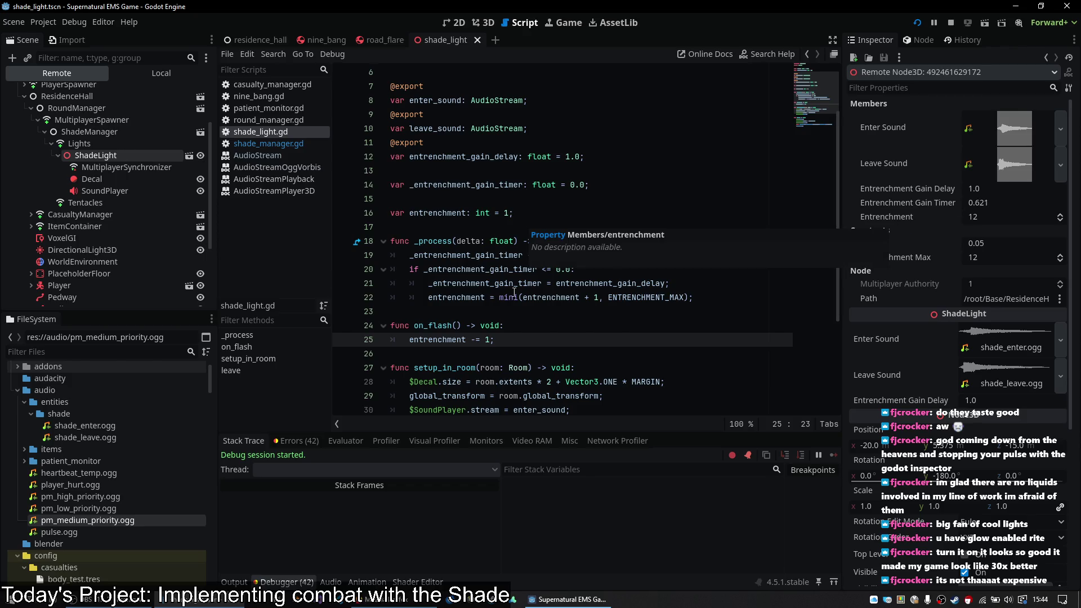
Back in the game, walk out to the black truck and pick up flashbangs
key("alt+Tab")
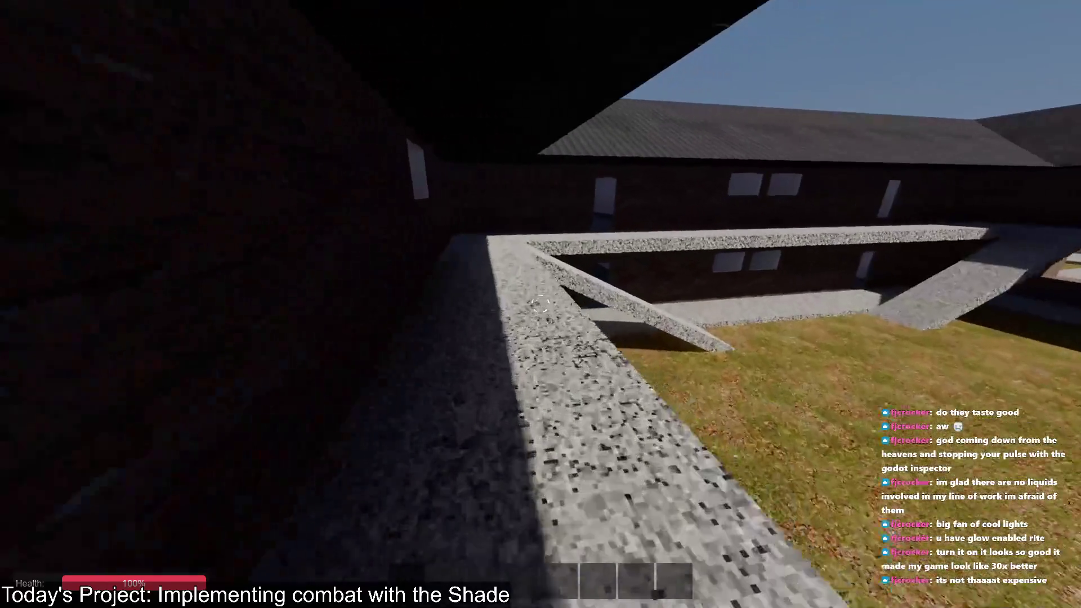
key("w")
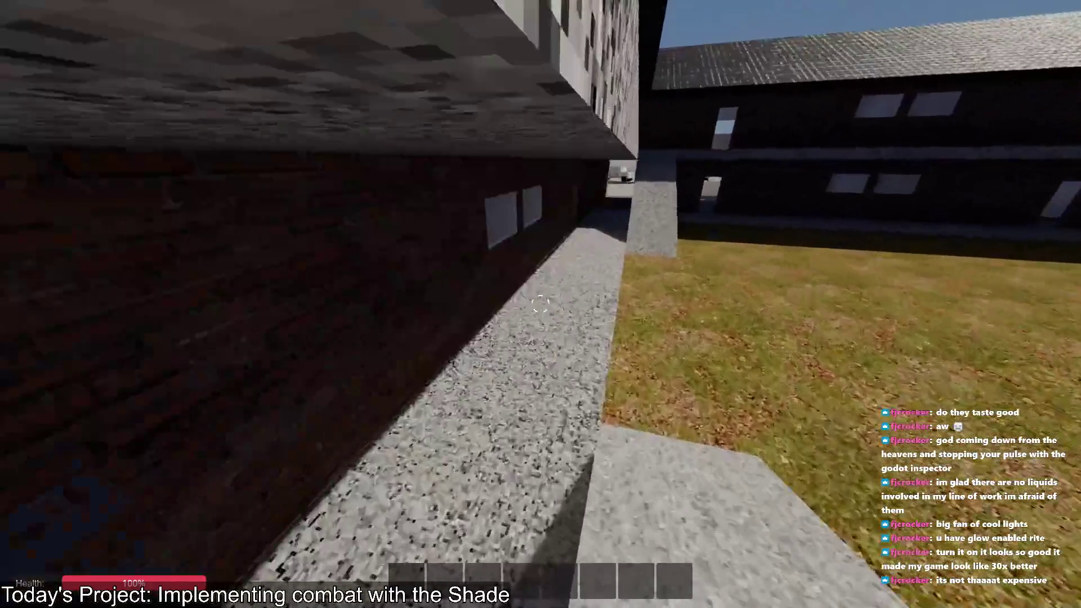
key("w")
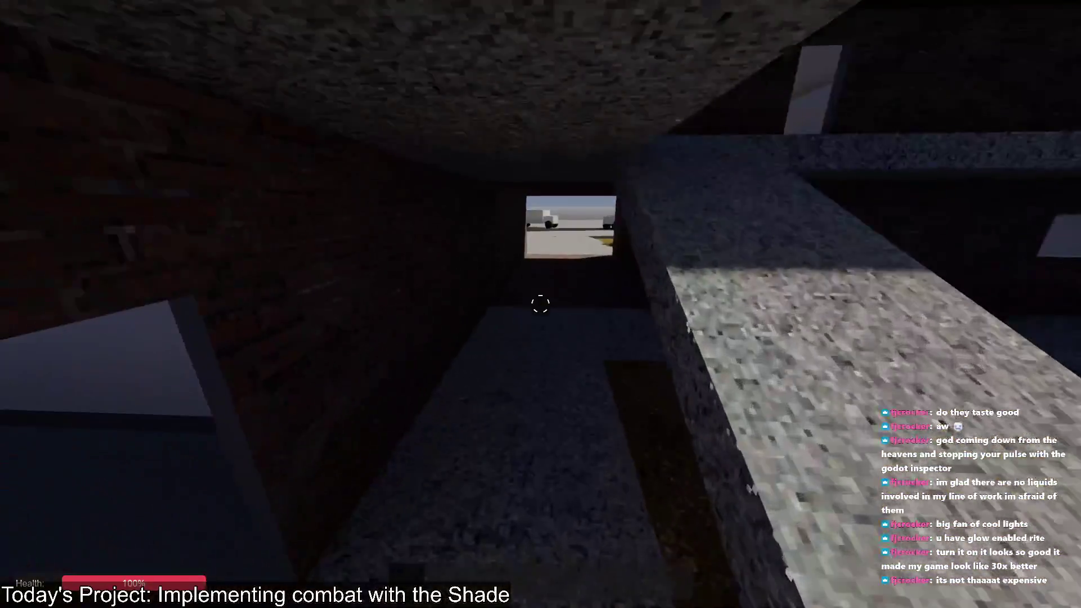
key("w")
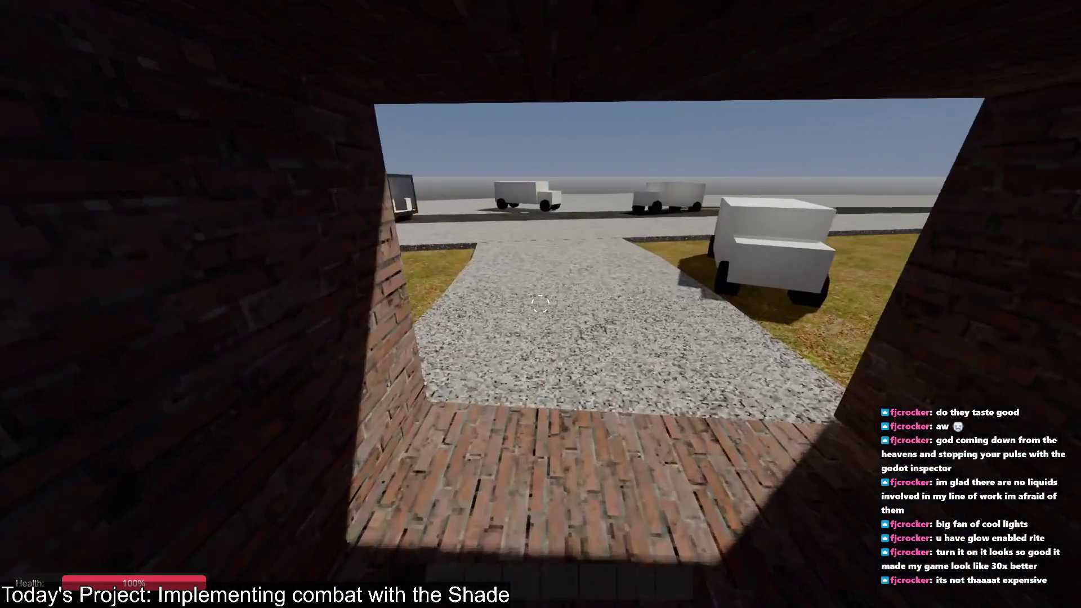
key("w")
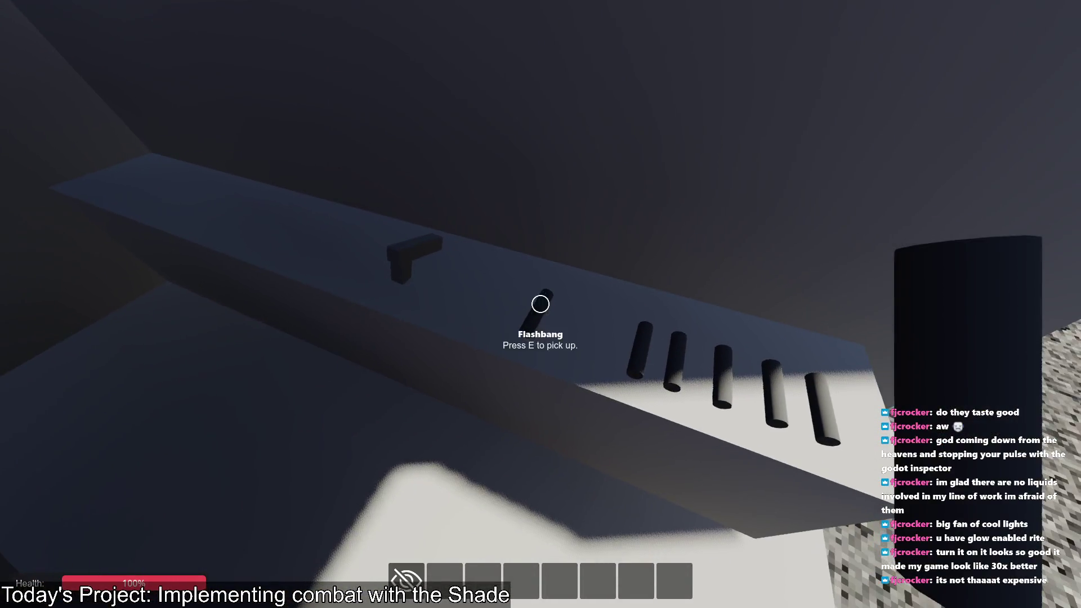
key("e")
key("e")
Walk back up the ramp to the dark doorway, then return to the editor's remote Inspector
key("w")
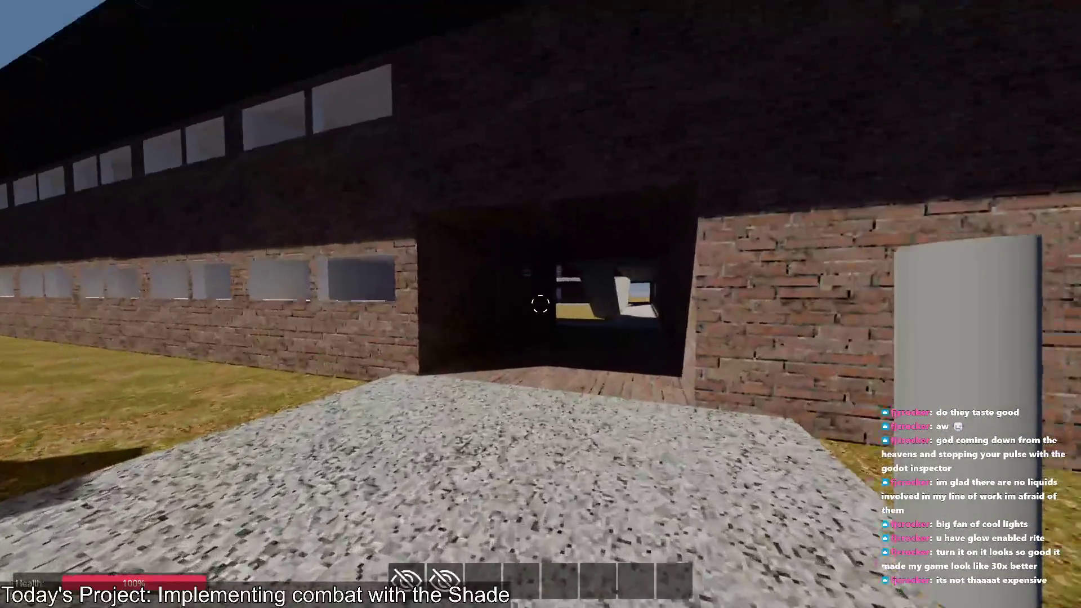
key("w")
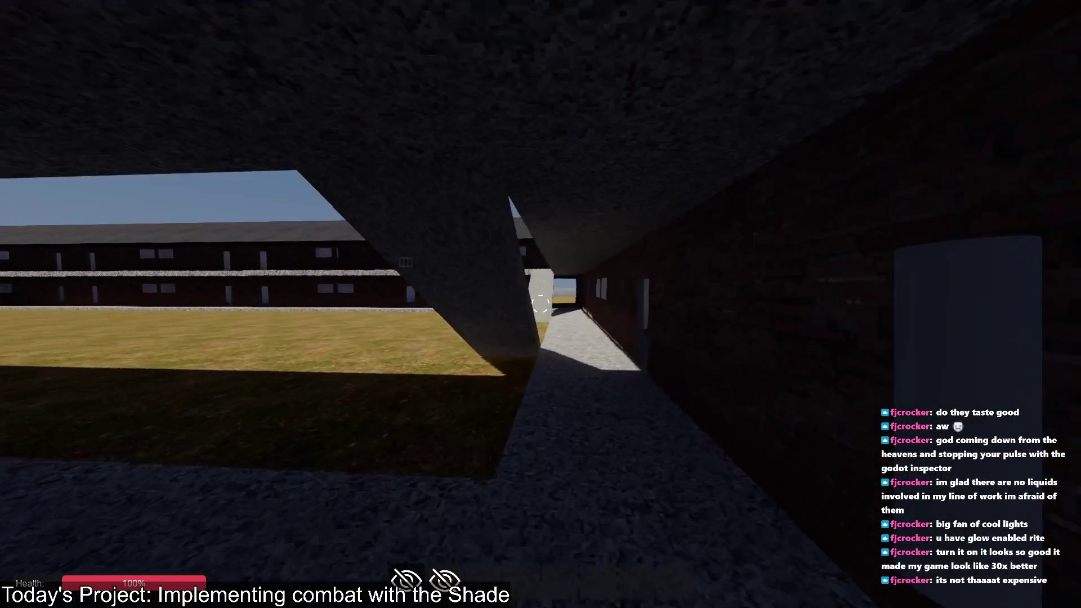
key("w")
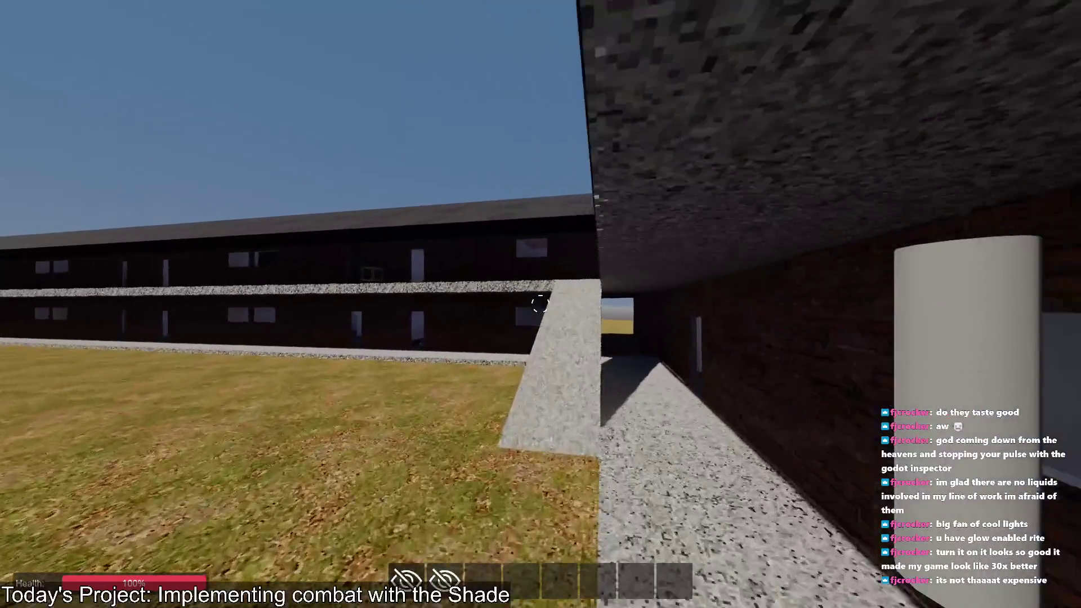
key("w")
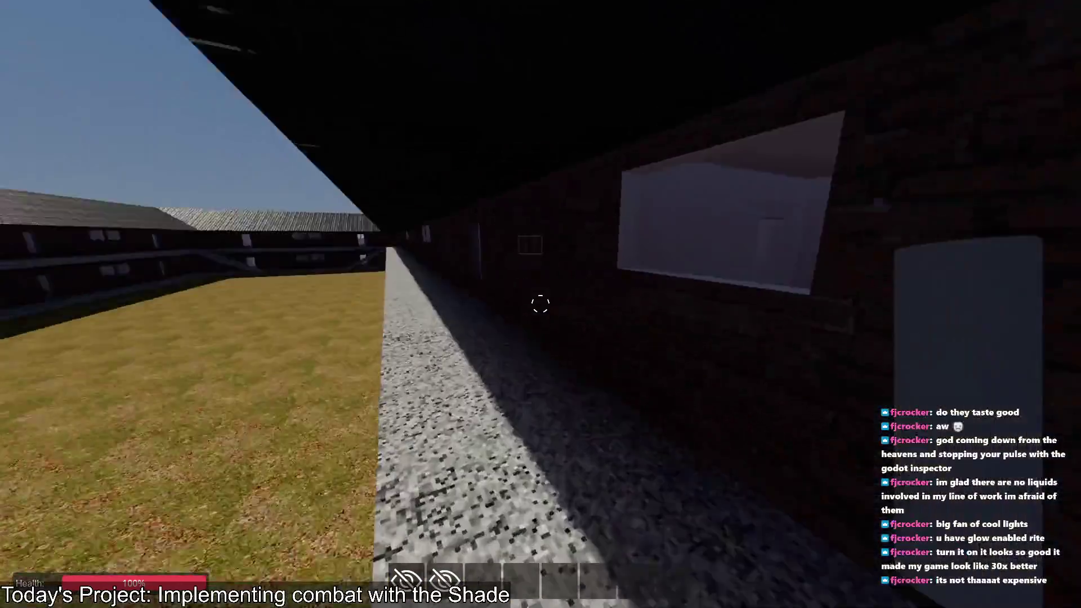
key("w")
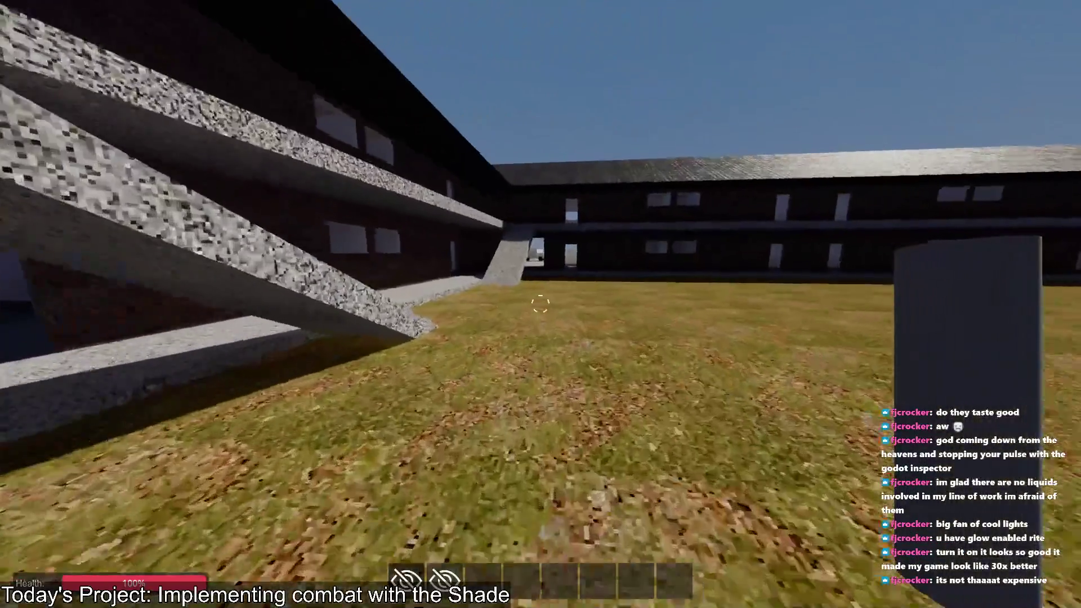
key("w")
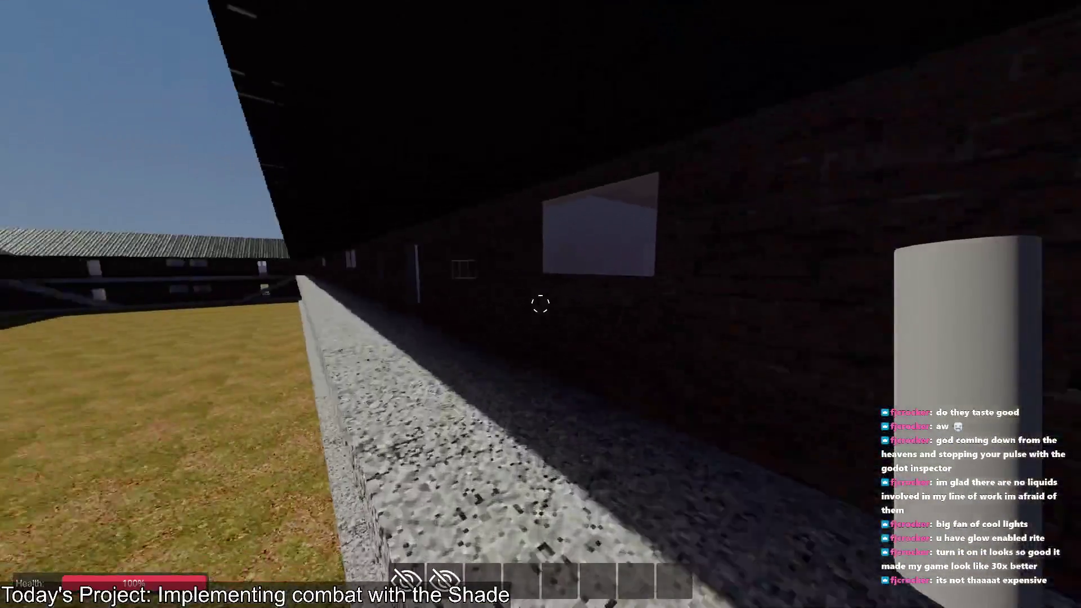
key("w")
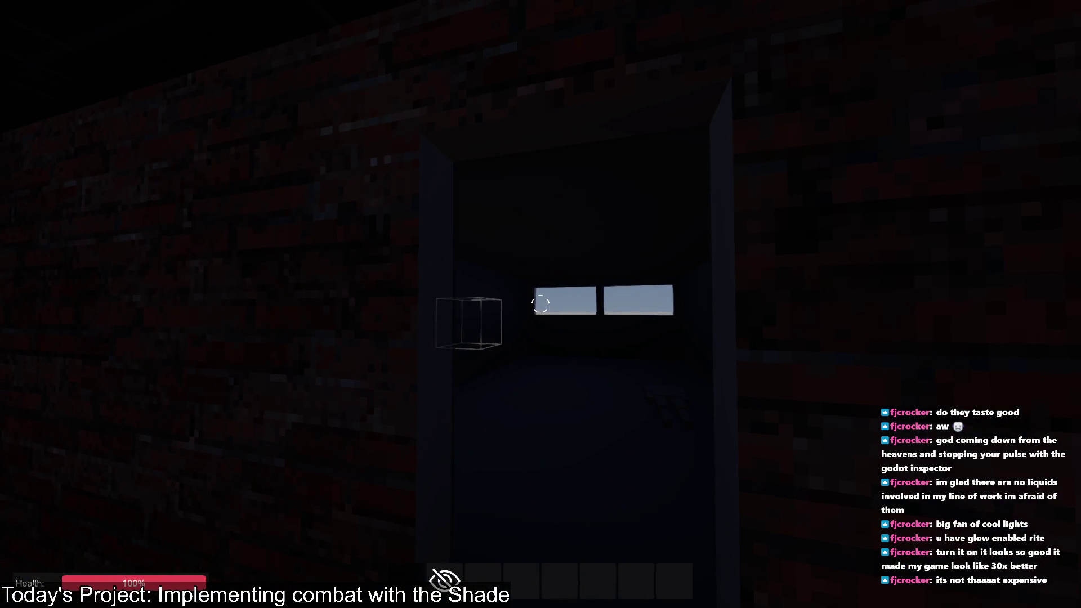
key("alt+Tab")
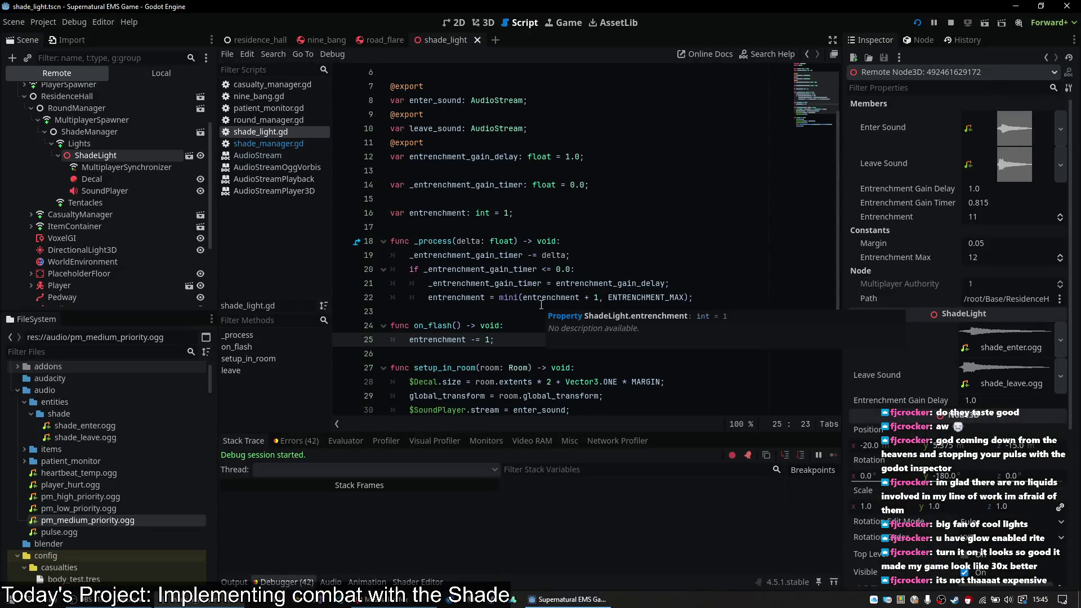
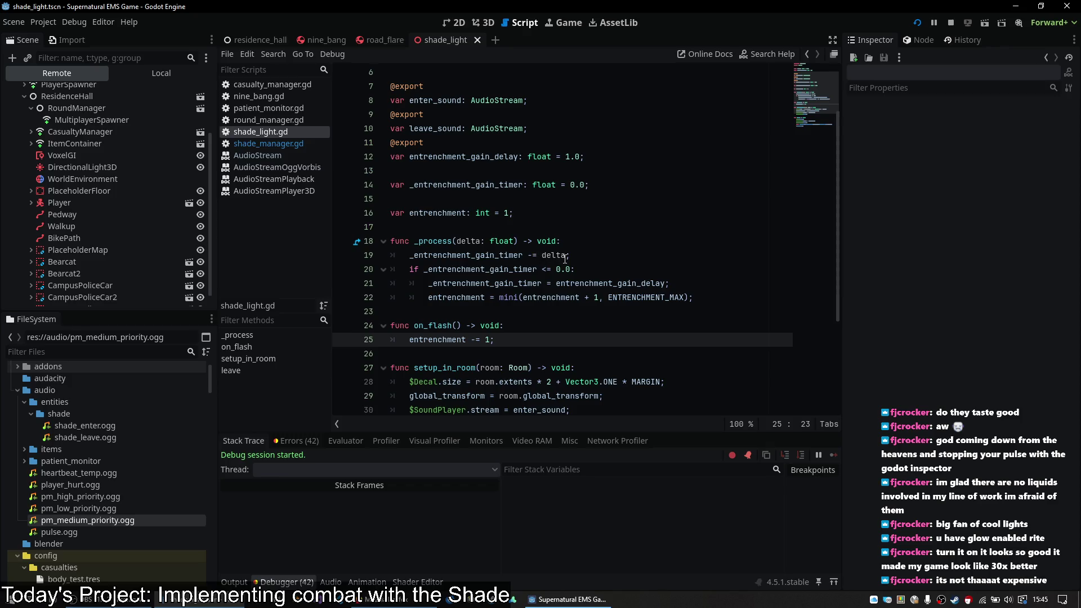
Scroll shade_light.gd to the top and edit line 12's entrenchment_gain_delay default of 1.0
scroll(565, 260, "up", 2)
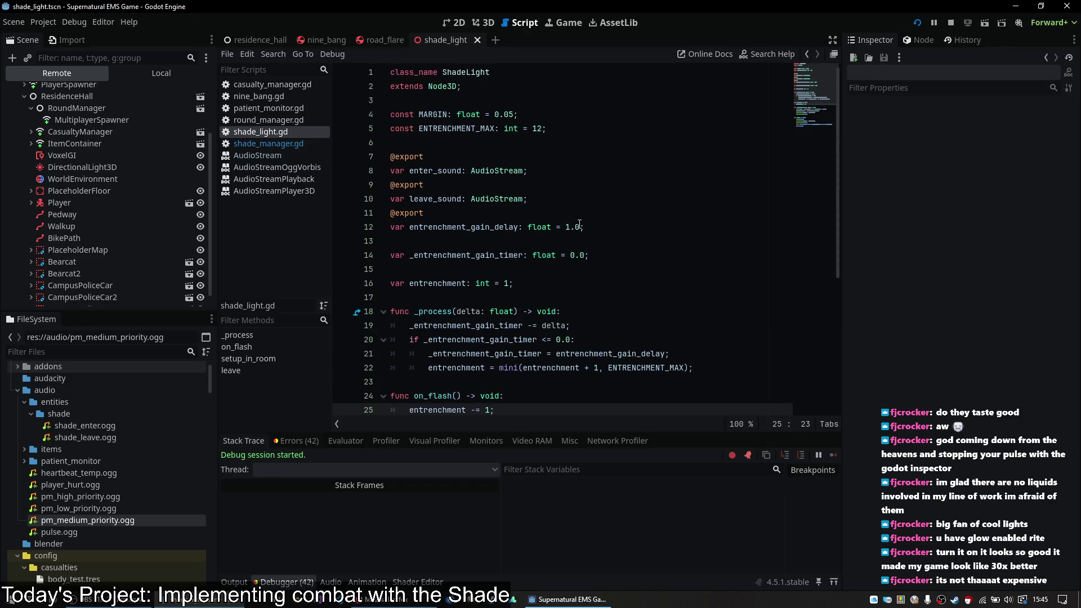
left_click(566, 227)
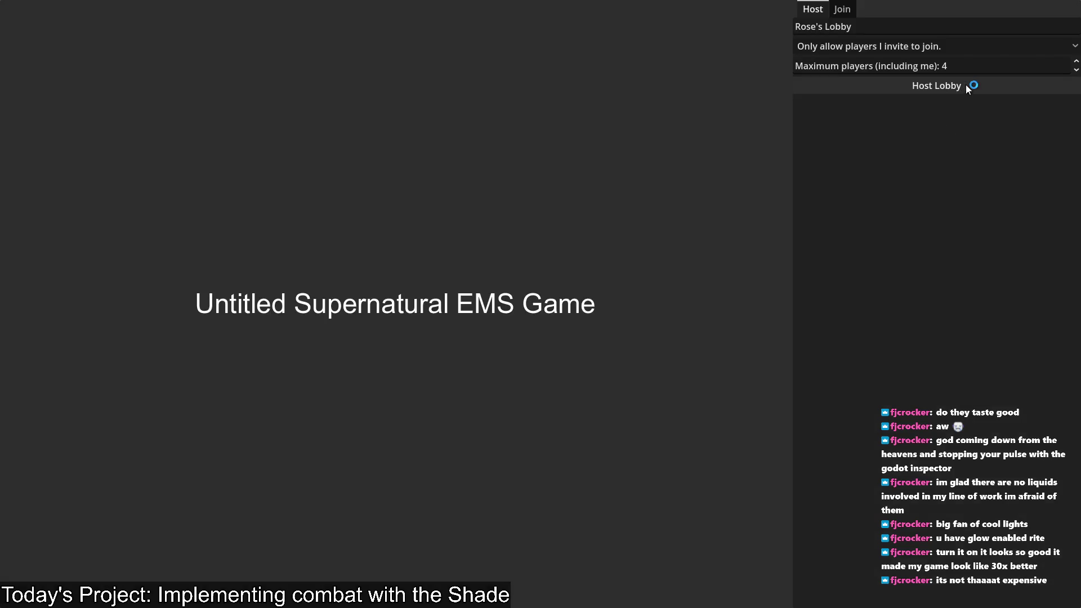
Host a lobby, ready up at the green button and pick up four flashbangs
left_click(965, 85)
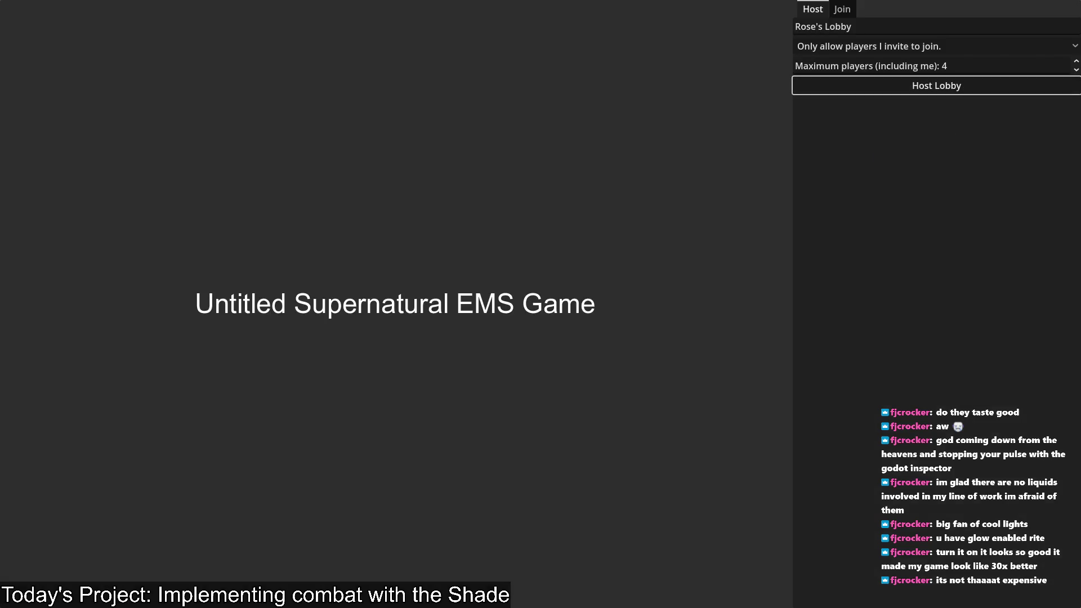
key("w")
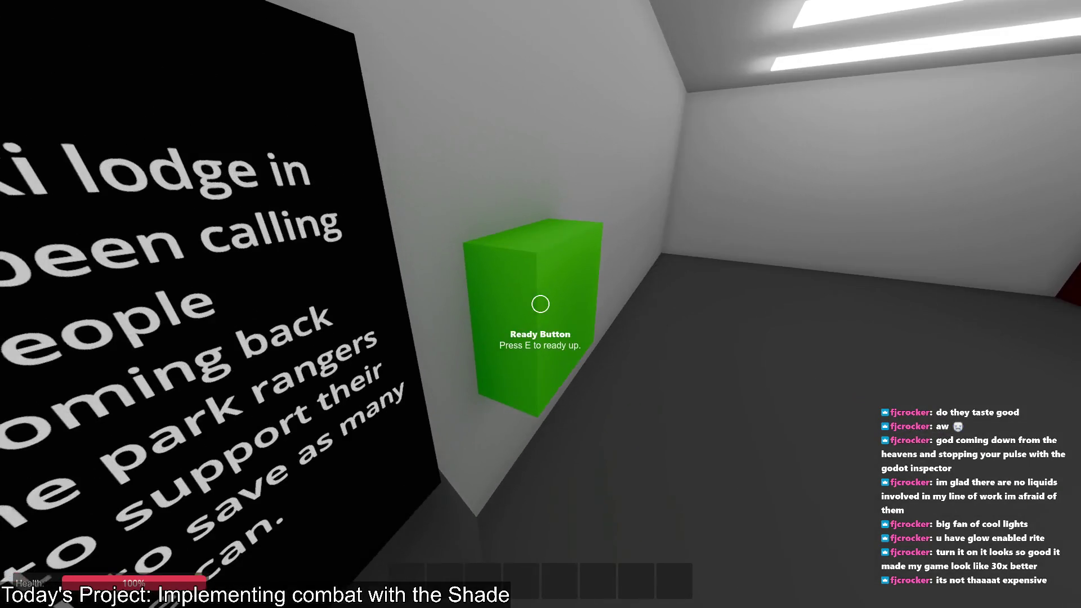
key("e")
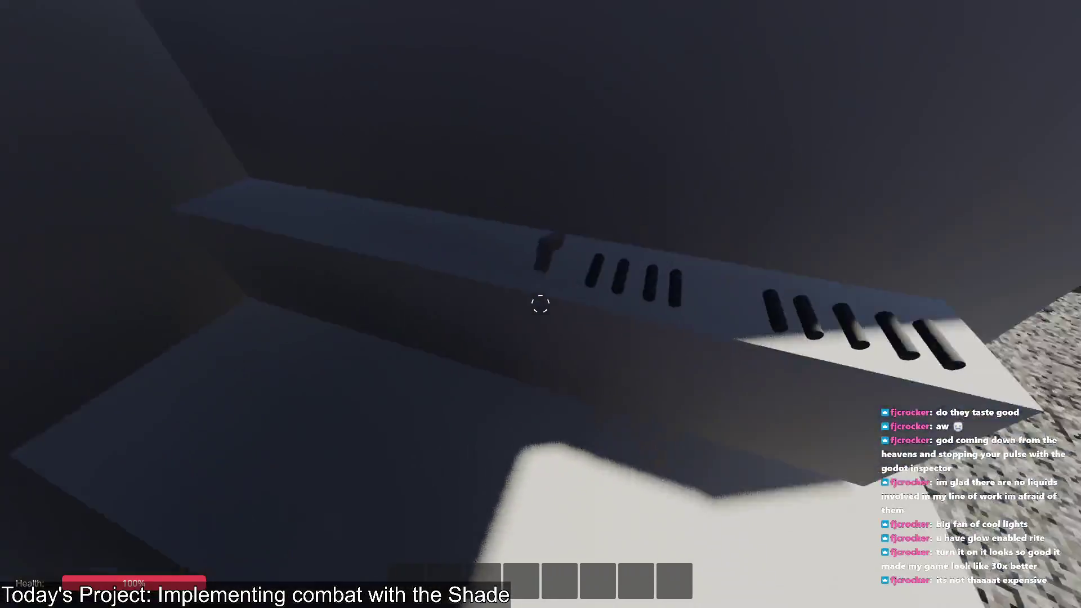
key("e")
key("e")
key("e")
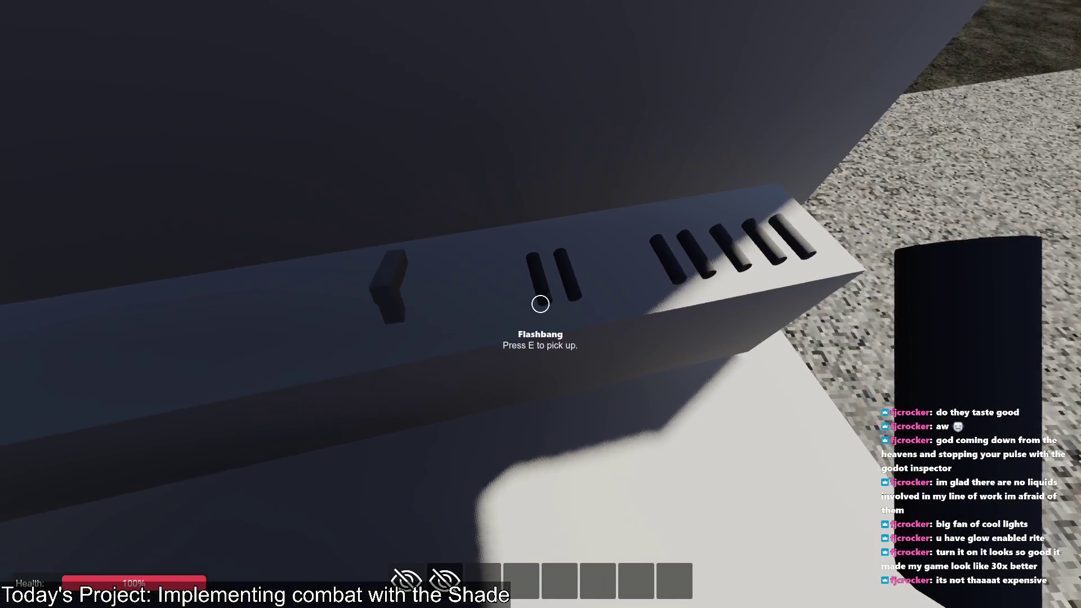
key("e")
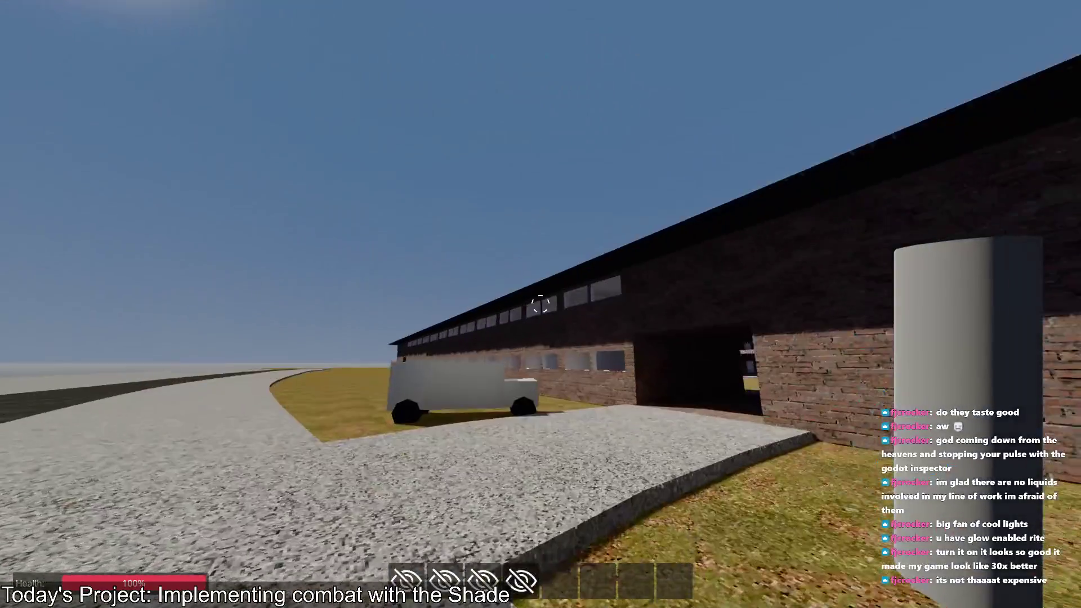
Walk through the brick building into the courtyard and up the ramp onto the wall ledge
key("w")
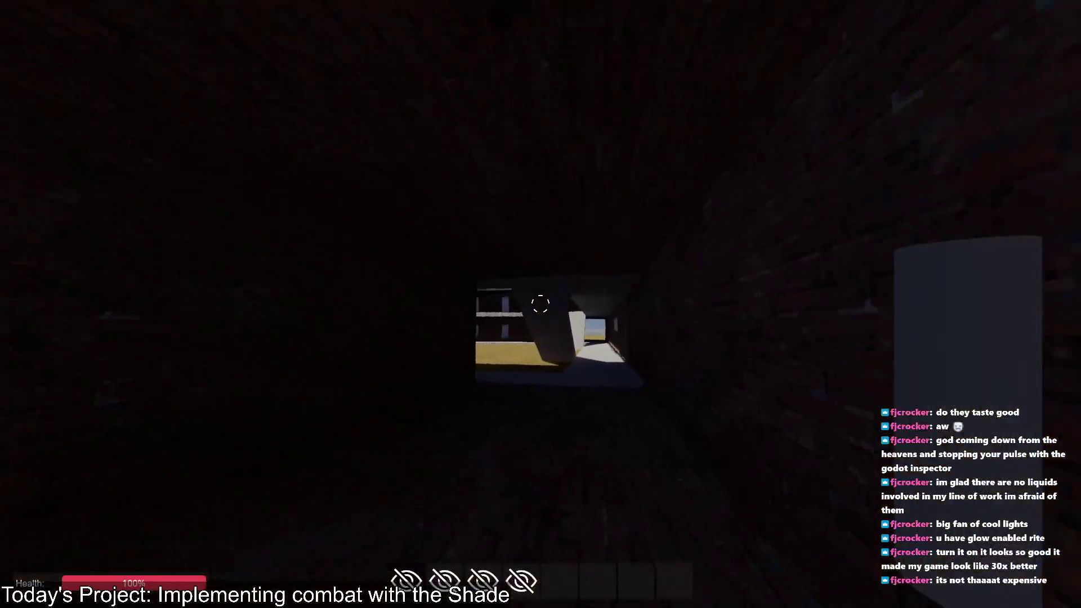
key("w")
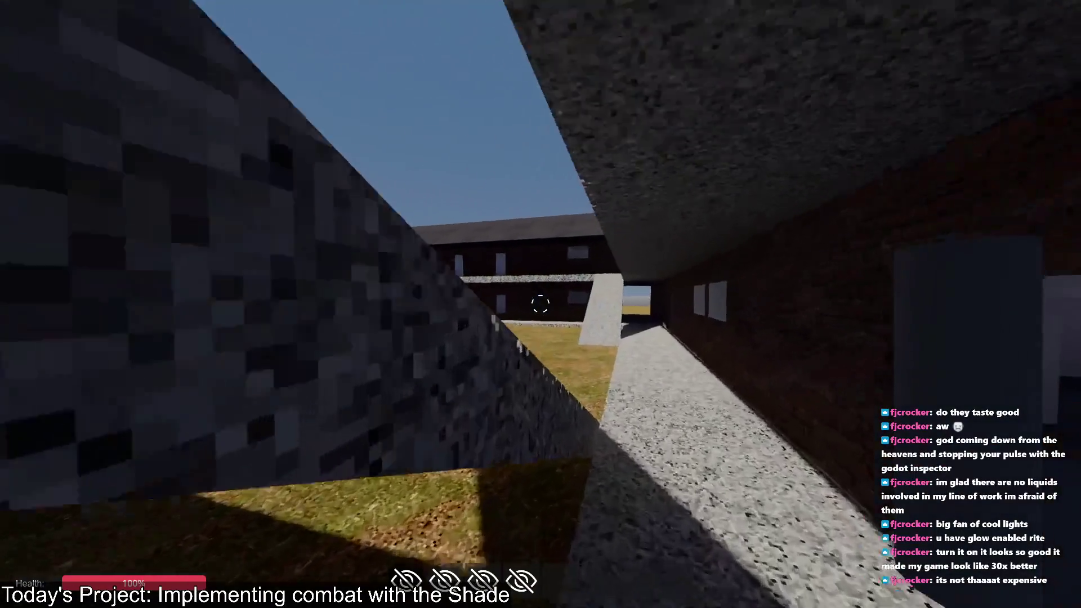
key("w")
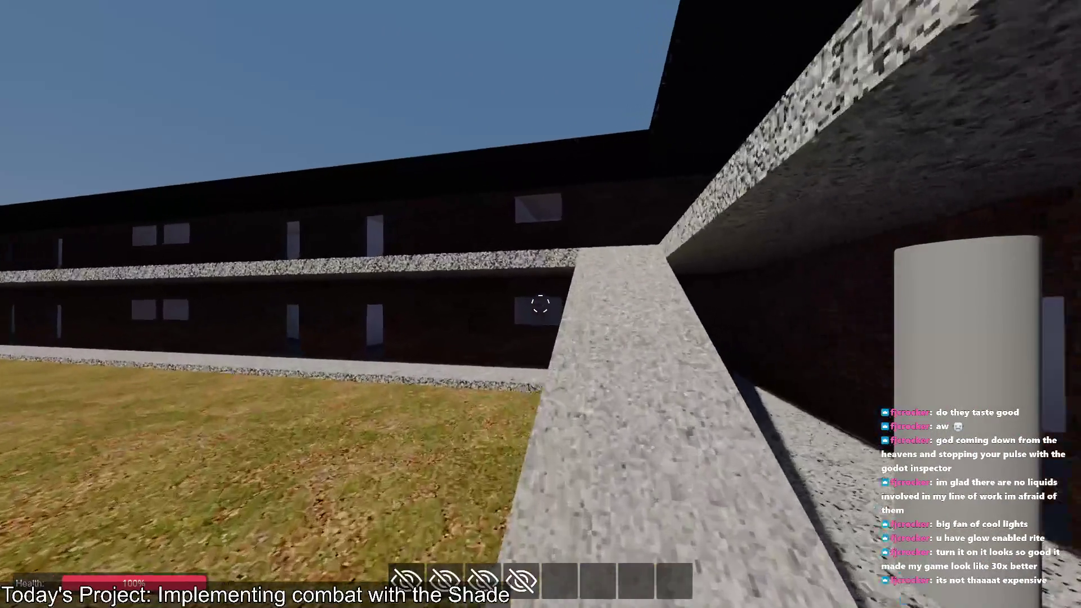
key("w")
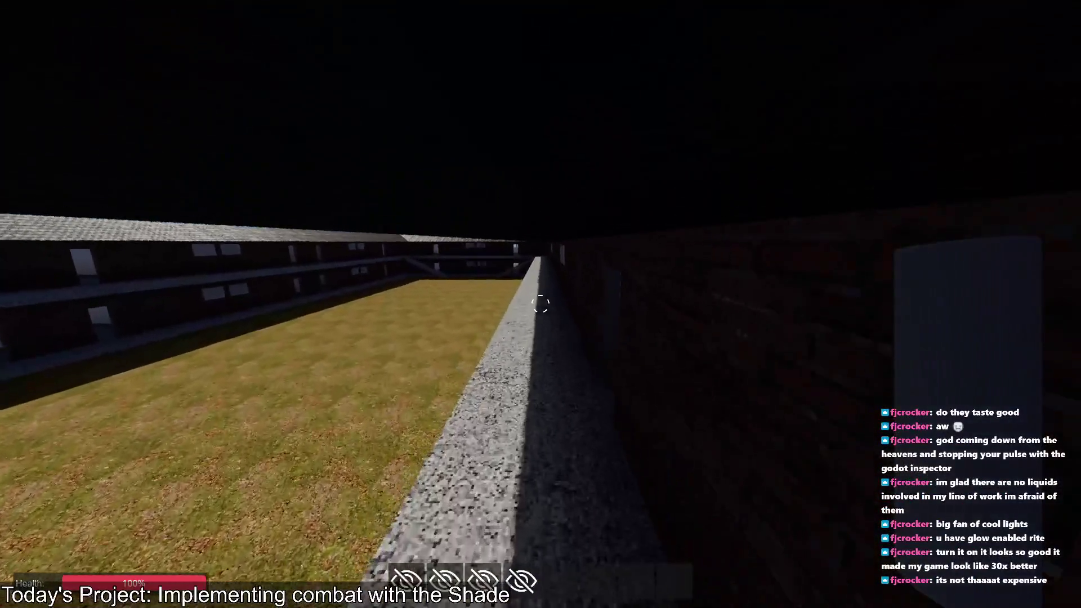
key("w")
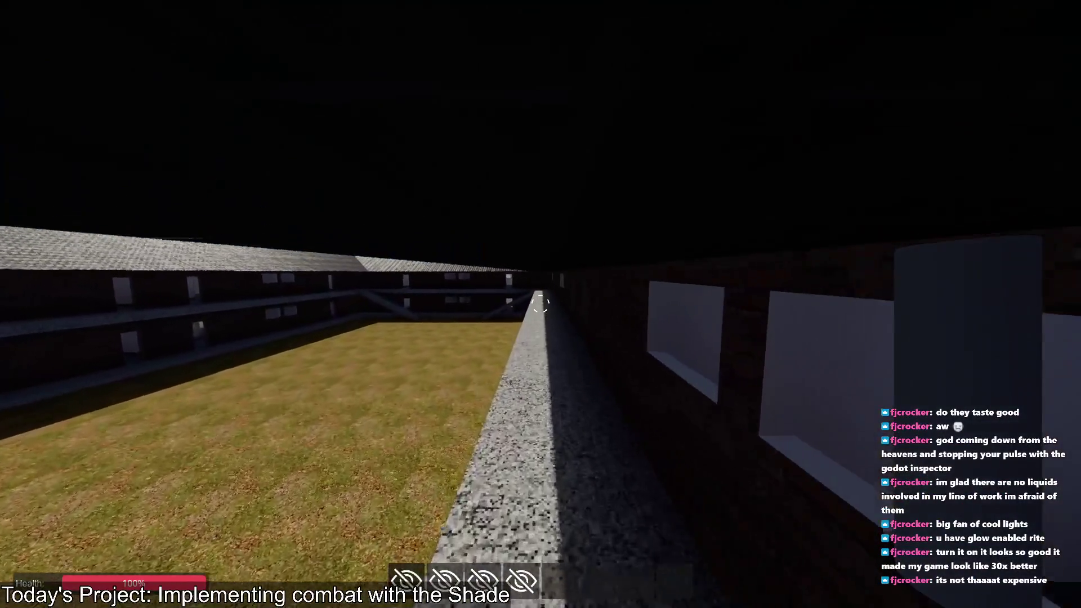
key("w")
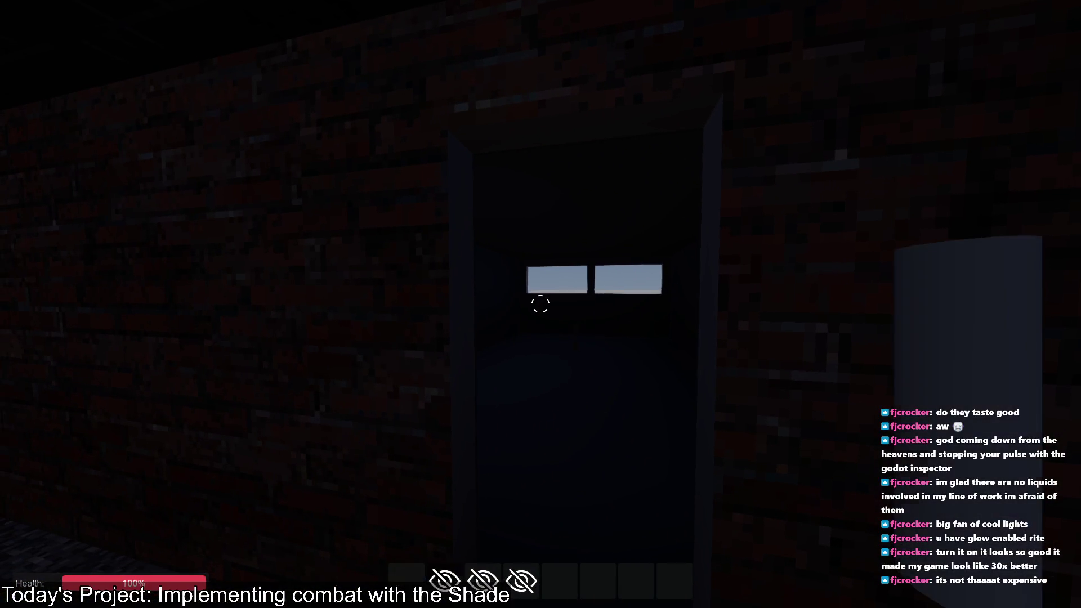
Open the dark door, walk through the lit room outside, and return to the Godot editor
key("s")
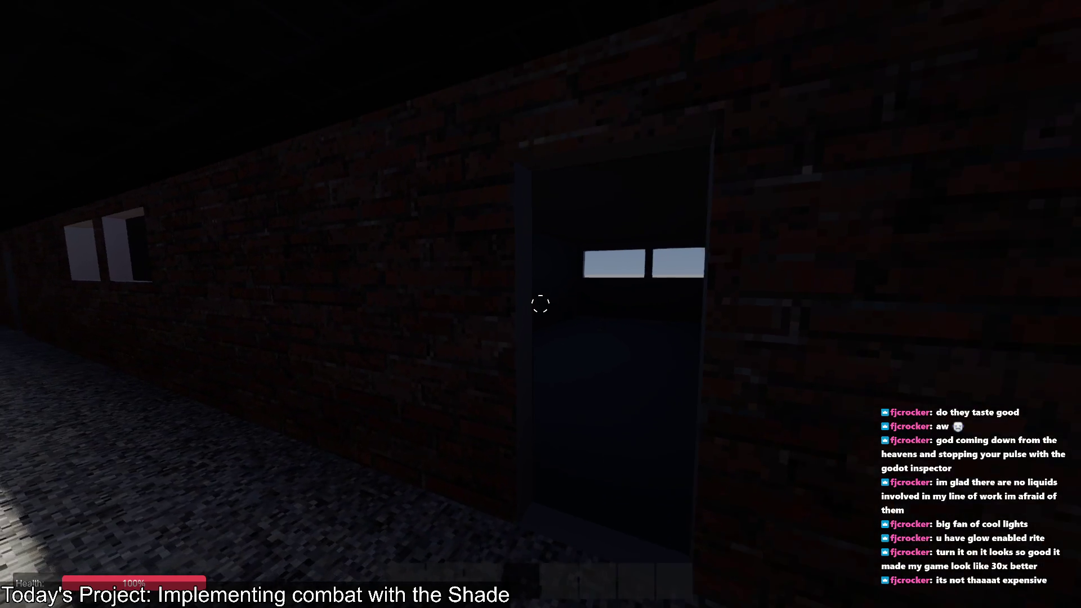
key("e")
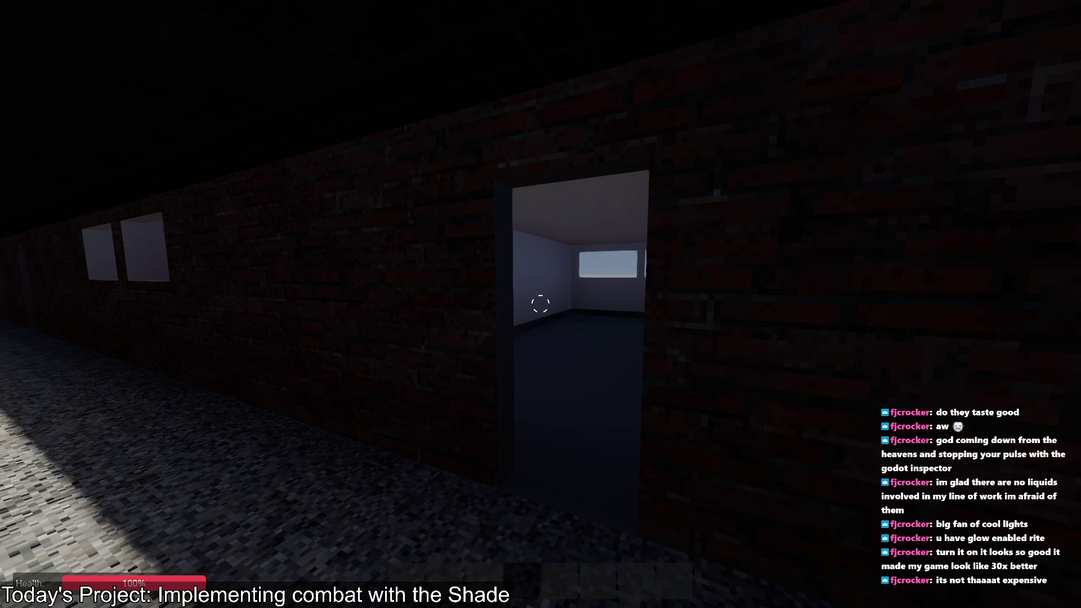
key("w")
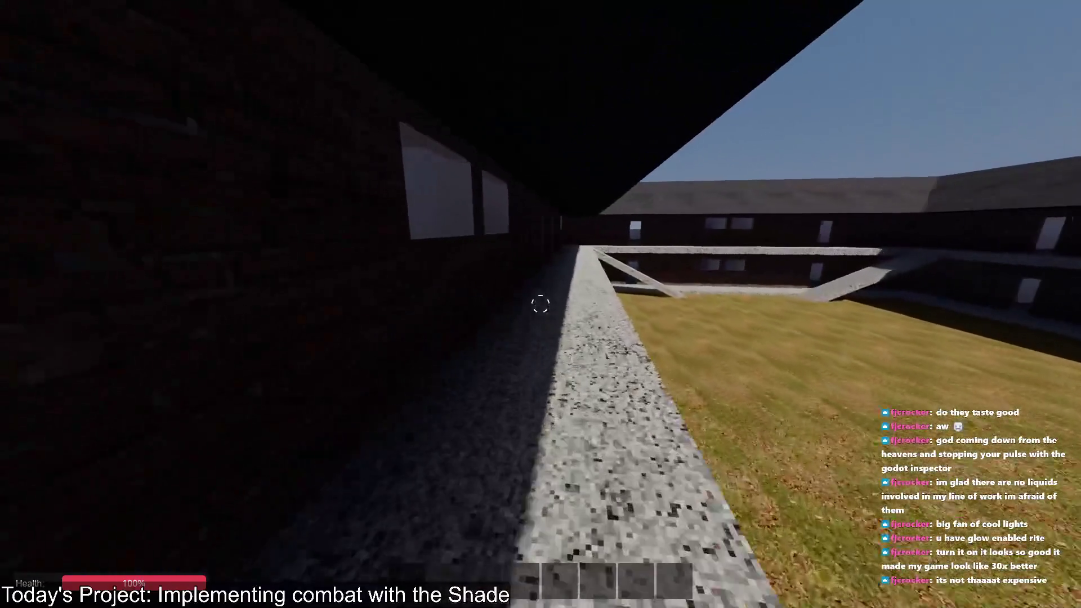
key("alt+Tab")
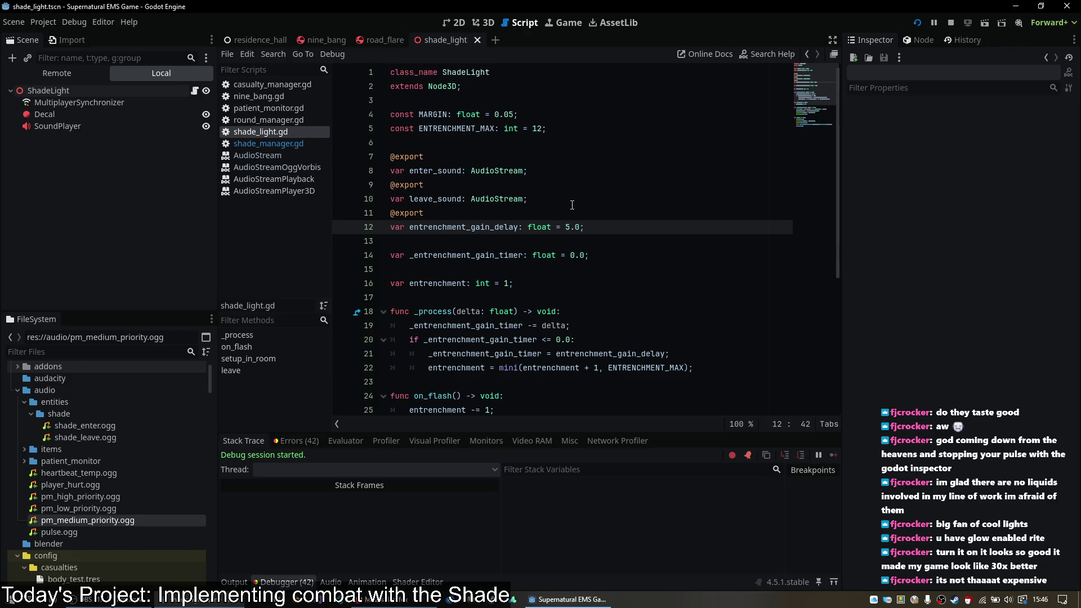
Scroll shade_light.gd to setup_in_room and place the caret on the decal size line
scroll(533, 114, "down", 5)
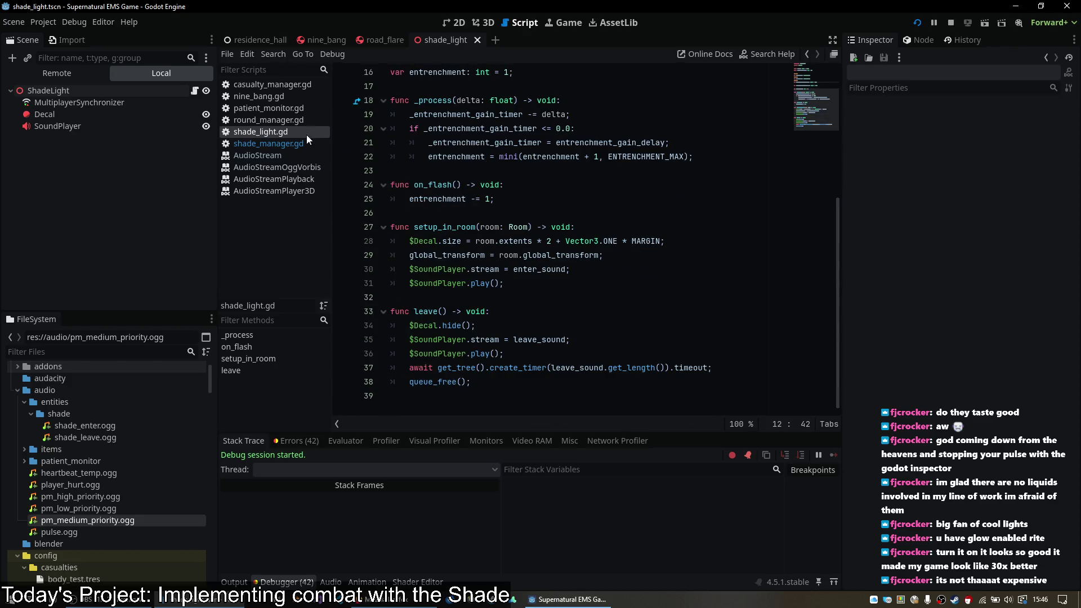
scroll(532, 255, "up", 4)
scroll(712, 248, "down", 3)
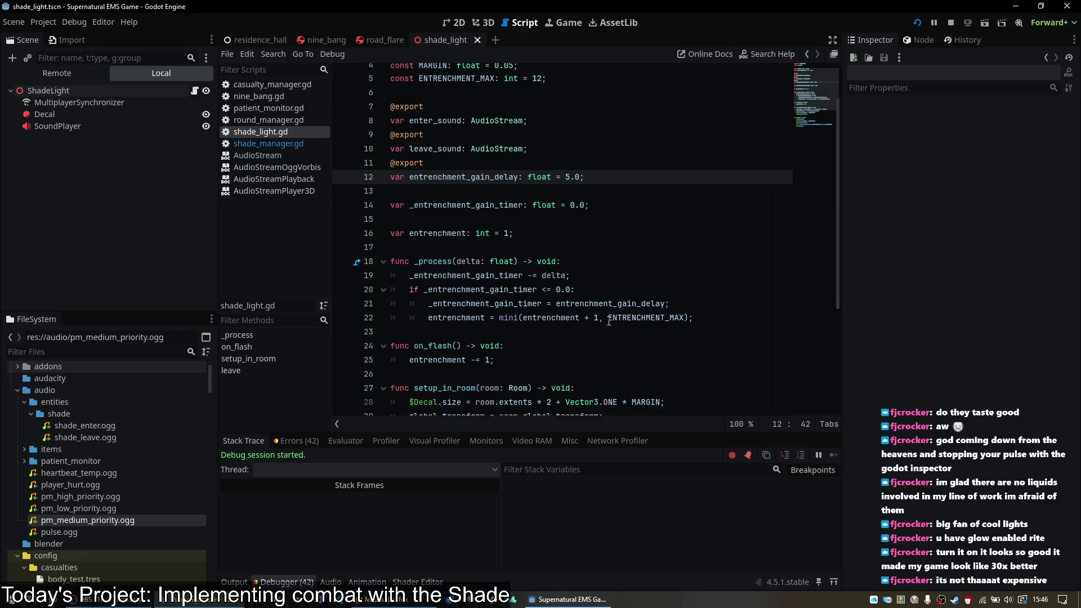
left_click(723, 309)
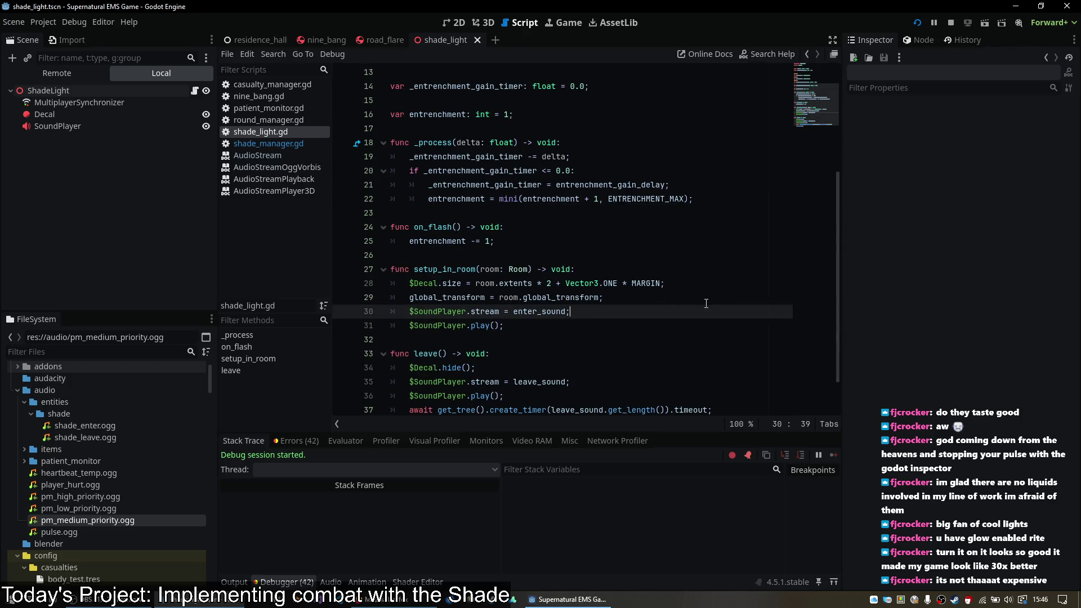
left_click(721, 288)
Select the Decal node, inspect its Modulate colour without changes, and return to the code
left_click(135, 103)
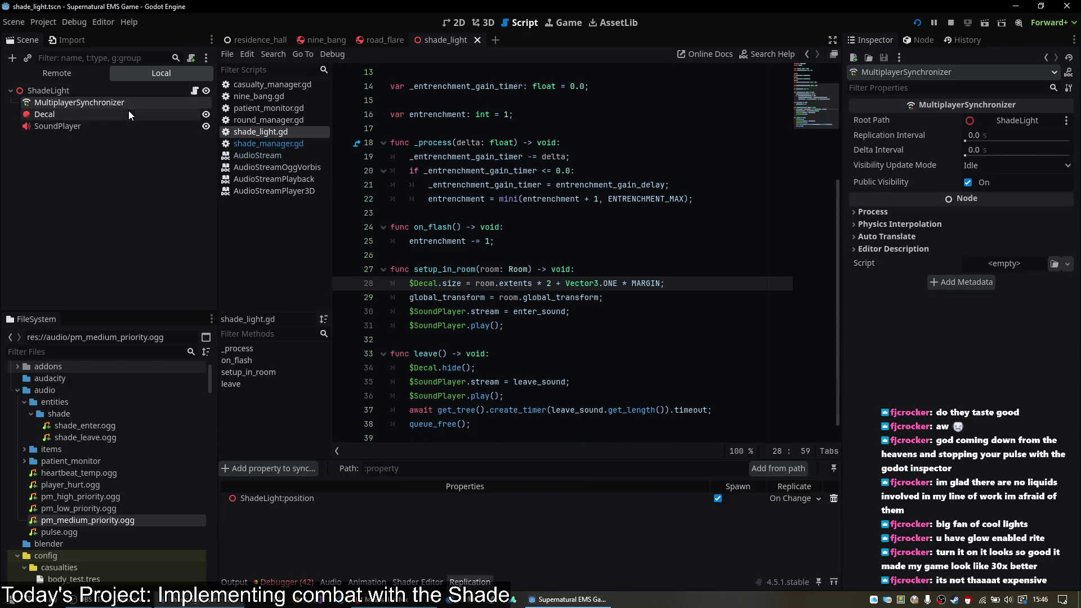
left_click(128, 112)
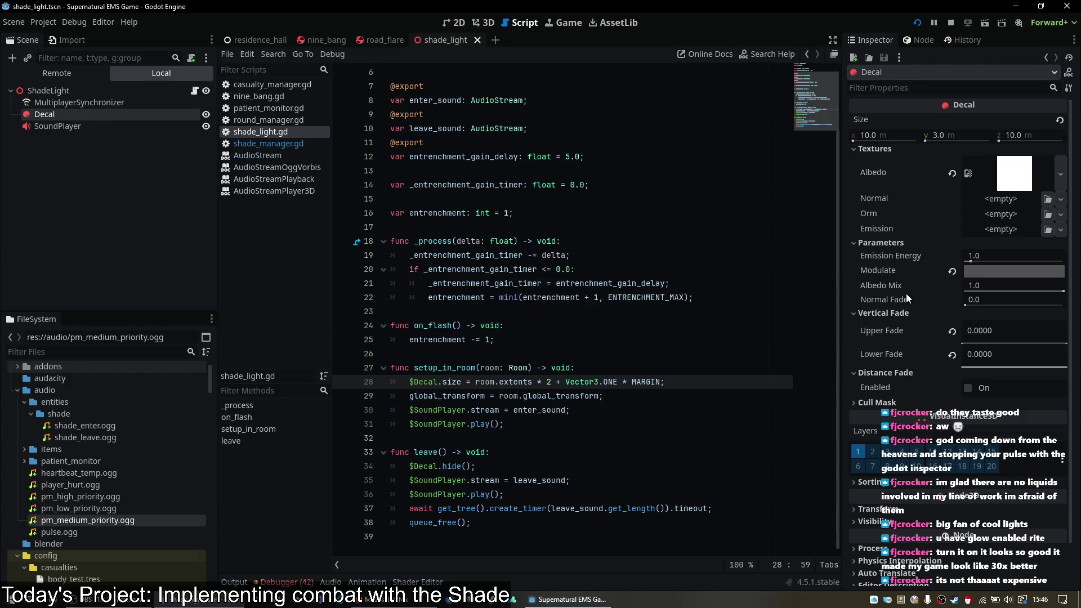
mouse_move(880, 273)
left_click(986, 270)
left_click(872, 277)
left_click(677, 373)
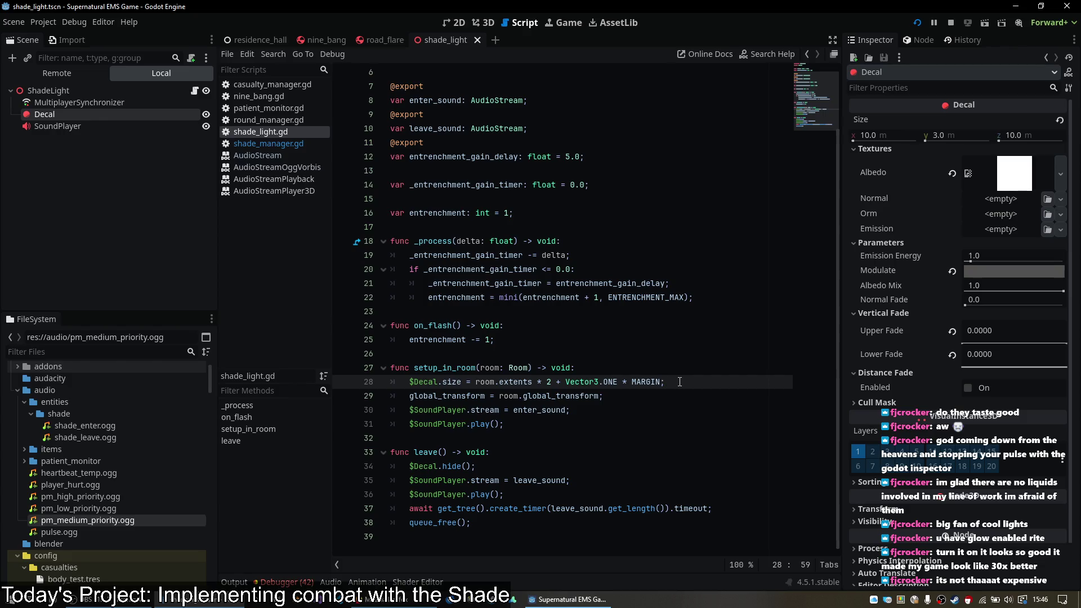
Add a line below the decal size calling get_tree().create_tween().tween_property
key("Return")
type("get_")
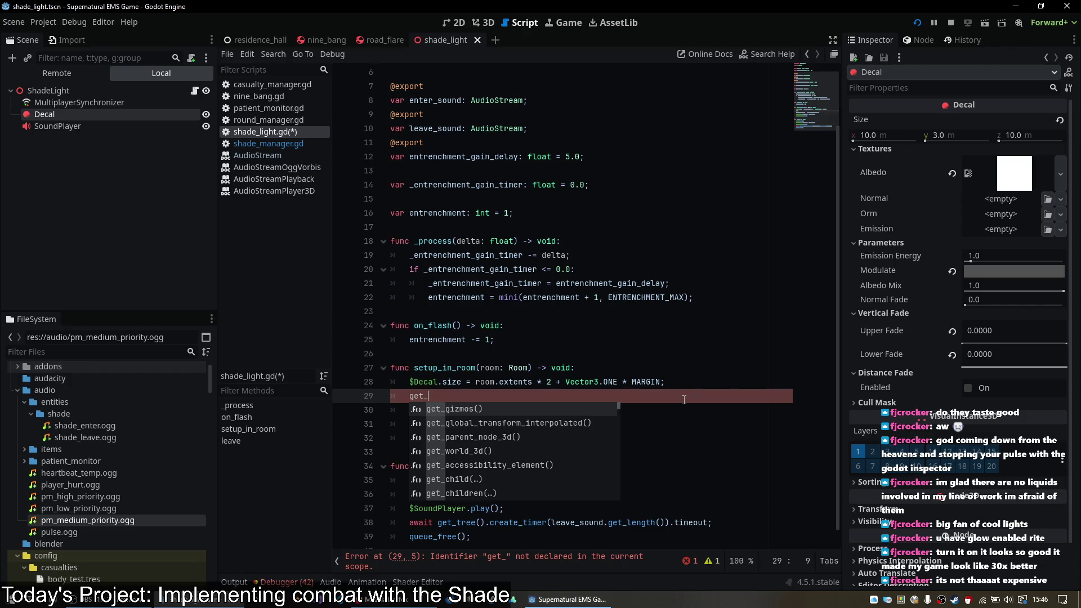
type("tree().create_twee")
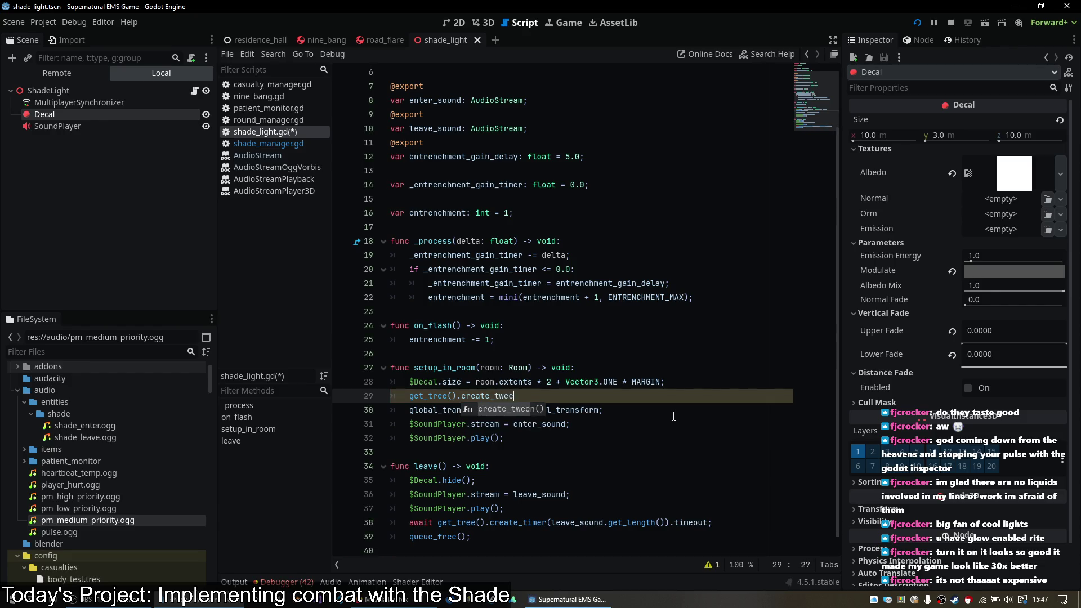
type("n().tween_p")
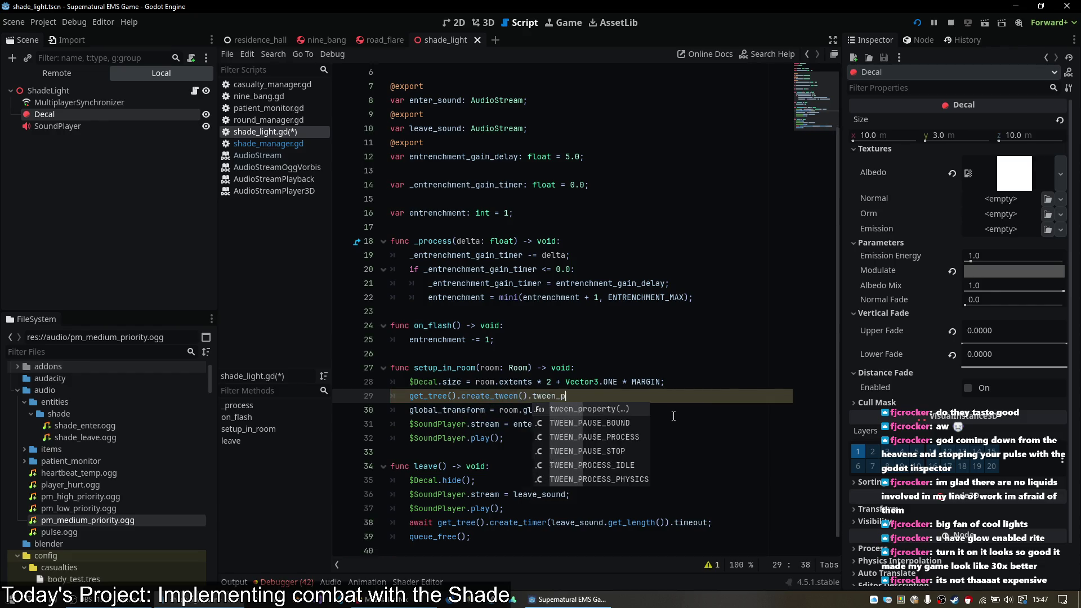
type("rop")
key("Return")
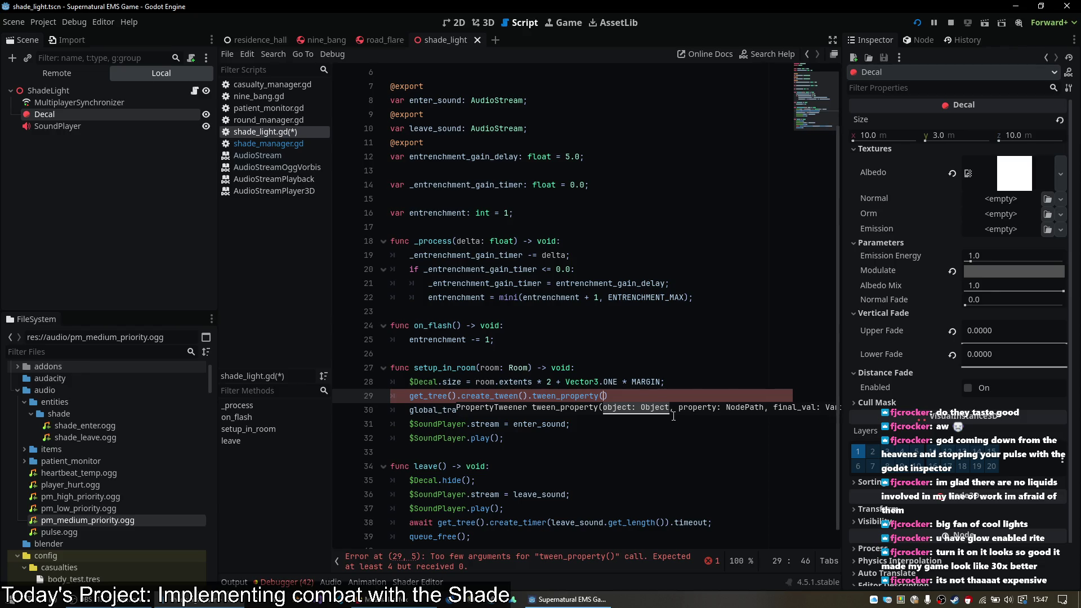
Pass $Decal with an empty property string, then switch to the Godot docs in the browser
type("$Decal, \"")
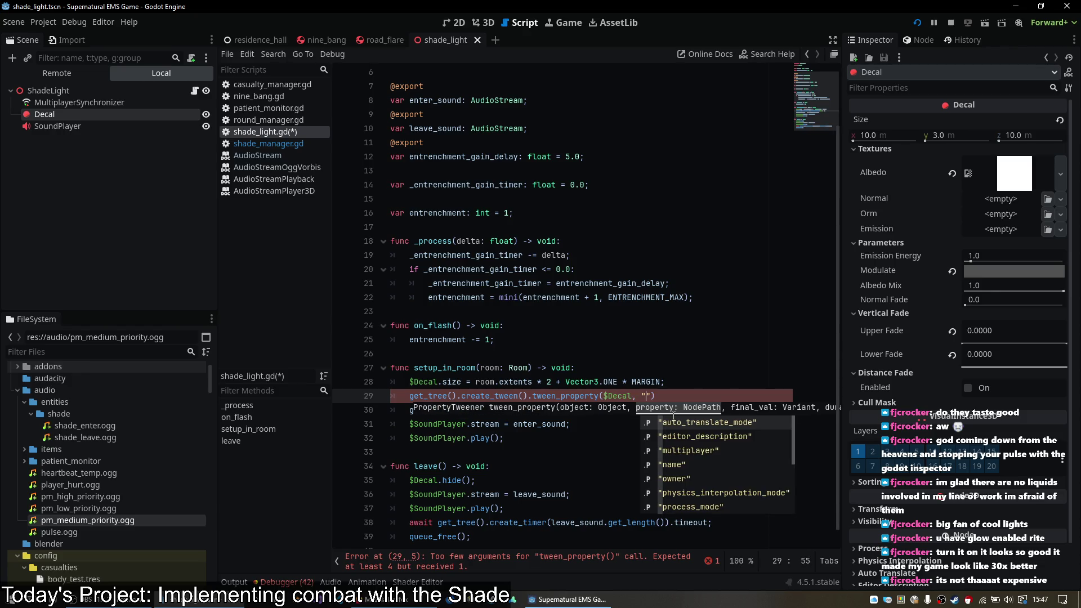
type("dec")
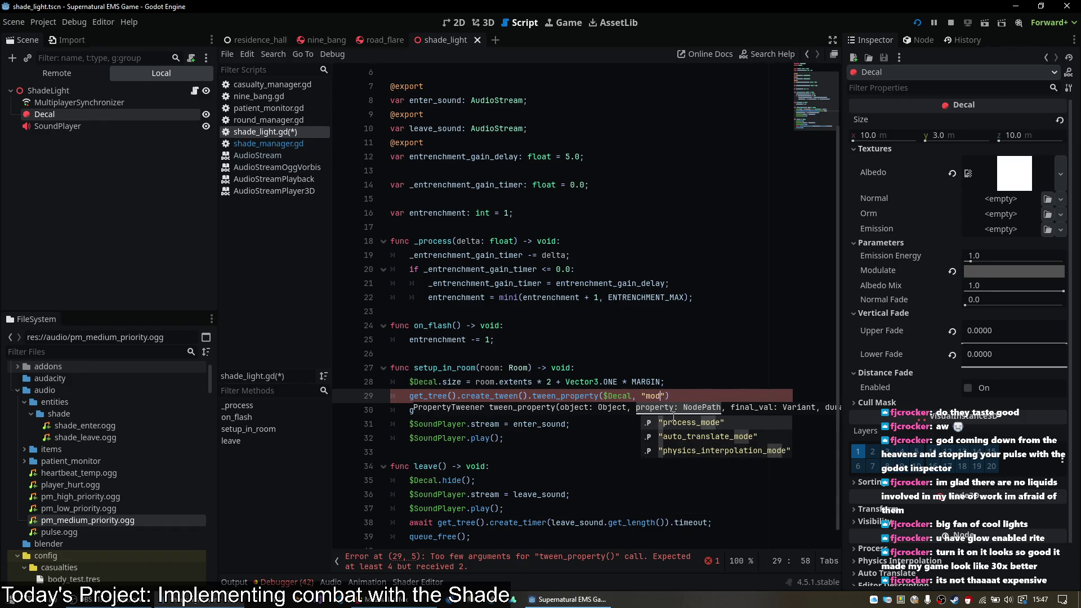
key("BackSpace")
key("BackSpace")
key("BackSpace")
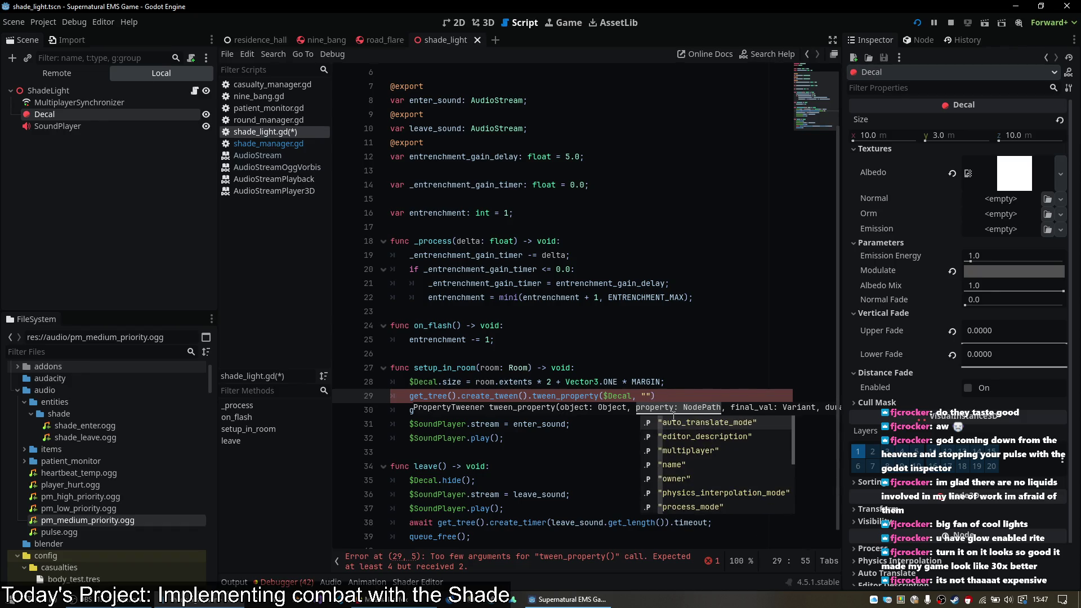
scroll(752, 470, "down", 2)
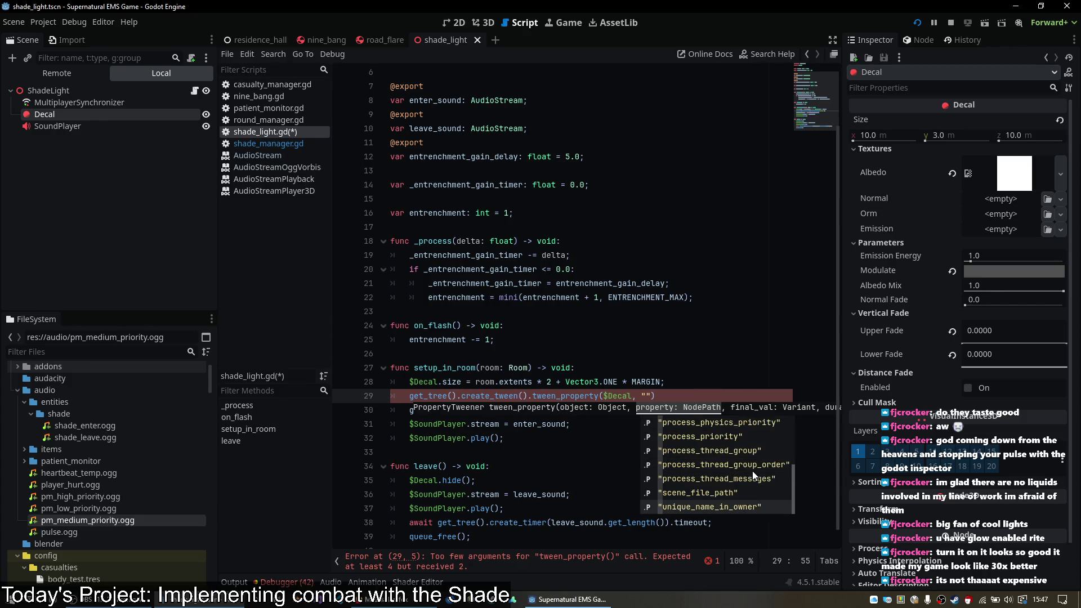
key("alt+Tab")
key("alt+Tab")
key("alt+Tab")
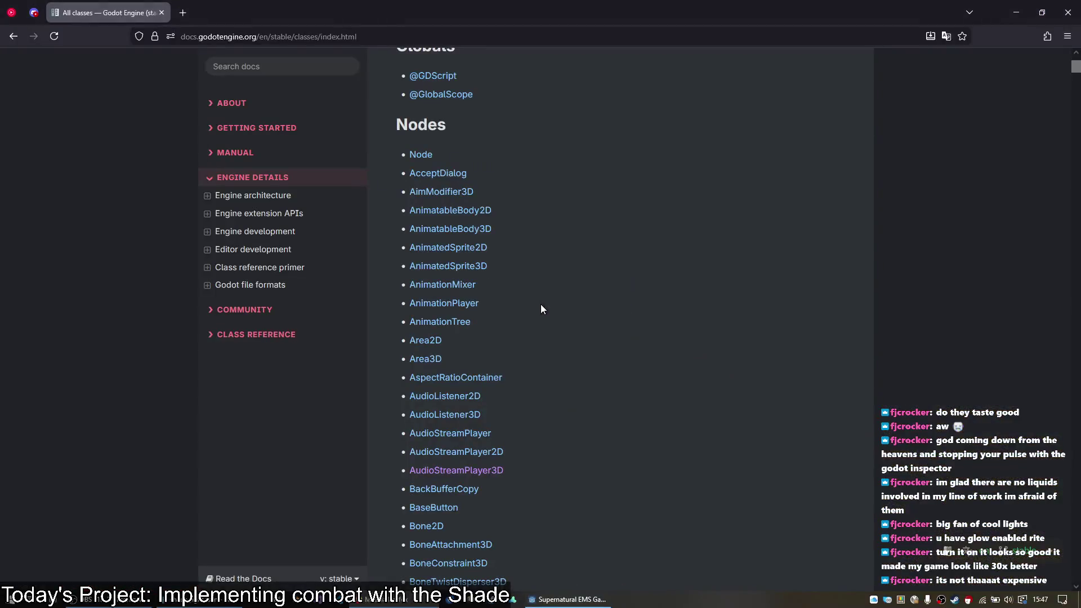
Search the docs for 'deca' and read down the Decal class reference's Properties table
left_click(281, 70)
type("deca")
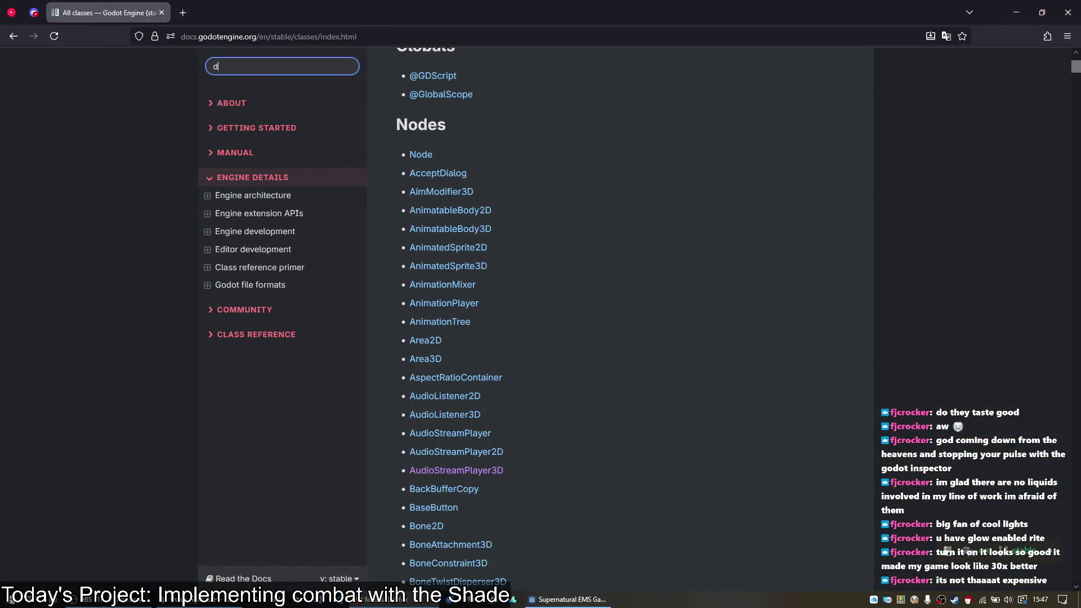
key("Return")
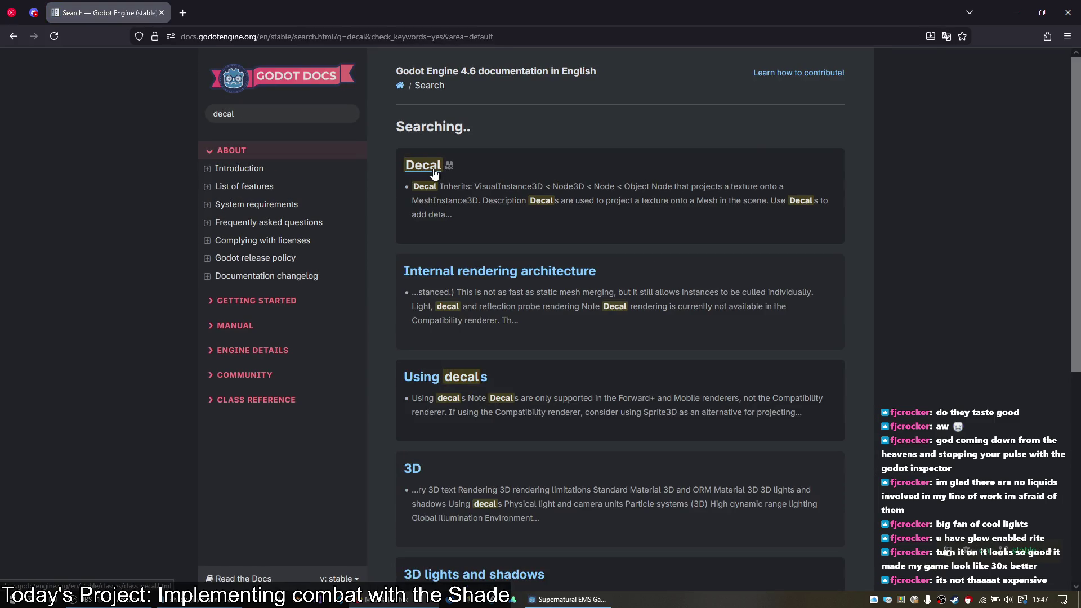
left_click(431, 165)
scroll(493, 275, "down", 1)
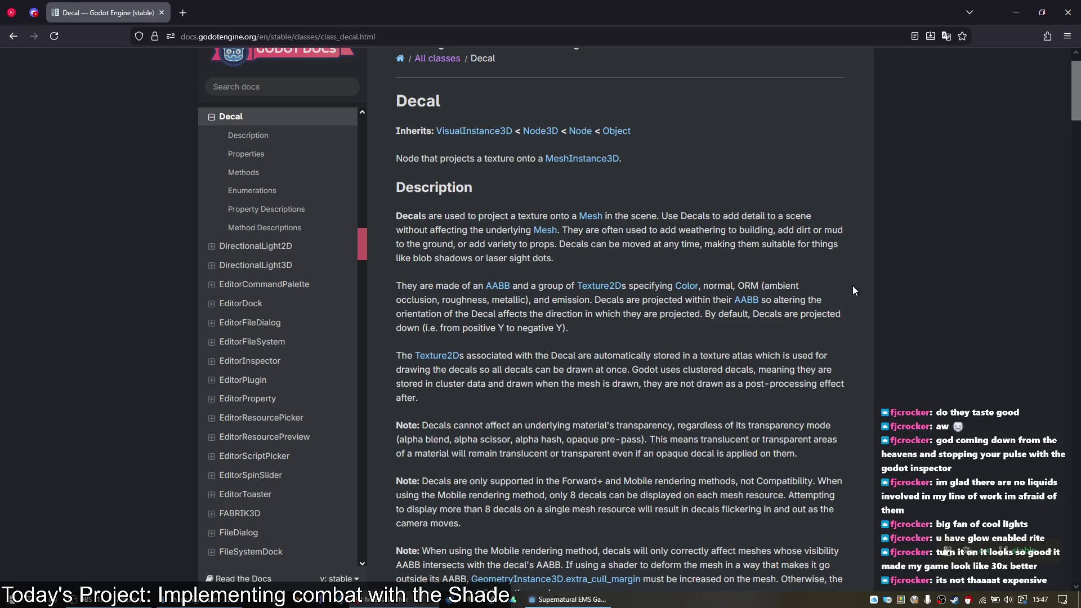
scroll(852, 288, "down", 2)
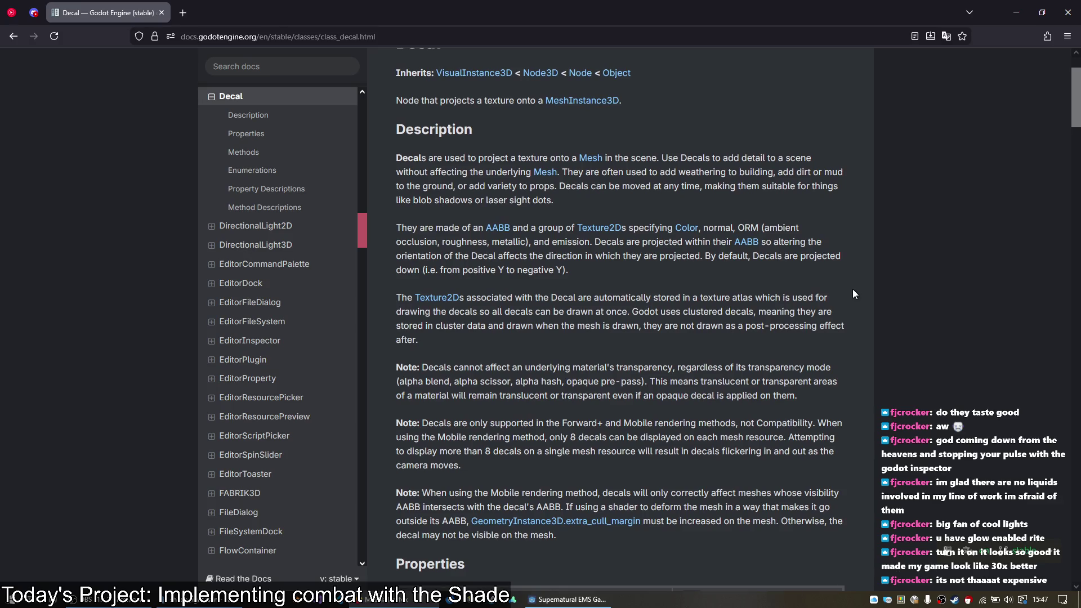
scroll(853, 293, "down", 3)
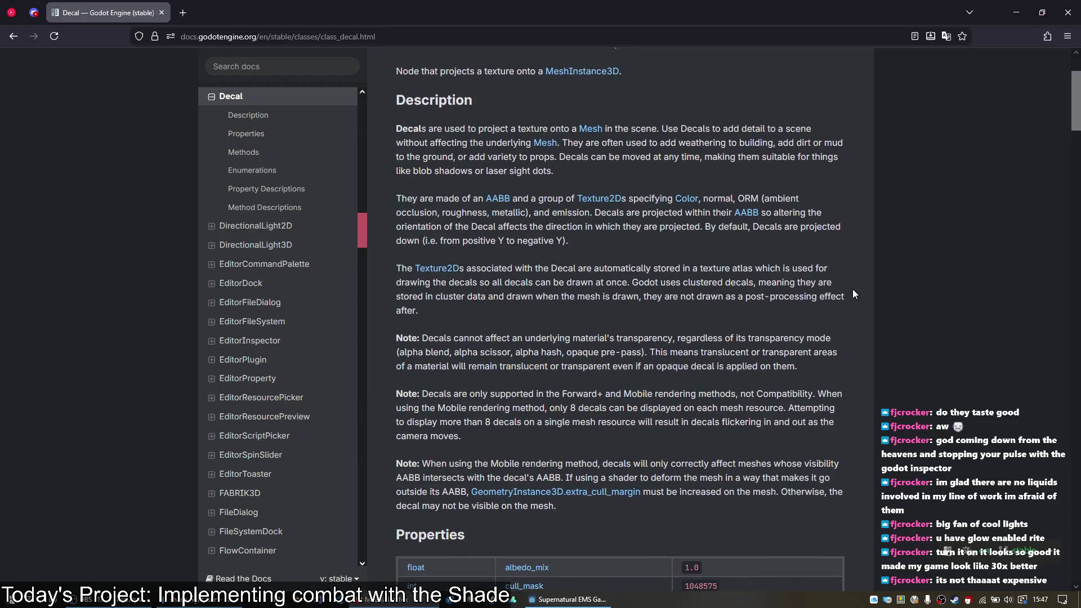
scroll(853, 294, "down", 5)
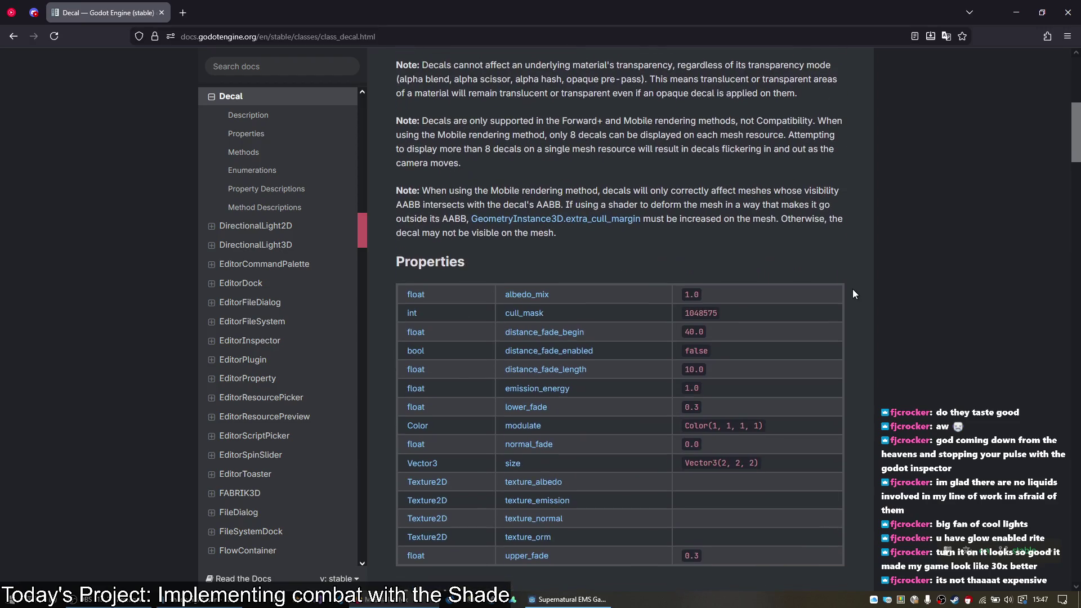
key("alt+Tab")
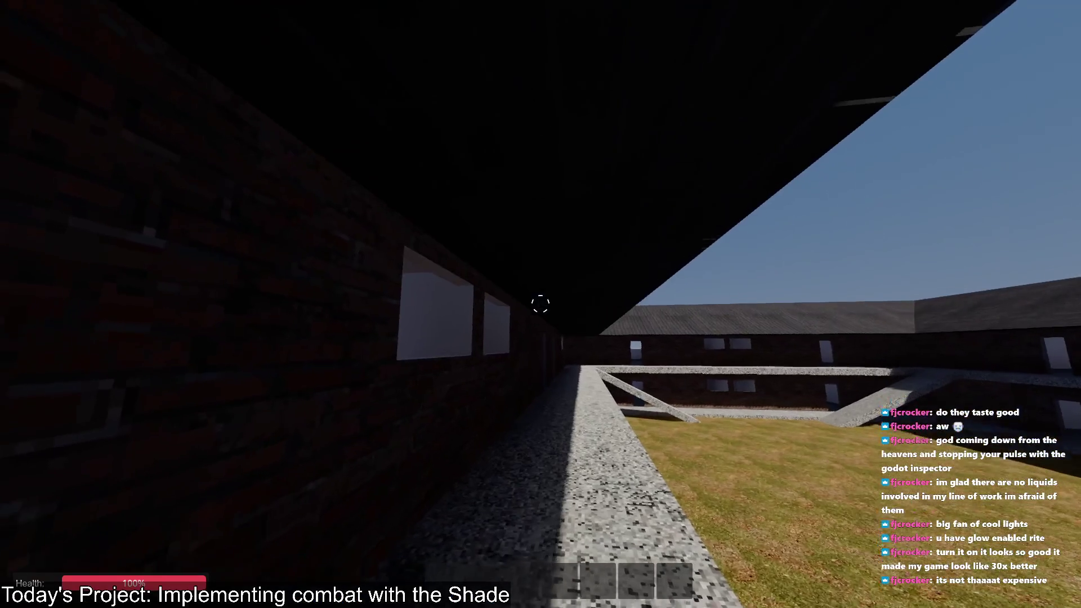
Complete the tween with the modulate alpha property, target 1.0 and duration arguments, then save
key("alt+Tab")
key("alt+Tab")
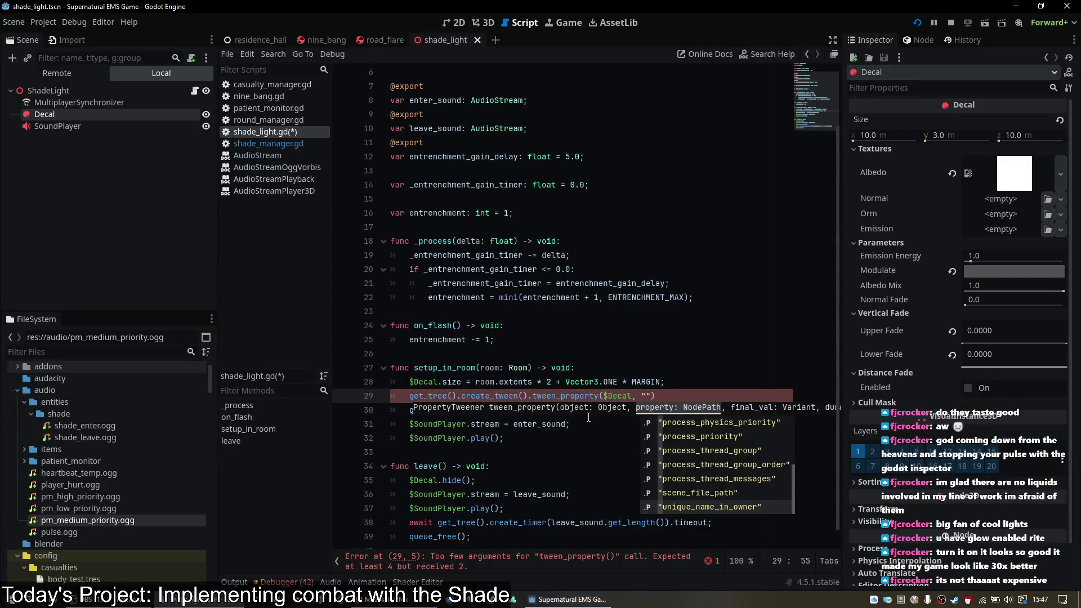
type("modulate\",")
key("Escape")
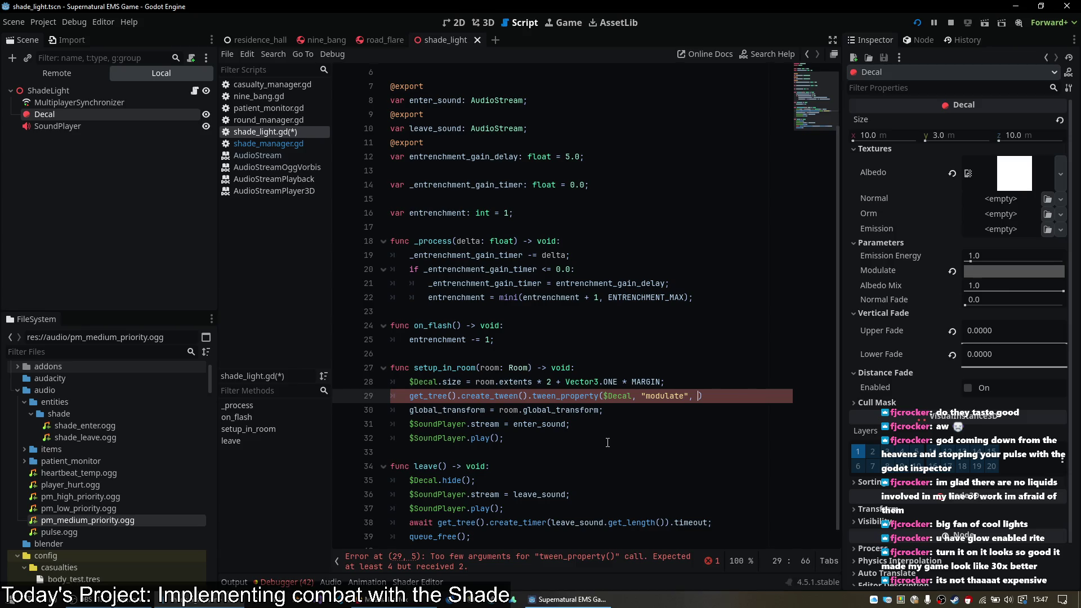
type("1.0,")
key("BackSpace")
key("BackSpace")
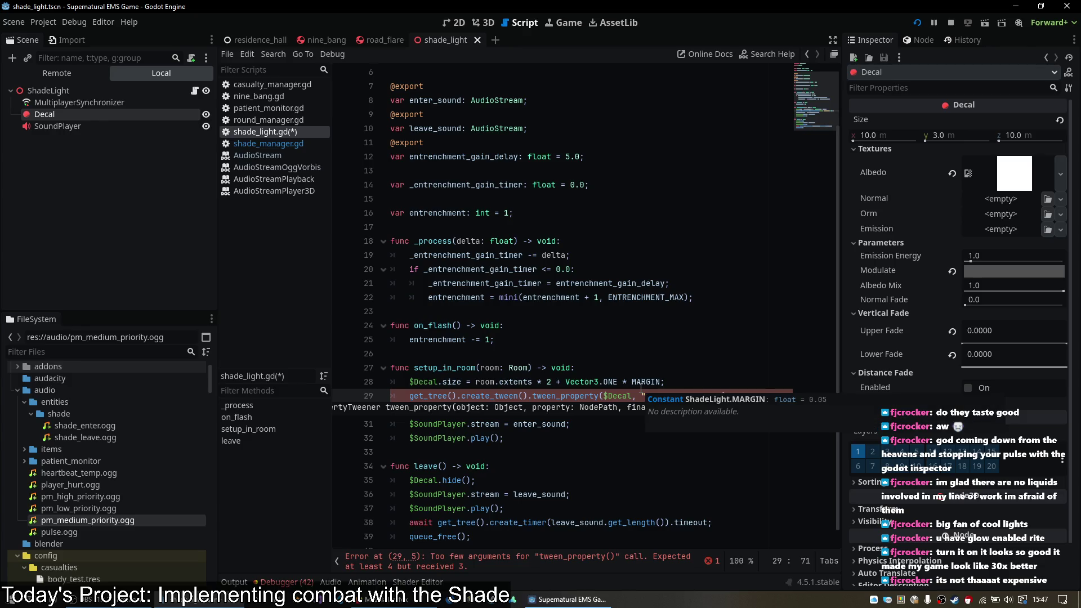
left_click(682, 394)
type(":a")
key("End")
type(", 0.0, ")
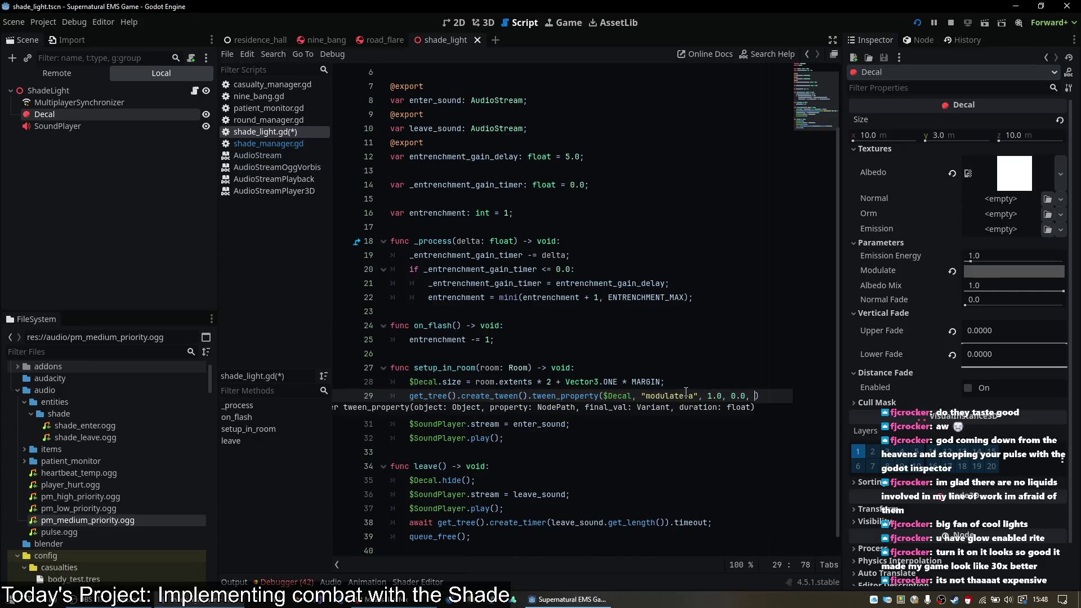
type("2.0);")
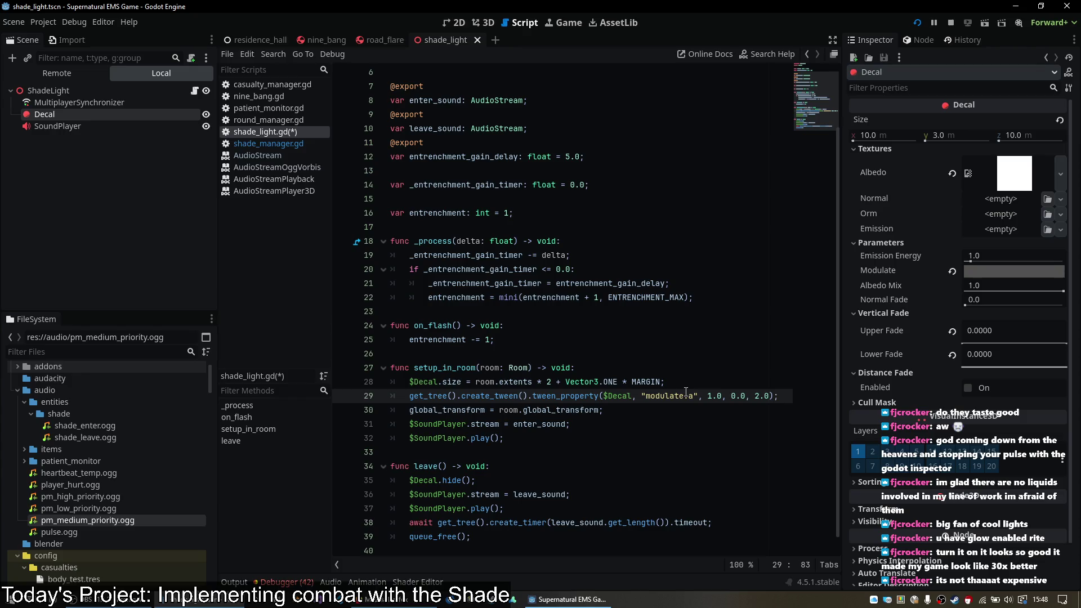
key("ctrl+s")
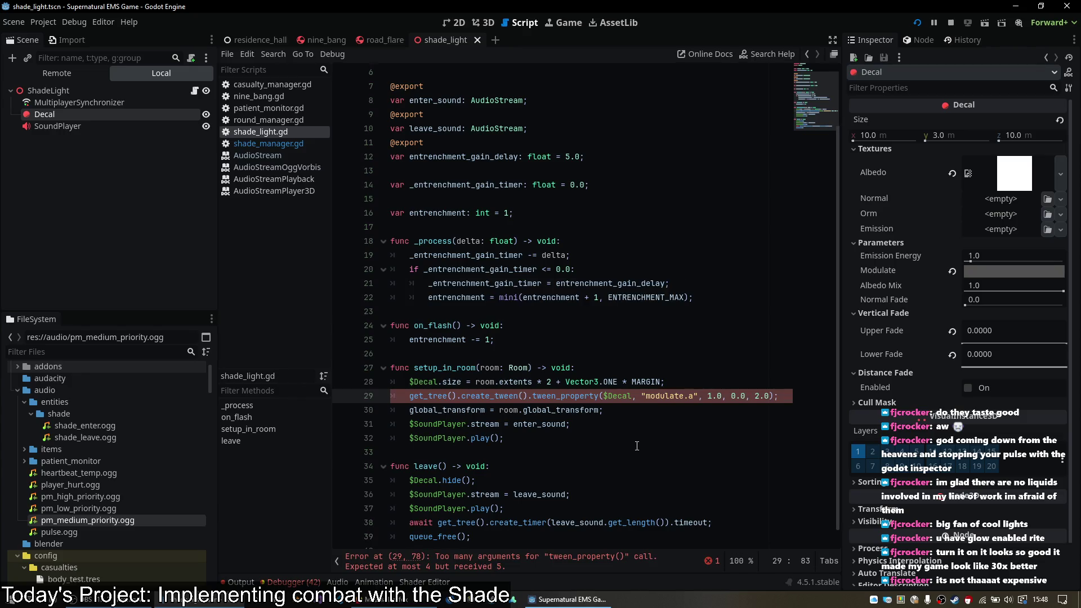
Remove the extra 0.0 argument so the alpha fades to 1.0 over 2.0 seconds, and save
mouse_move(554, 395)
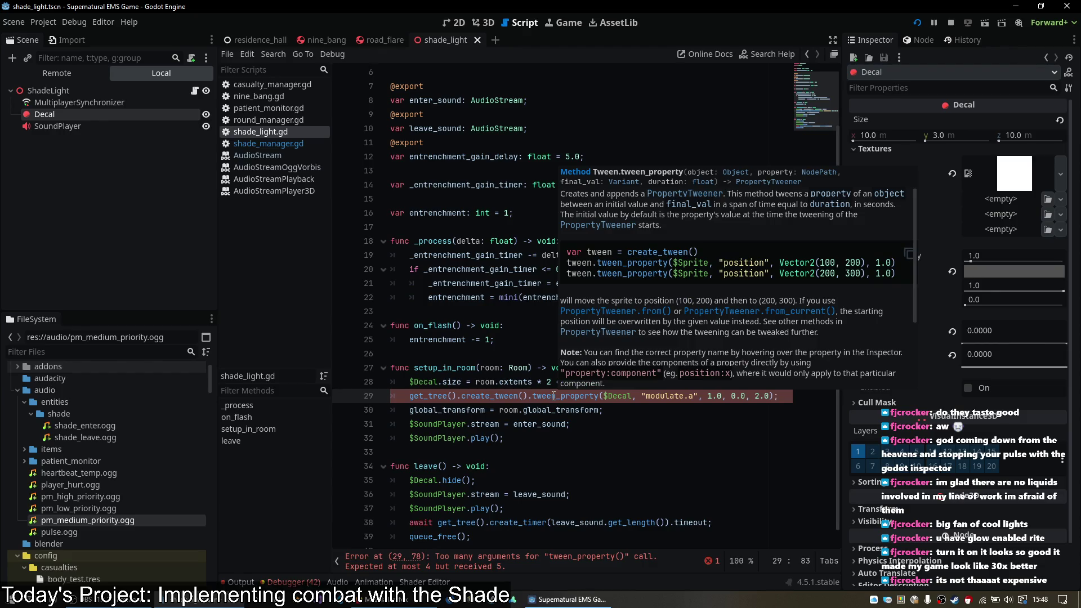
key("Left")
key("Left")
key("Left")
key("BackSpace")
key("BackSpace")
key("BackSpace")
key("BackSpace")
key("ctrl+s")
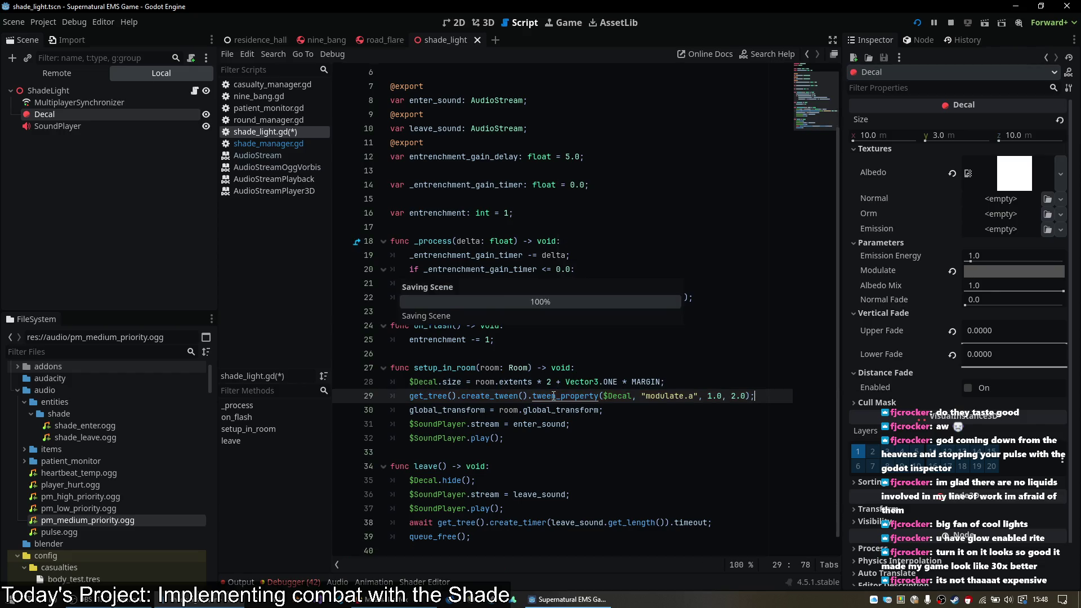
Insert $Decal.modulate.a = 0.0 above the tween, checking the Color help, and save
left_click(697, 379)
key("Return")
type("$Decal.m")
key("Return")
type(".a")
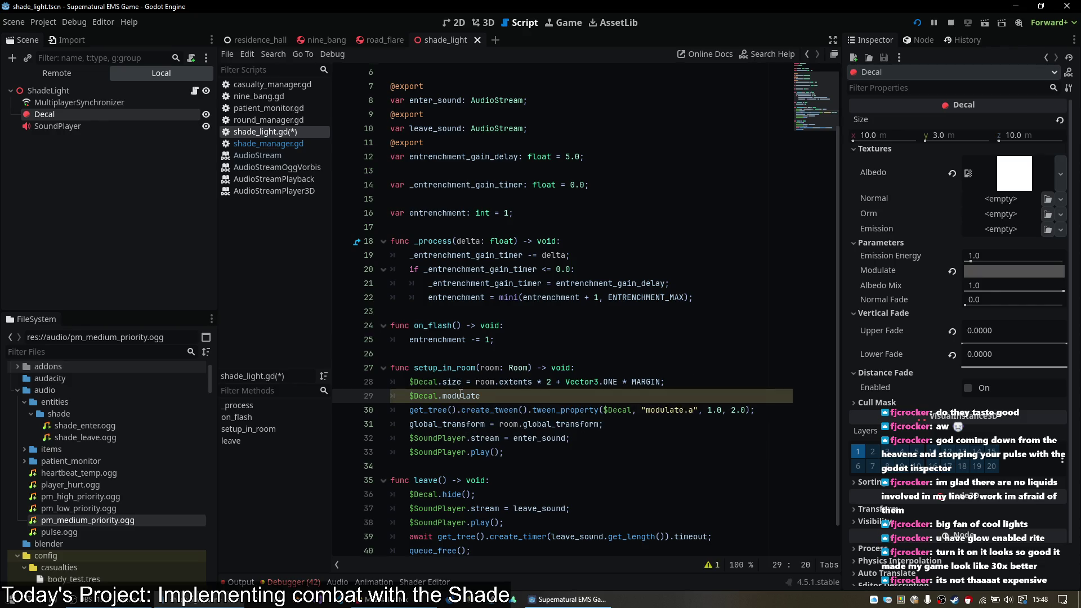
mouse_move(461, 393)
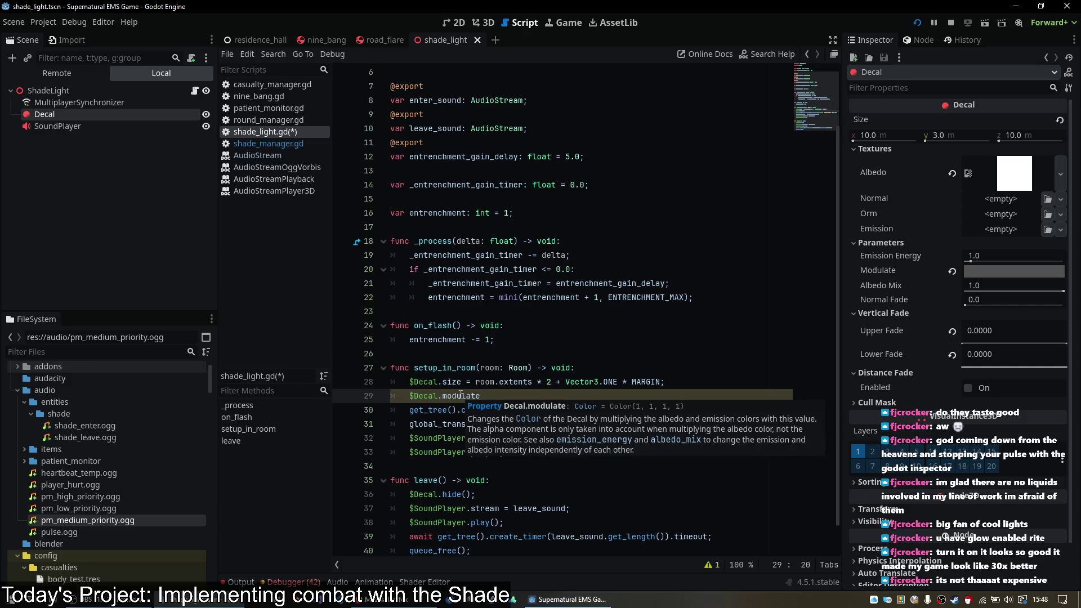
type(".")
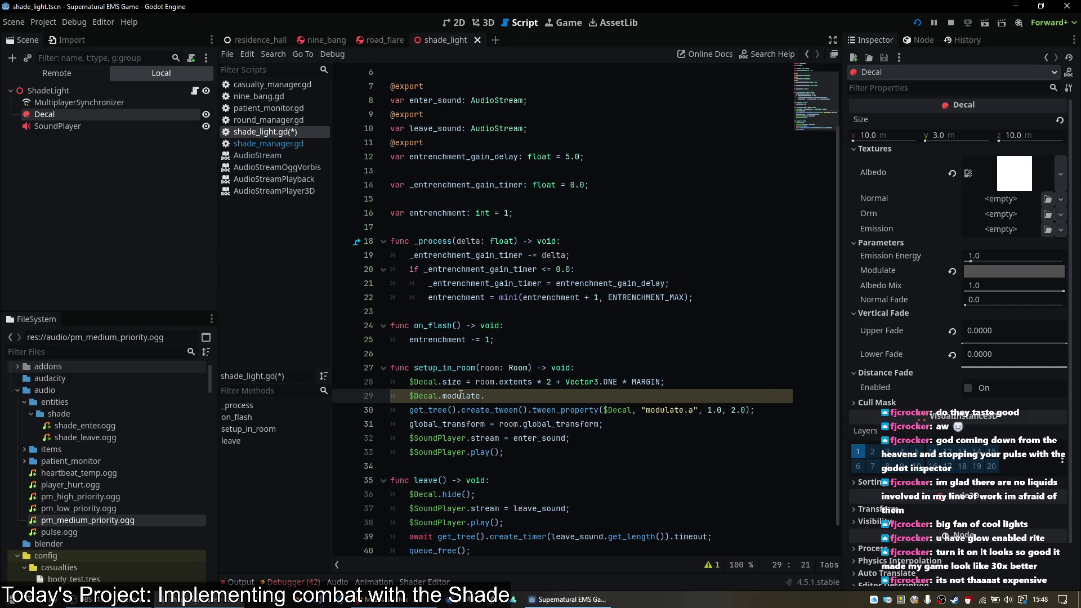
type("al")
left_click(542, 410)
scroll(542, 392, "down", 3)
key("alt+Left")
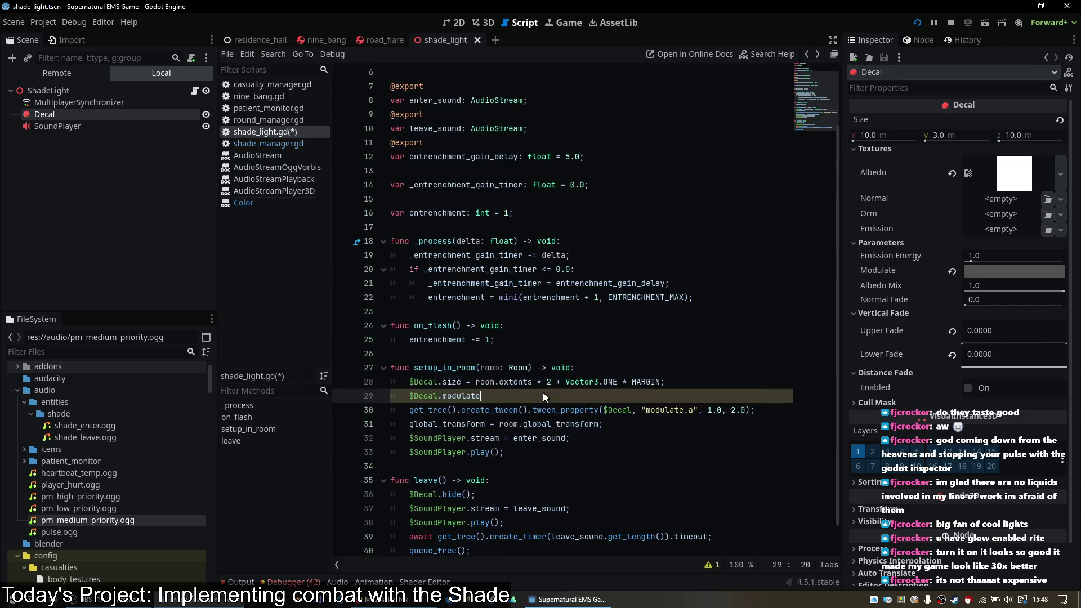
type(".a = ")
type("0.0;")
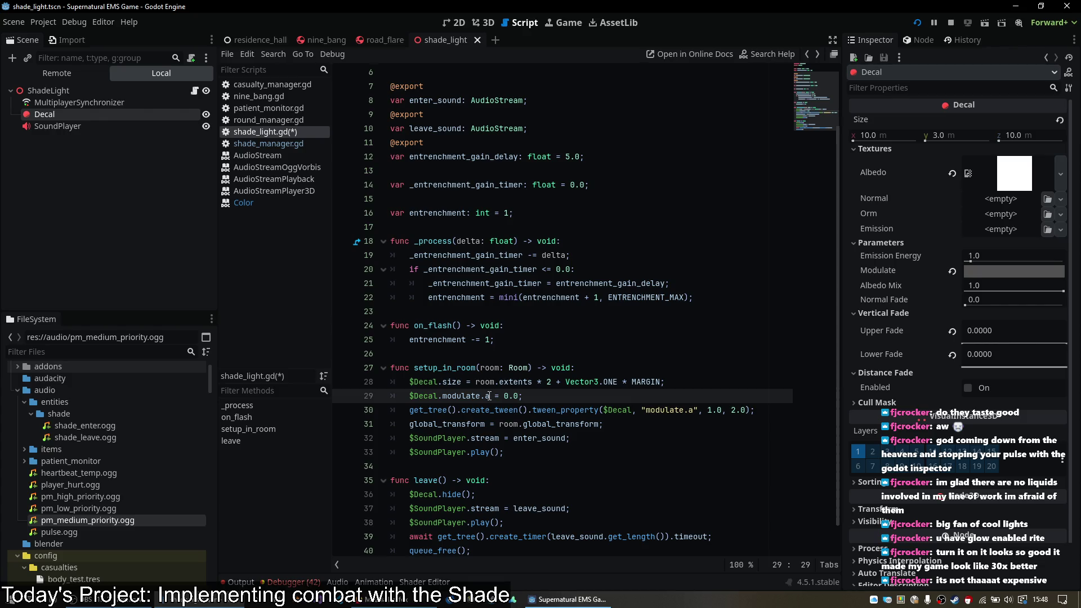
key("ctrl+s")
Move from the end of the fade tween line down to the queue_free line
scroll(594, 210, "down", 1)
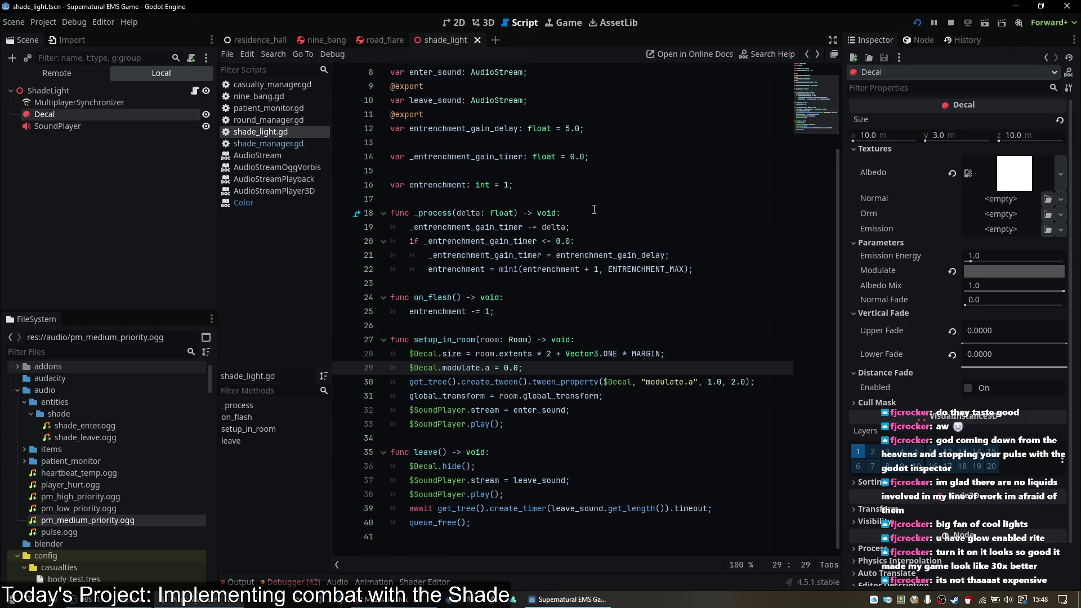
left_click(772, 383)
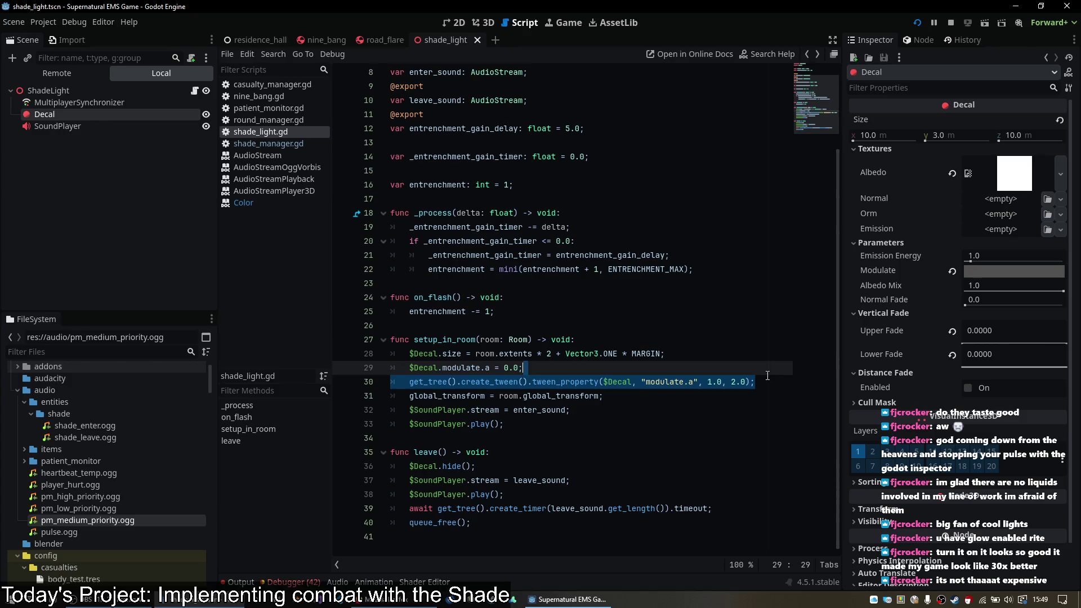
key("Down")
key("Down")
key("Down")
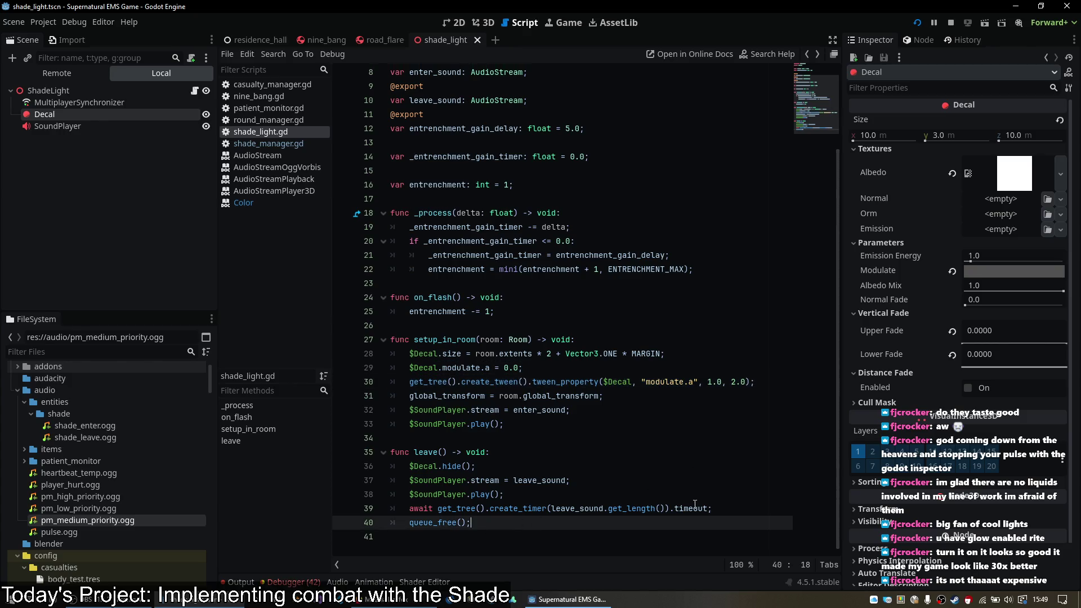
Paste the fade tween into leave() with duration leave_sound.get_length()
left_click(737, 508)
type("get_tree().create_tween().tween_property($Decal, \"modulate.a\", 1.0, 2.0);")
left_click(722, 509)
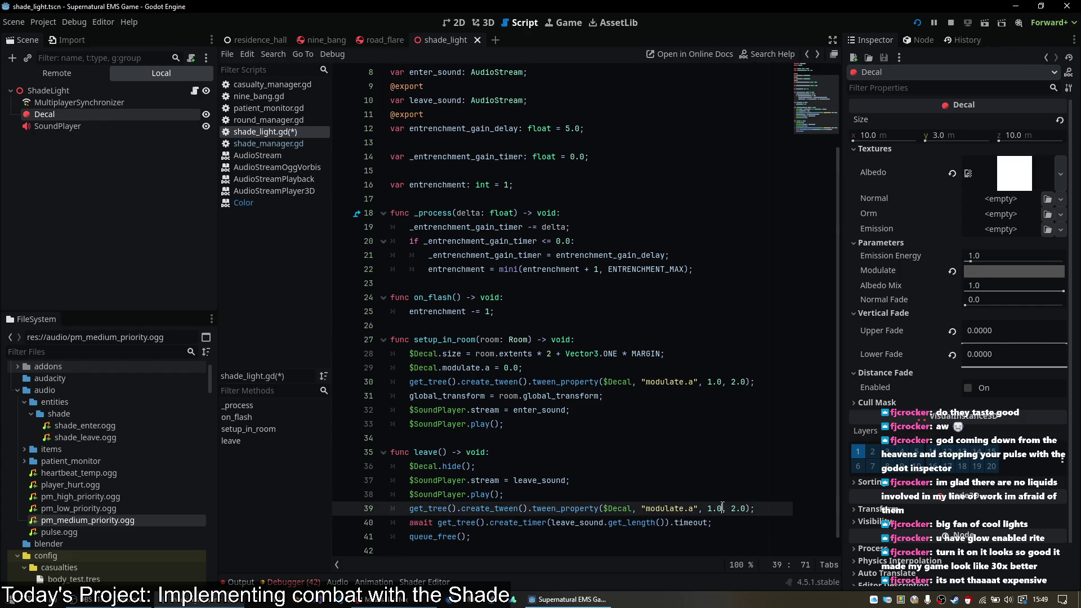
key("Left")
key("Left")
left_click(735, 508)
key("BackSpace")
key("BackSpace")
key("BackSpace")
type("1.0, l")
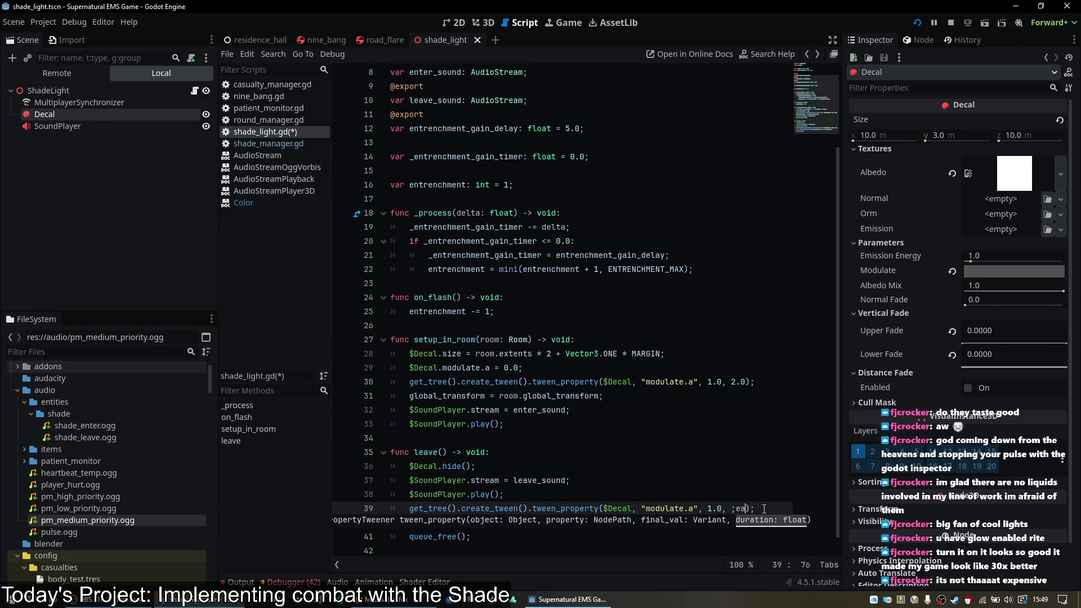
type("eave_sound.")
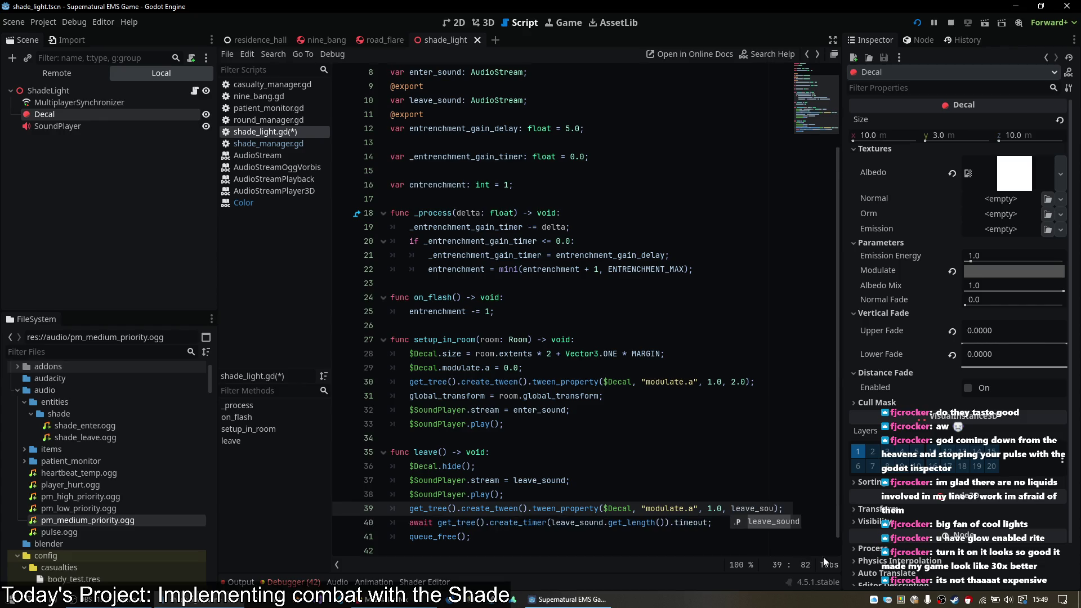
type("get_length());")
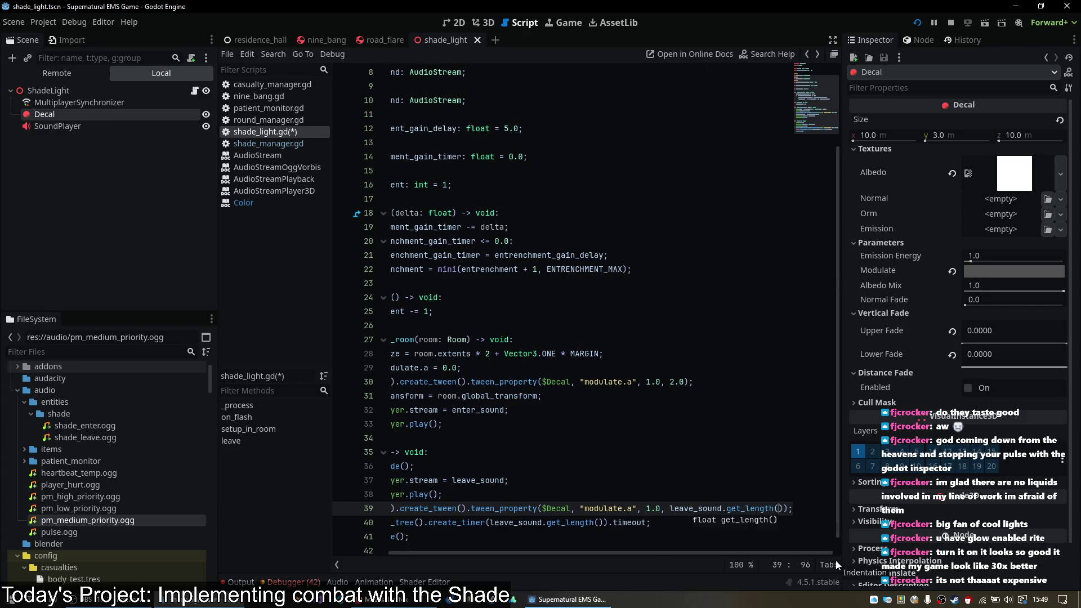
key("BackSpace")
key("BackSpace")
Change the leave tween's target alpha to 0.0, save, and run the game
left_click(653, 508)
key("BackSpace")
type("0")
key("ctrl+s")
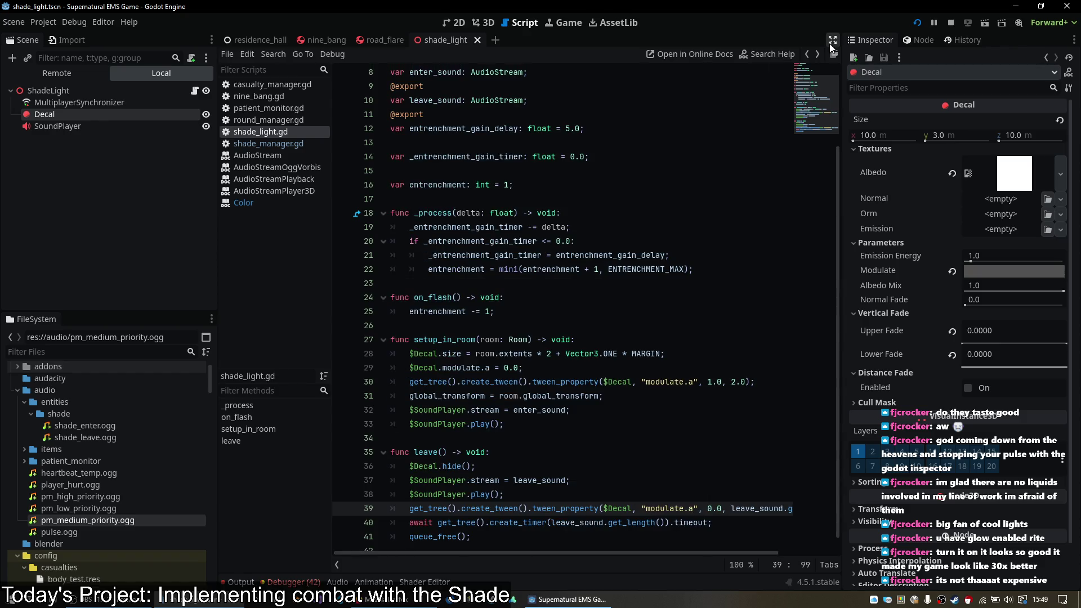
left_click(921, 29)
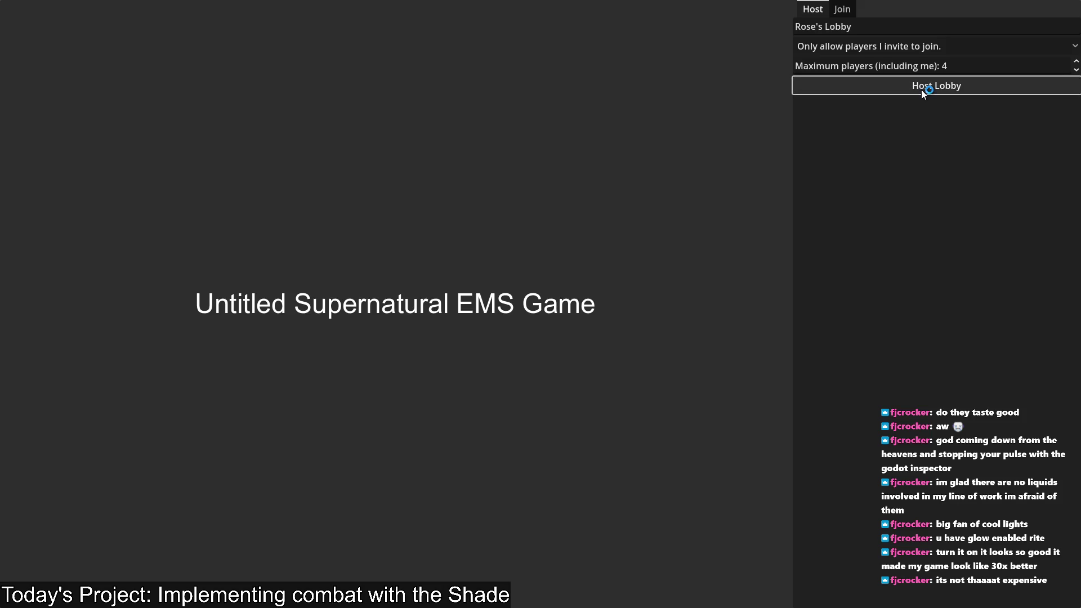
Host a lobby, ready up at the green block and pick up two flashbangs
left_click(920, 87)
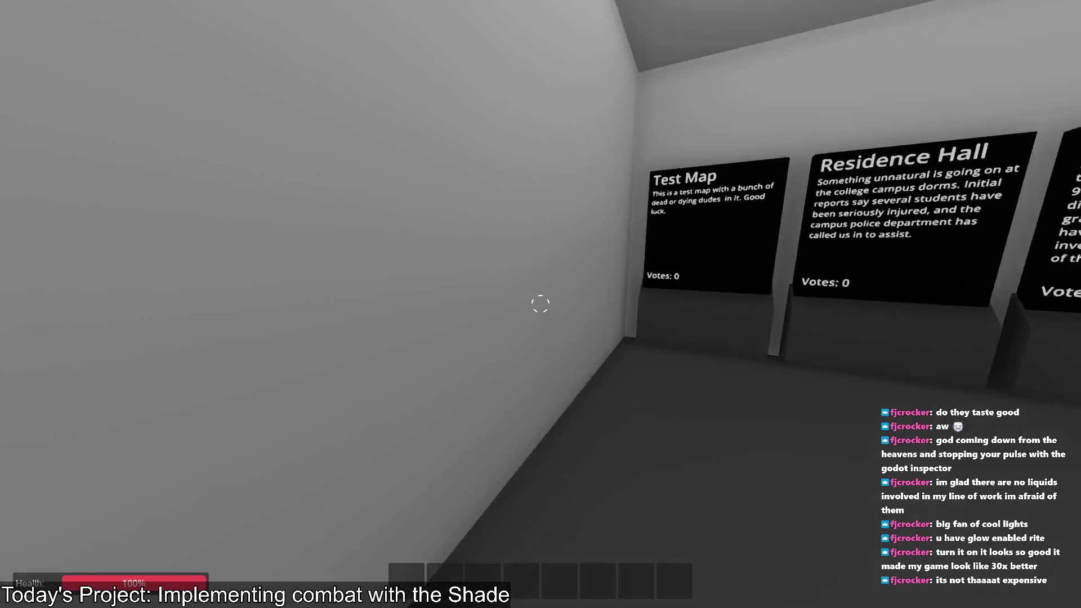
key("w")
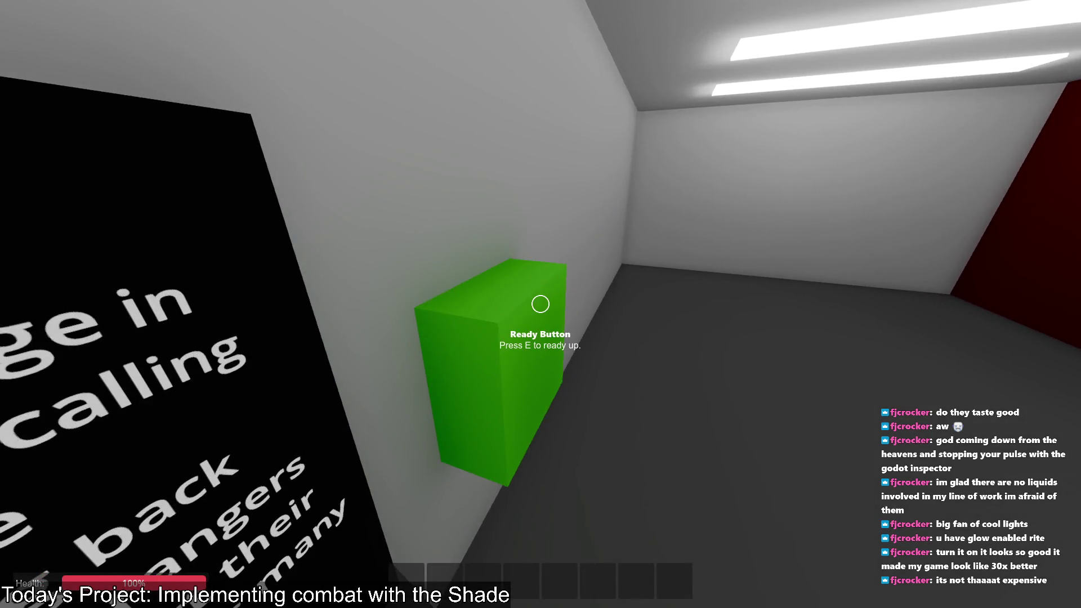
key("e")
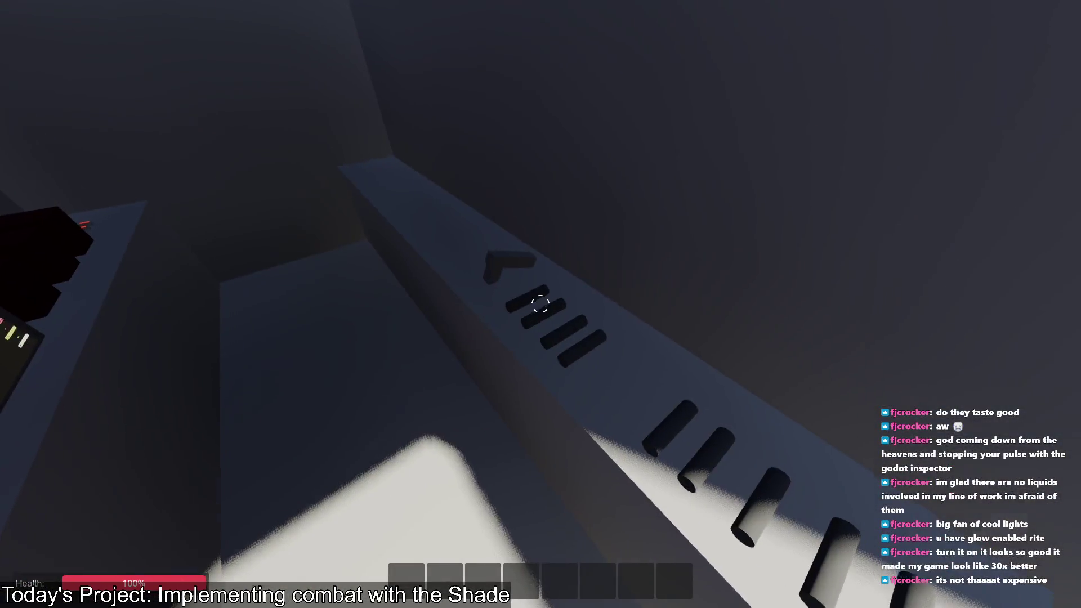
key("e")
key("e")
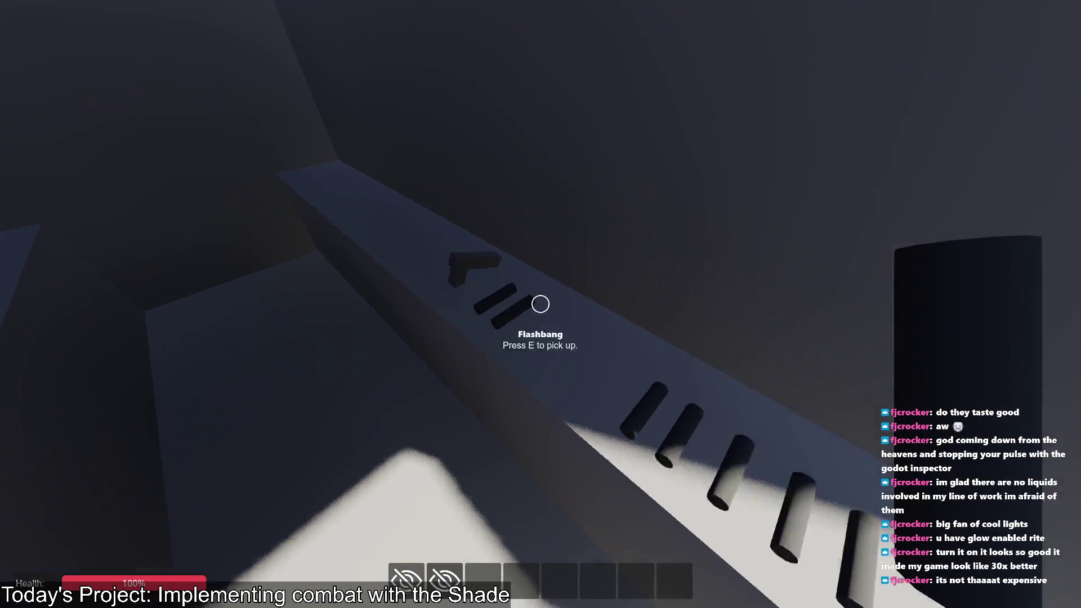
Walk through the building and across the brick courtyard, then return to Godot
key("w")
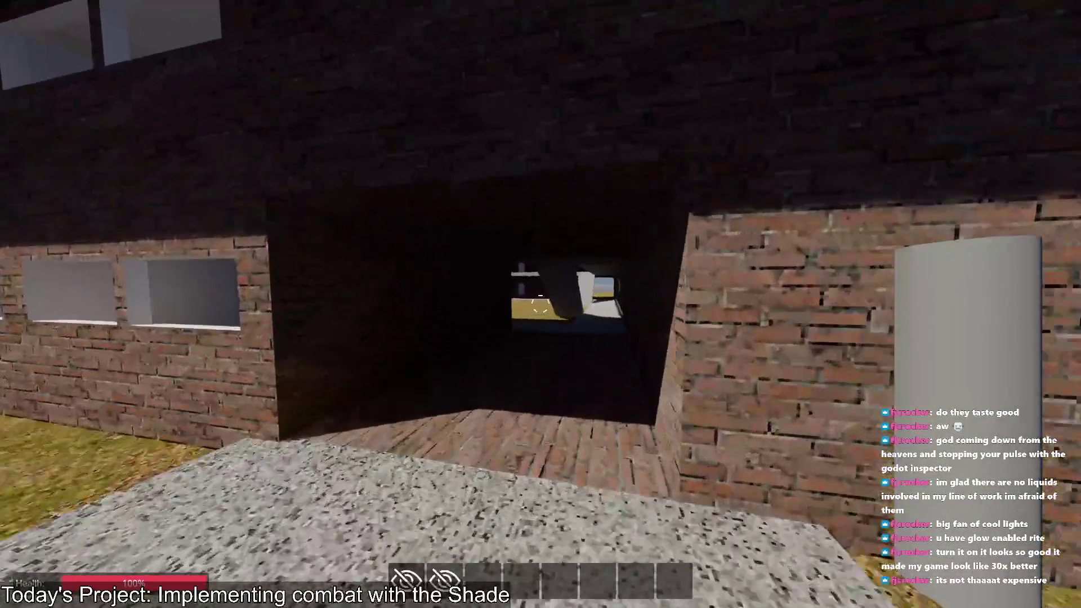
key("w")
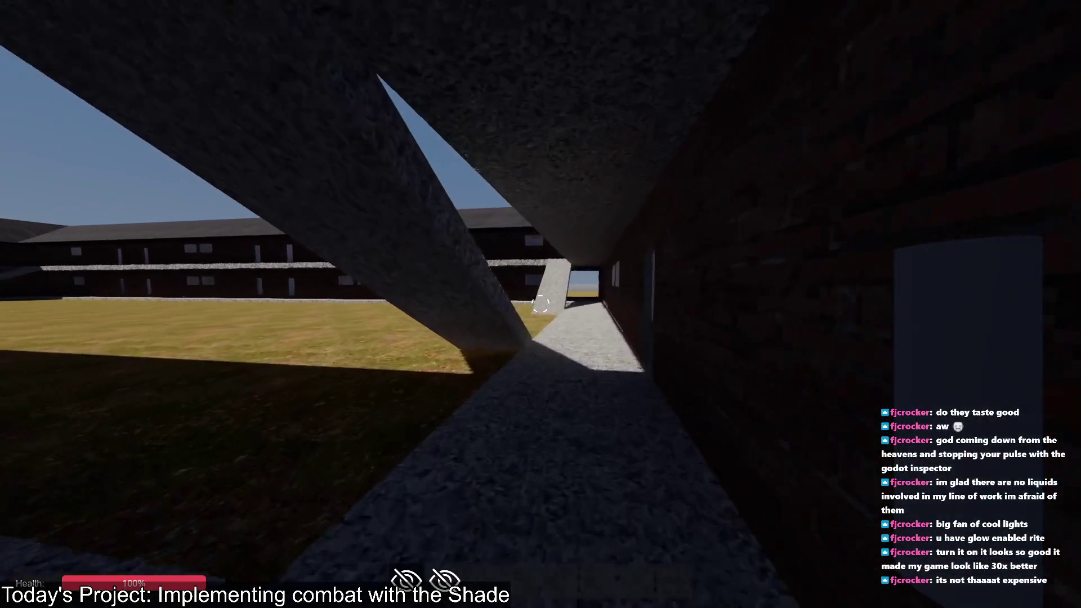
key("w")
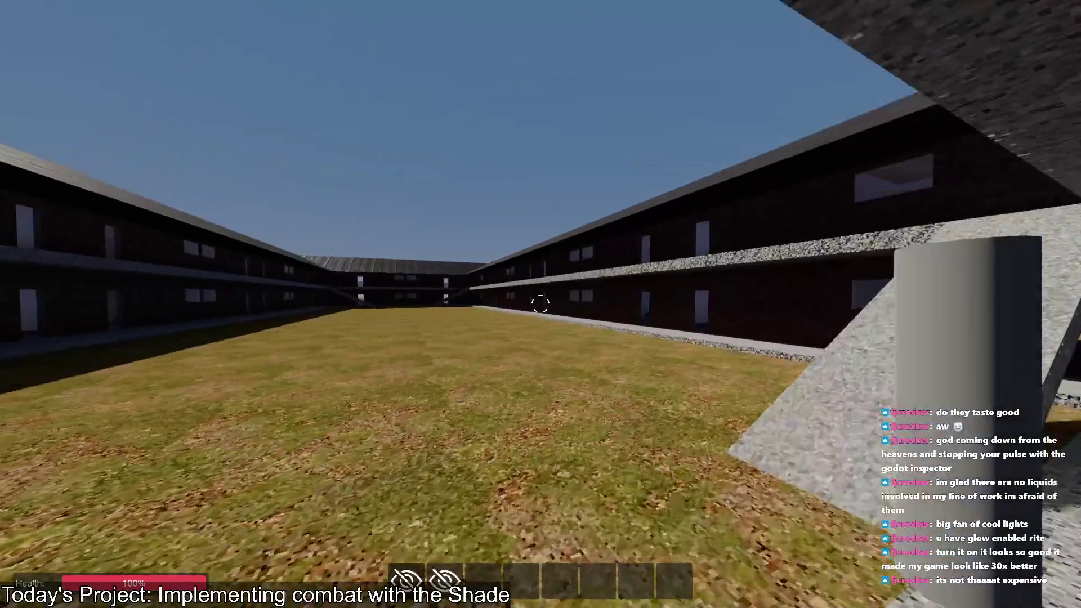
key("w")
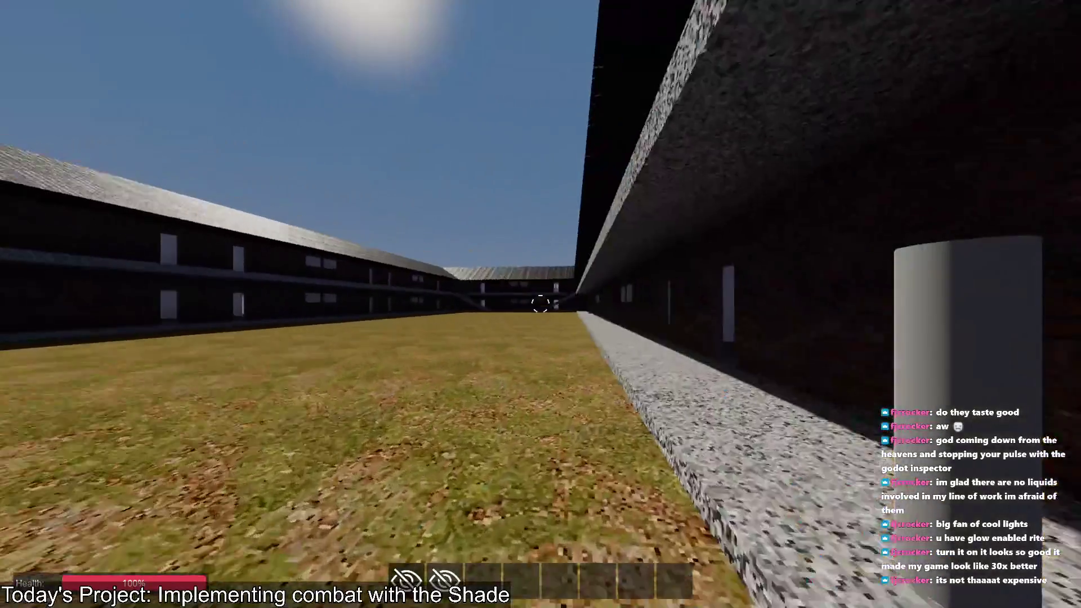
key("w")
key("w")
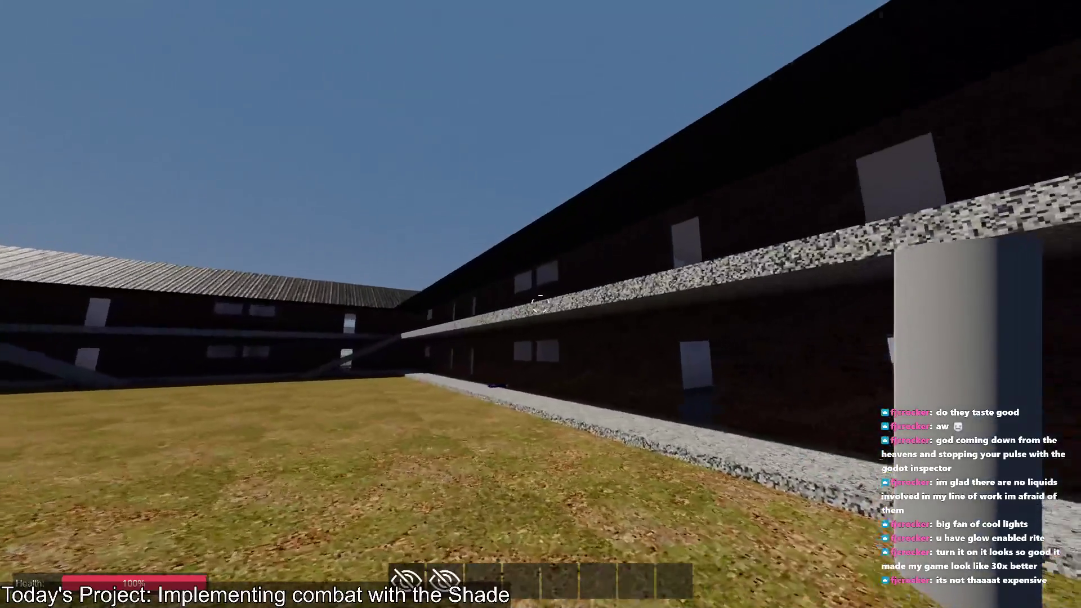
key("w")
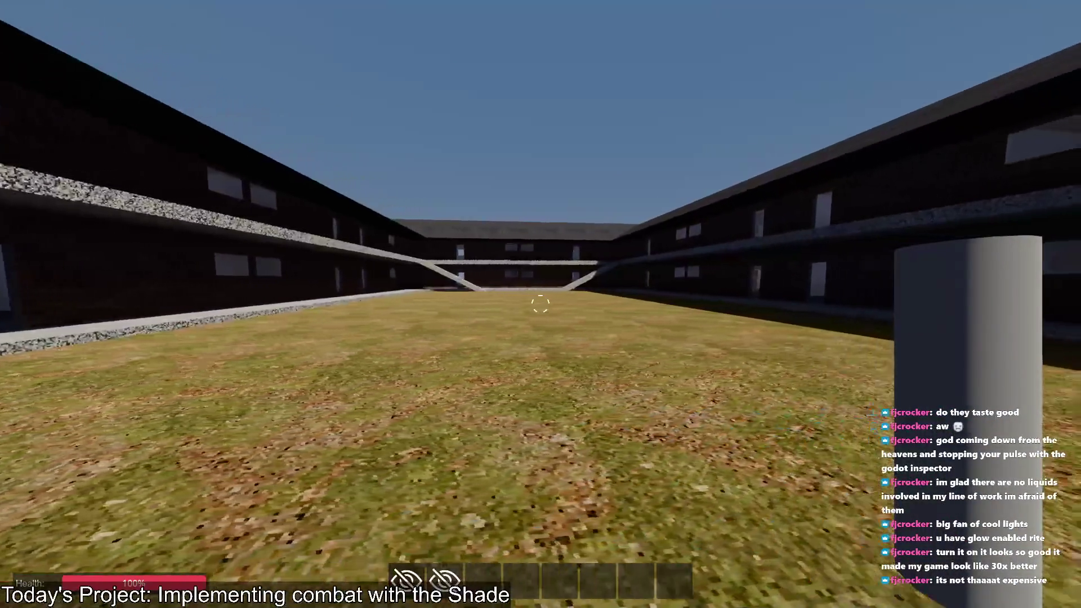
key("w")
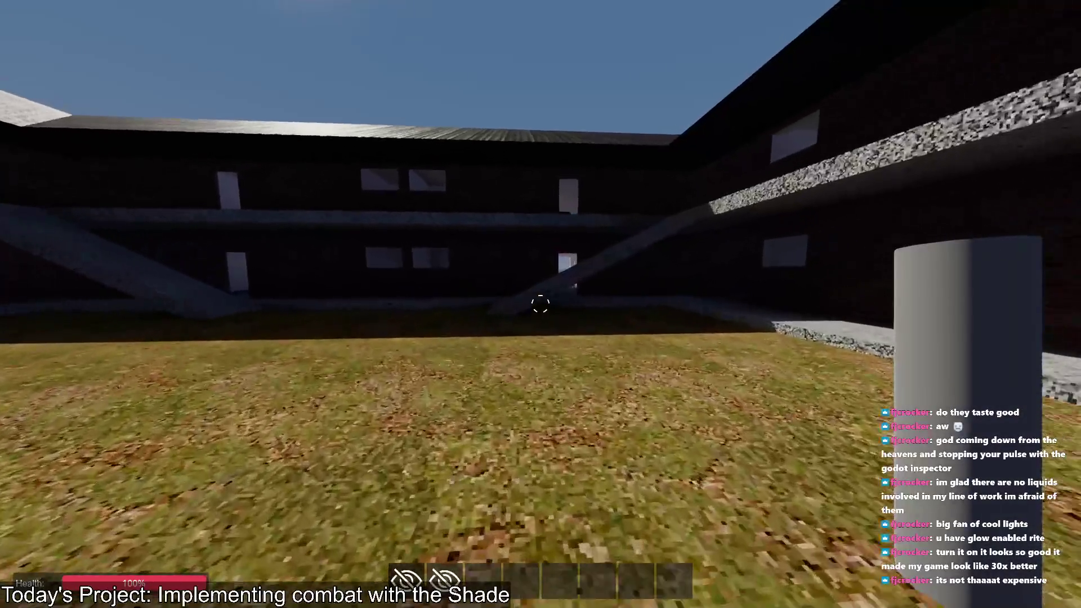
key("w")
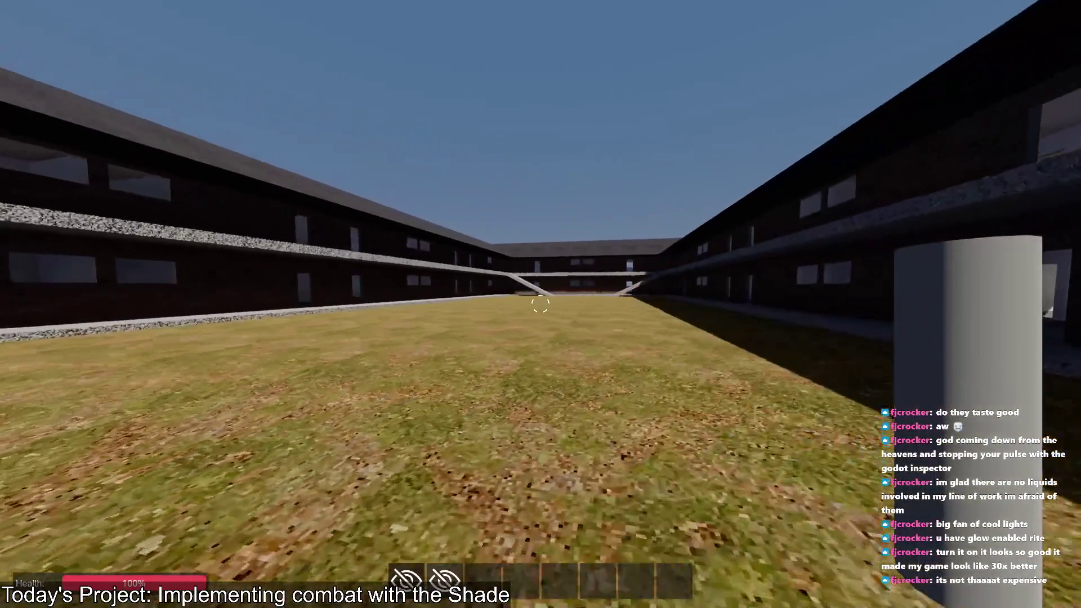
key("alt+Tab")
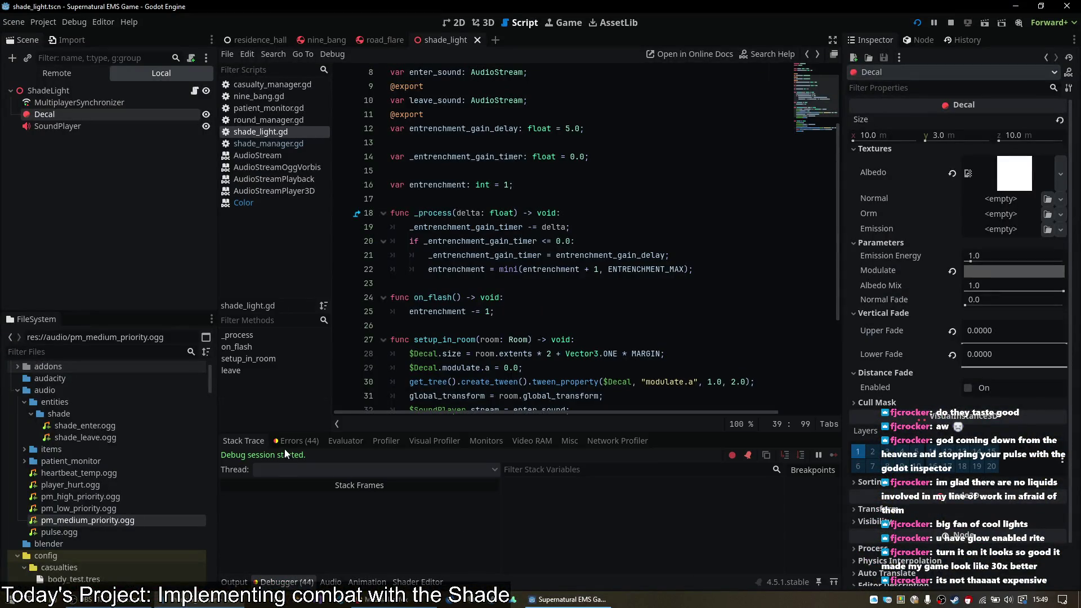
Check the runtime Errors tab and change line 30's property path to modulate:a
left_click(293, 441)
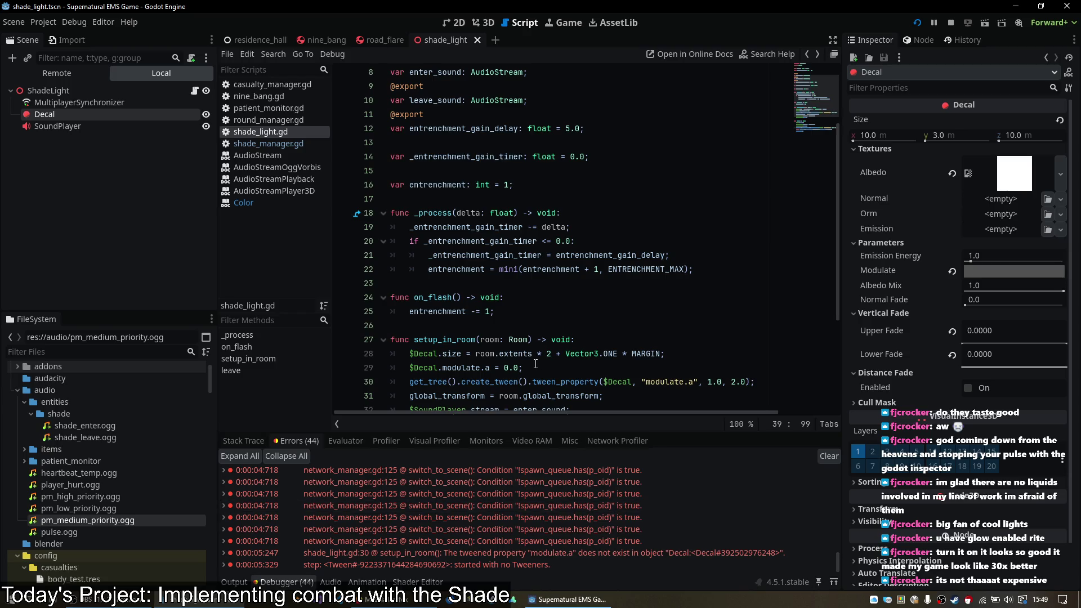
left_click(692, 382)
key("BackSpace")
type(":")
left_click(701, 347)
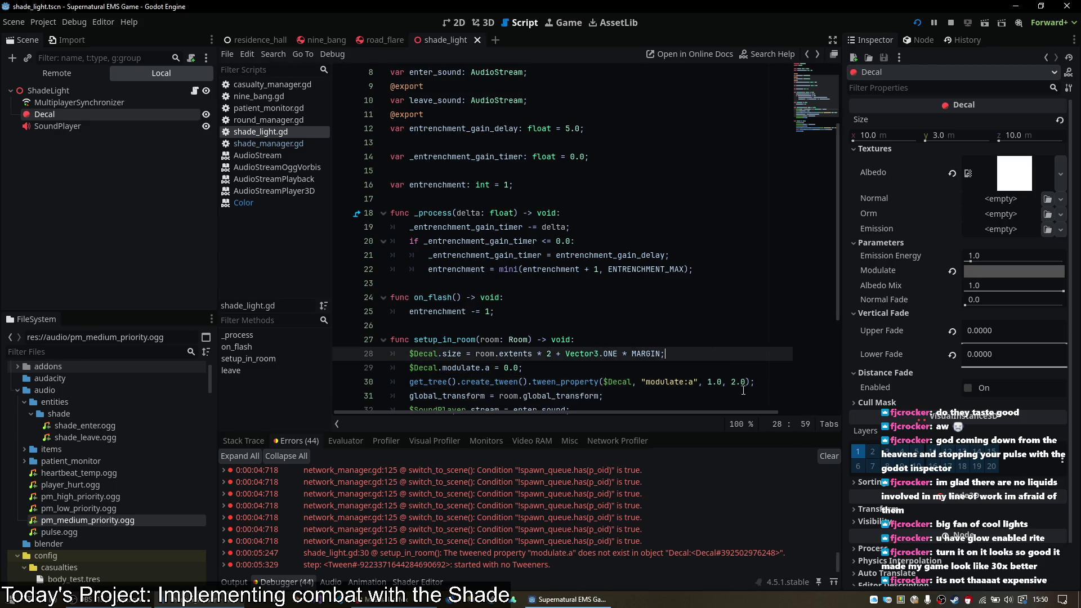
Try chaining a method onto line 30's tween, remove it again, and save the script
left_click(770, 381)
type(".sta")
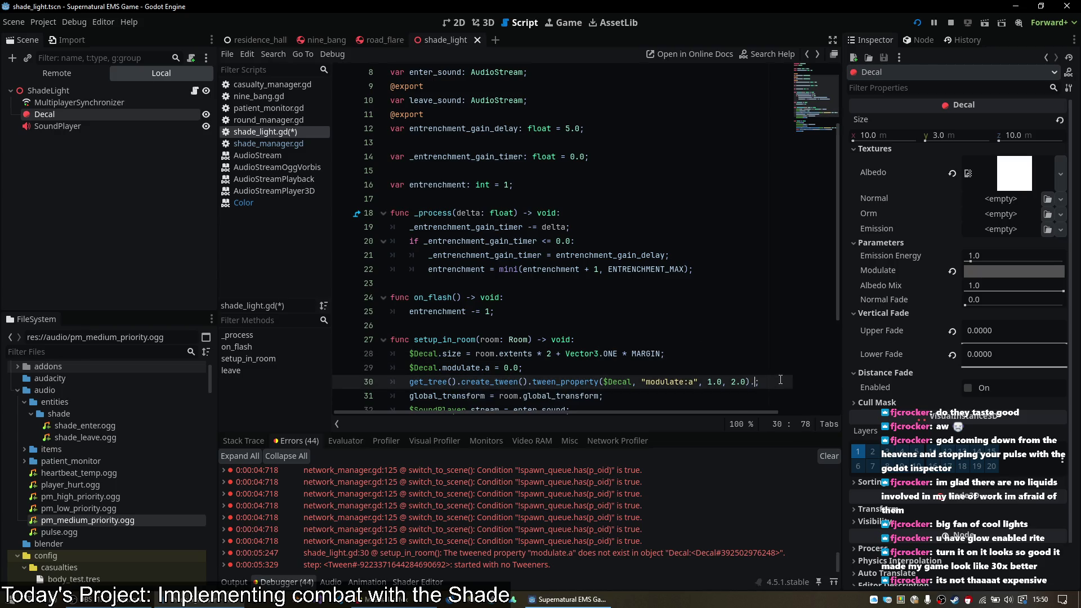
key("BackSpace")
key("BackSpace")
key("BackSpace")
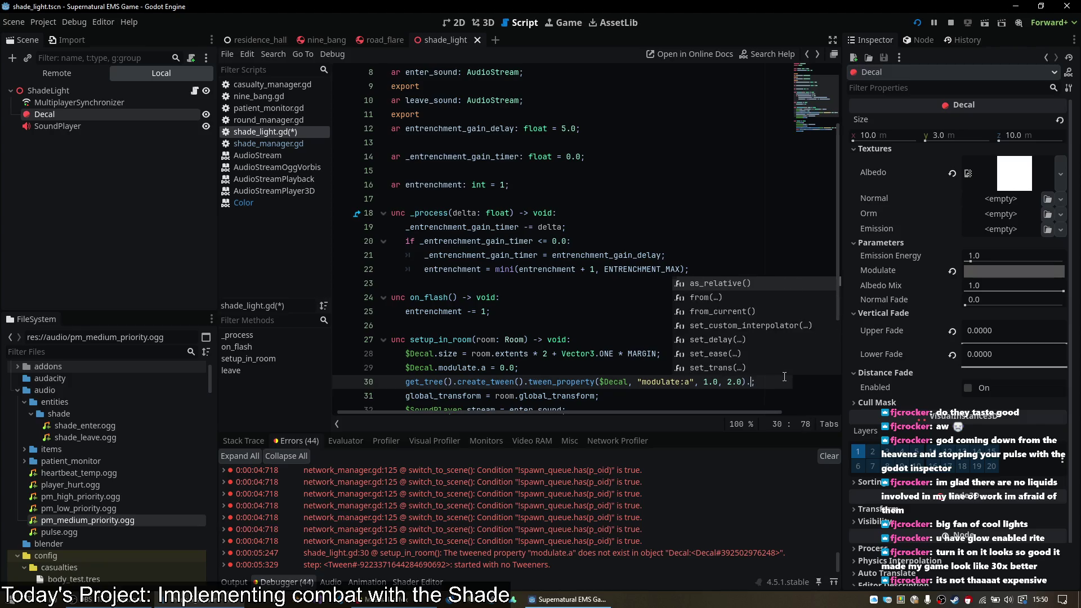
type("run")
key("BackSpace")
key("BackSpace")
key("BackSpace")
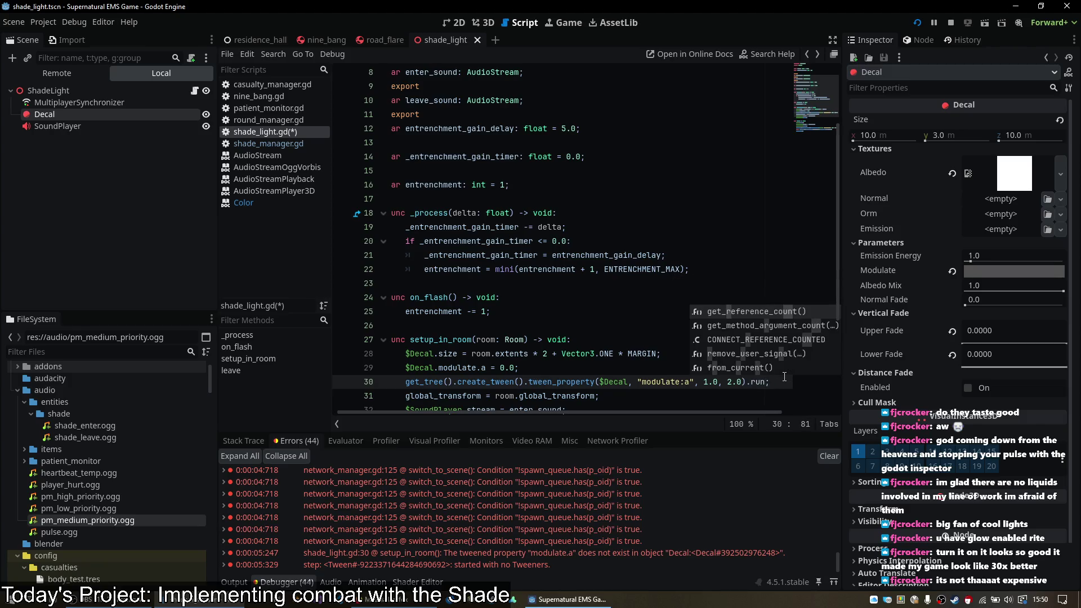
key("End")
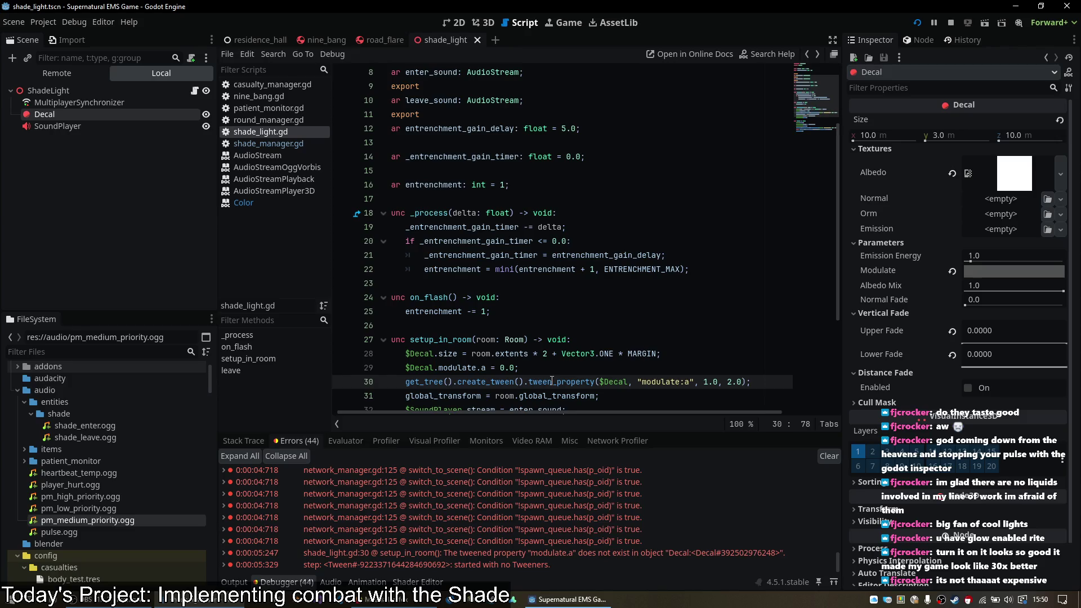
mouse_move(551, 381)
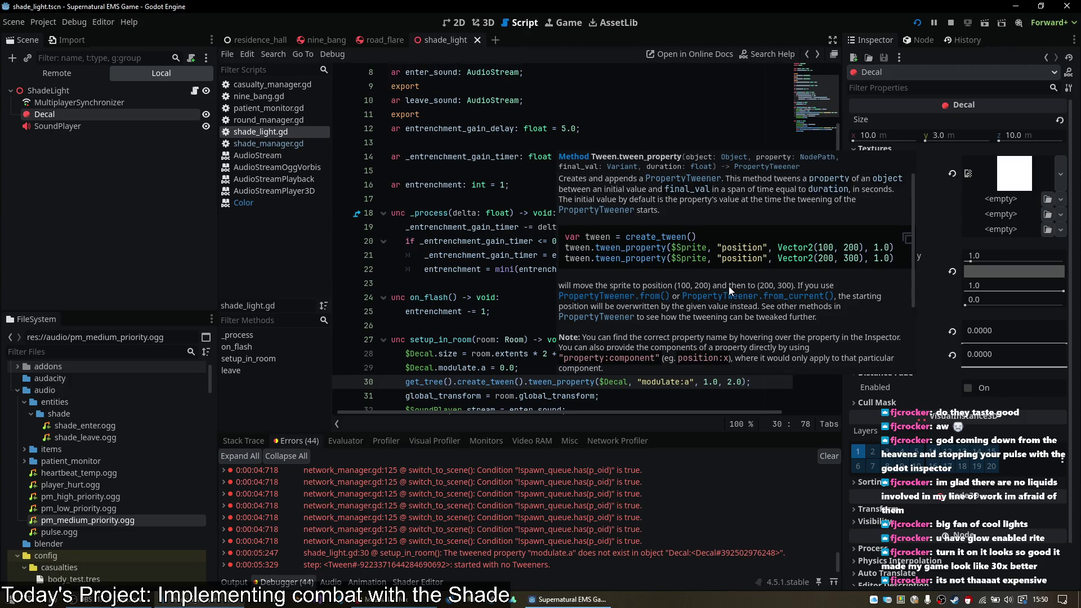
scroll(728, 286, "down", 2)
left_click(513, 339)
key("ctrl+s")
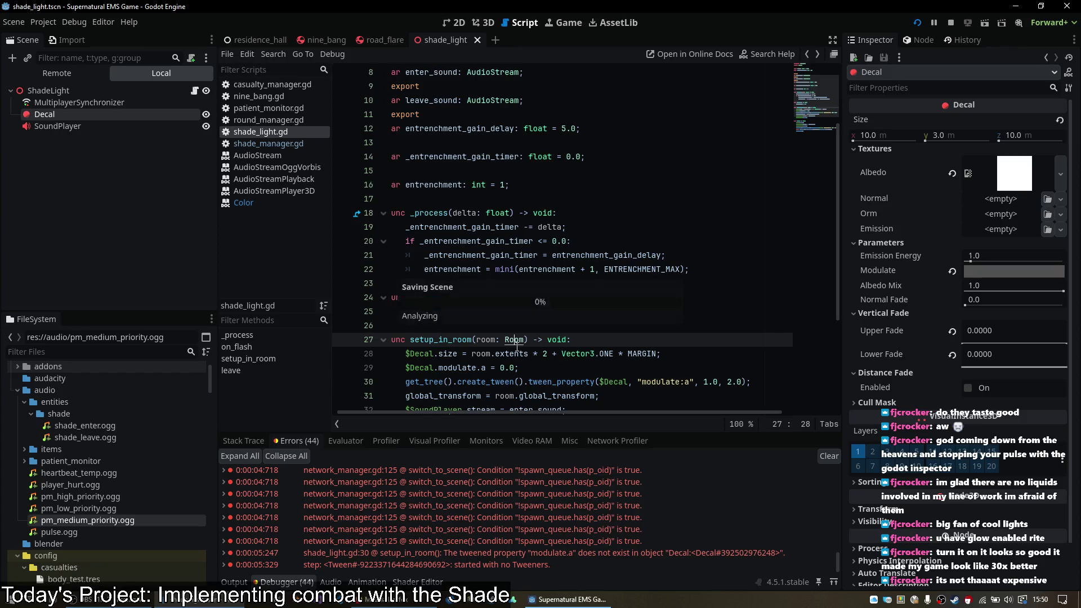
Run the game and host a lobby, then change line 39 to modulate:a and relaunch
left_click(918, 23)
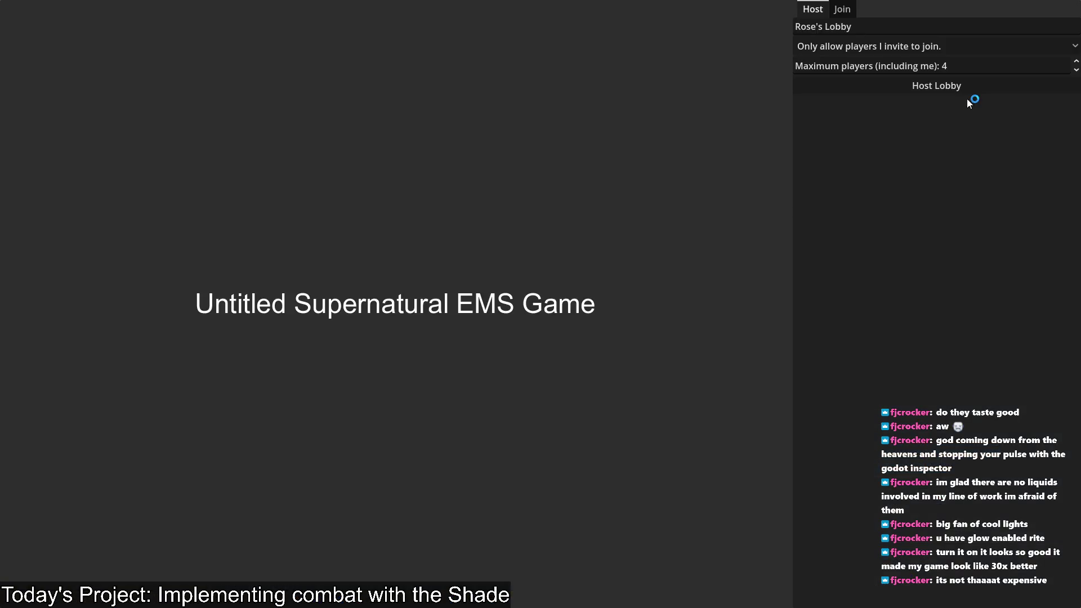
left_click(980, 85)
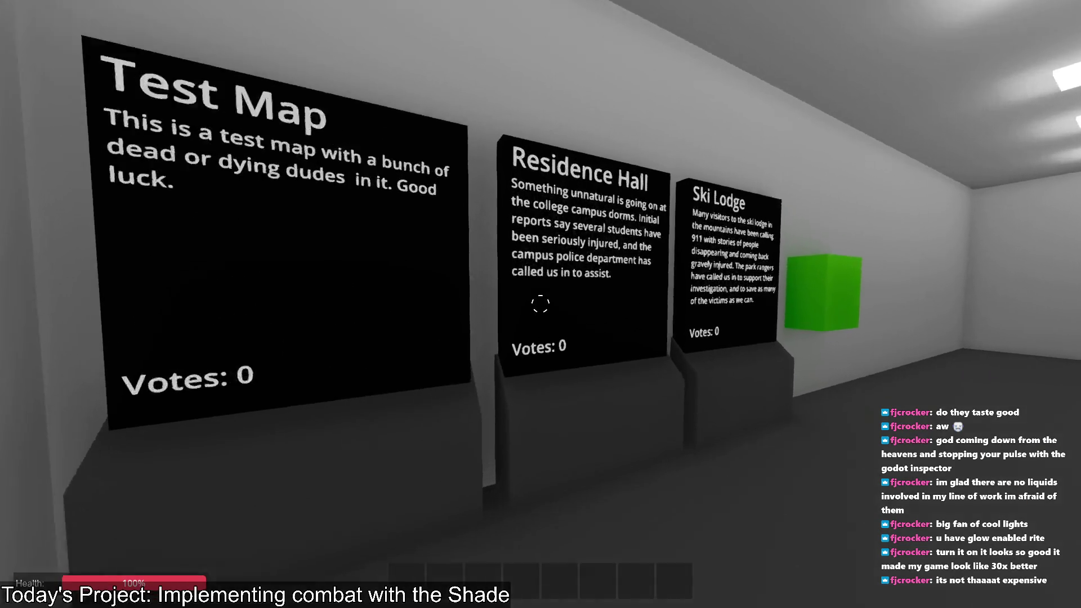
scroll(571, 285, "down", 4)
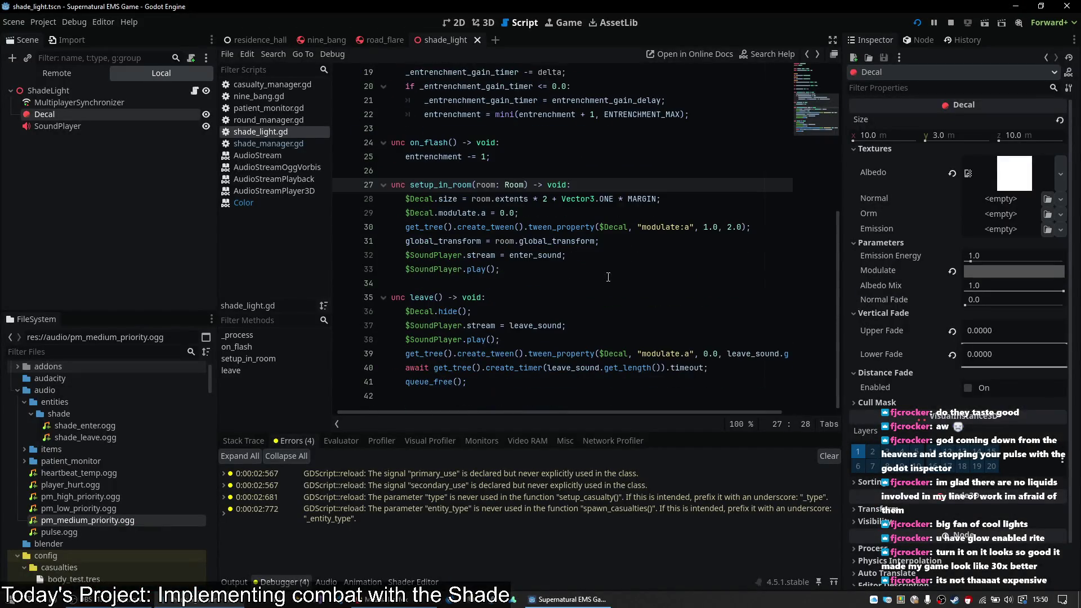
left_click(684, 354)
key("BackSpace")
type(":")
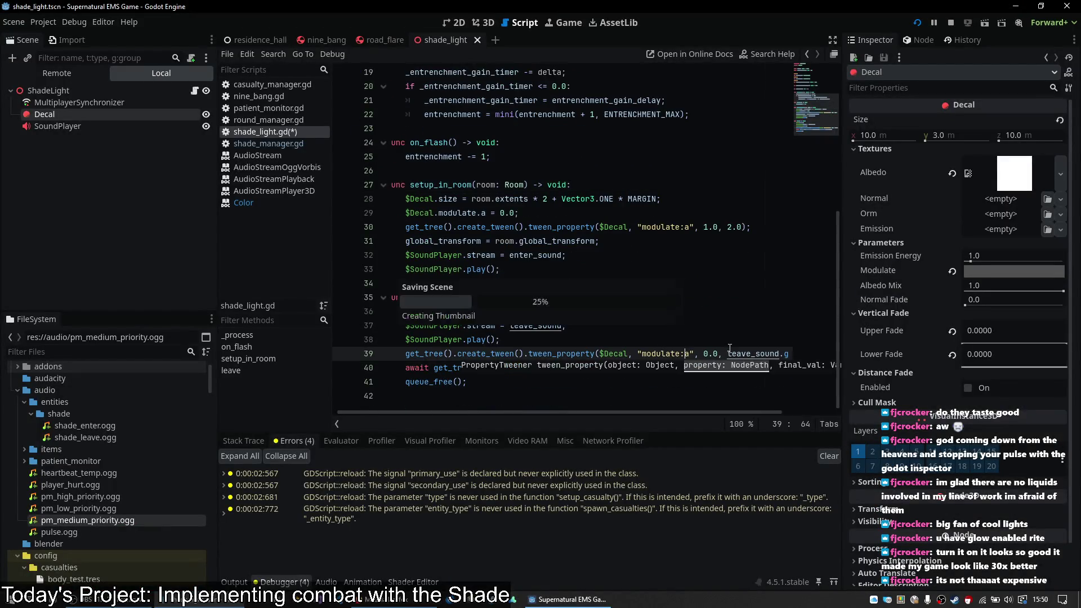
left_click(917, 23)
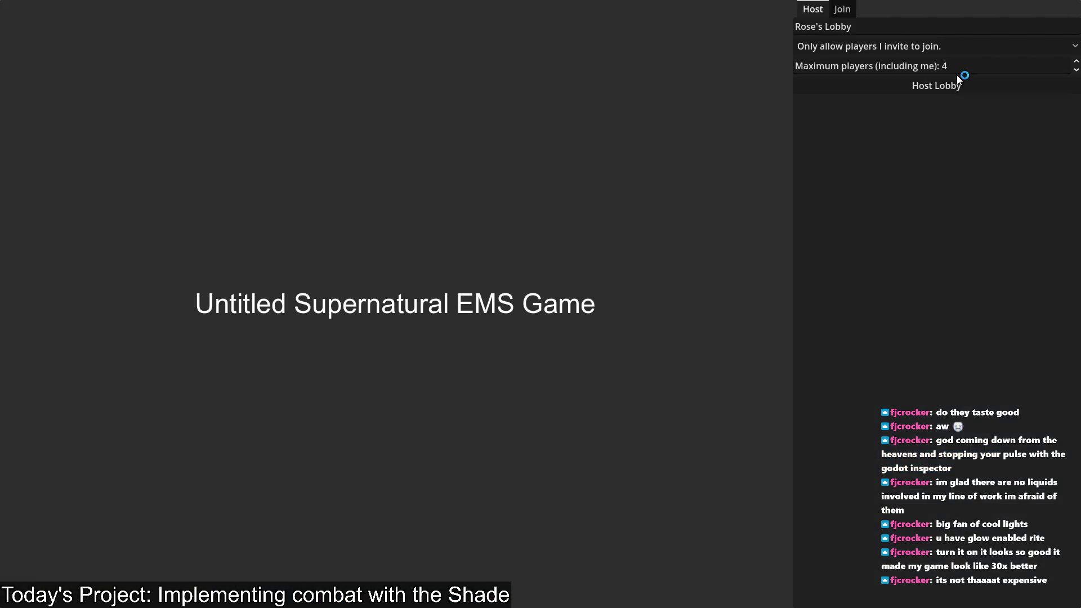
Host a lobby, grab a Flashbang from the van, and walk through the courtyard to the lit room's door
left_click(949, 90)
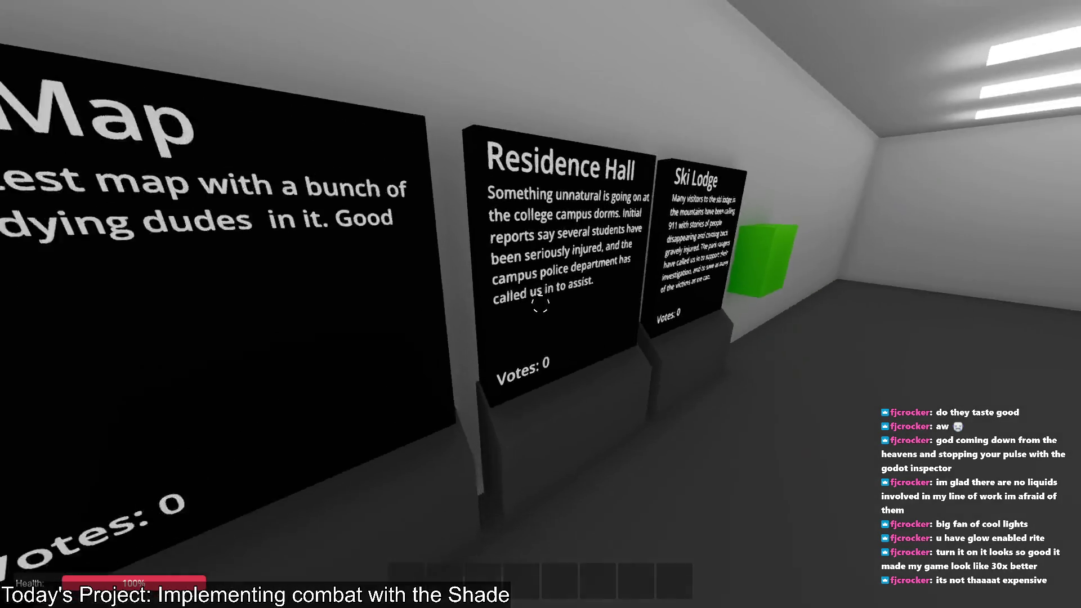
key("e")
key("w")
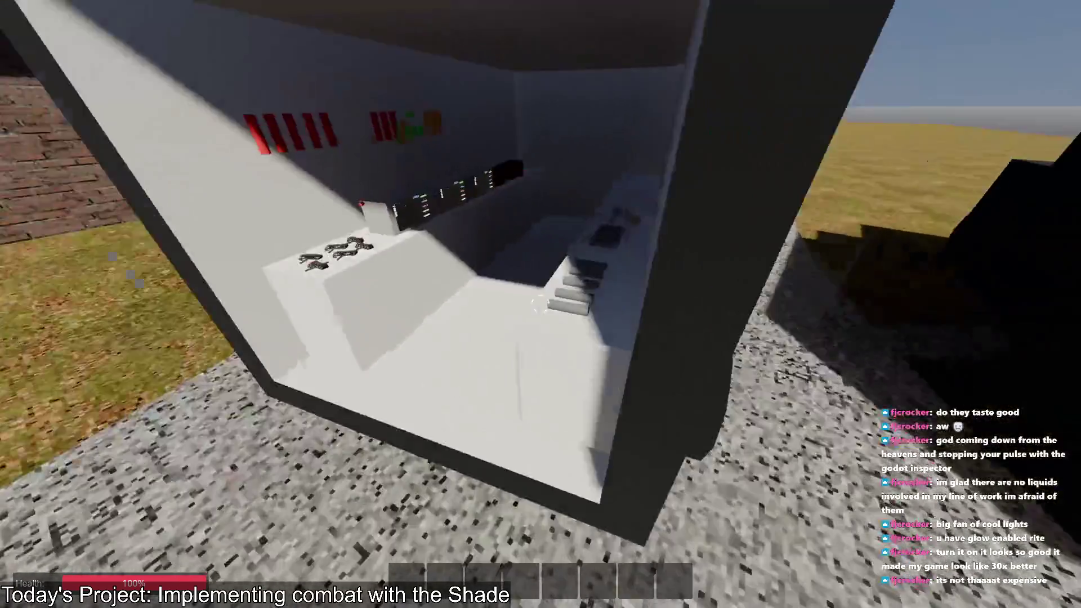
key("e")
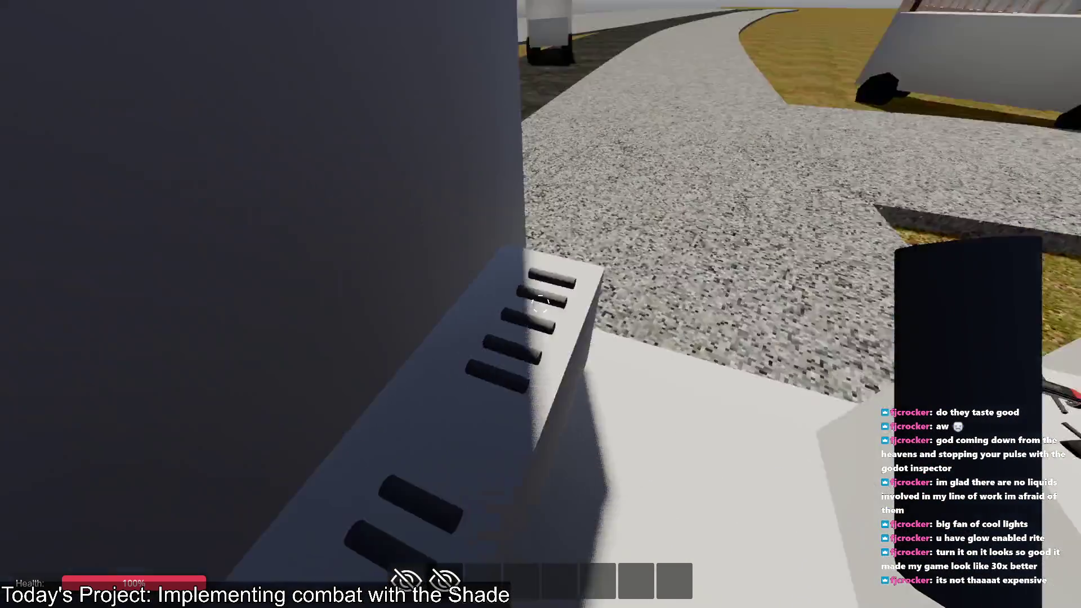
key("w")
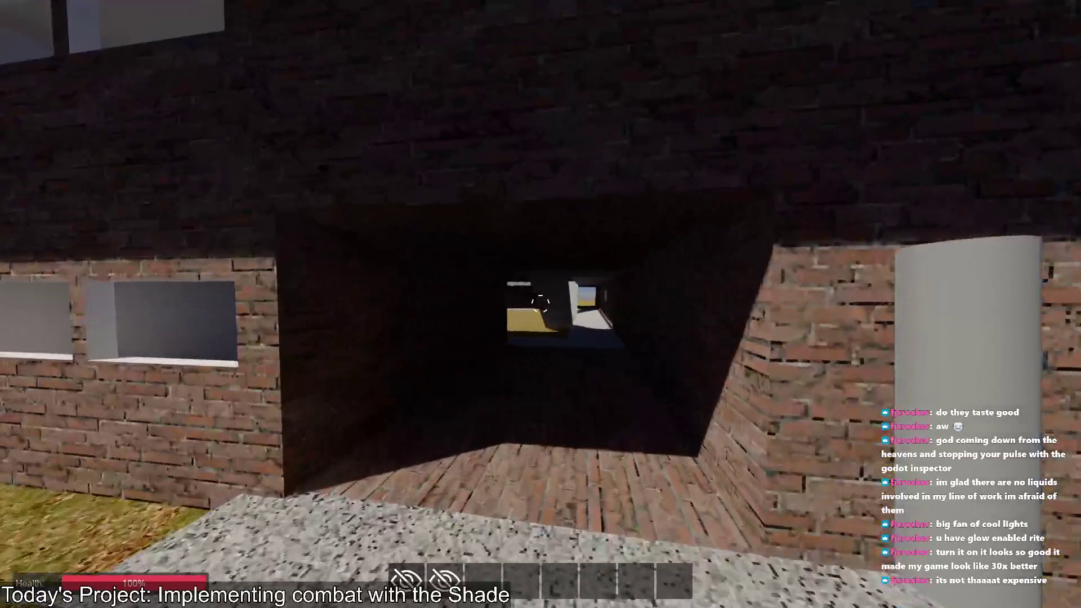
key("w")
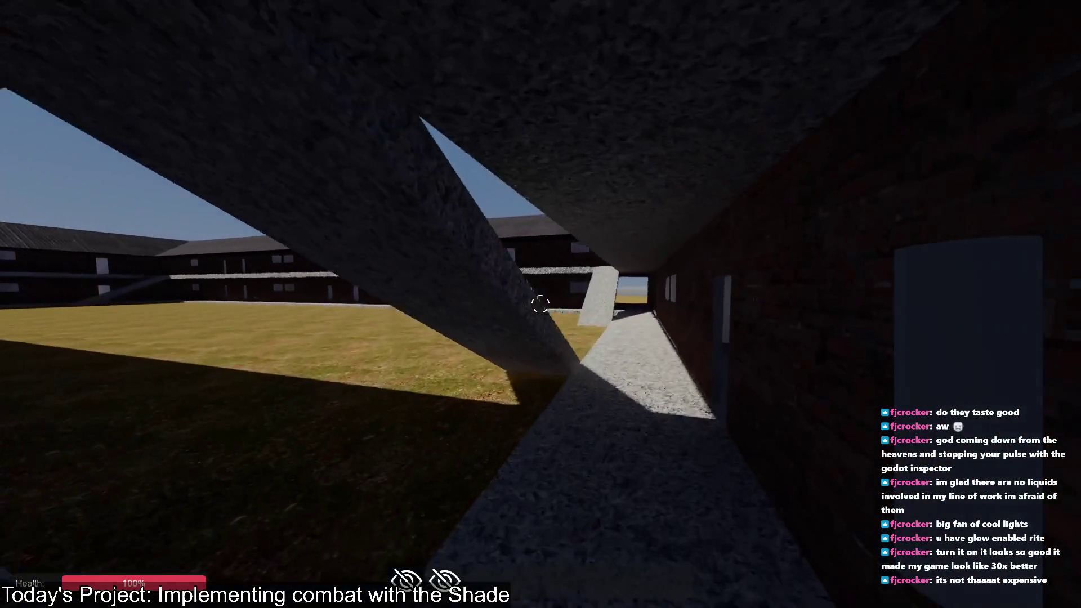
key("w")
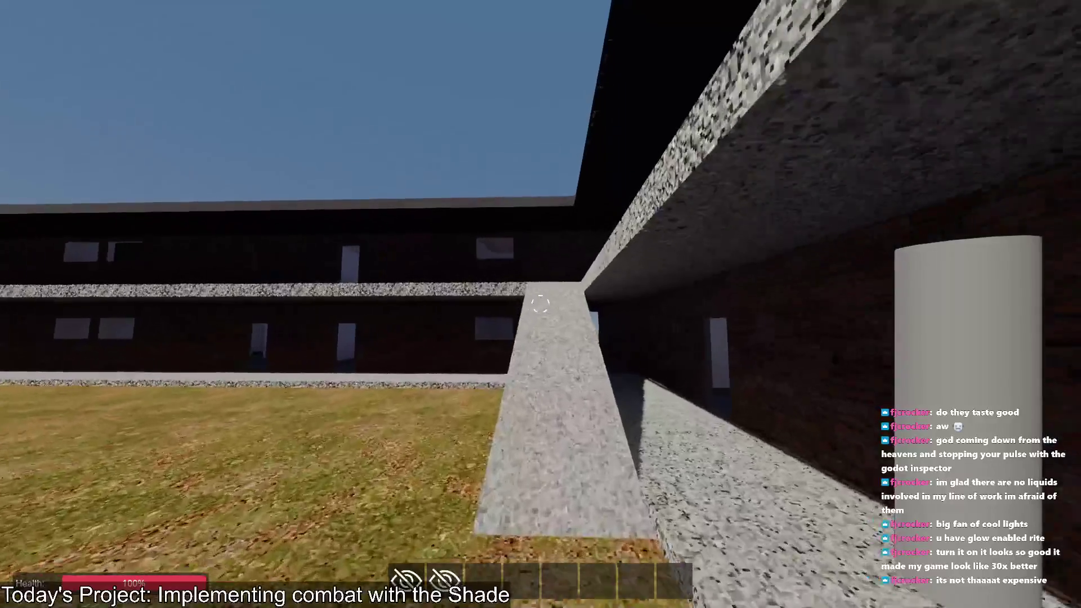
key("w")
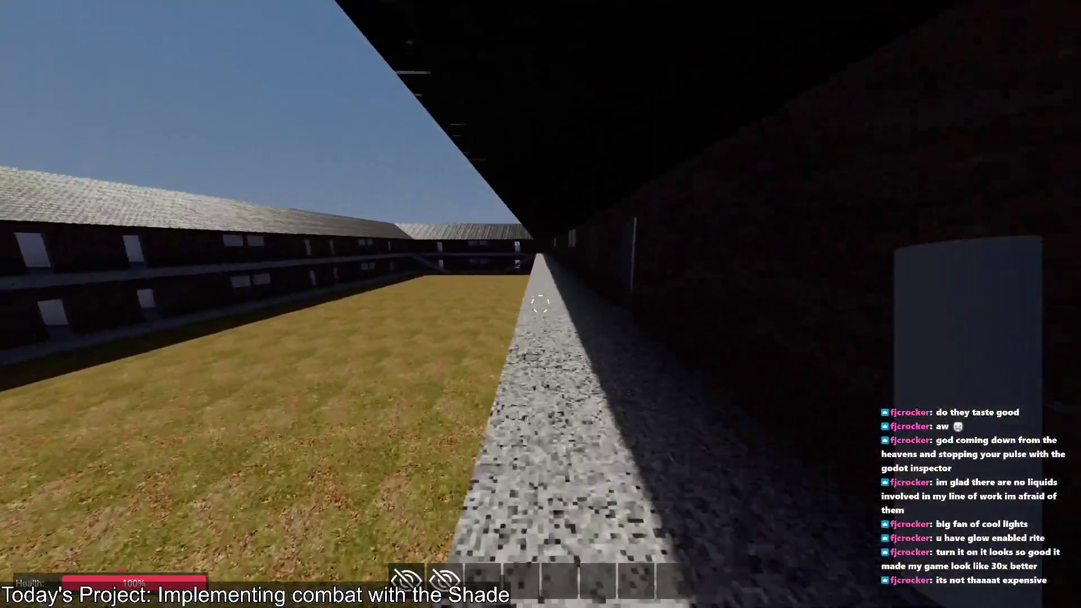
key("w")
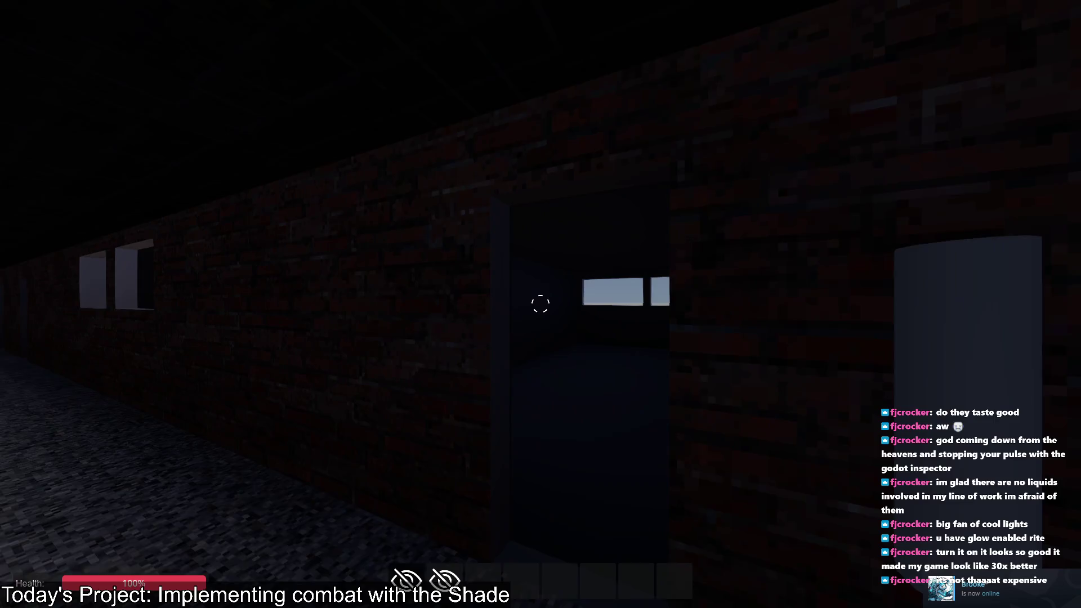
key("s")
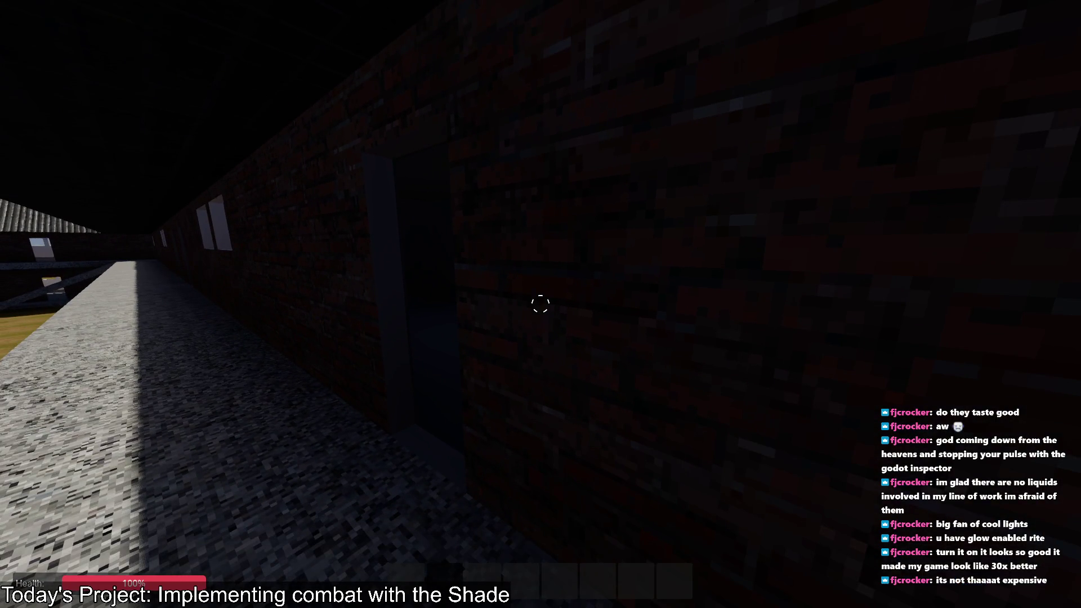
key("e")
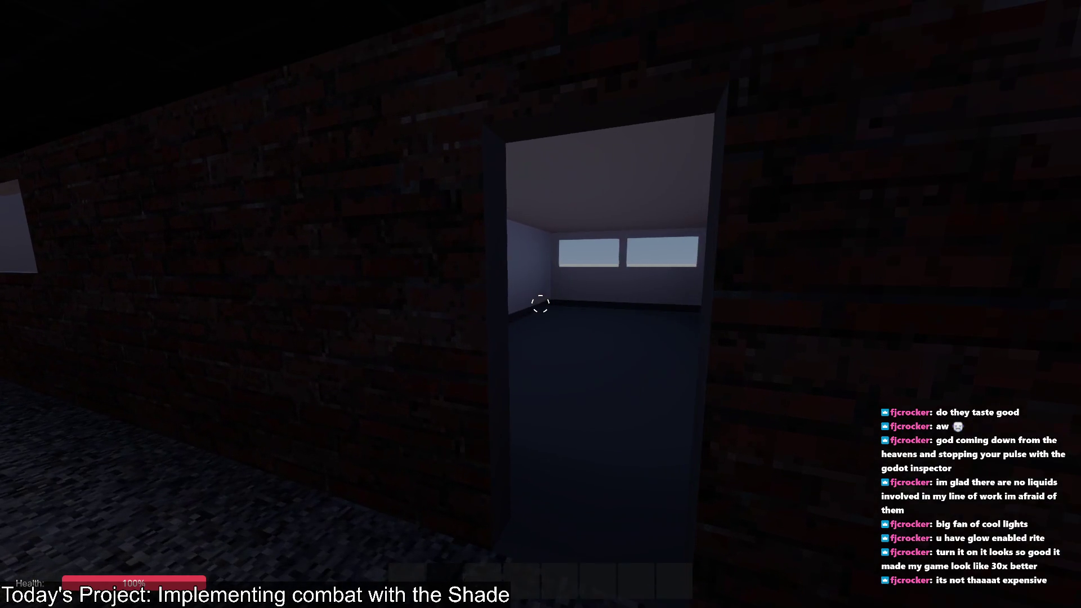
Check line 37 of shade_light.gd in the editor, then go back to the running game
key("alt+Tab")
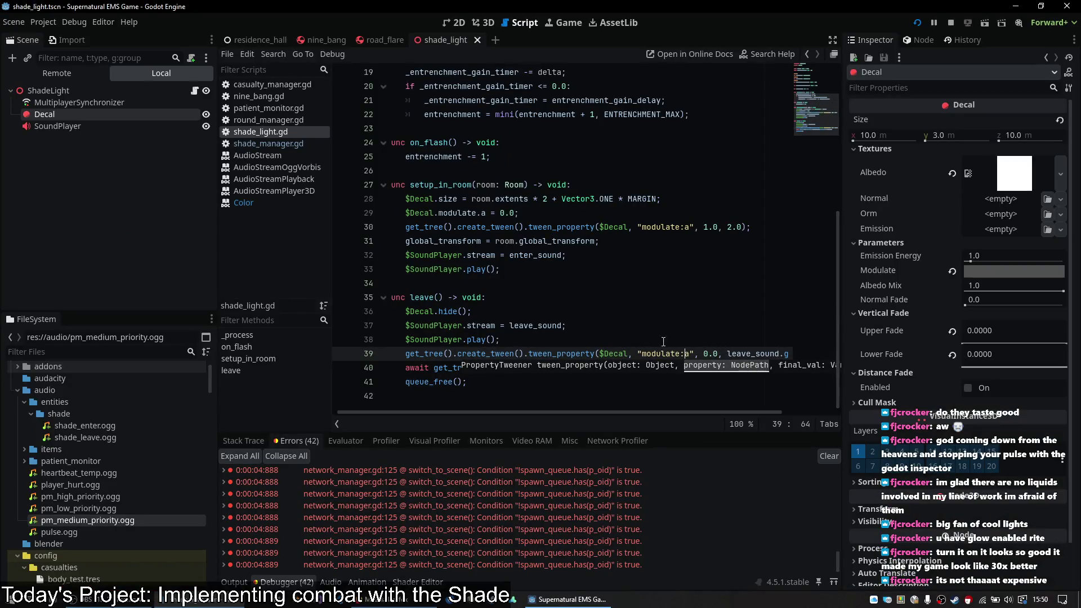
left_click(711, 327)
scroll(704, 338, "right", 2)
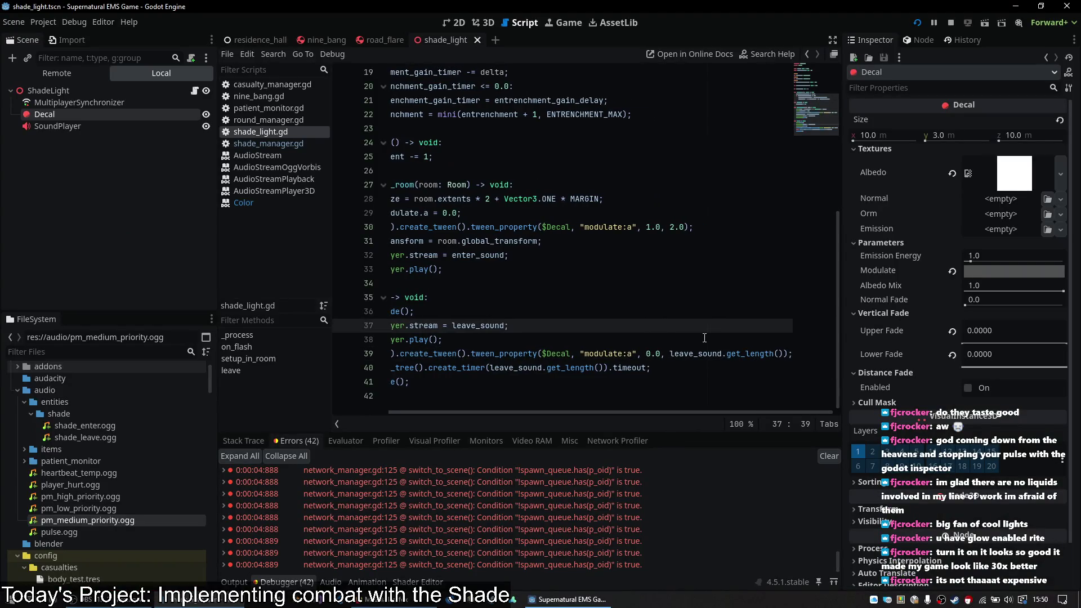
key("alt+Tab")
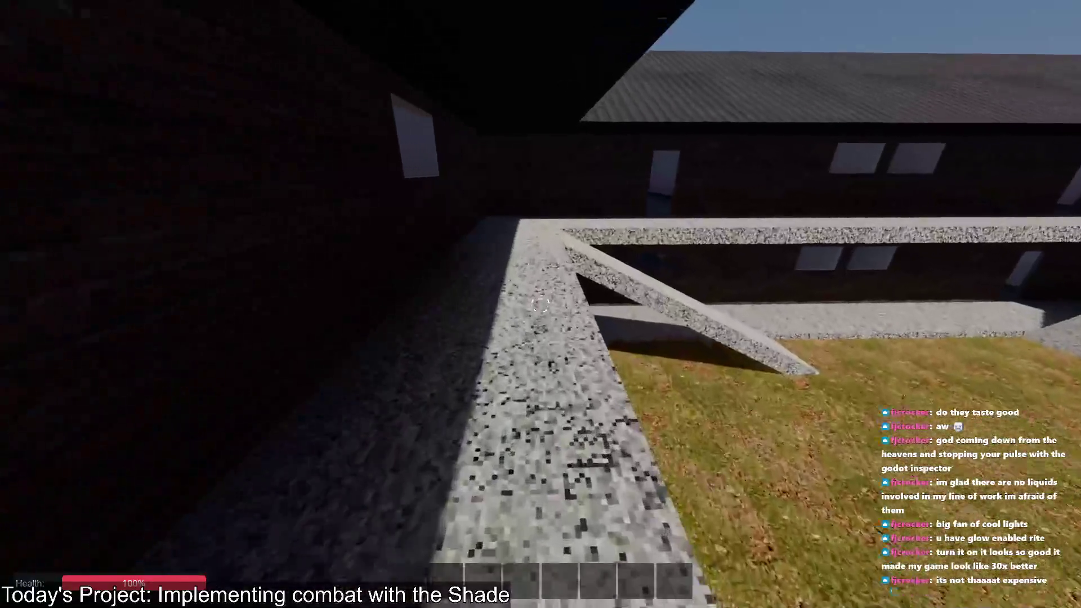
Walk along the brick wall, drop down into the dark corridor, and return to the Godot editor
key("w")
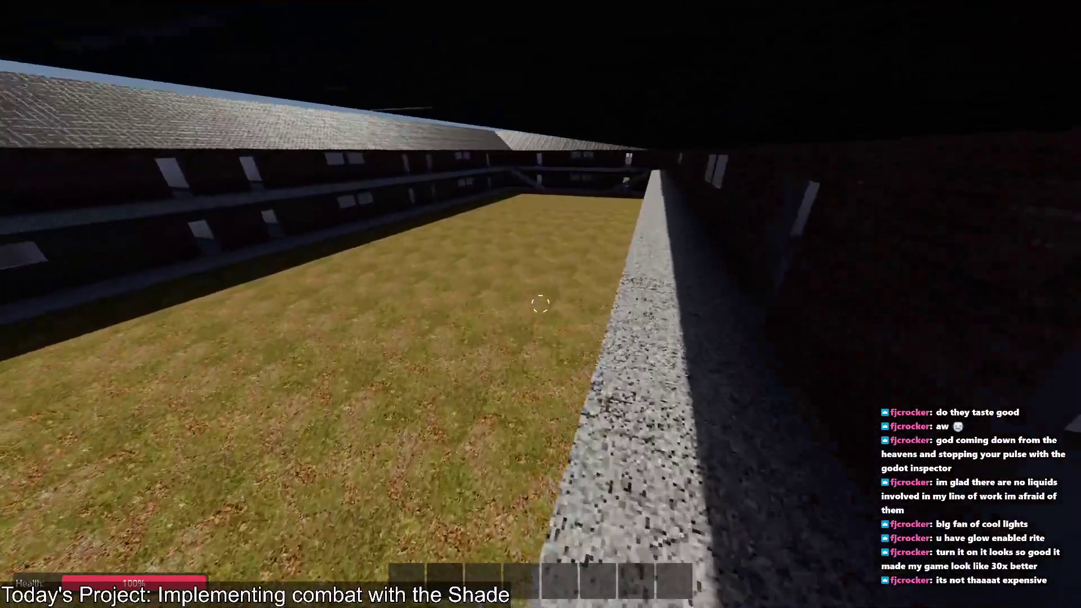
key("w")
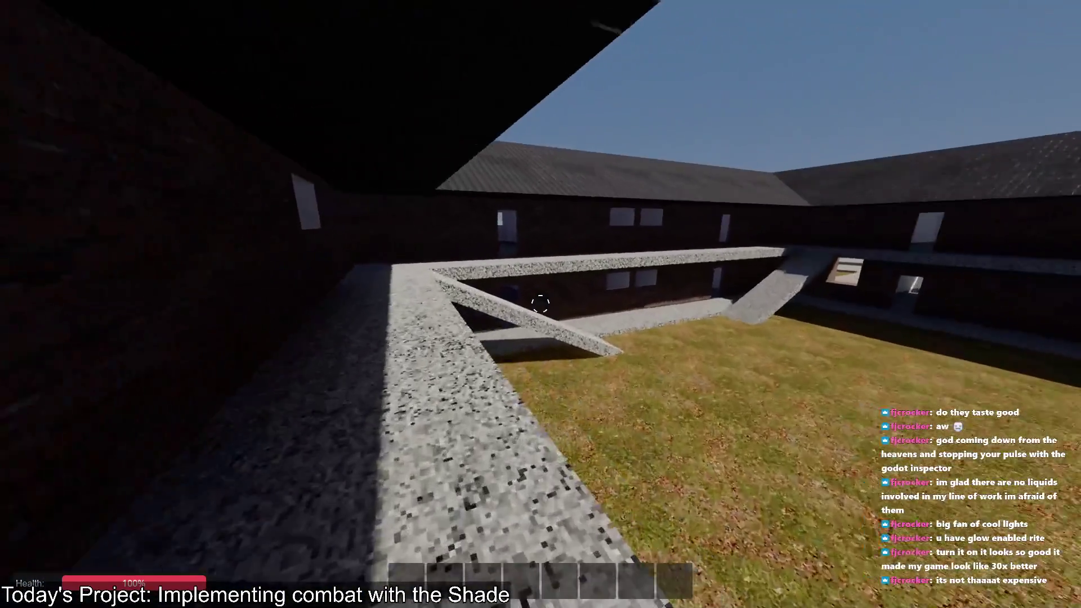
key("w")
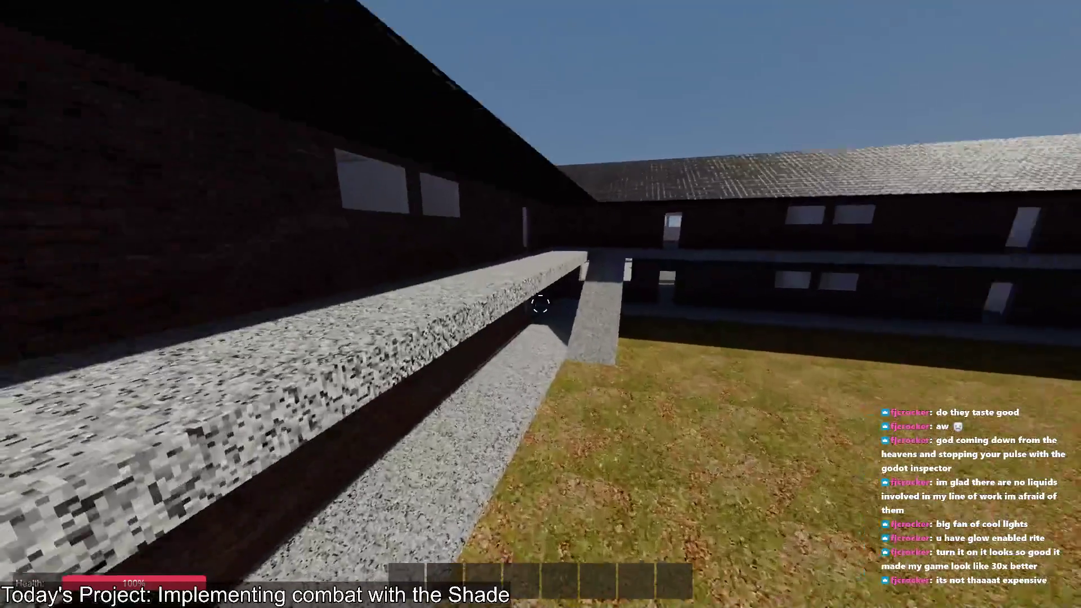
key("w")
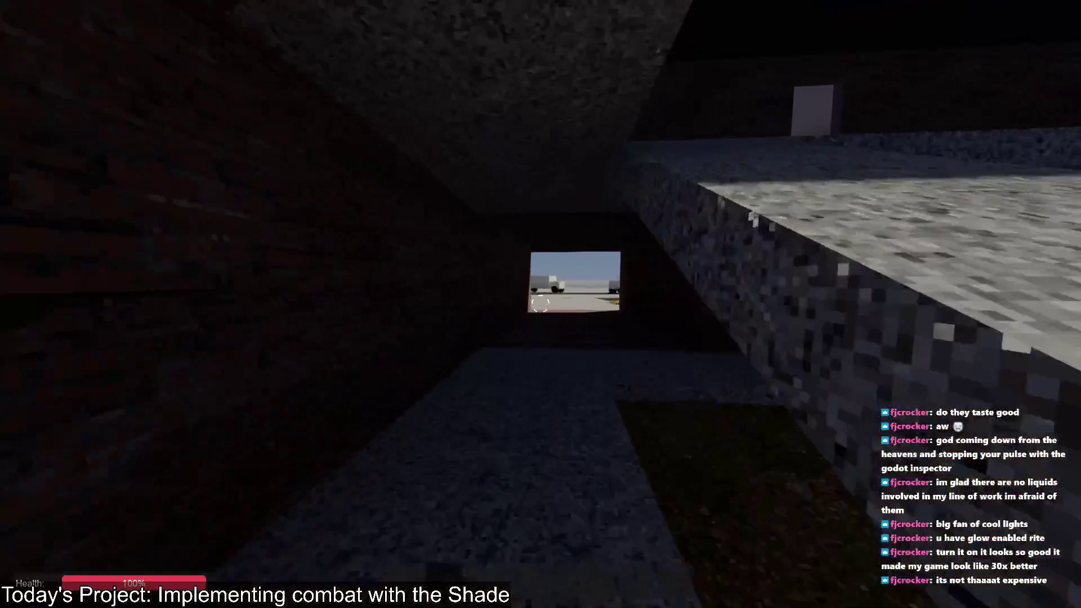
key("alt+Tab")
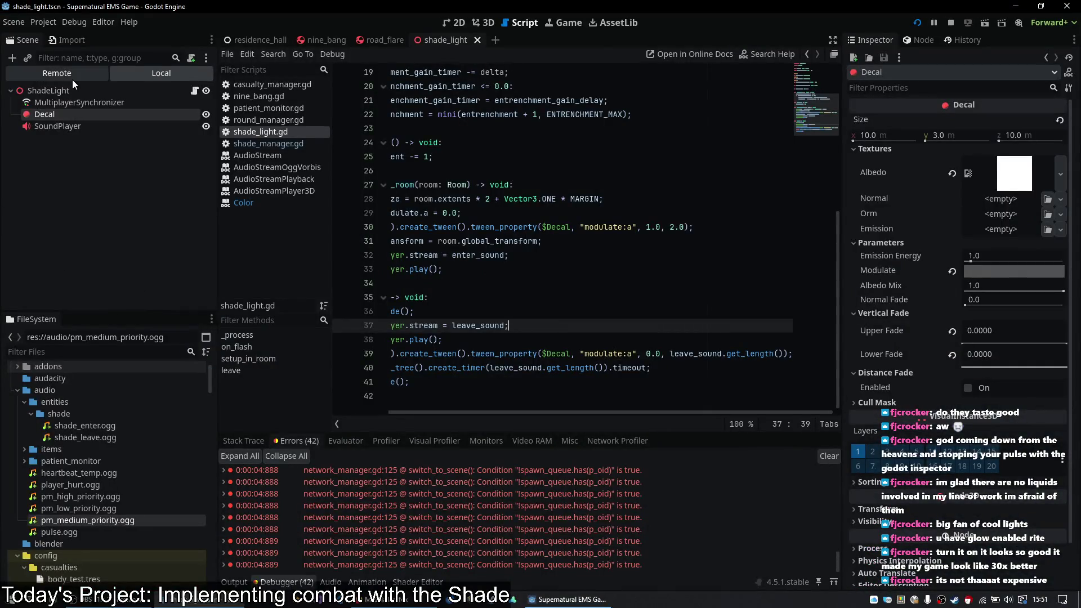
Set the nine_bang AudioStreamPlayer3D volume to 10 dB and reload the running scene
left_click(321, 44)
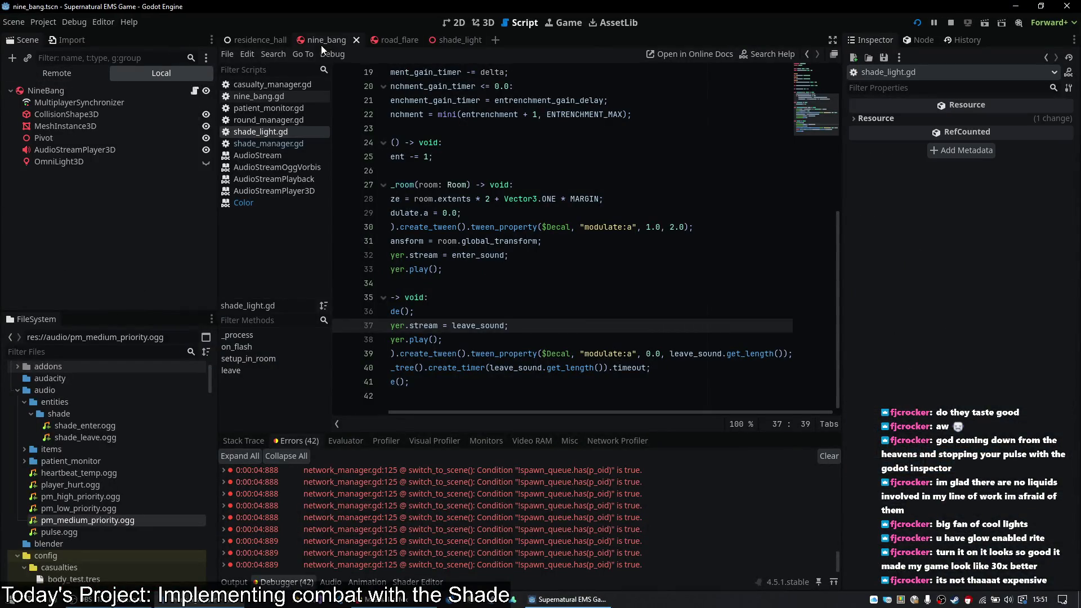
left_click(66, 151)
type("10")
key("Return")
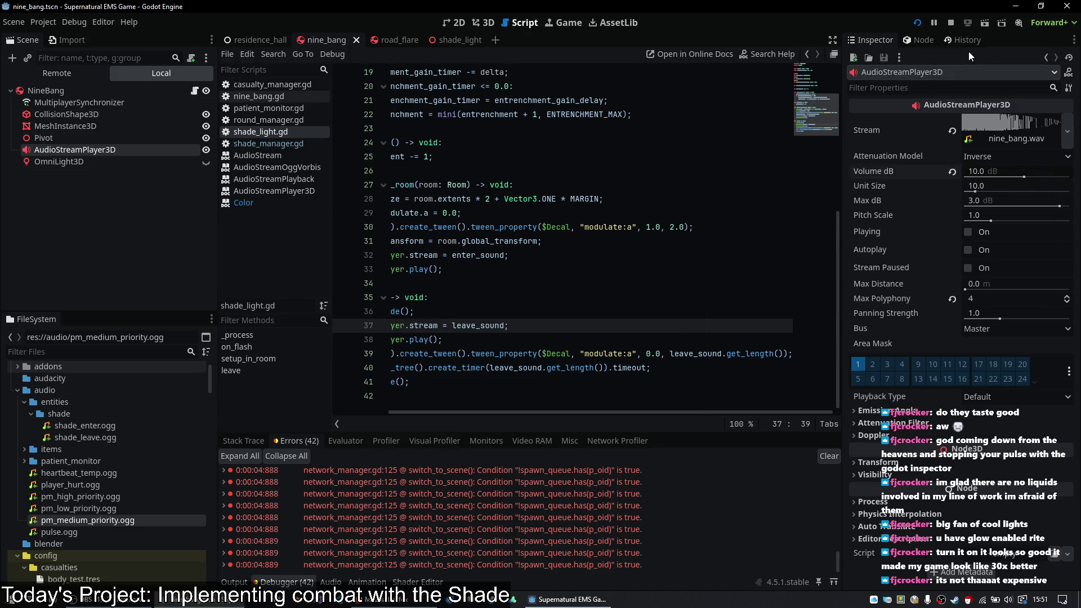
left_click(923, 26)
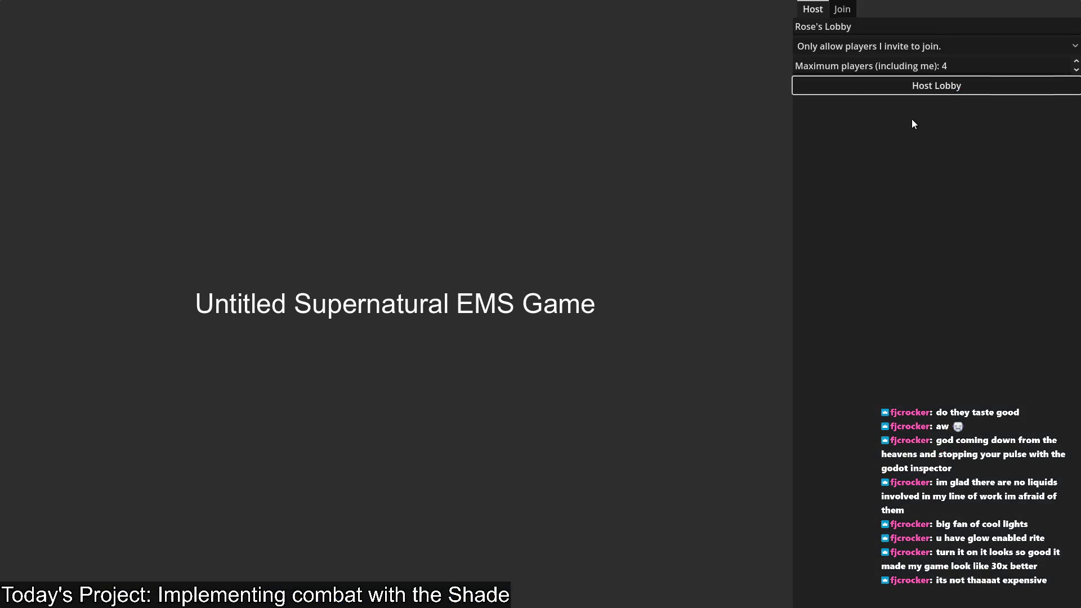
Host a lobby, pick up Flashbangs, and walk out across the courtyard grass
left_click(935, 86)
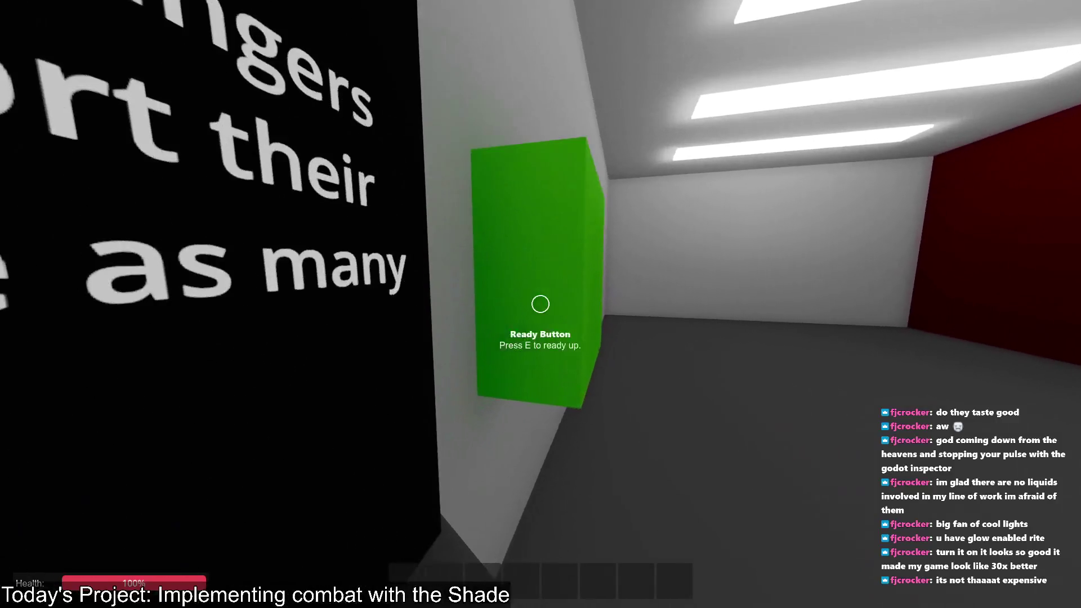
key("e")
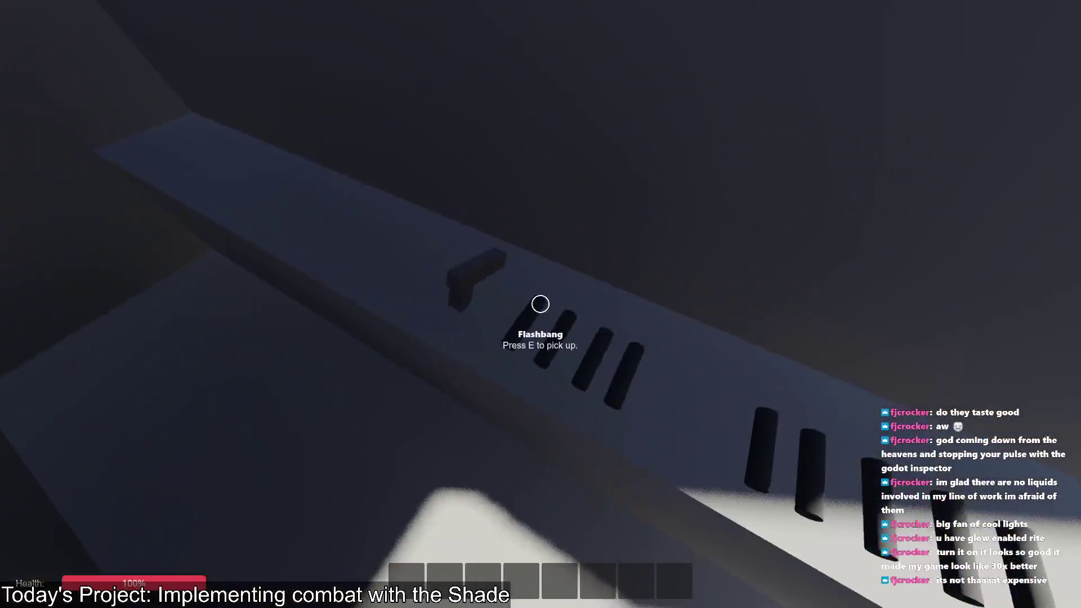
key("e")
key("e")
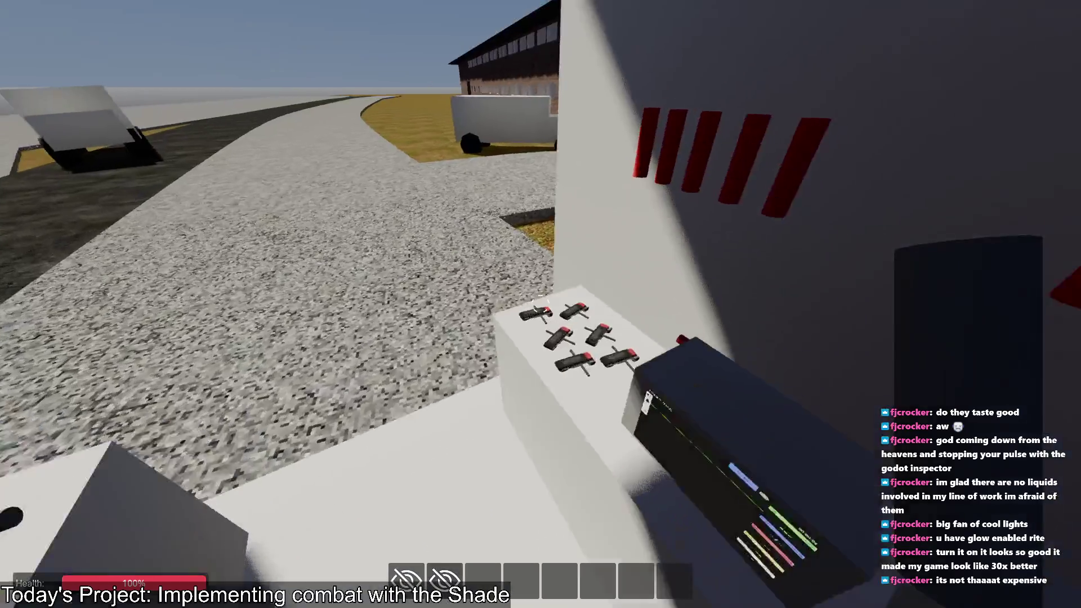
key("w")
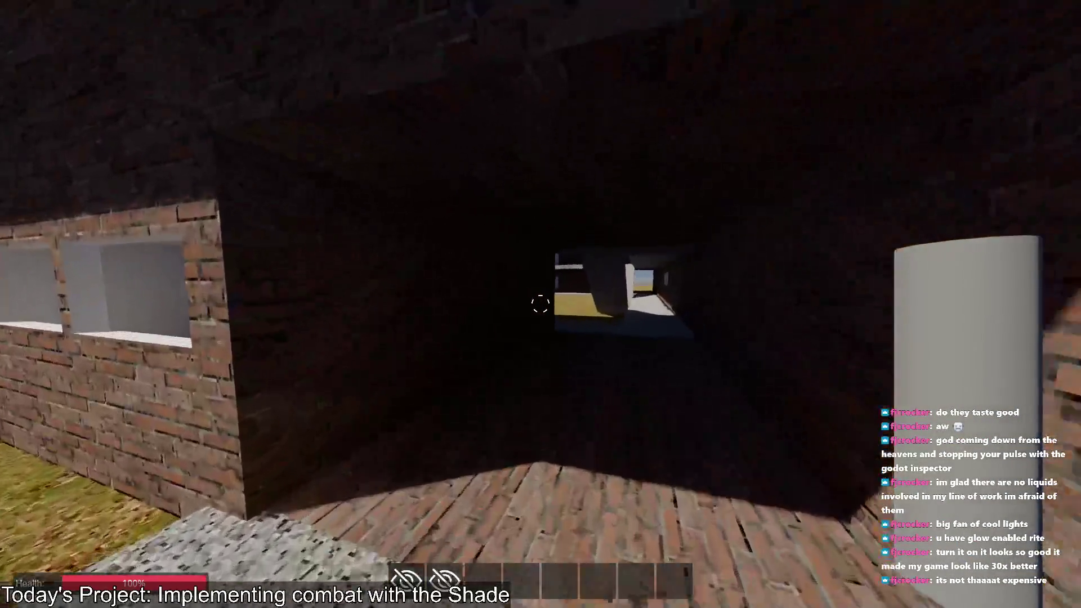
key("w")
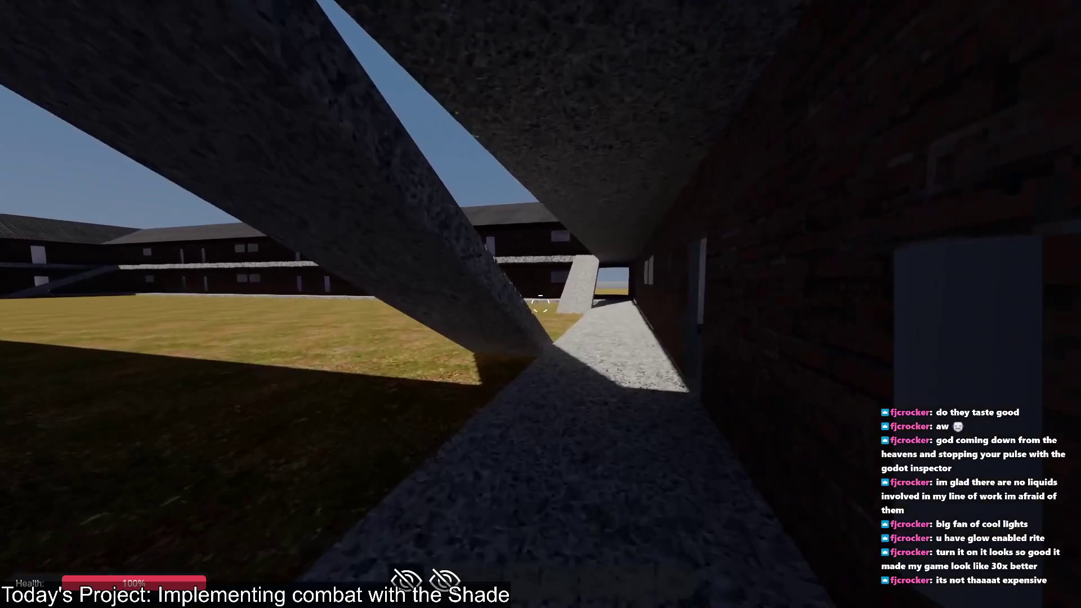
key("w")
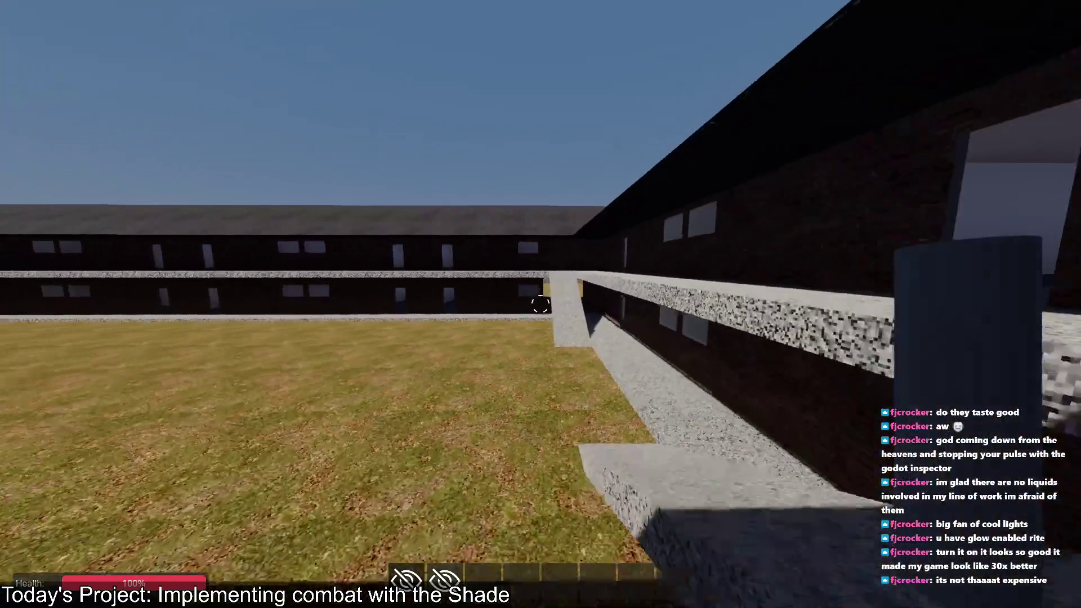
key("w")
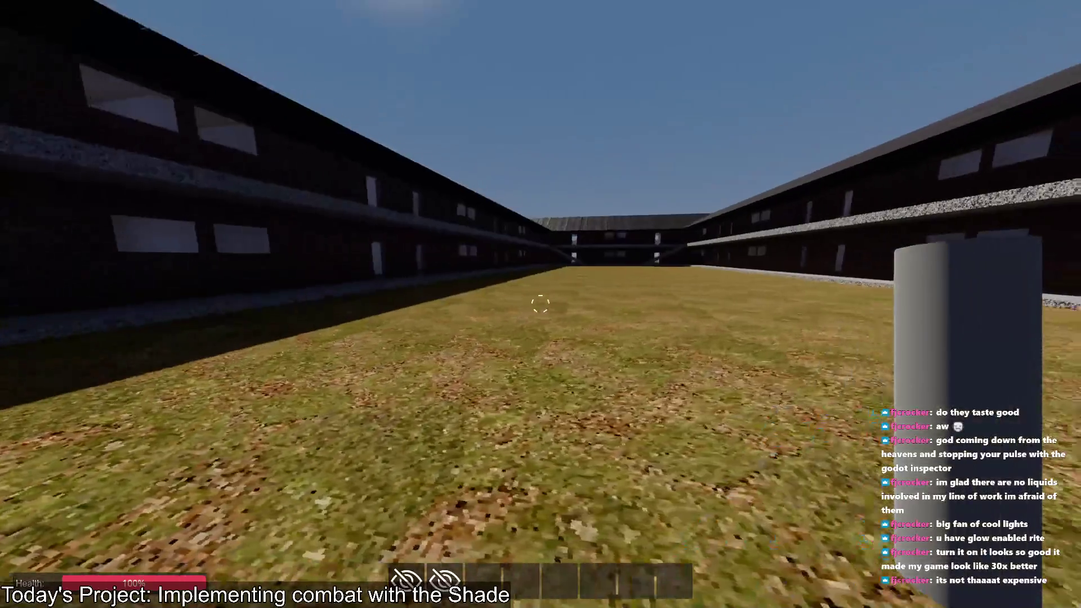
Cross the covered walkway into the left building's lit room, then stop the game with F8
key("w")
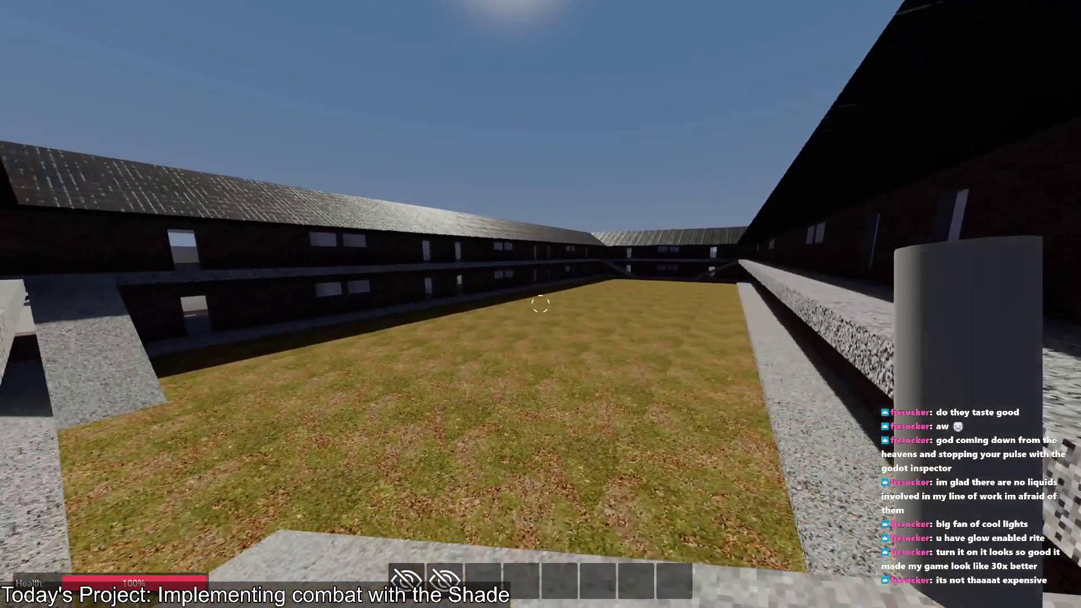
key("w")
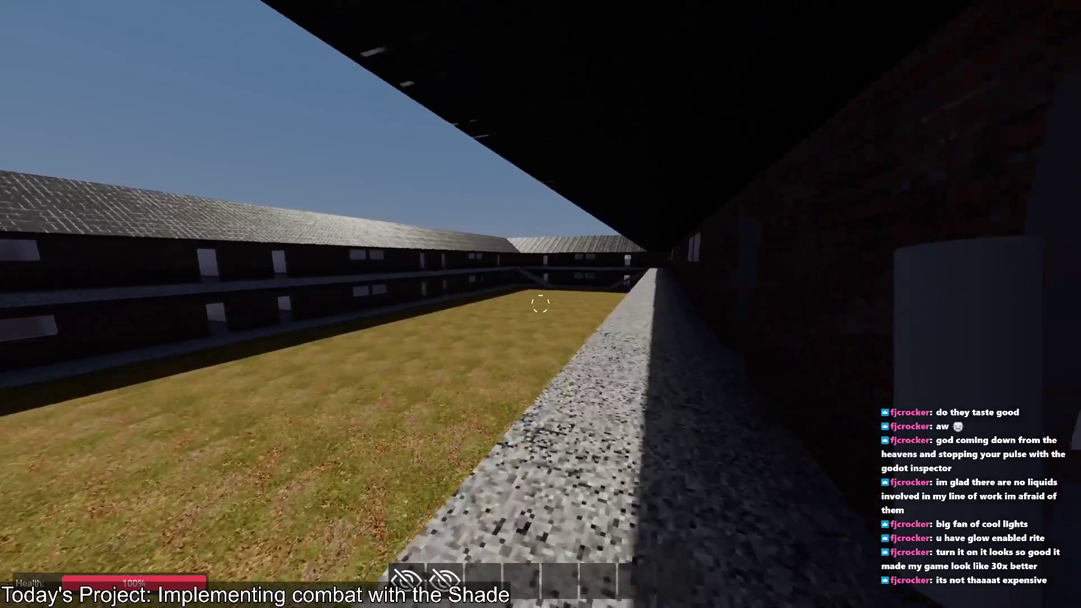
key("w")
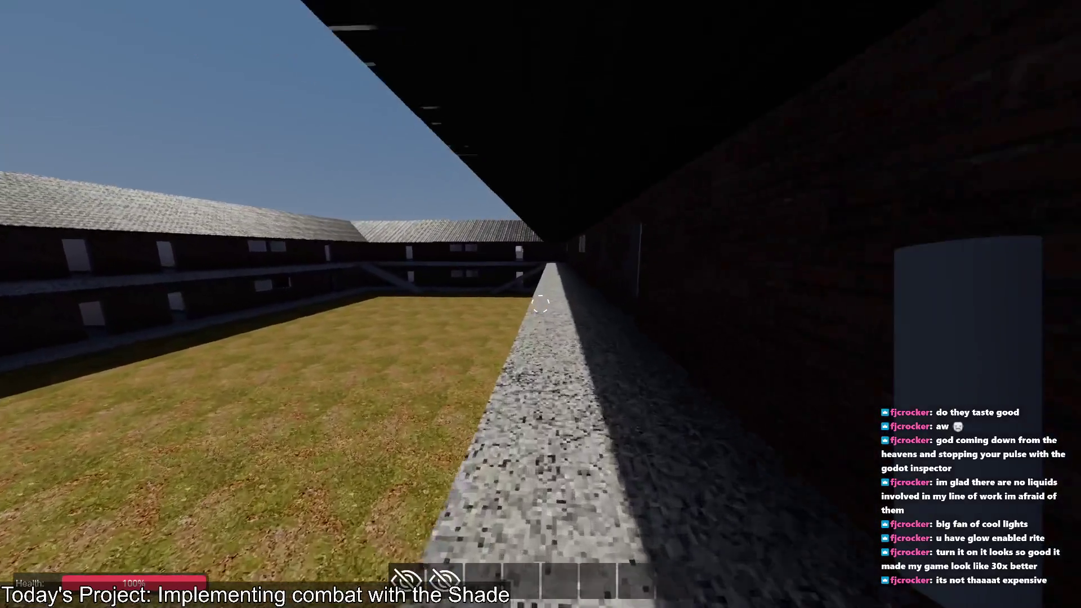
key("w")
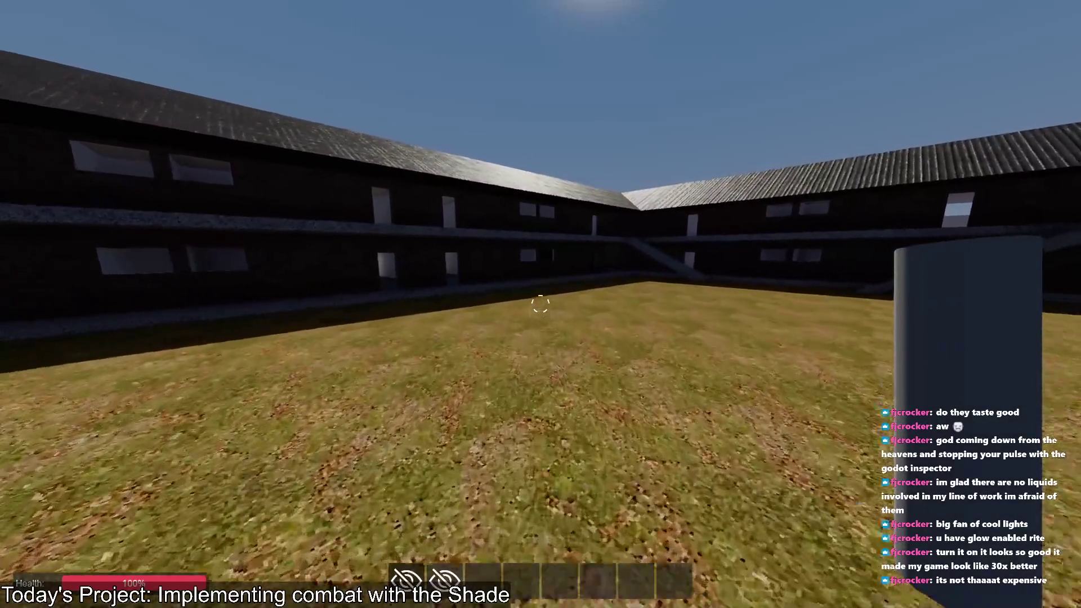
key("w")
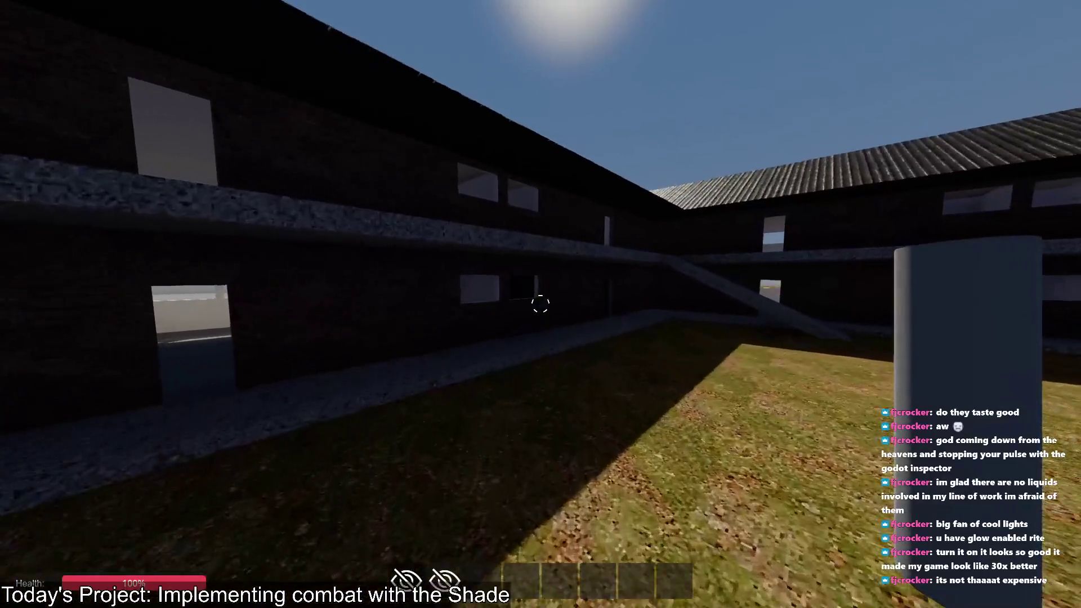
key("w")
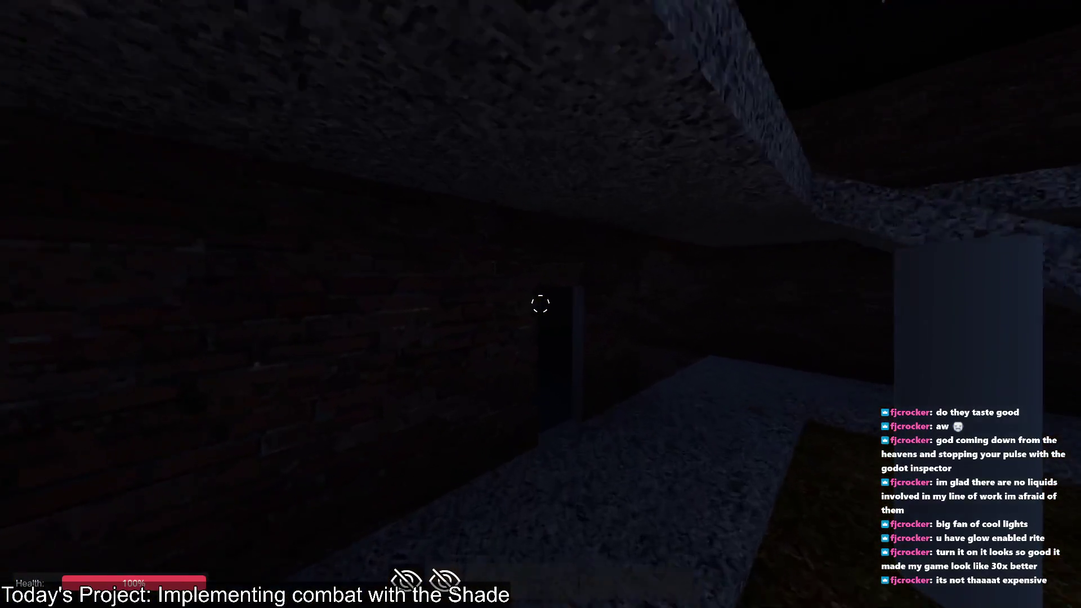
key("s")
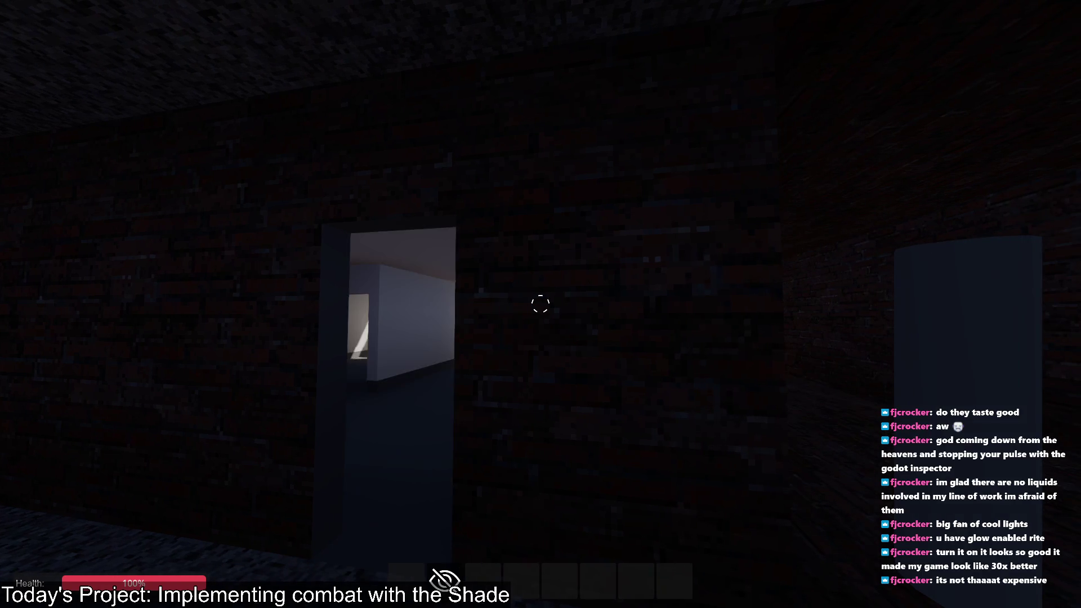
key("w")
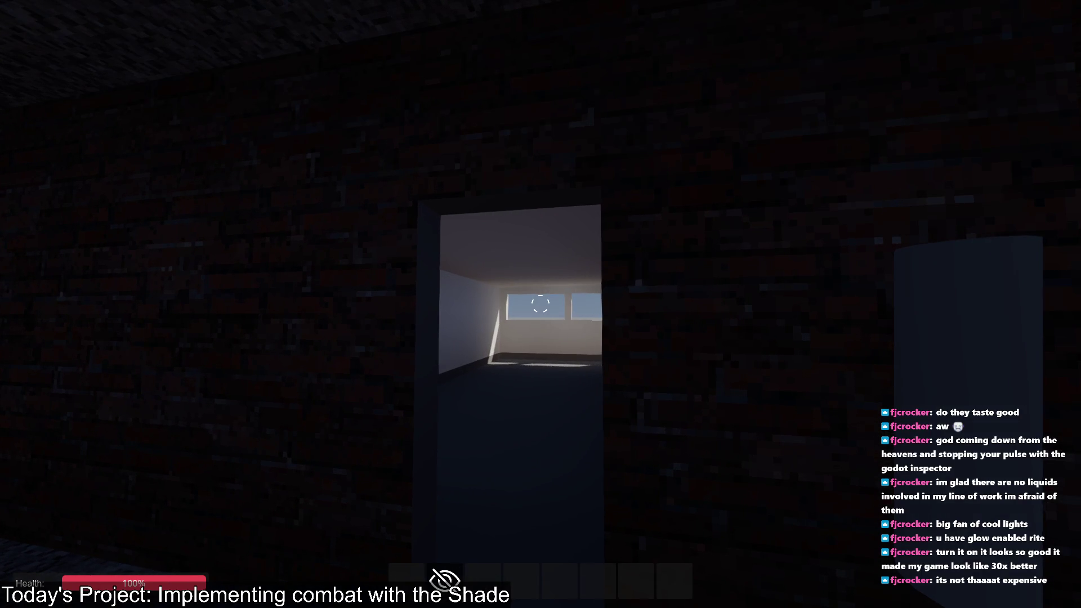
key("w")
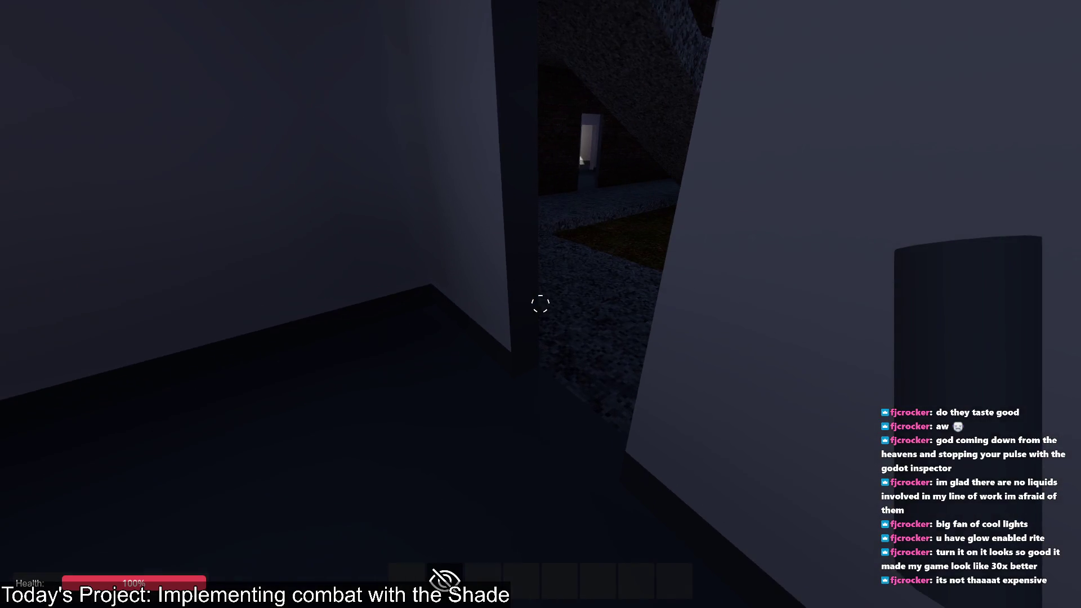
key("F8")
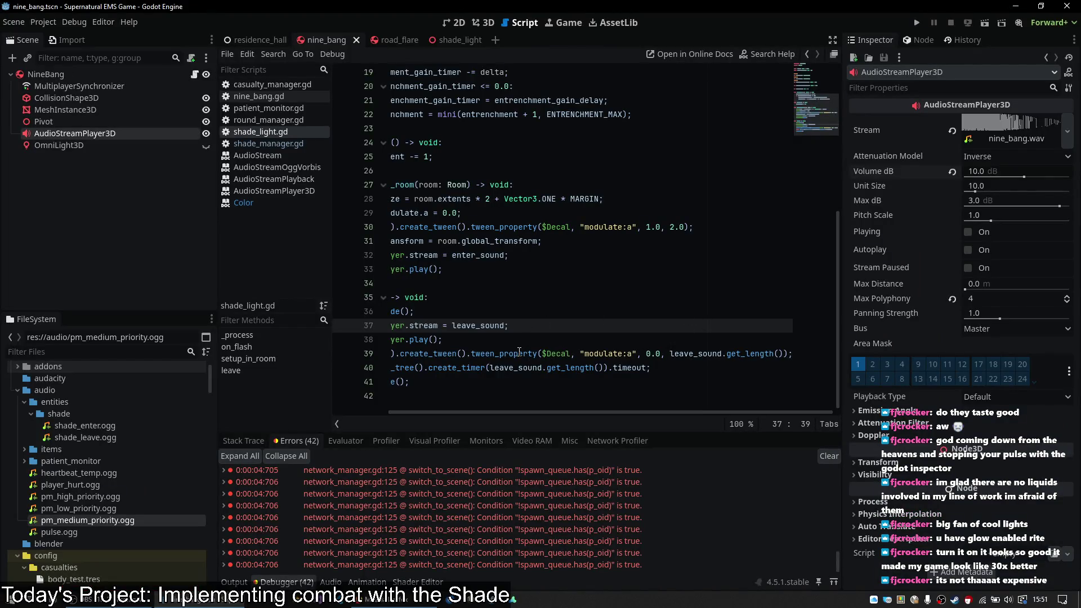
mouse_move(519, 351)
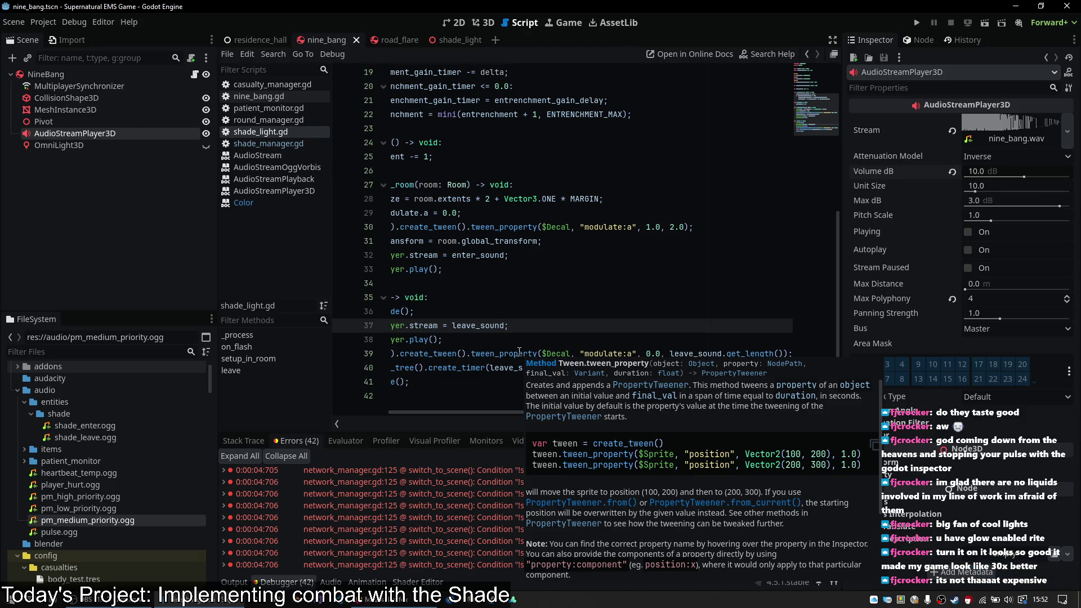
scroll(667, 452, "down", 3)
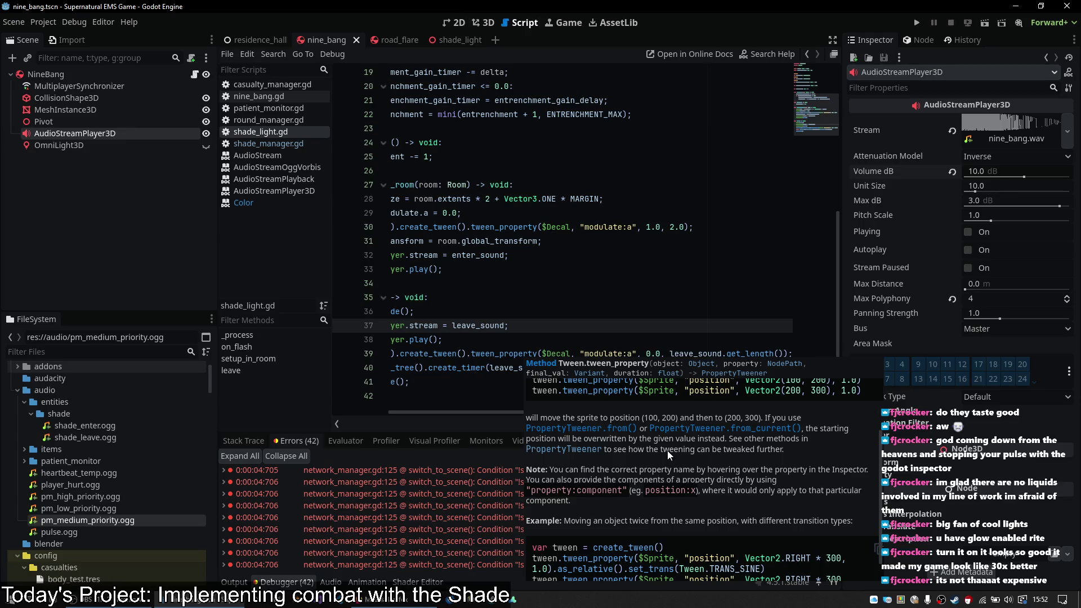
scroll(667, 450, "down", 1)
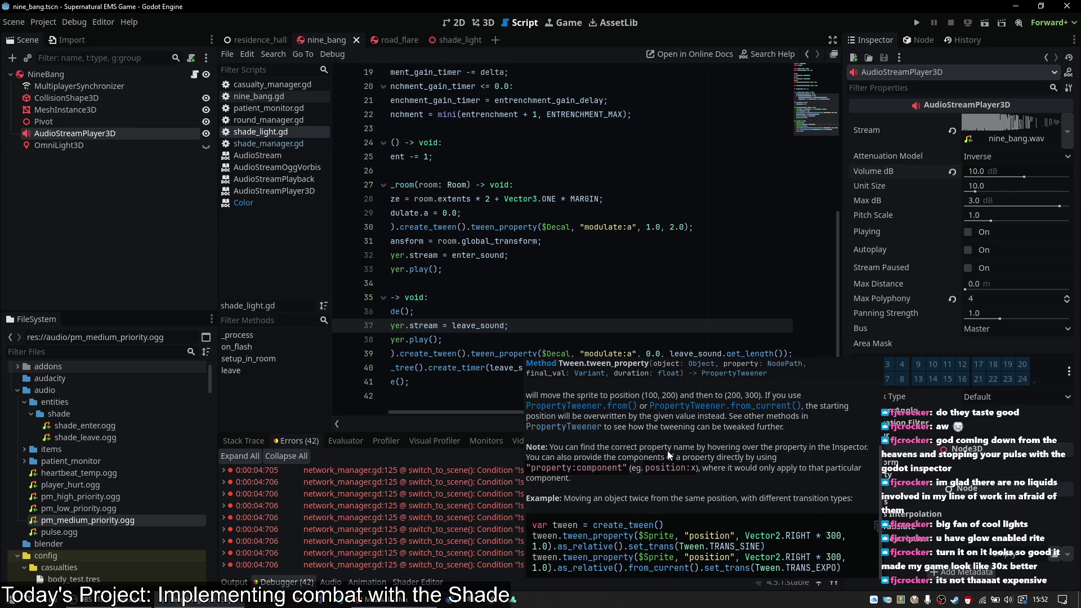
left_click(703, 316)
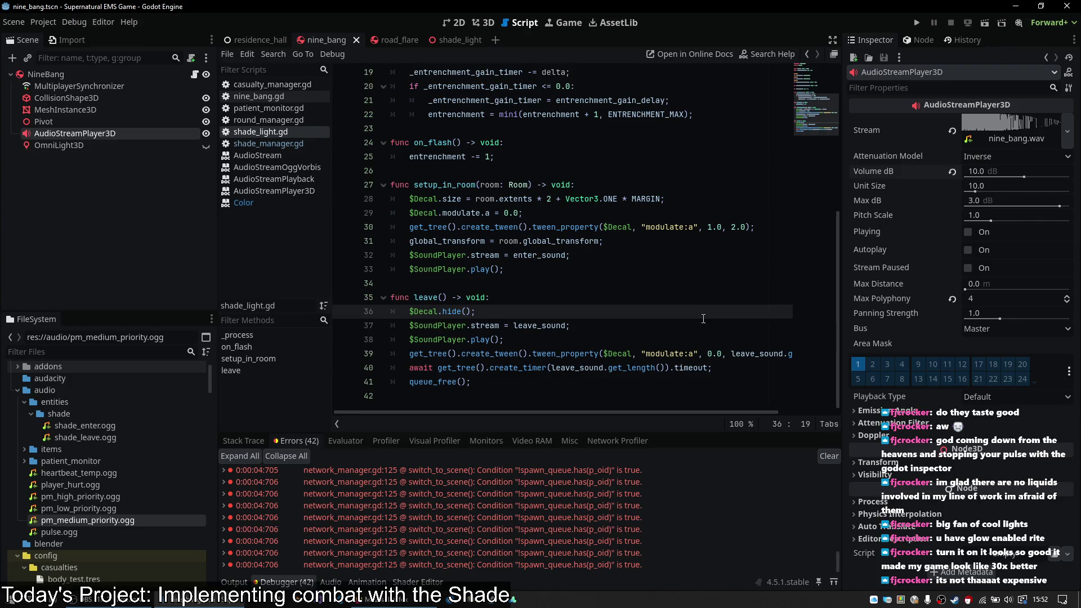
left_click(690, 278)
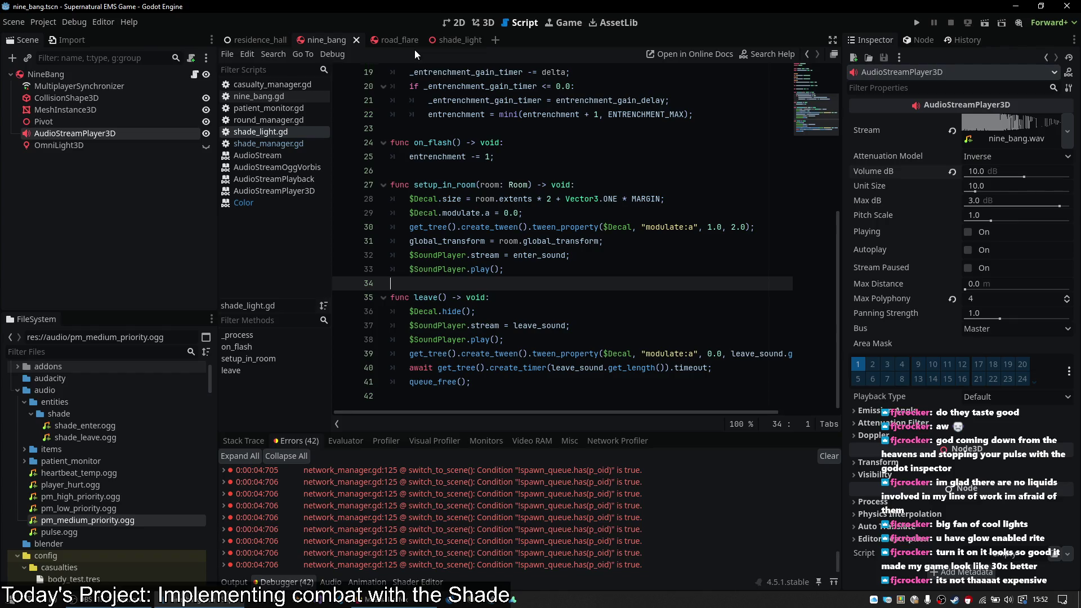
left_click(268, 143)
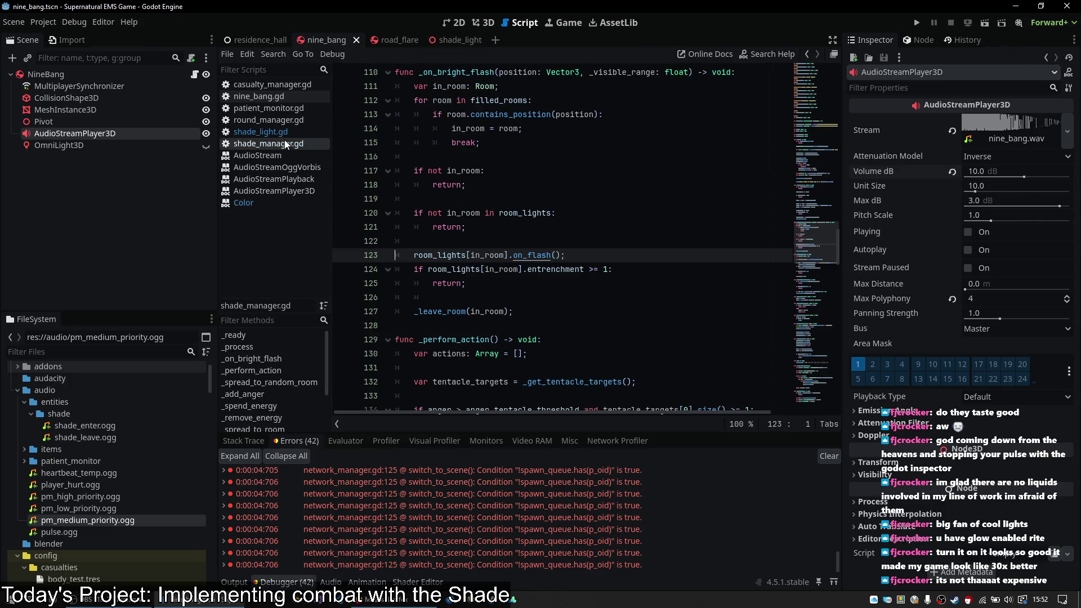
left_click(268, 108)
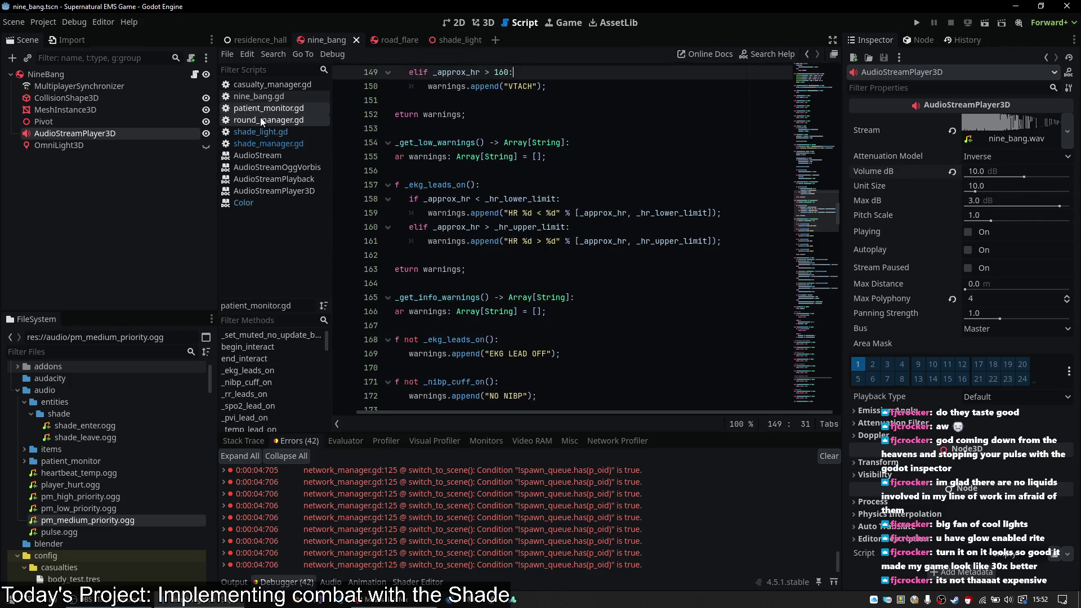
left_click(289, 121)
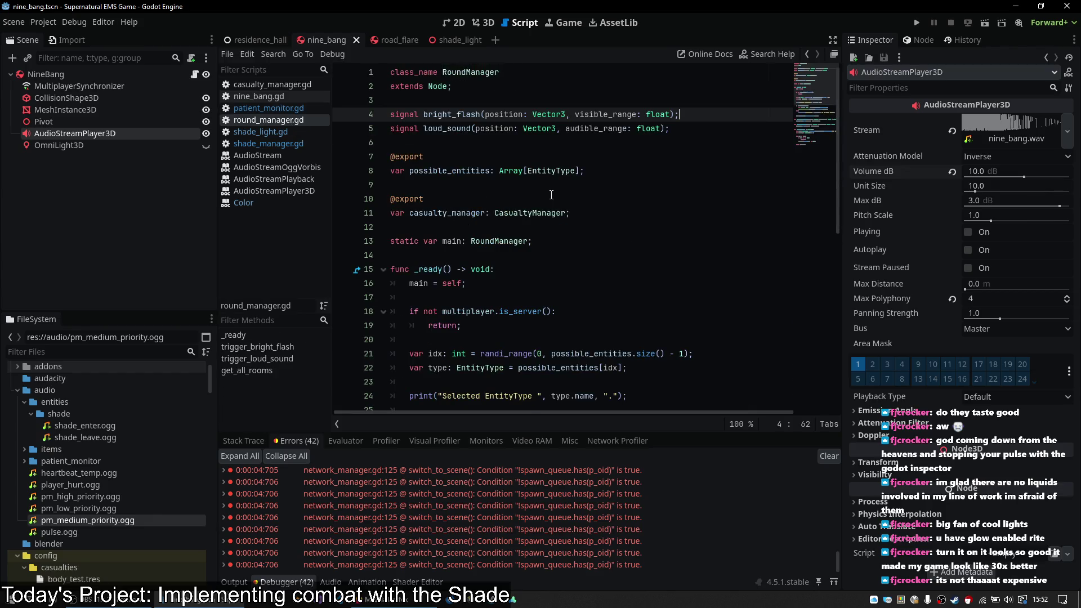
left_click(284, 133)
scroll(660, 205, "up", 5)
left_click(260, 144)
left_click(265, 134)
scroll(541, 232, "down", 4)
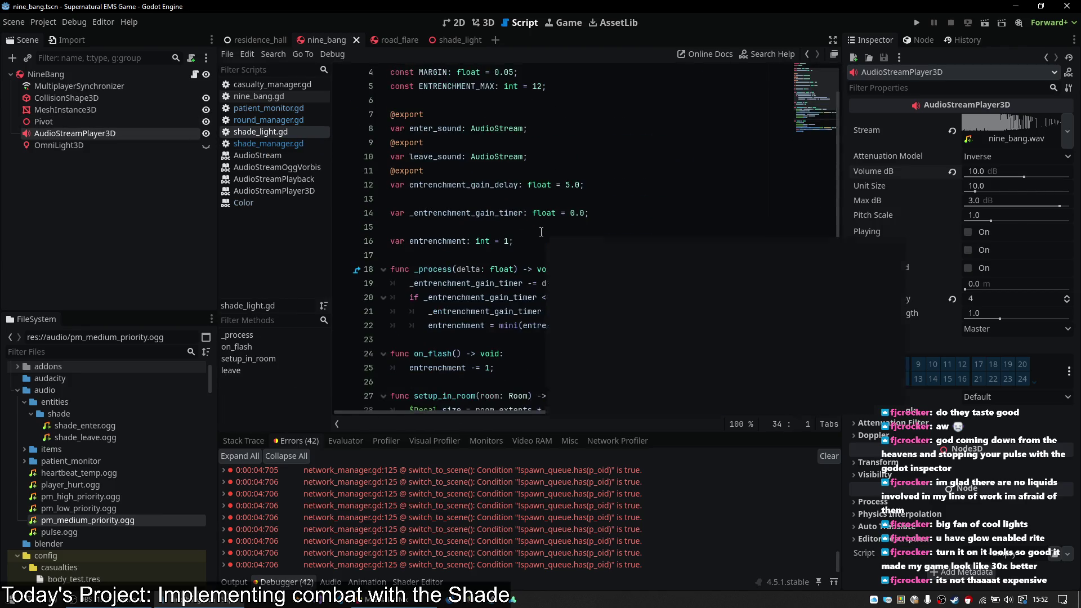
scroll(542, 222, "up", 2)
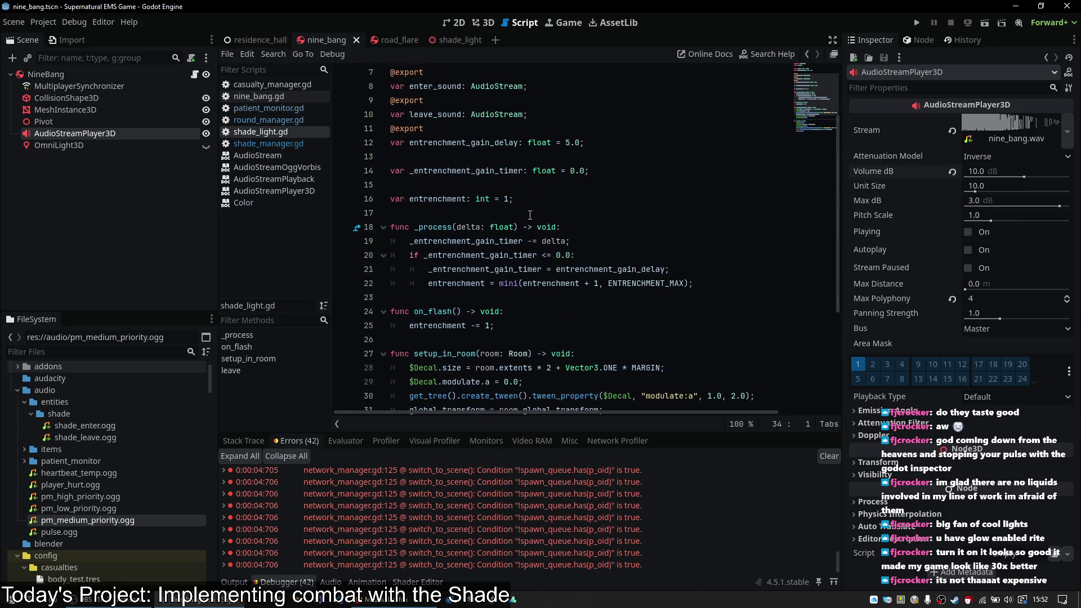
left_click(548, 204)
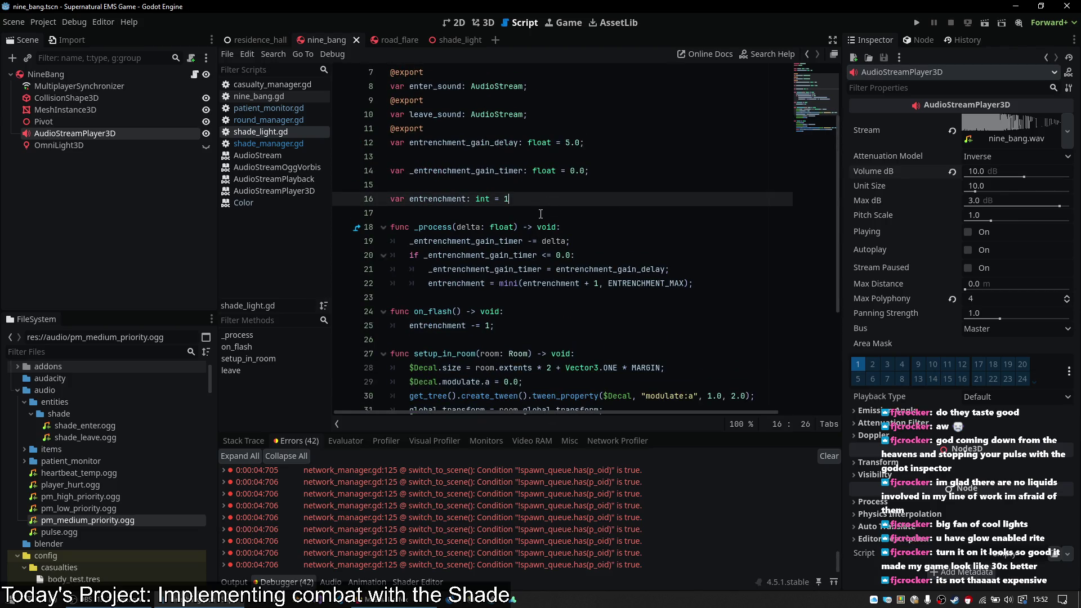
Add a var _manager: ShadeManager declaration below the timer variable
key("Up")
key("Up")
key("Return")
type("va r")
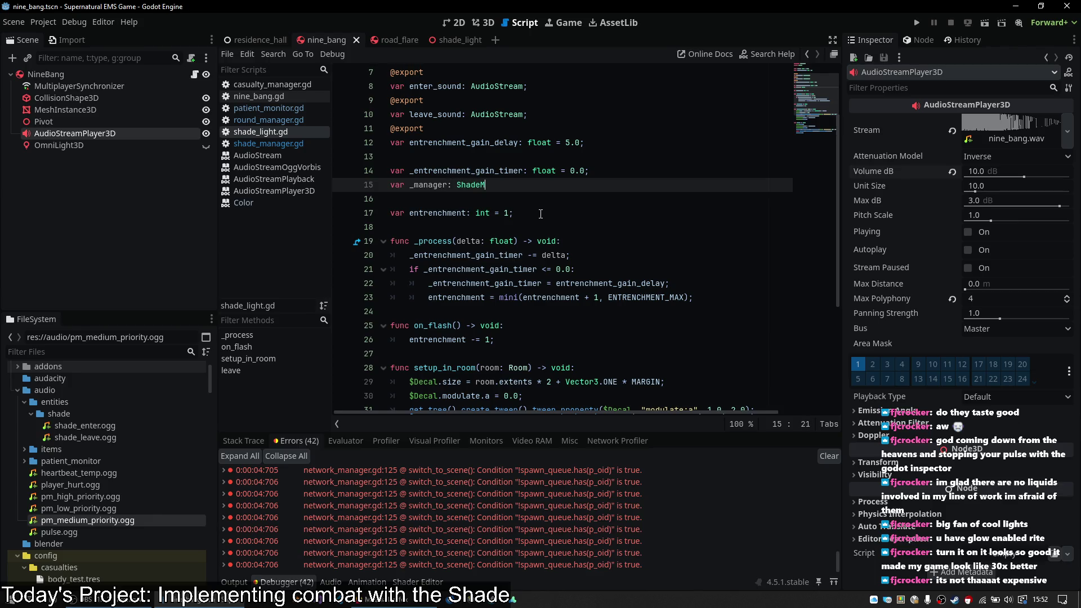
key("Return")
type(";")
Add a manager: ShadeManager parameter to setup_in_room and begin a line in its body
scroll(523, 236, "down", 3)
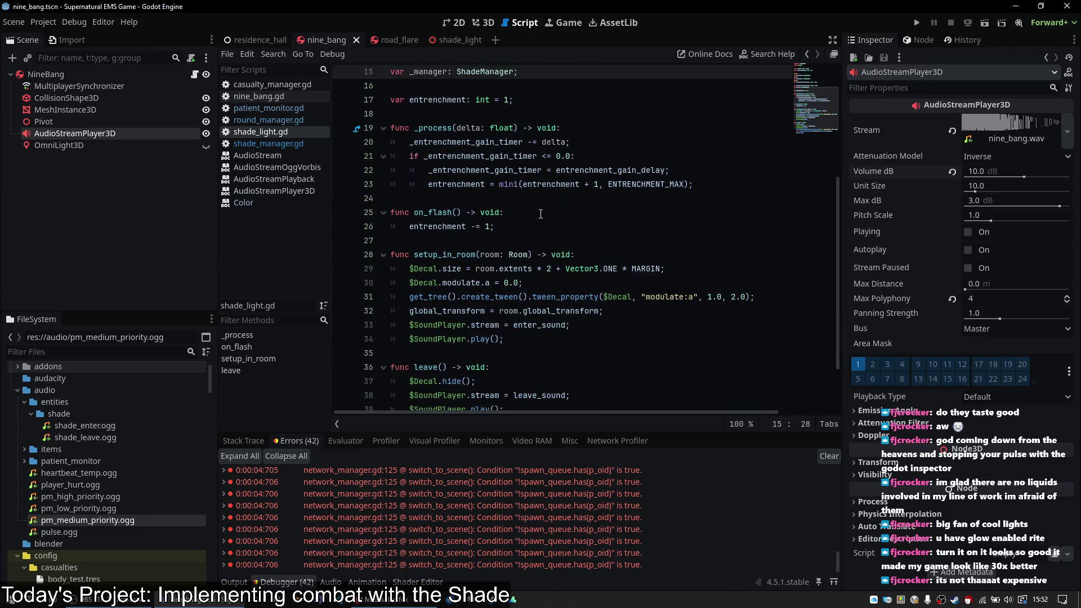
left_click(529, 254)
type(", manag")
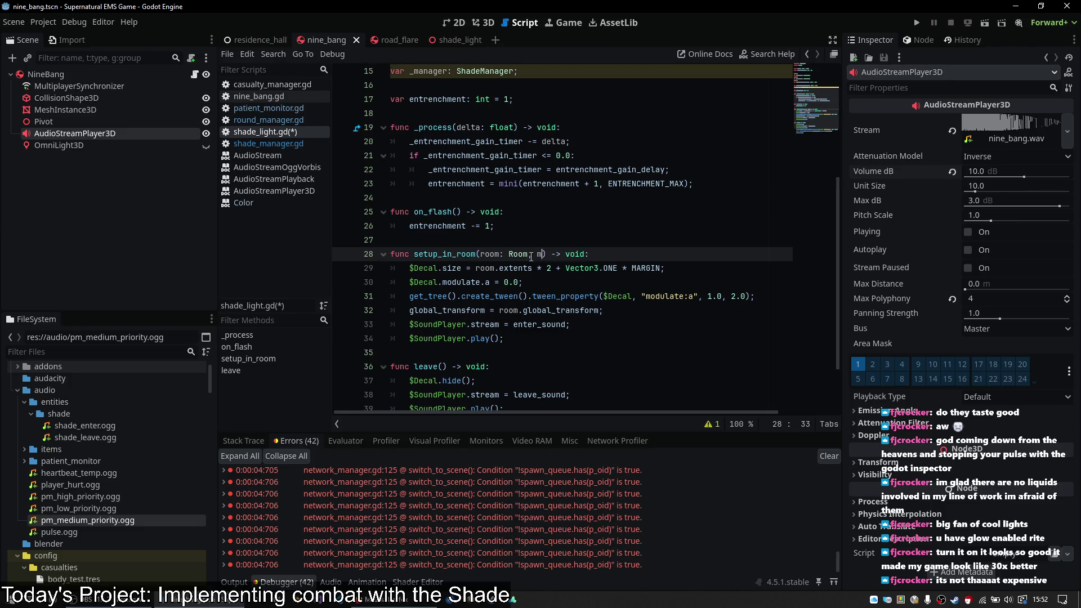
type("er: ShadeManage")
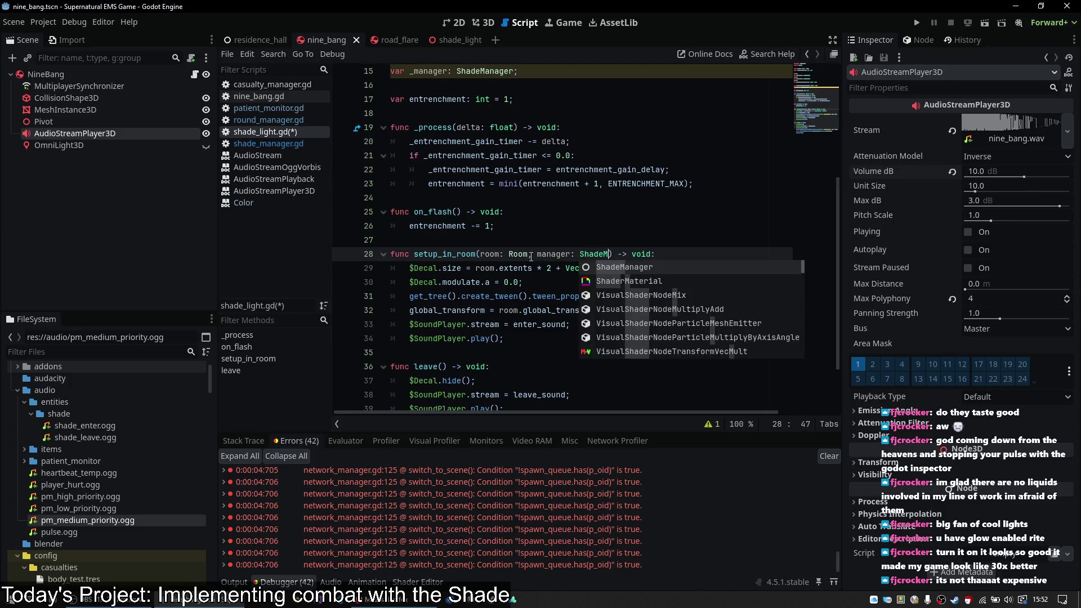
key("Return")
key("End")
key("Return")
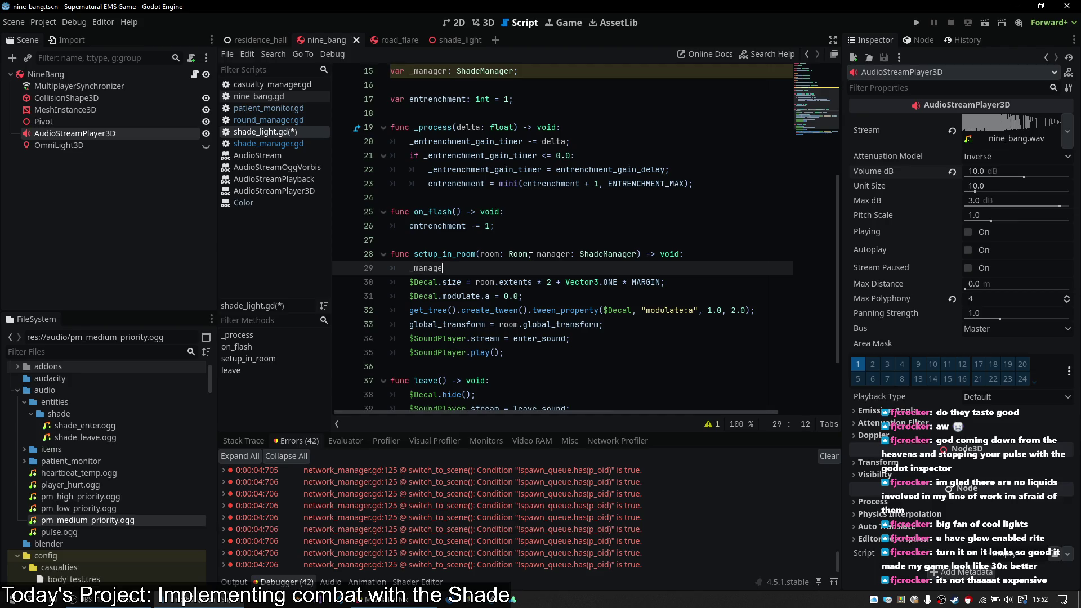
type("a")
Start func _get_max_entrenchment() returning _manager.energy divided by a still-missing value
scroll(531, 257, "down", 2)
scroll(563, 281, "up", 6)
left_click(585, 303)
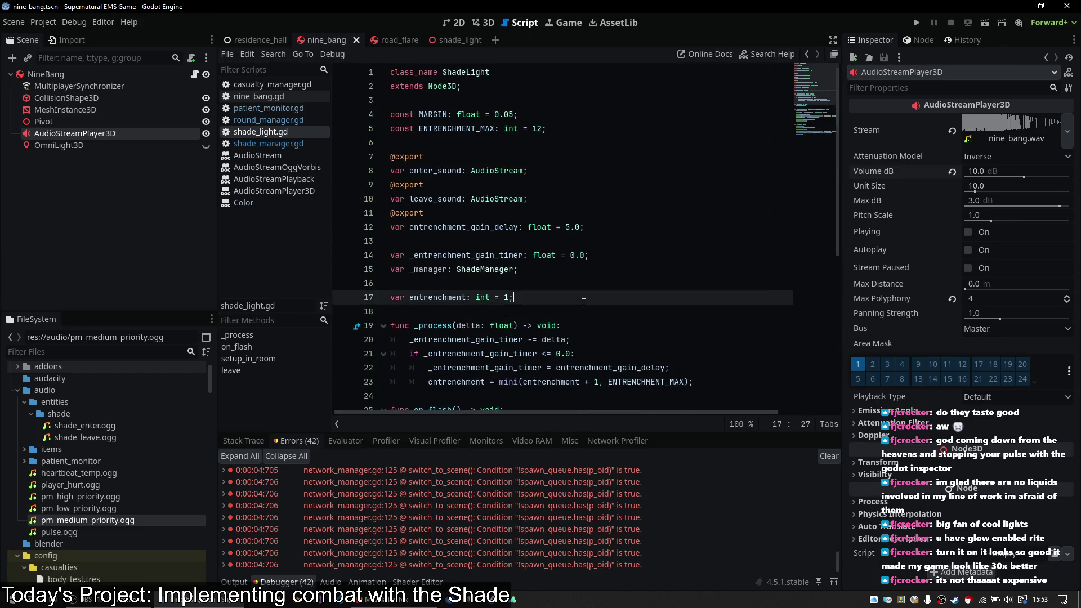
key("Return")
key("Return")
type("_max_entrenchment() -> i")
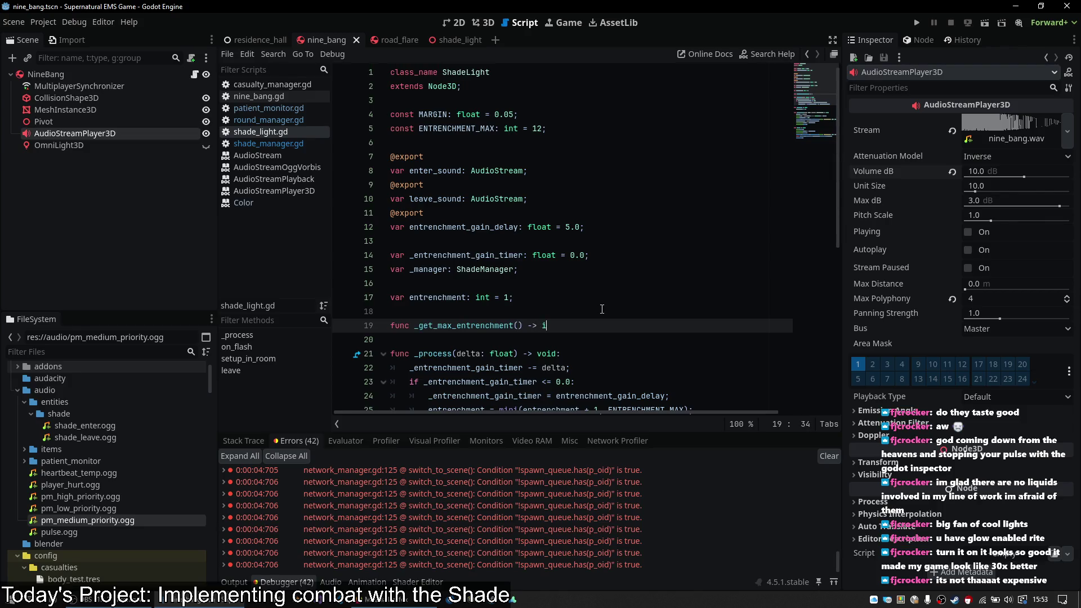
key("Return")
key("BackSpace")
key("BackSpace")
type("turn ent")
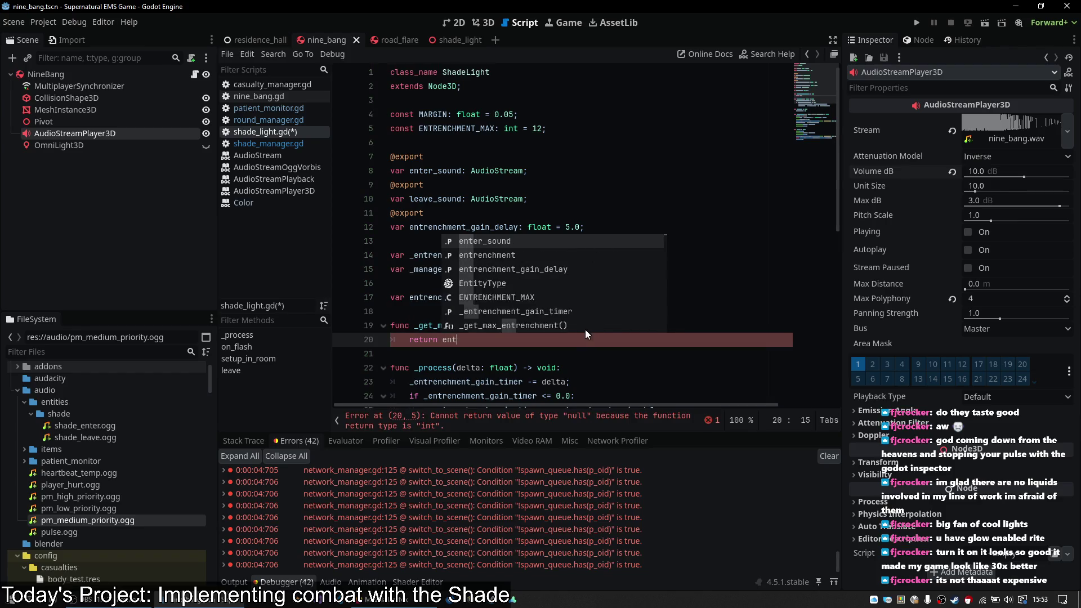
type("manager.en")
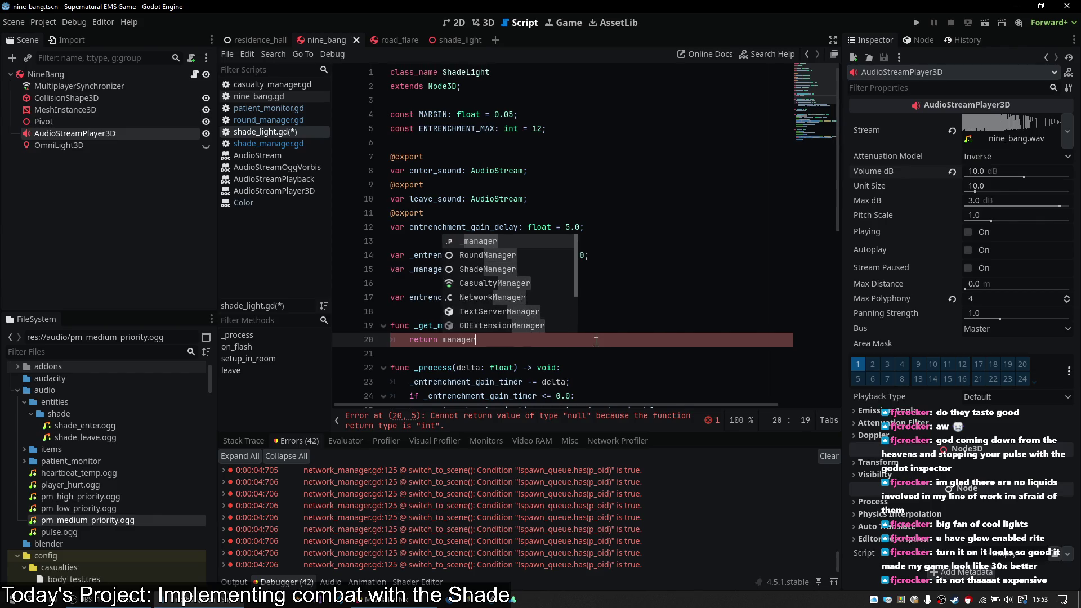
key("BackSpace")
key("BackSpace")
key("BackSpace")
type("_manager.ener")
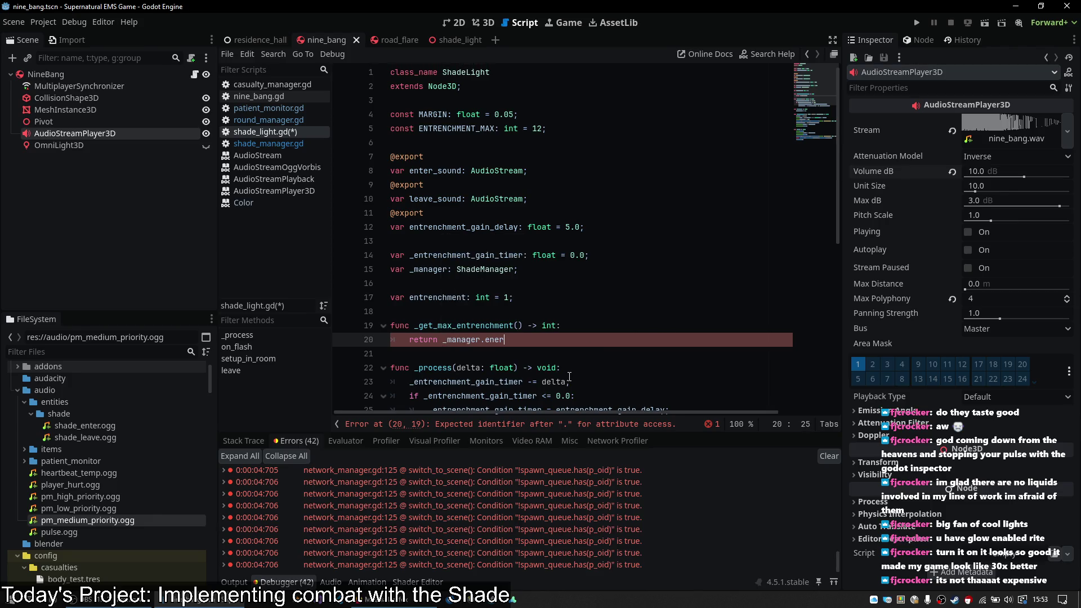
type("gy.")
key("alt+Tab")
key("alt+Tab")
key("alt+Tab")
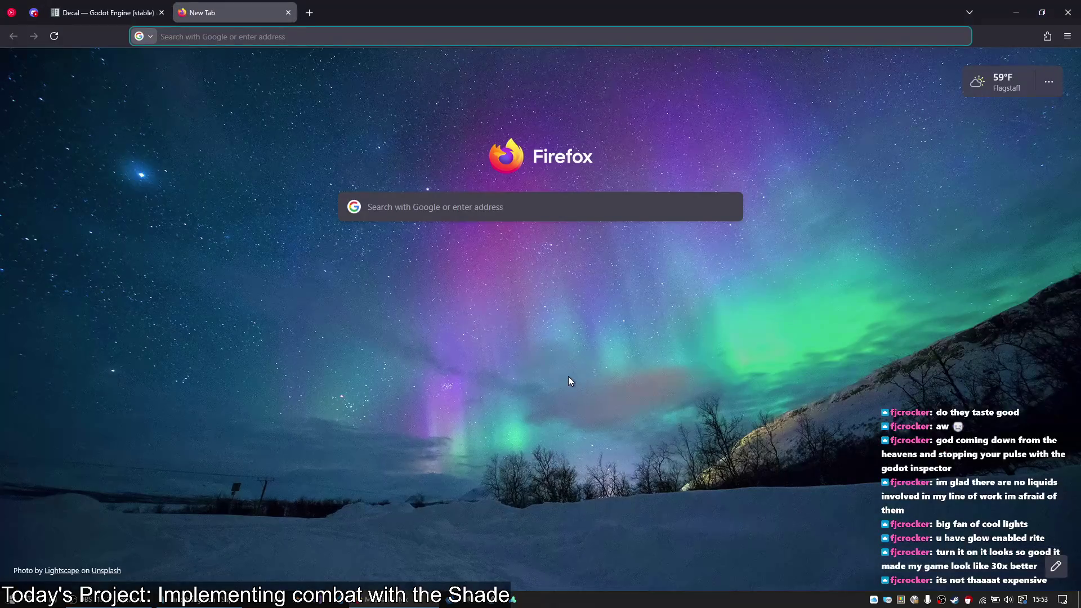
Compute 100/5 = 20 with Google after first trying 100/8, then return to Godot
type("100/8")
key("Return")
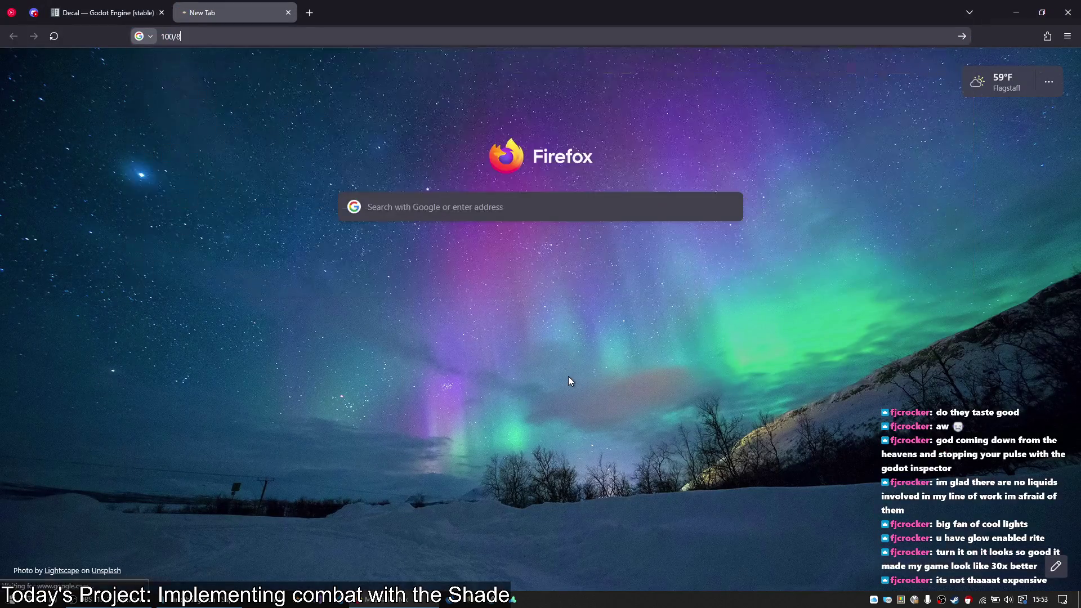
left_click(316, 73)
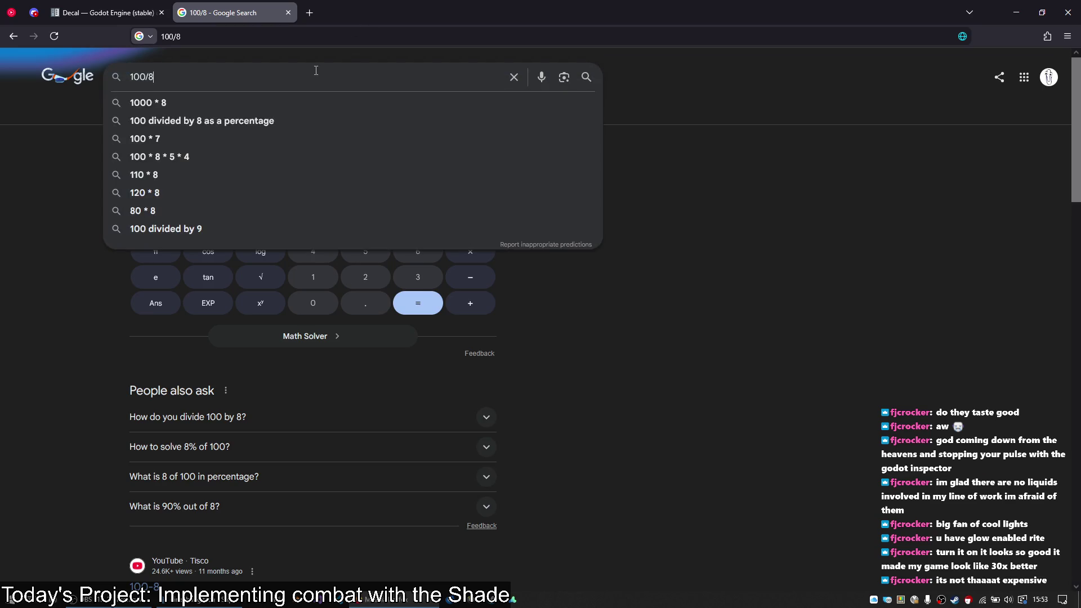
key("BackSpace")
type("5")
key("Return")
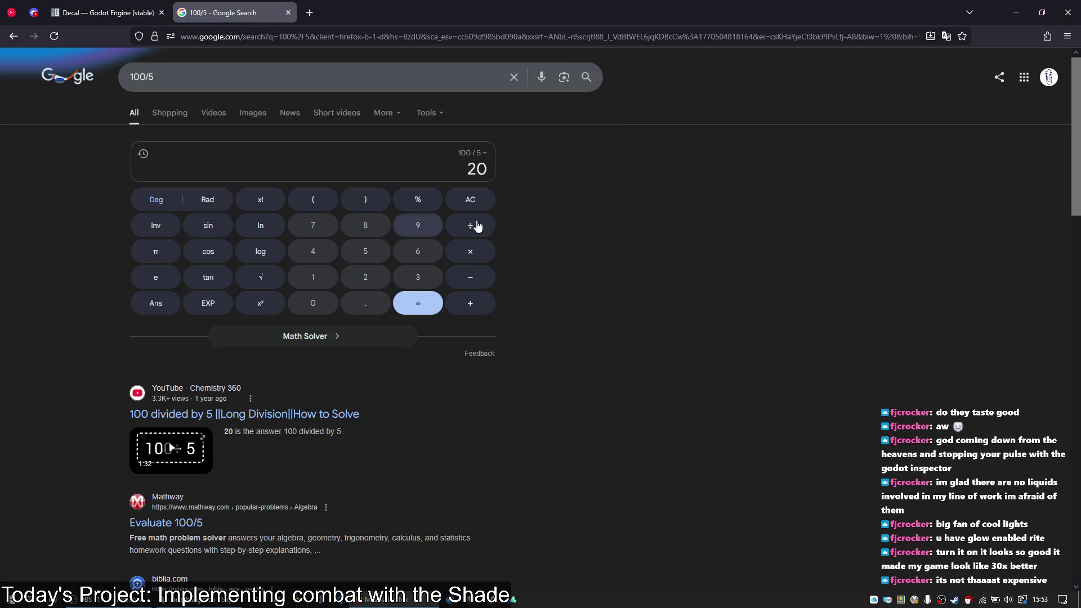
key("ctrl+shift+Tab")
key("alt+Tab")
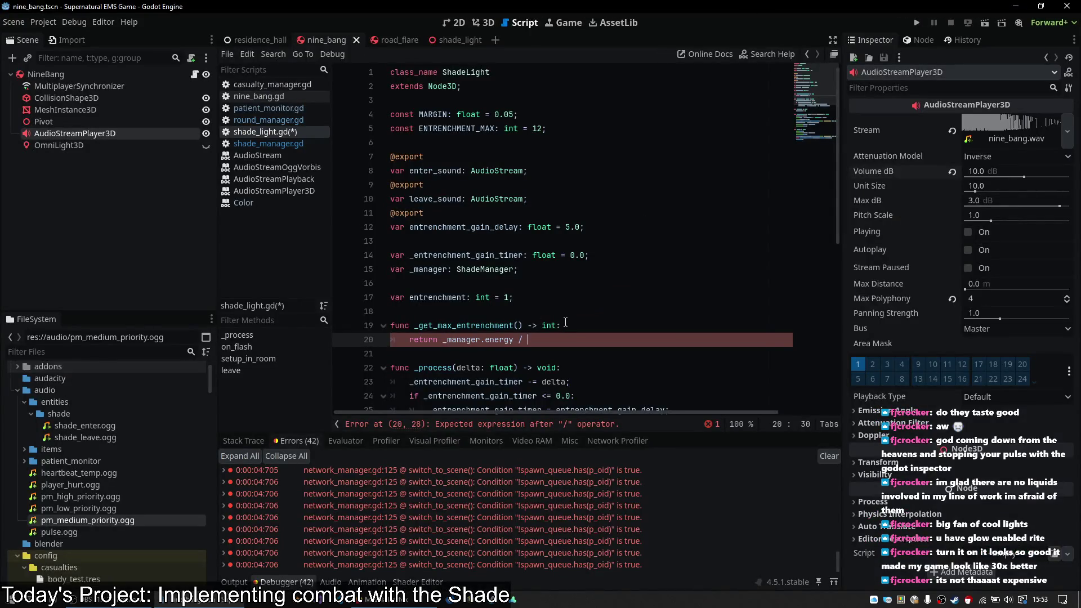
Complete line 20 as return roundi(_manager.energy / 5) and save the script
type("5;")
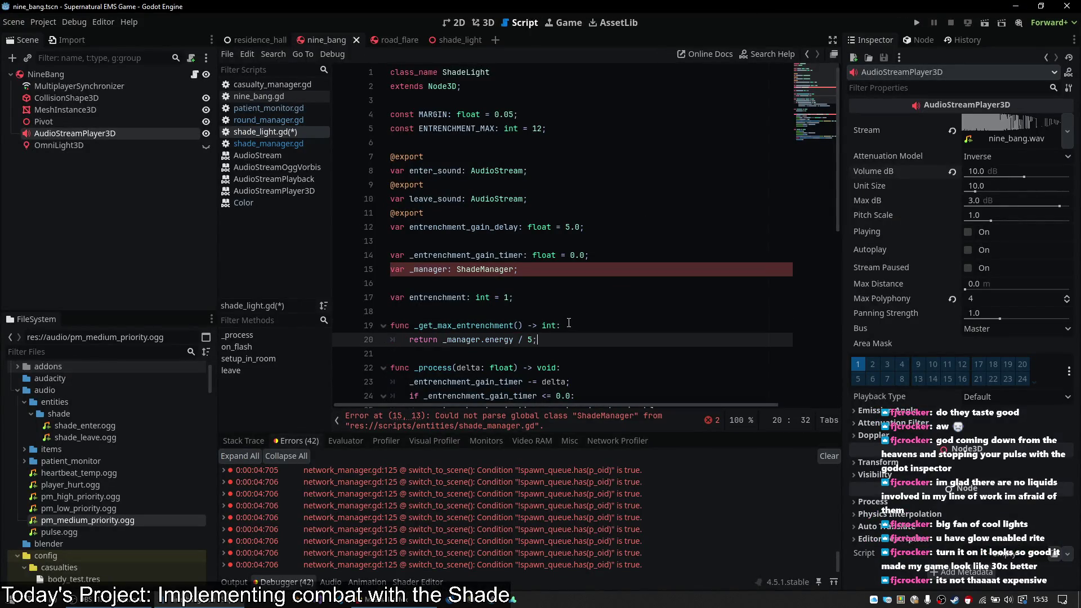
key("ctrl+s")
scroll(446, 308, "down", 1)
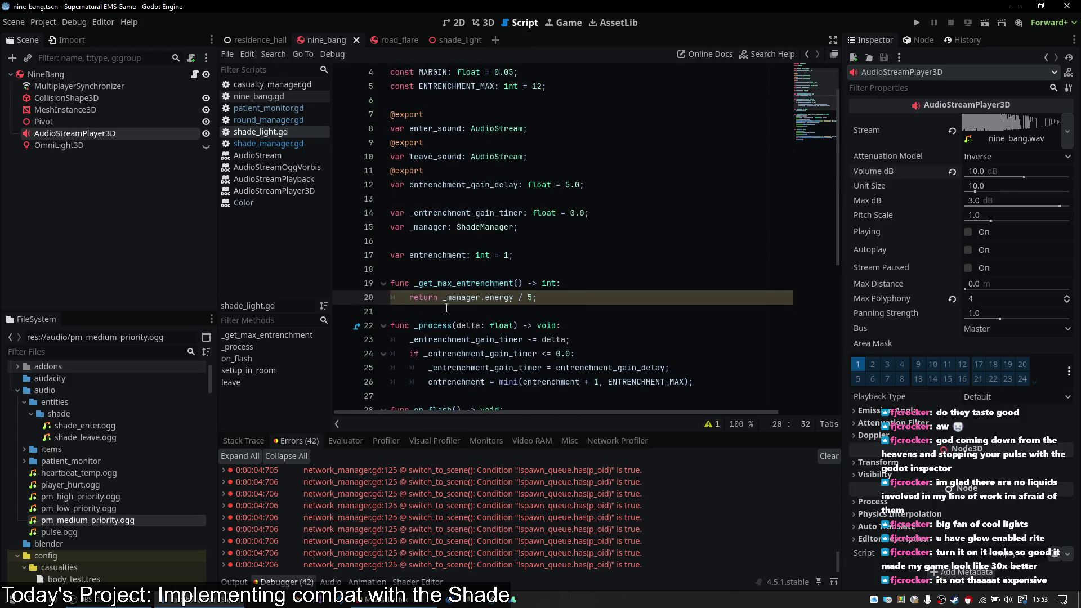
mouse_move(491, 299)
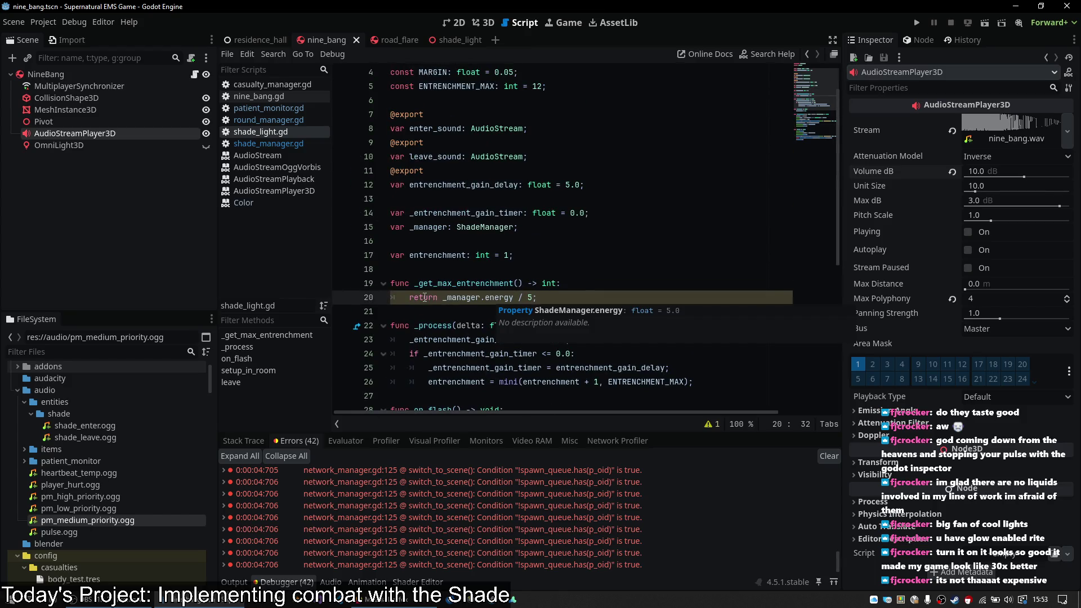
key("shift+End")
key("shift+Left")
type("(")
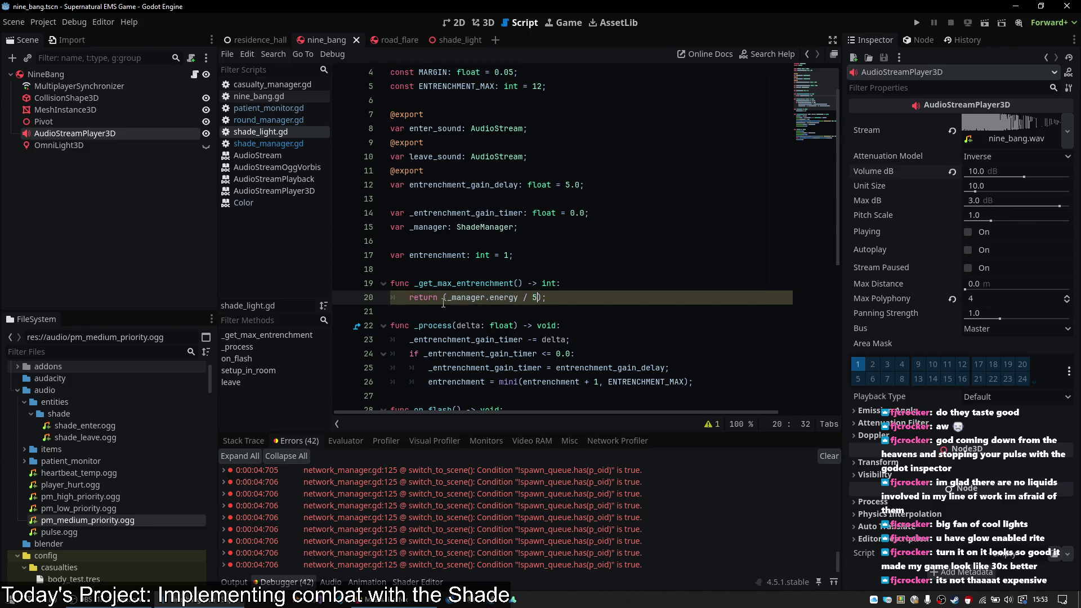
type("roundi")
key("End")
Replace ENTRENCHMENT_MAX on line 25 with _get_max_entrenchment() and run the project with F5
scroll(631, 146, "down", 6)
scroll(639, 226, "up", 3)
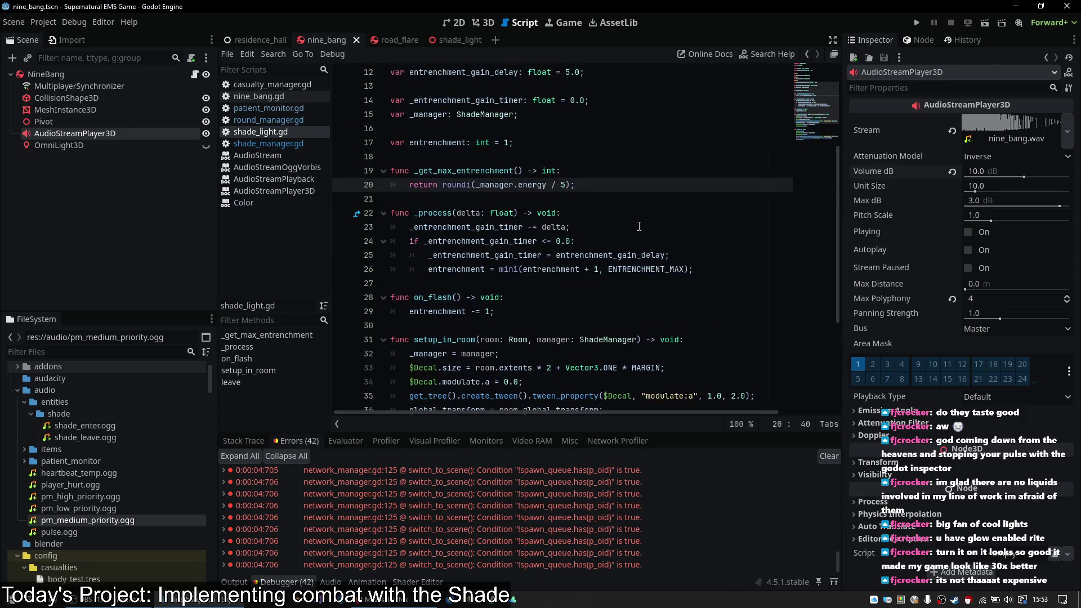
left_click(625, 221)
scroll(563, 259, "down", 4)
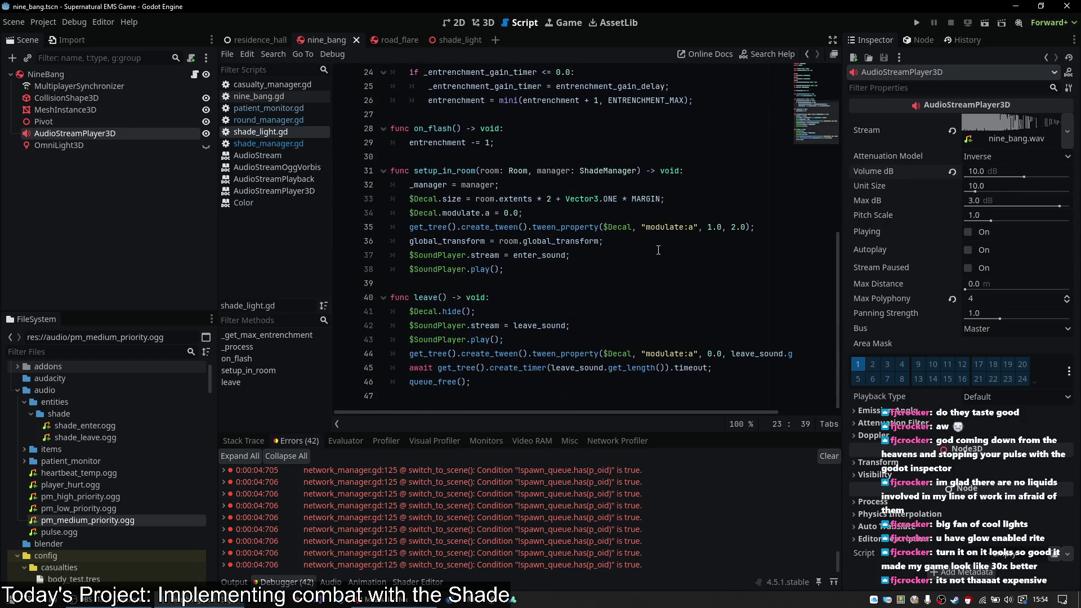
left_click(506, 157)
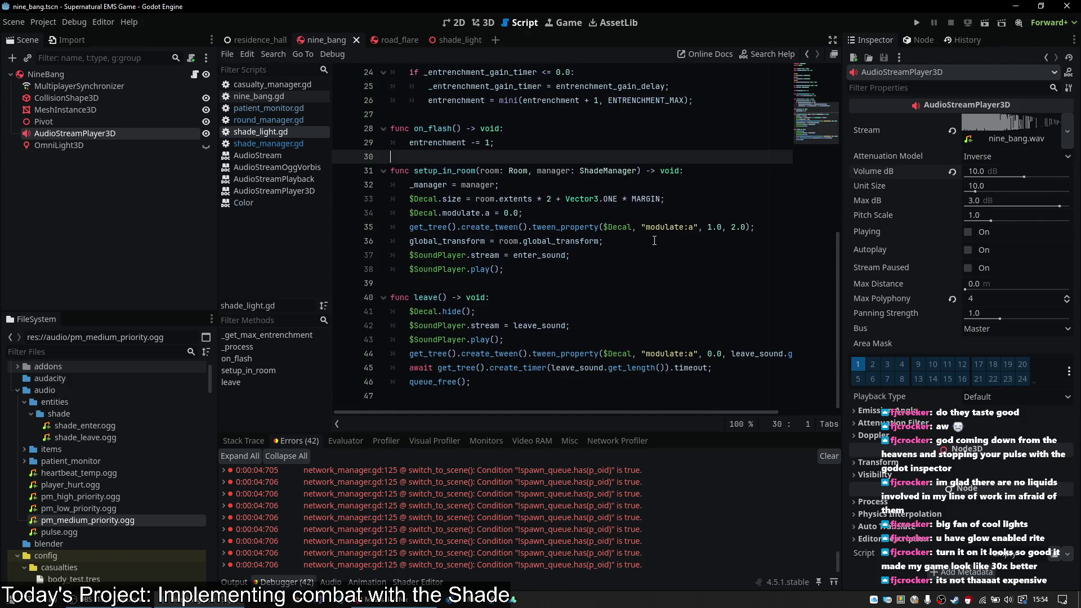
scroll(624, 276, "up", 8)
left_click(540, 132)
scroll(619, 157, "down", 6)
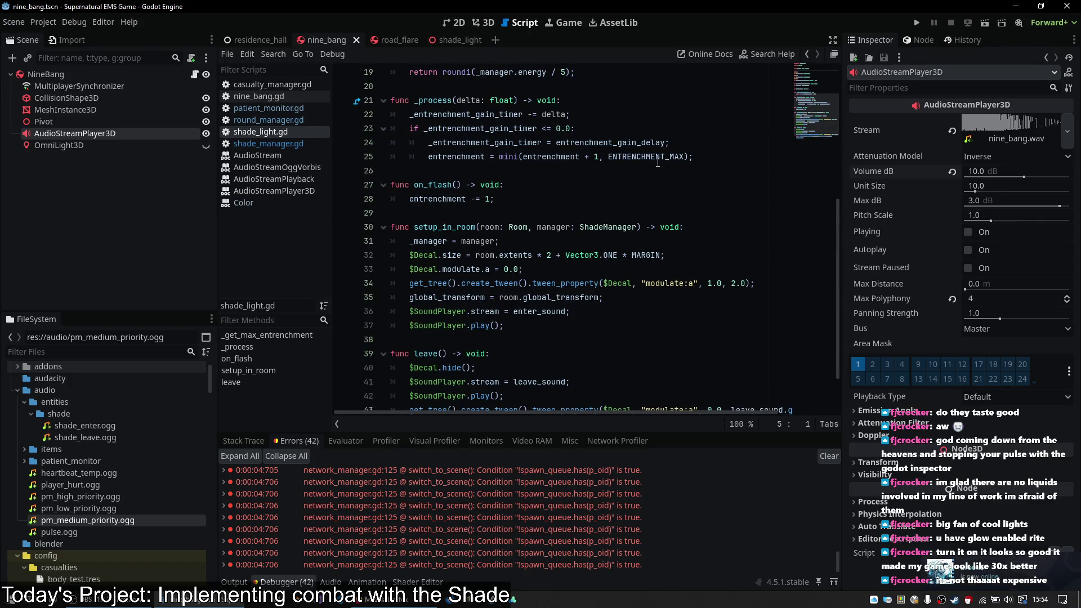
double_click(657, 157)
type("get_max_entrenchment(")
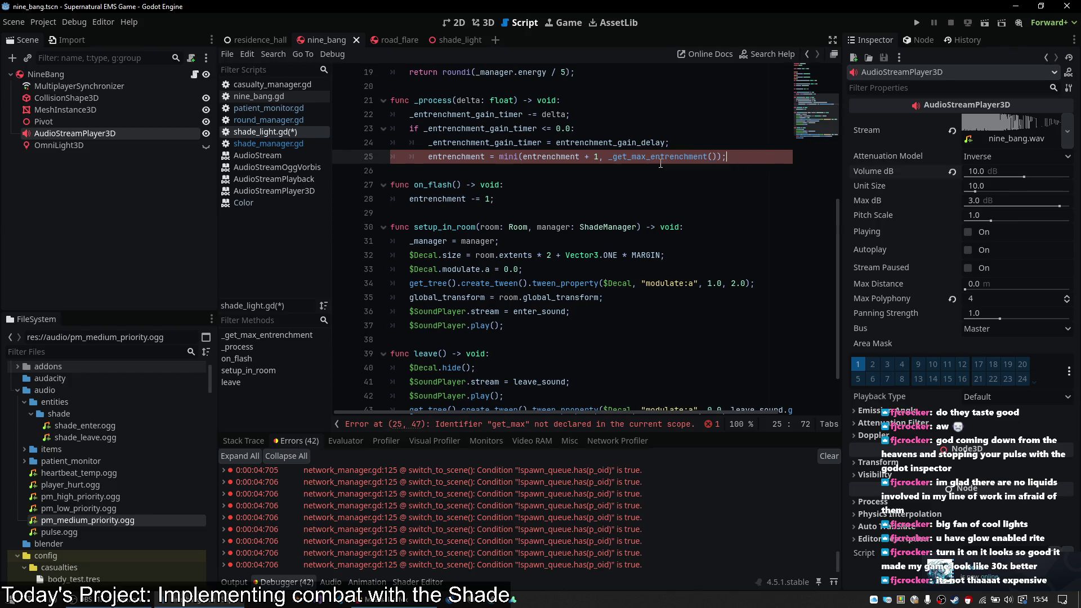
key("Return")
key("F5")
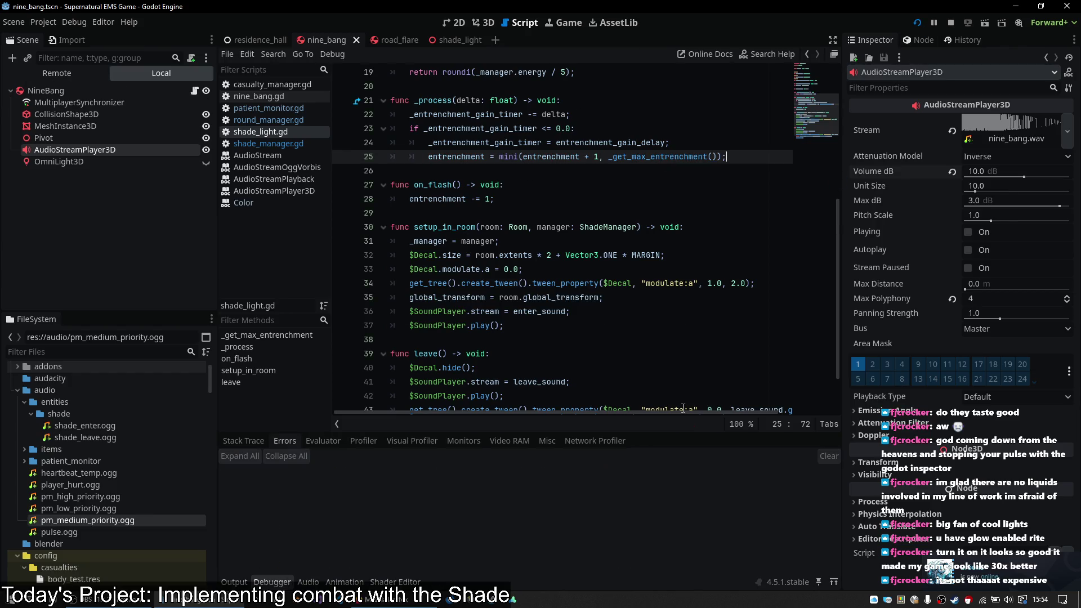
Change line 173 to light.setup_in_room(room, self), save, rerun, and host a lobby
key("alt+Tab")
key("alt+Tab")
key("alt+Tab")
key("alt+Tab")
key("alt+Tab")
key("alt+Tab")
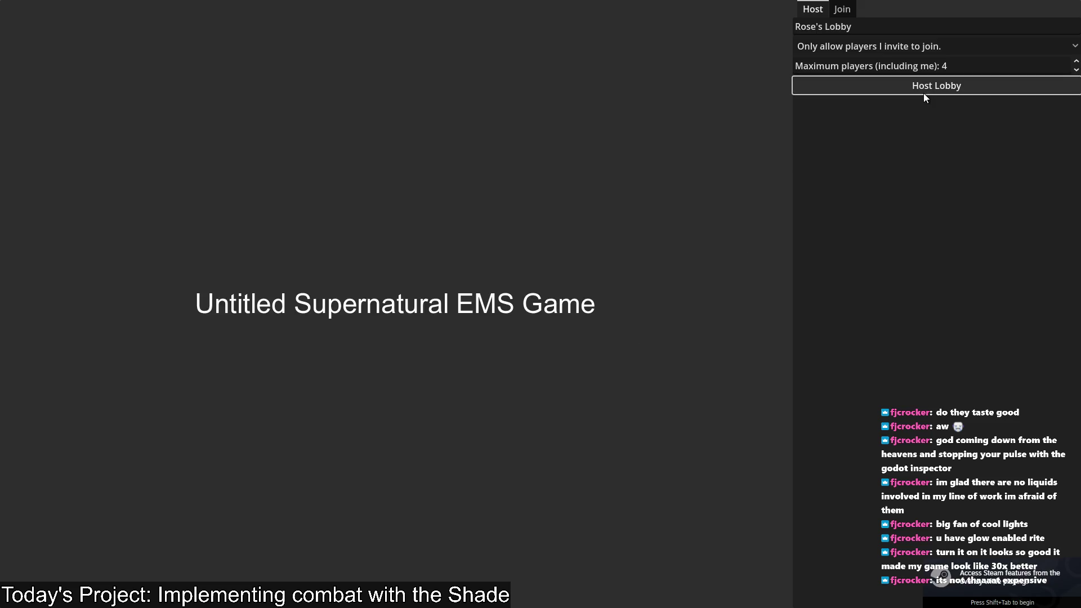
left_click(925, 95)
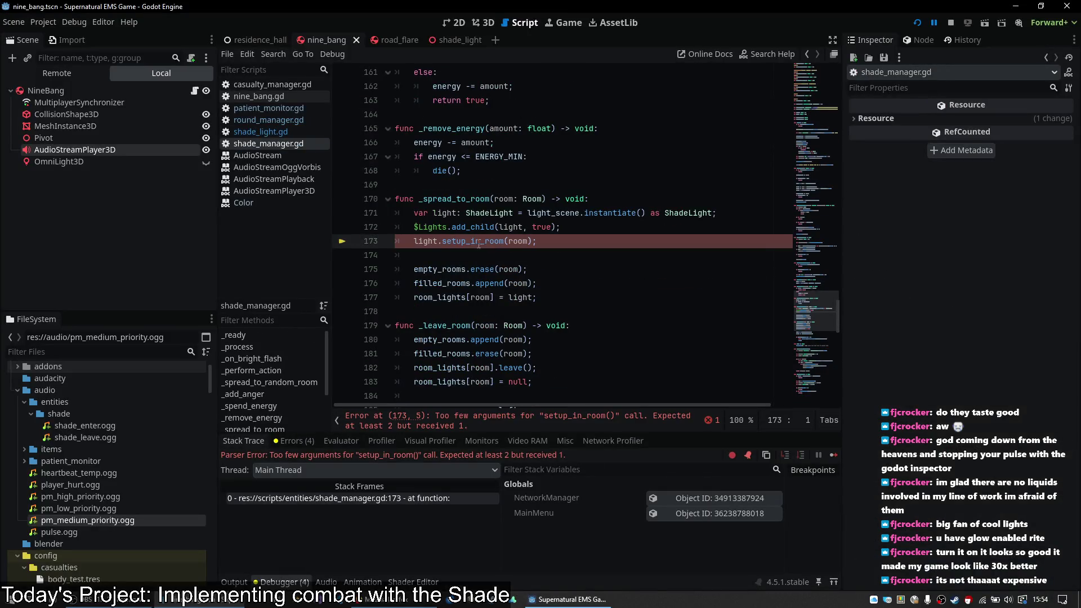
type(", self")
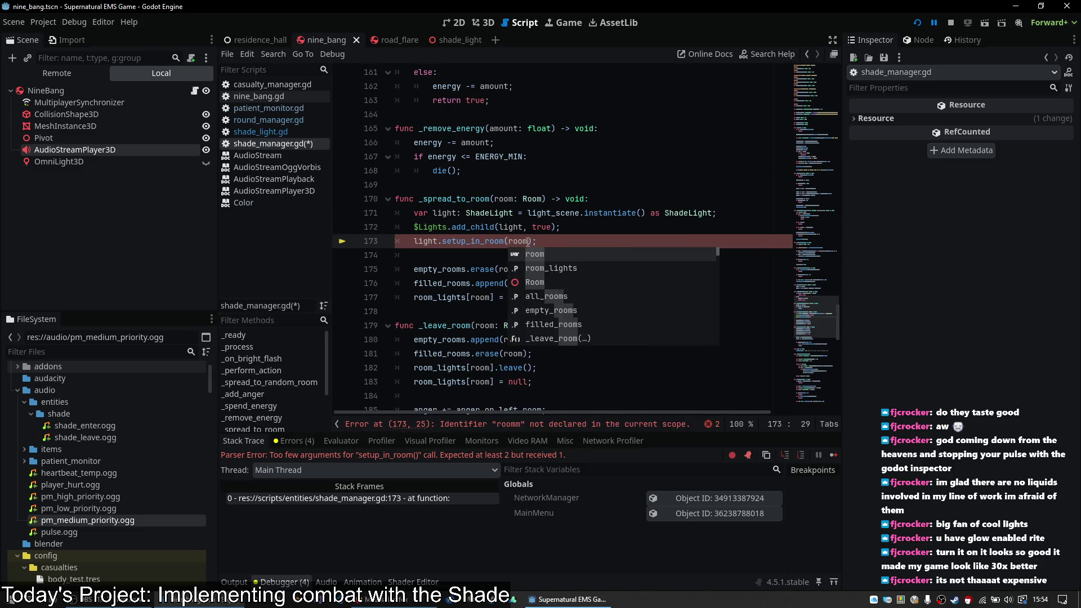
key("End")
key("ctrl+s")
key("F5")
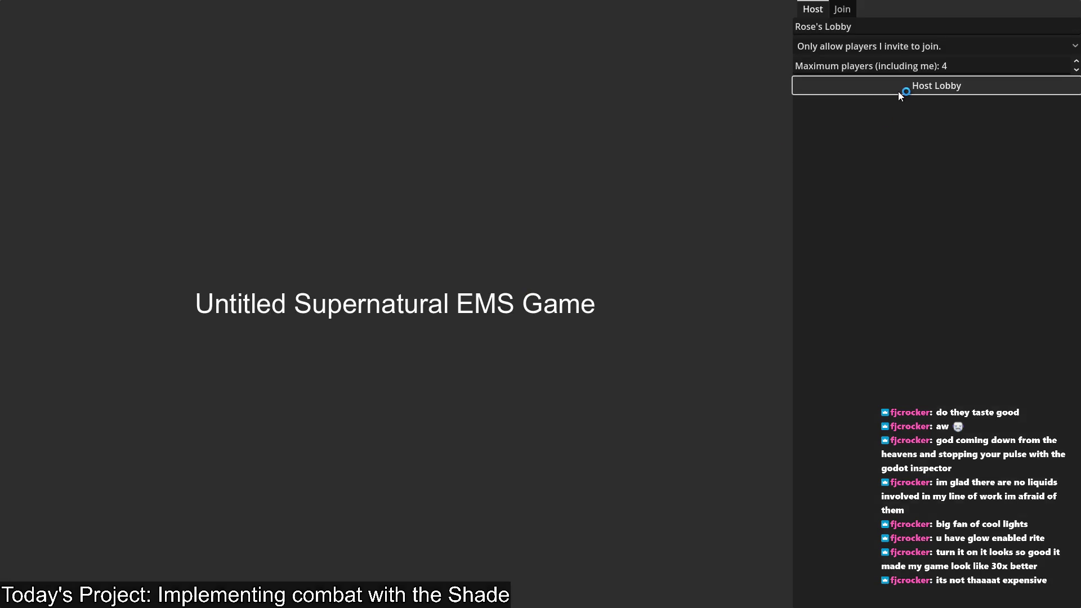
left_click(898, 91)
Ready up, take a Flashbang, and walk across the courtyard into the lit room
key("w")
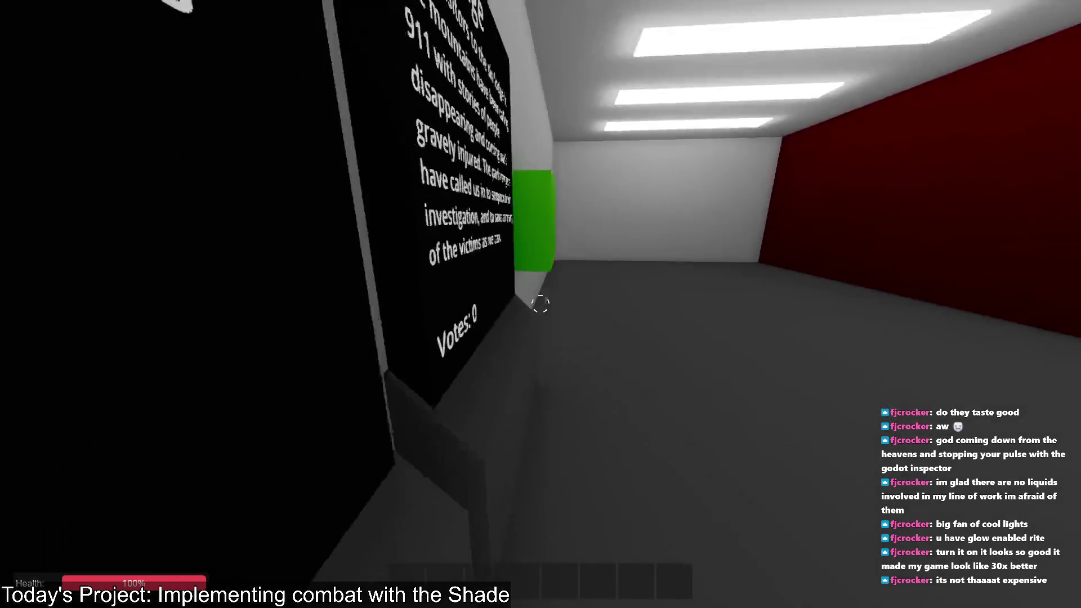
key("e")
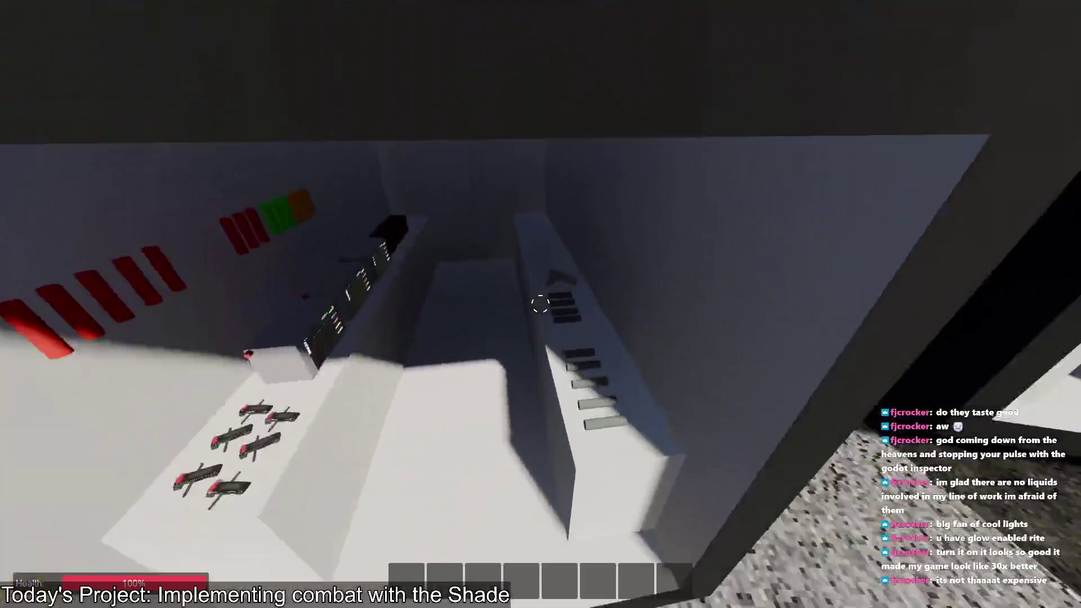
key("e")
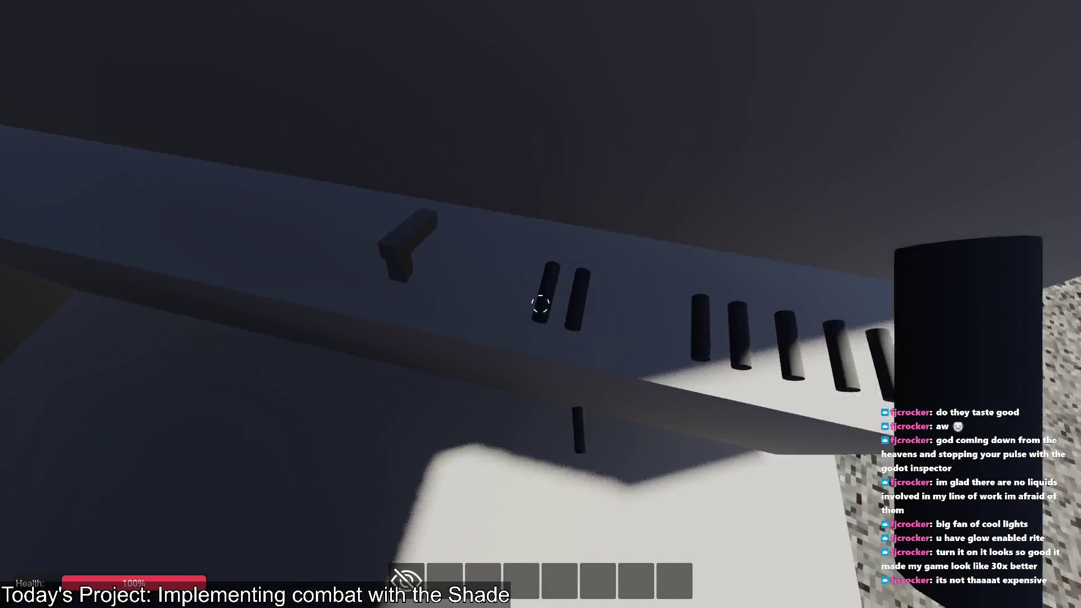
key("w")
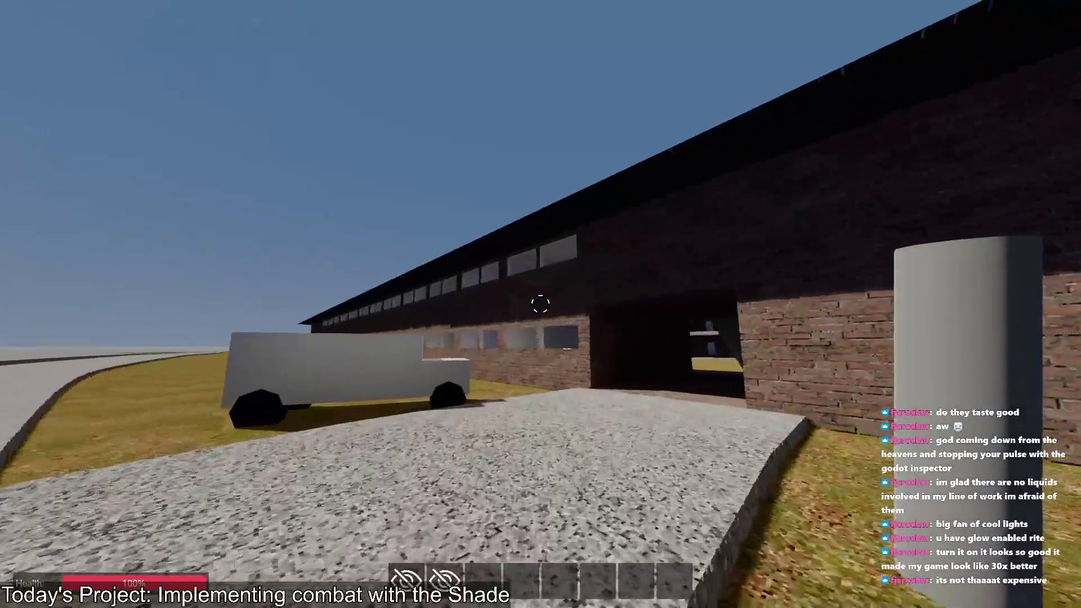
key("w")
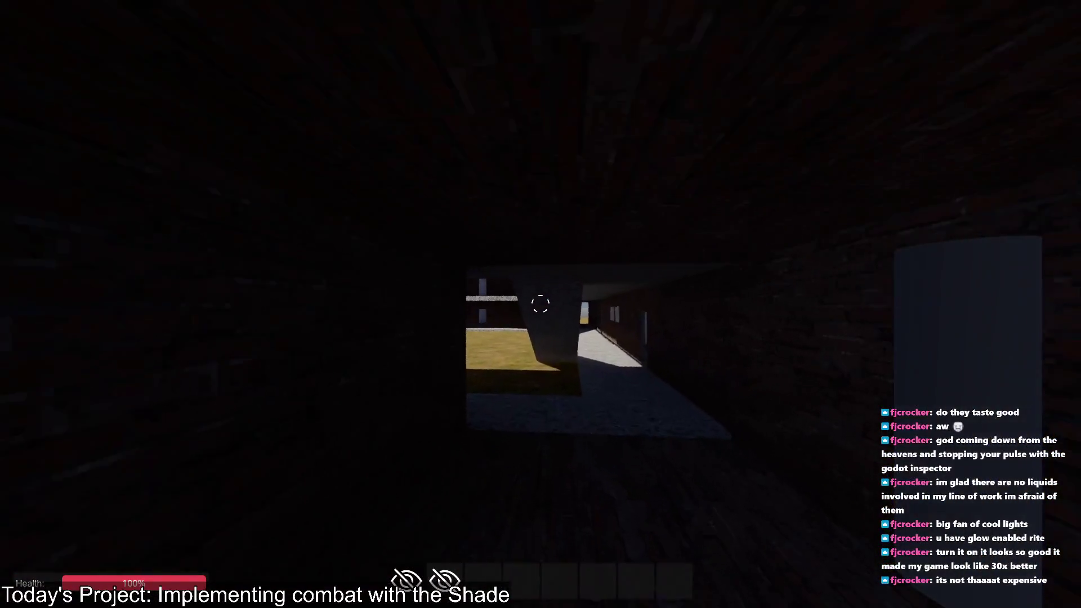
key("w")
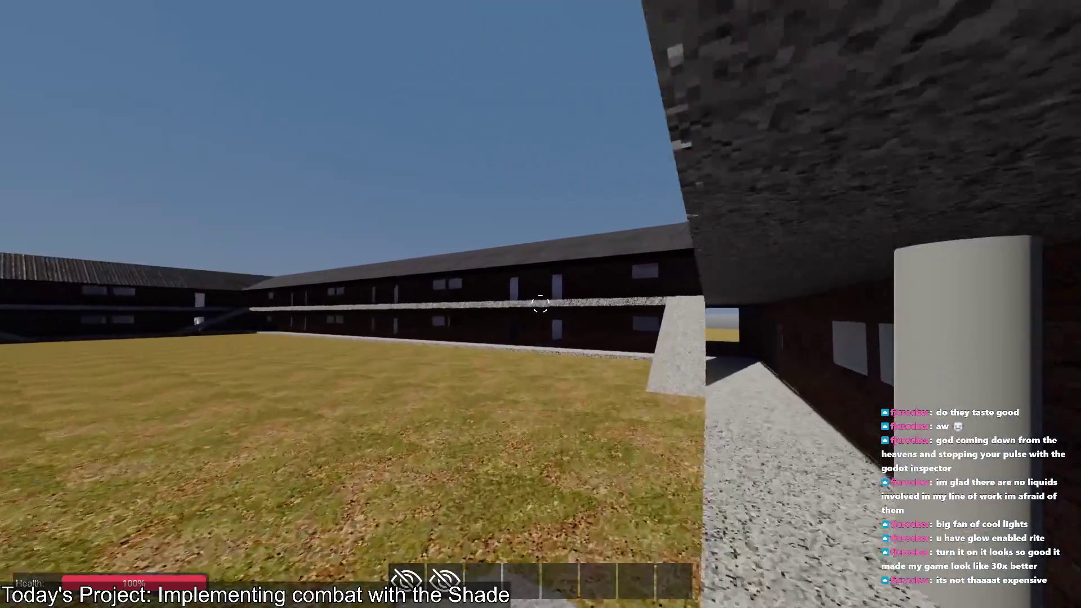
key("w")
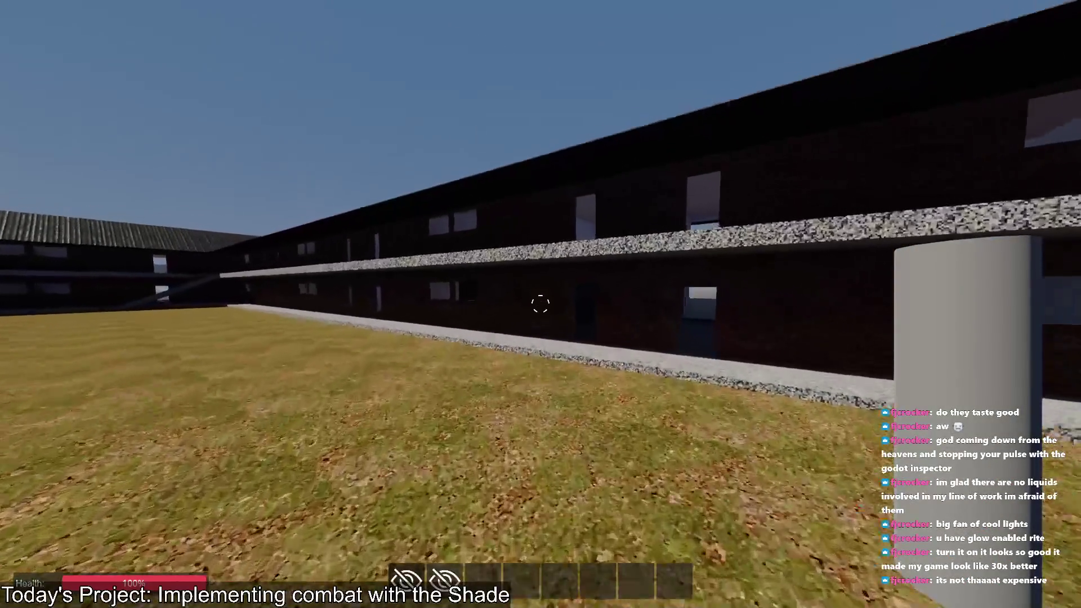
key("w")
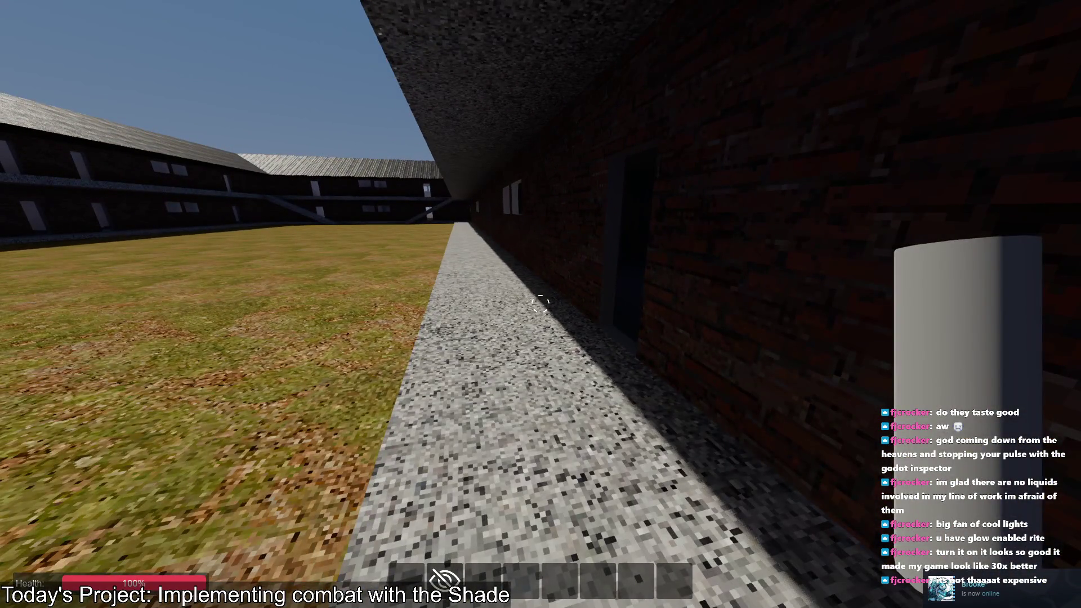
key("w")
mouse_move(540, 304)
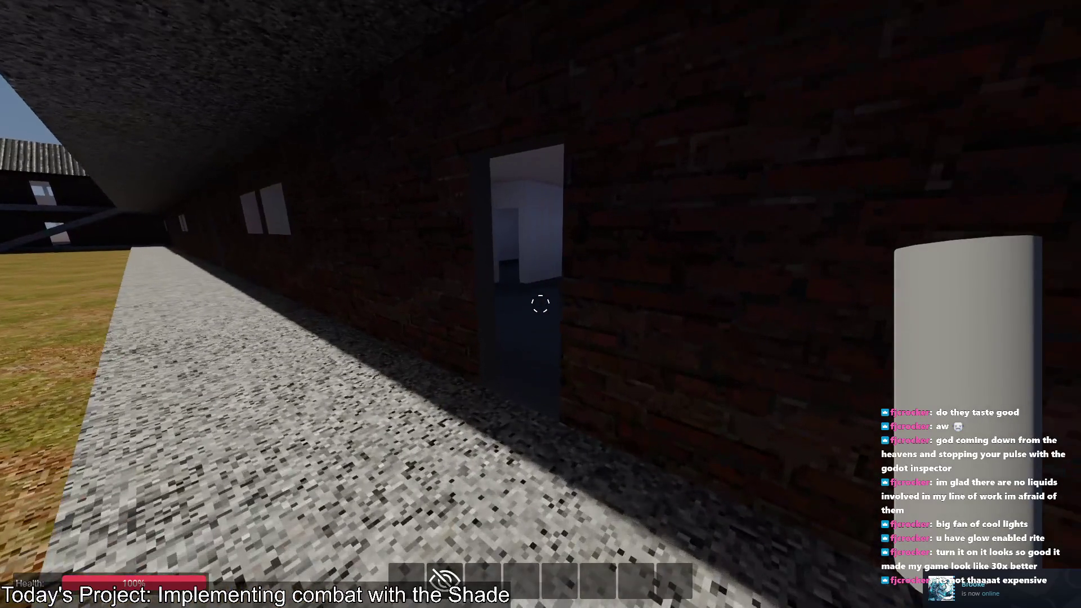
key("w")
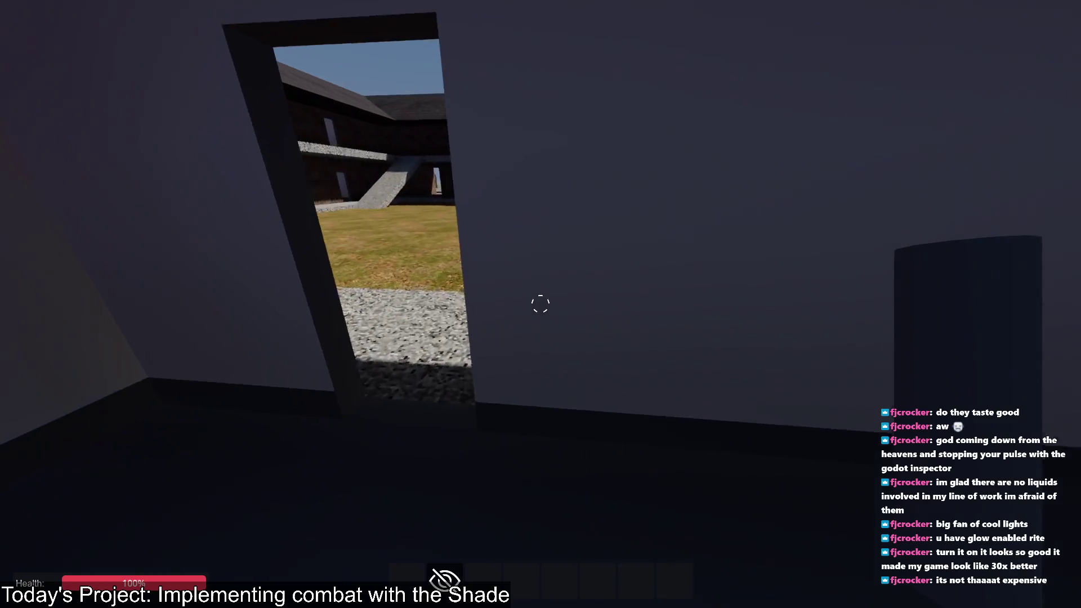
Walk back through the brick passage into the black truck and use then close its patient monitor
key("w")
key("w")
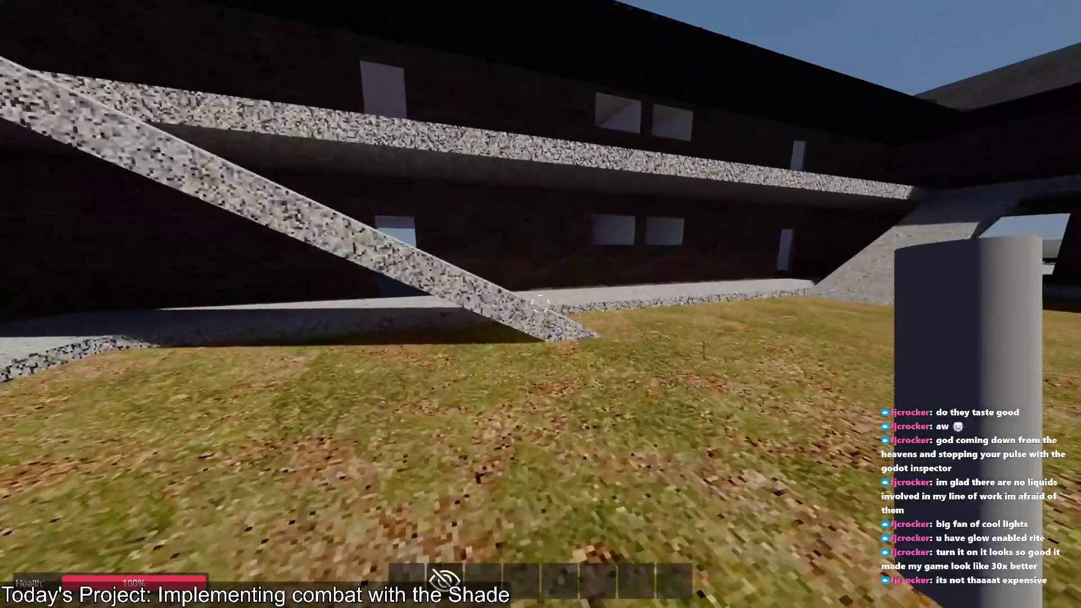
key("w")
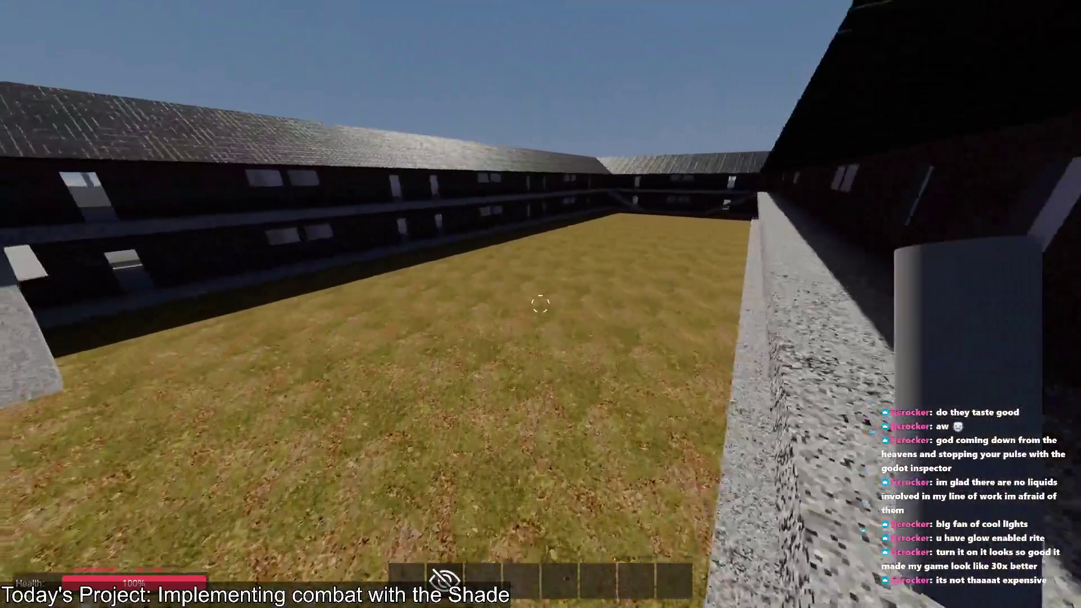
key("w")
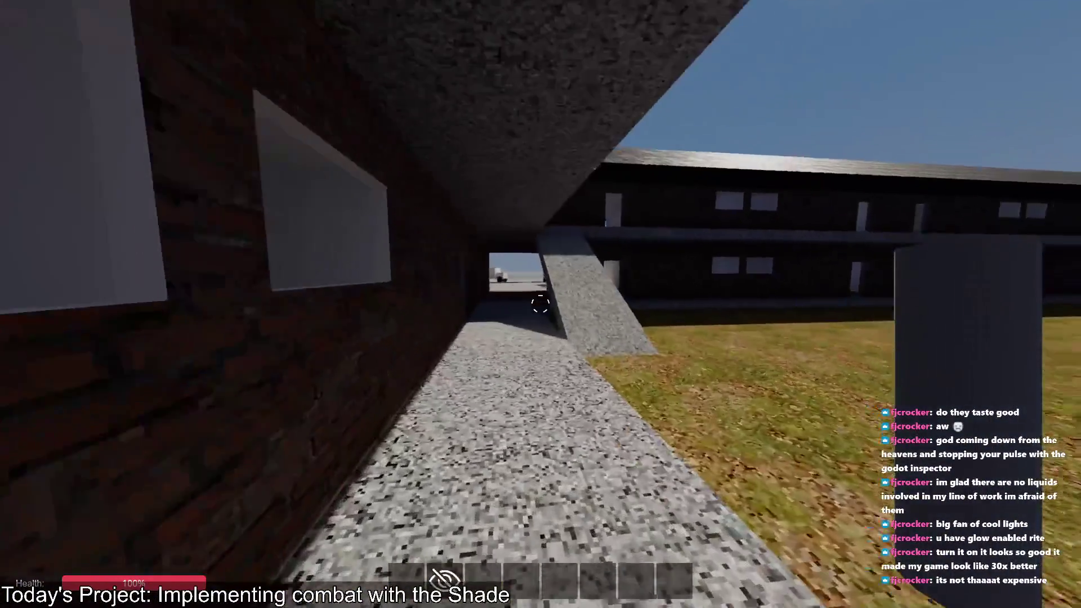
key("w")
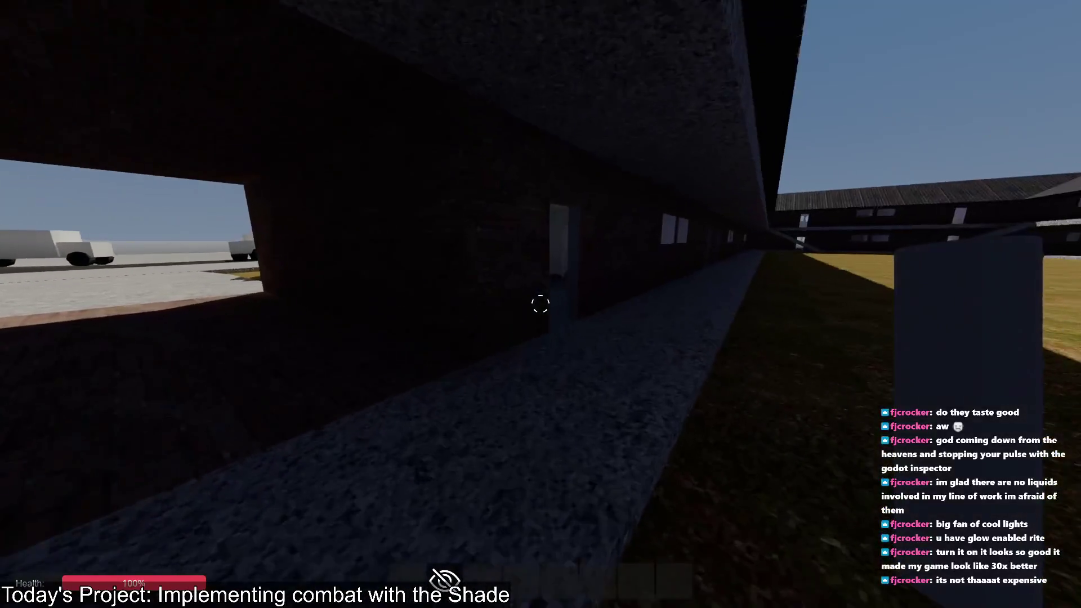
key("w")
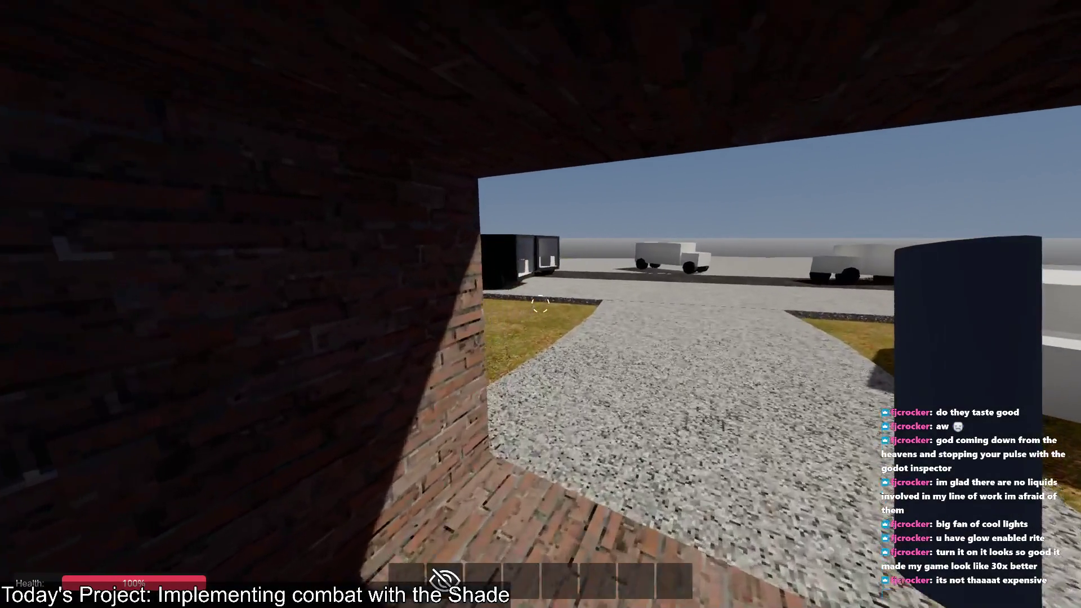
key("w")
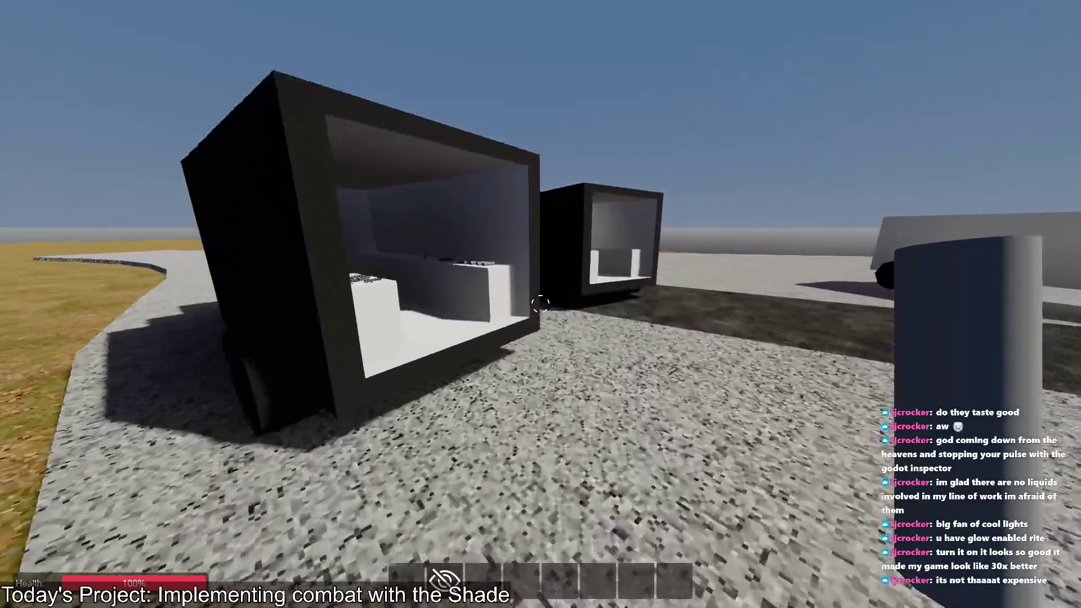
key("w")
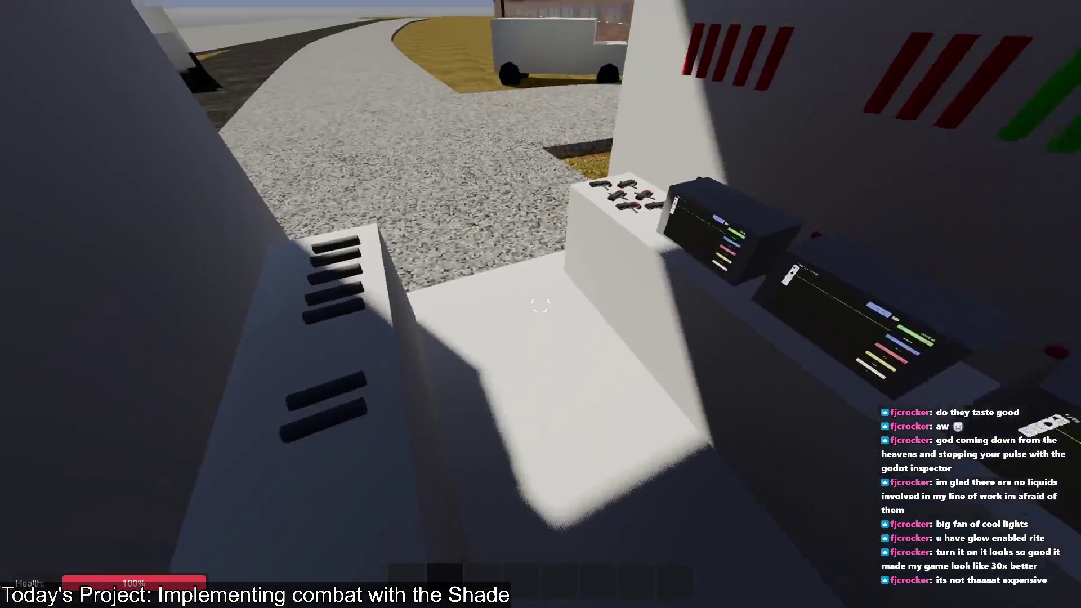
key("e")
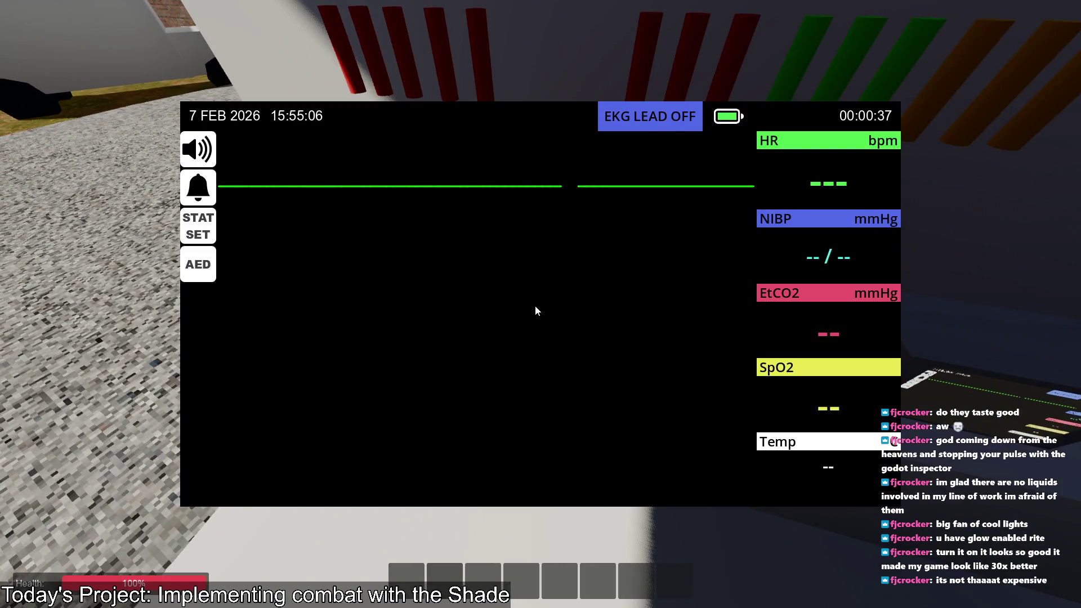
key("Escape")
key("s")
key("alt+Tab")
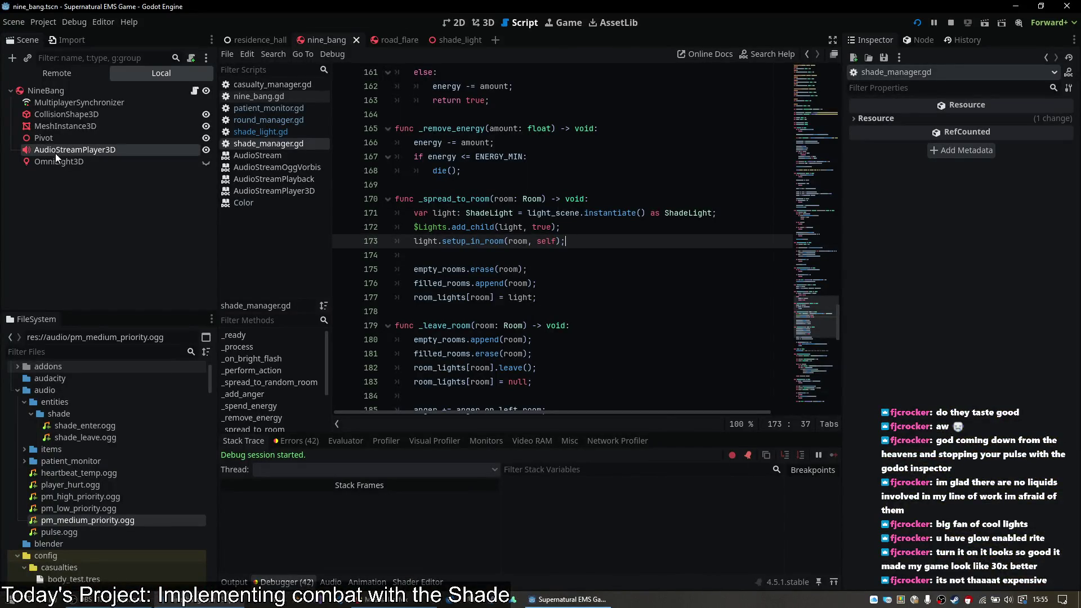
Set the AudioStreamPlayer3D Volume dB to 0 in the Inspector
left_click(103, 149)
left_click(1018, 167)
type("0")
key("Return")
Relaunch, host a lobby, vote Residence Hall, walk into the brick building, then stop the game
left_click(923, 25)
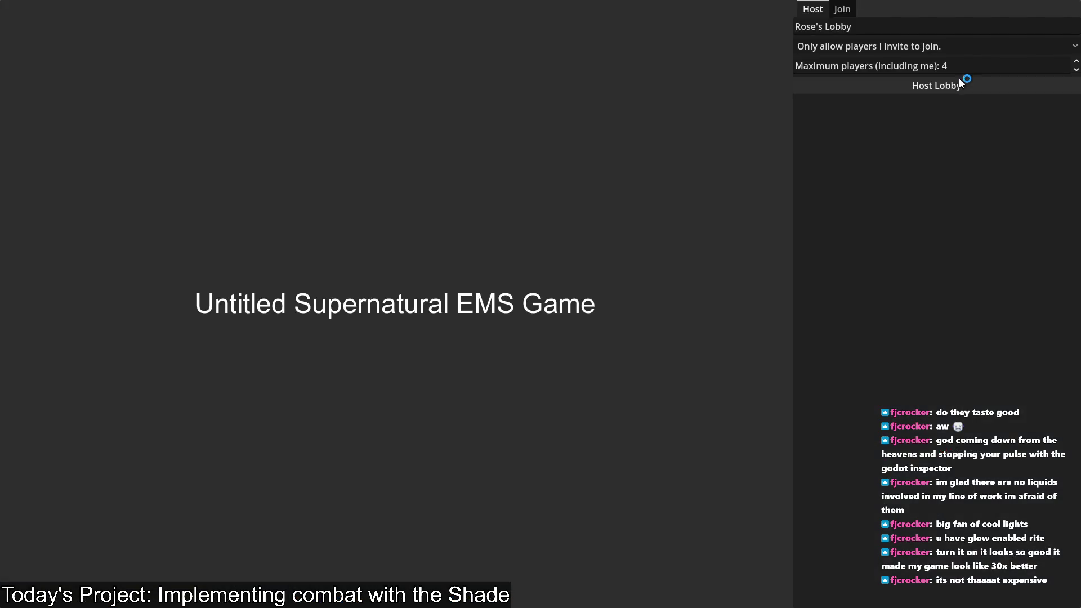
left_click(959, 84)
key("w")
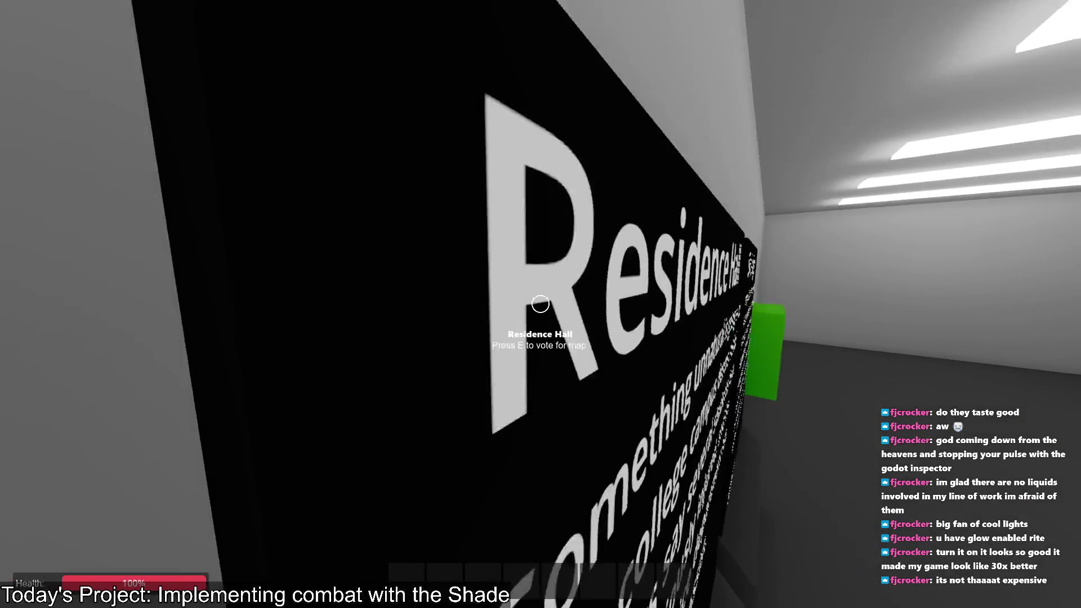
key("e")
key("e")
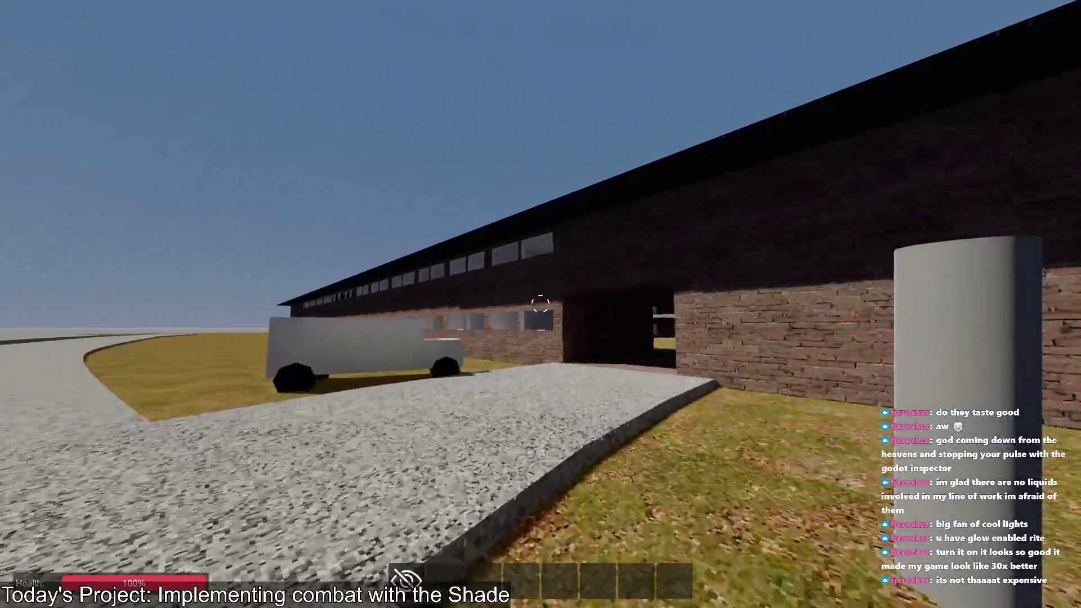
key("s")
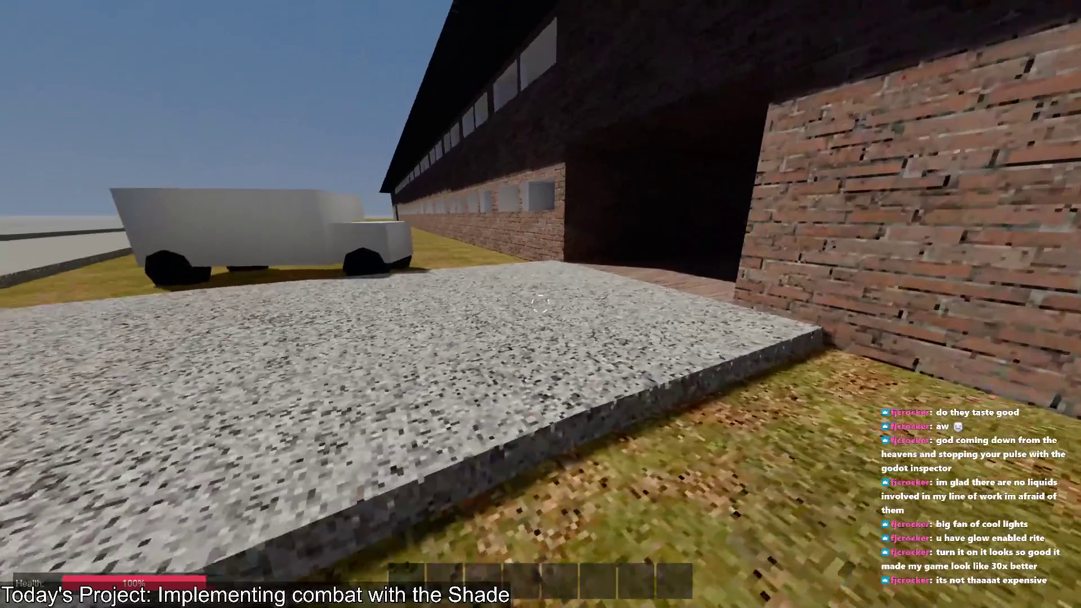
key("w")
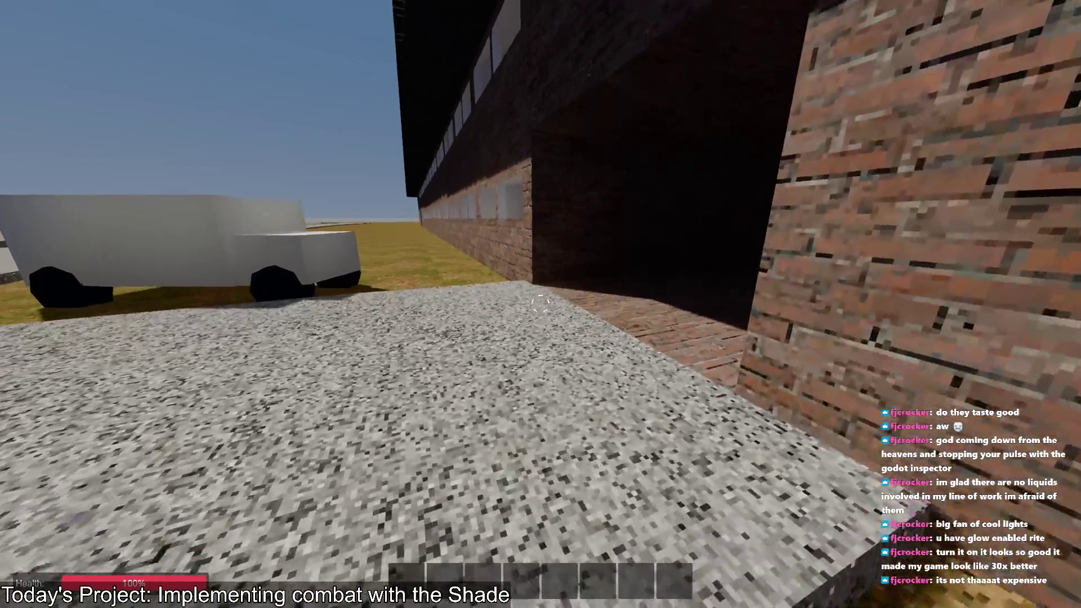
key("w")
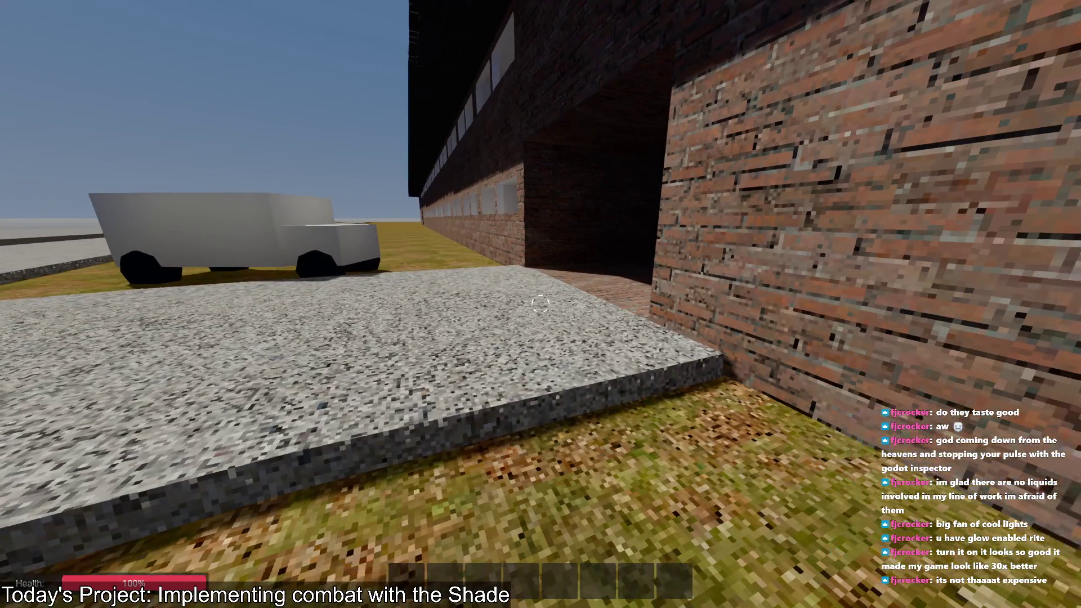
key("F8")
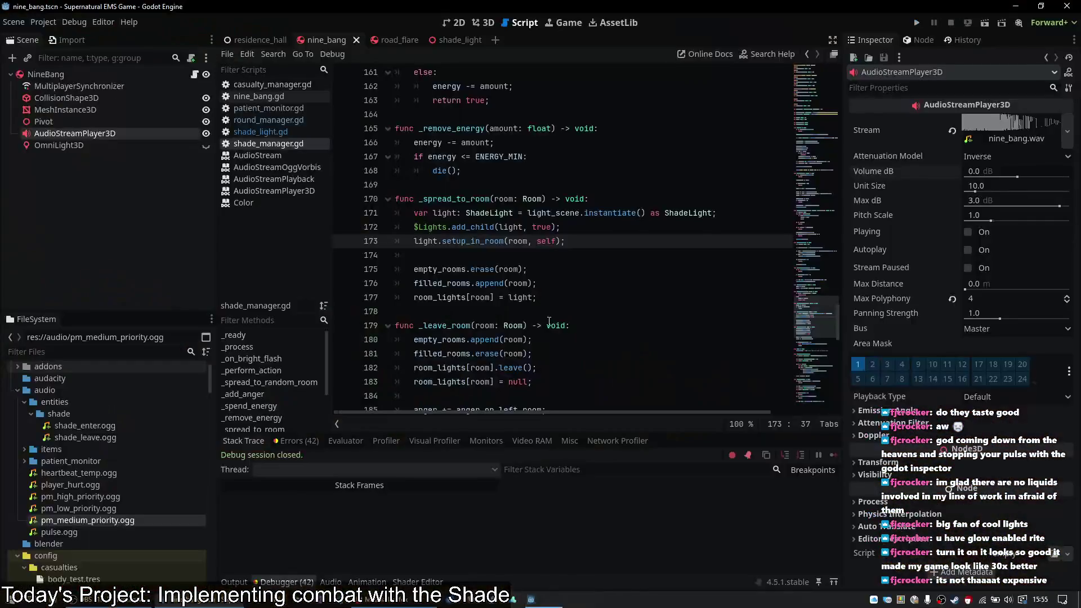
Place the caret at lines 175 and 178 of shade_manager.gd near _spread_to_room
mouse_move(394, 599)
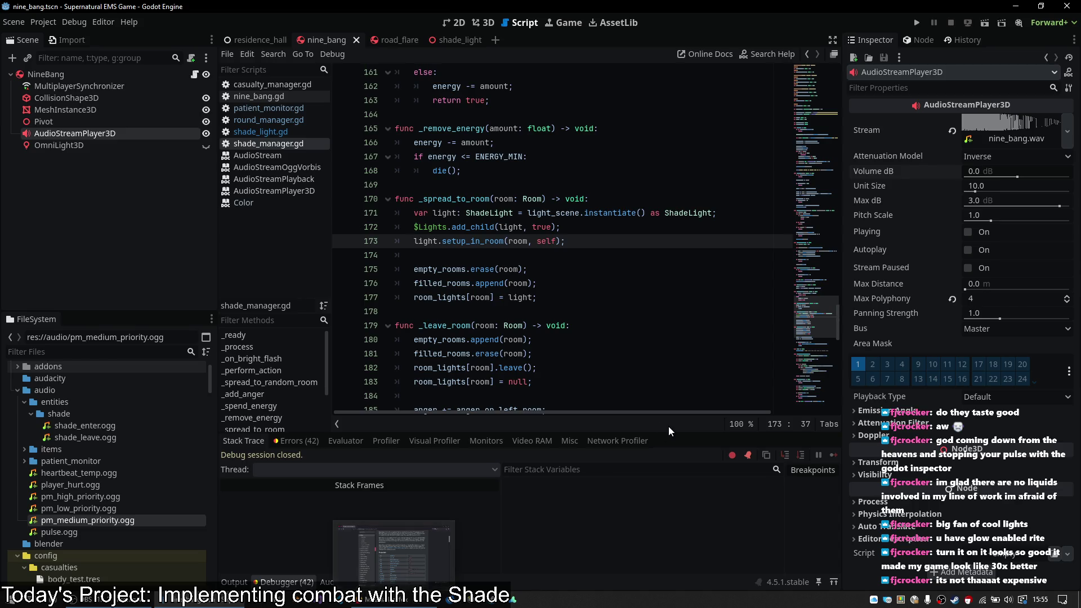
left_click(662, 273)
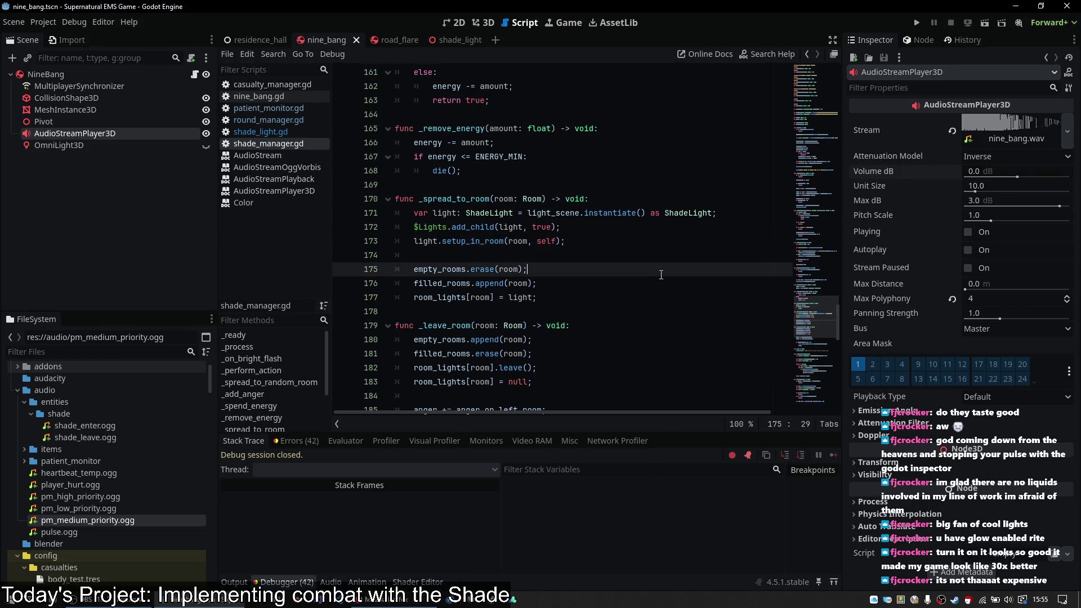
left_click(656, 310)
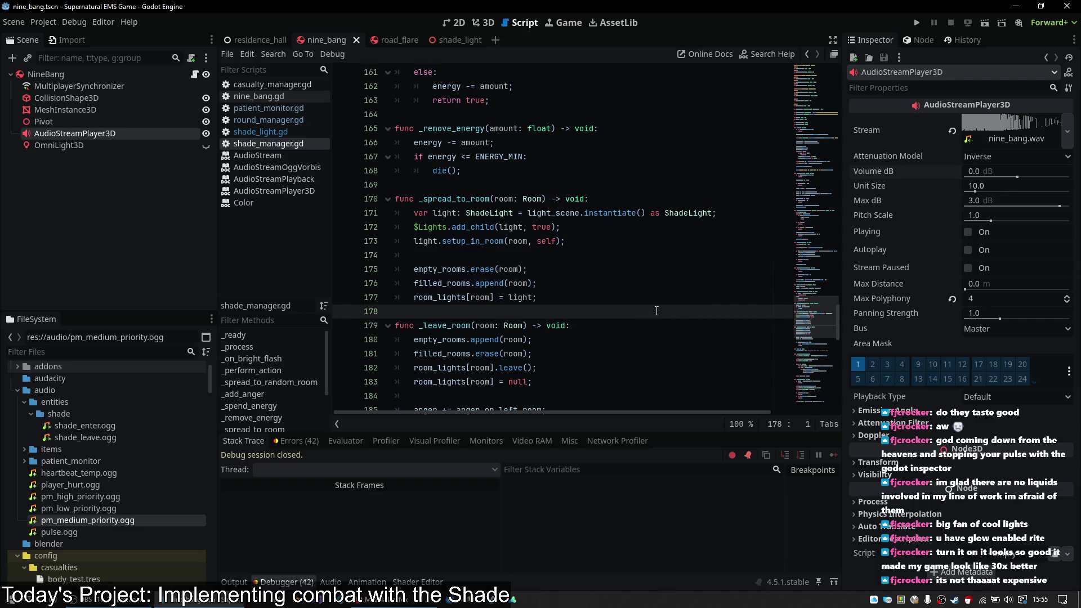
scroll(97, 397, "up", 2)
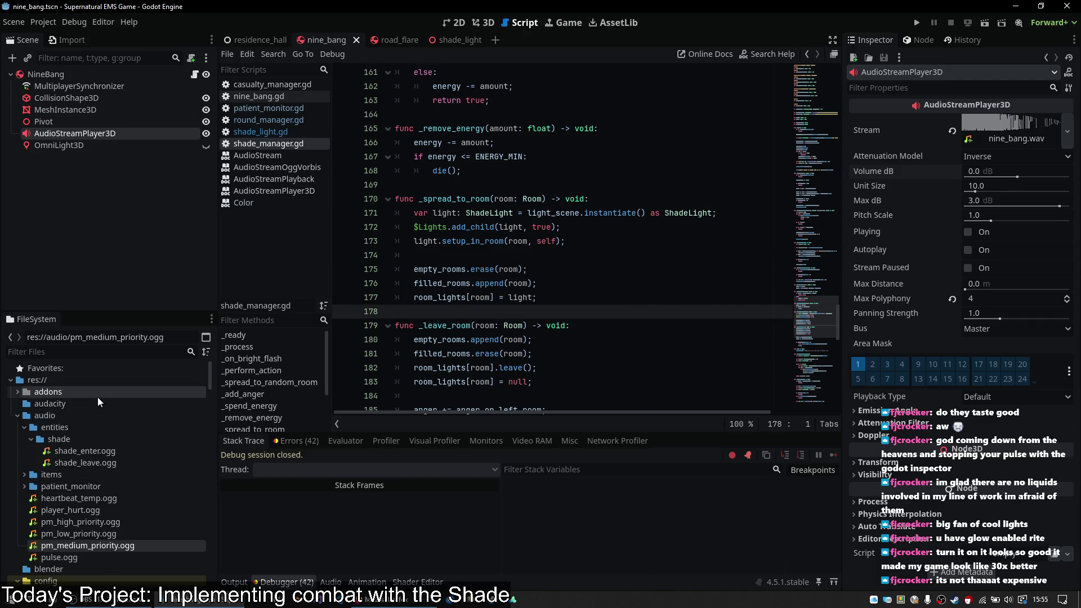
Open a PowerShell terminal in the project folder, check git status and stage all changes
right_click(97, 383)
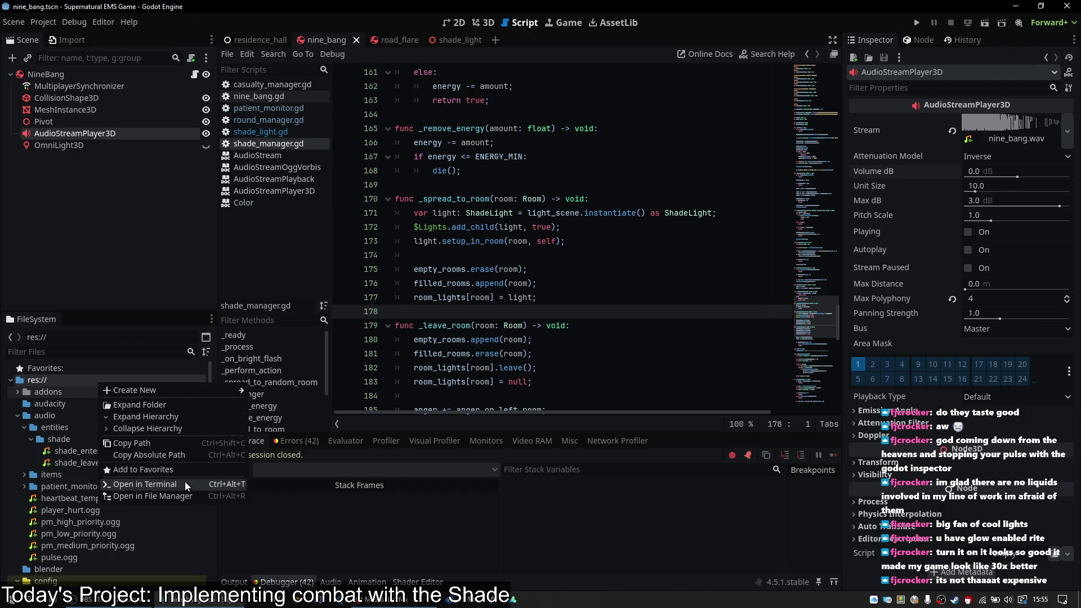
left_click(166, 485)
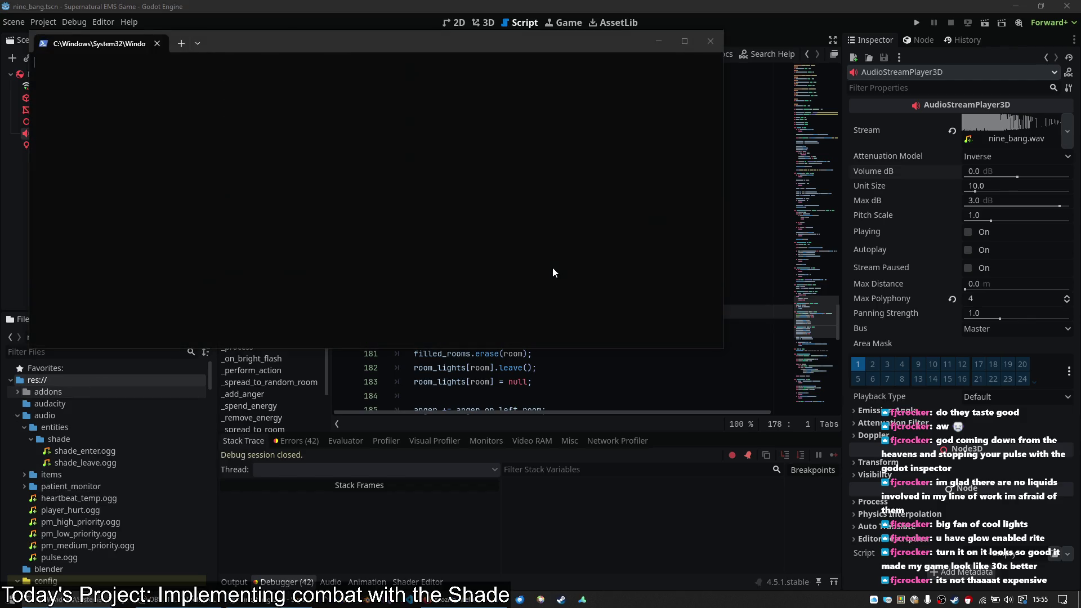
type("git status")
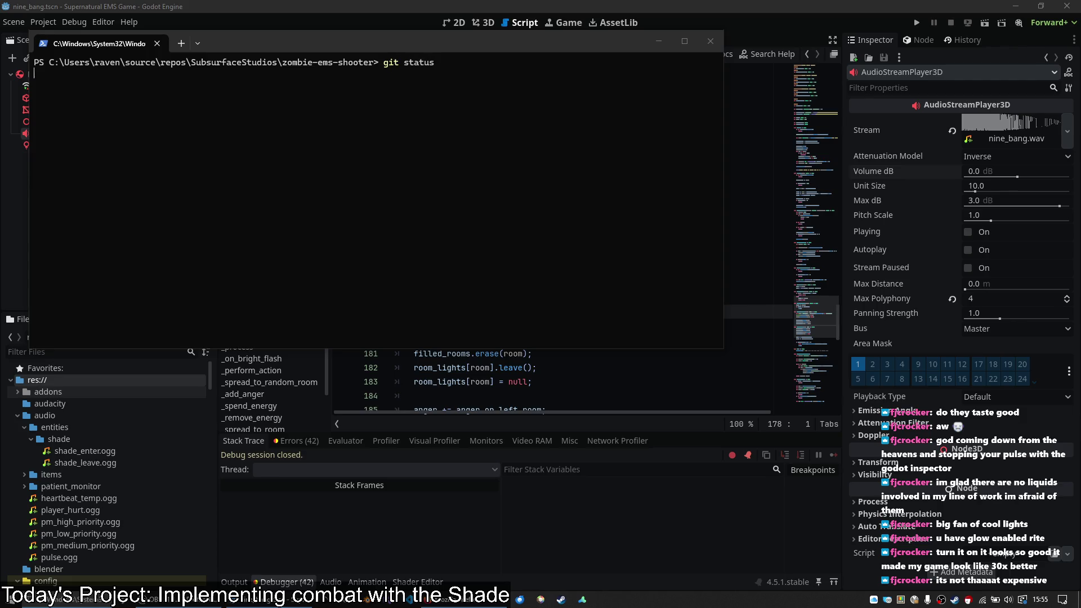
type("git add .")
key("Return")
Commit with message "Scripts+Scenes: Implement Shade death." and enter the signing passphrase
type("git commit -m \"S")
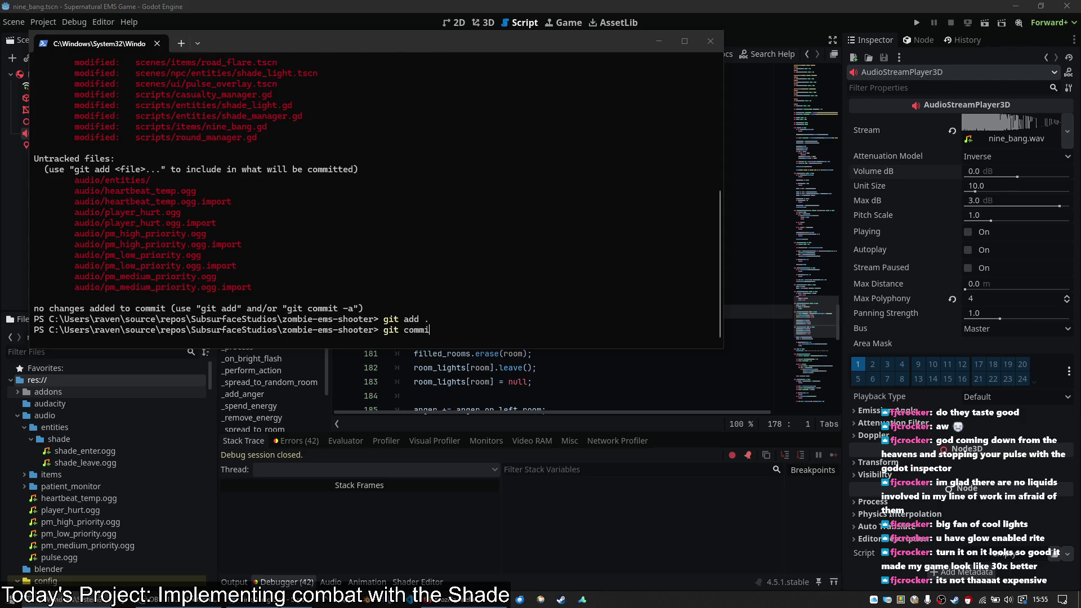
type("cripts+Scenes:")
type(" Implement sha")
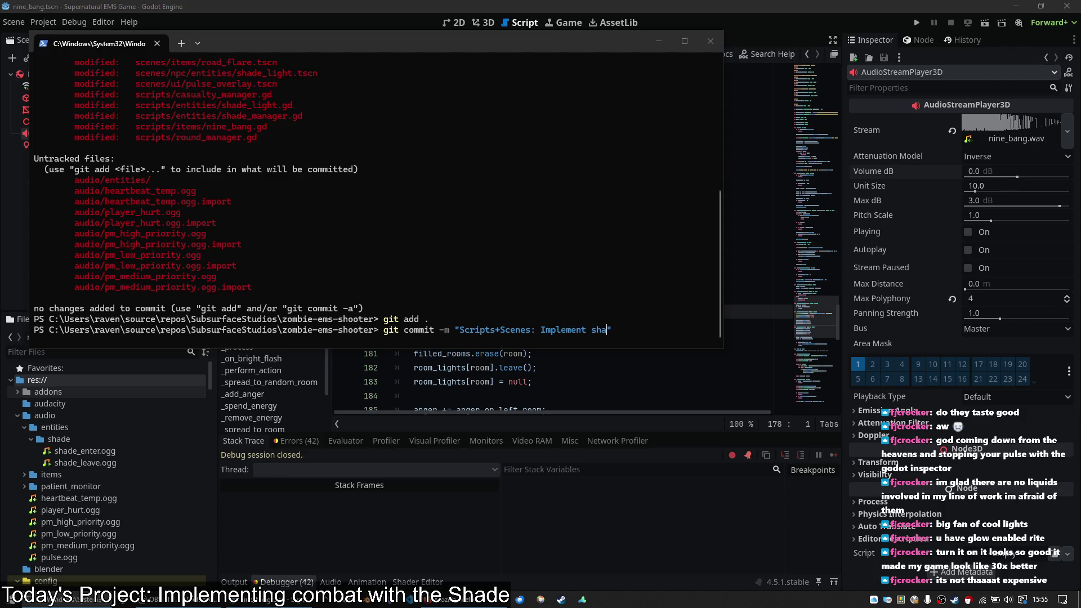
key("BackSpace")
key("BackSpace")
key("BackSpace")
type("Shade death.")
key("Return")
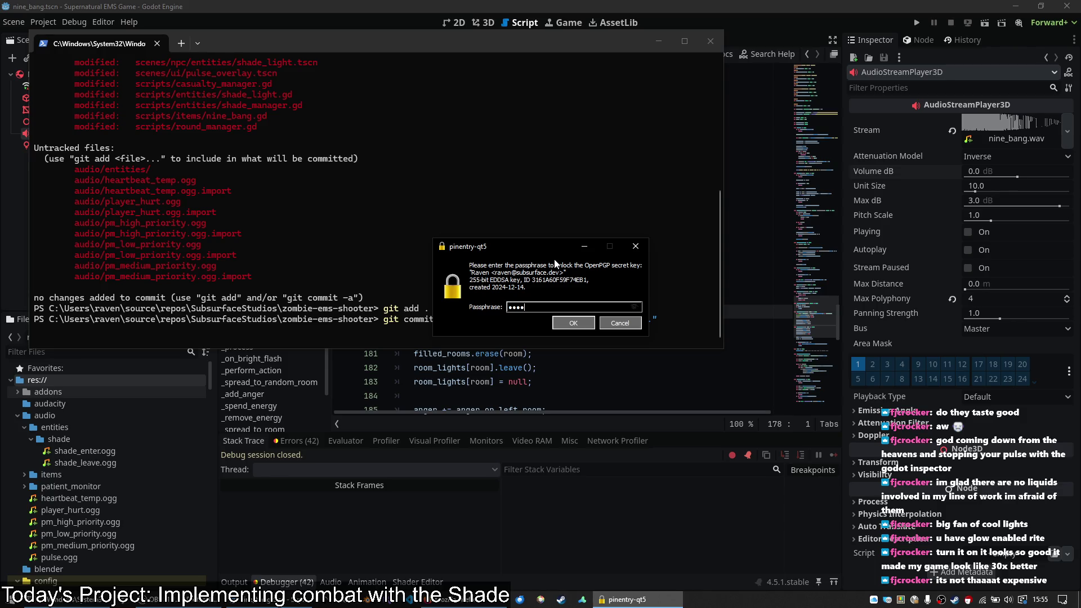
key("Return")
Push the new commit to the remote and return to the Godot editor
type("git push")
key("Return")
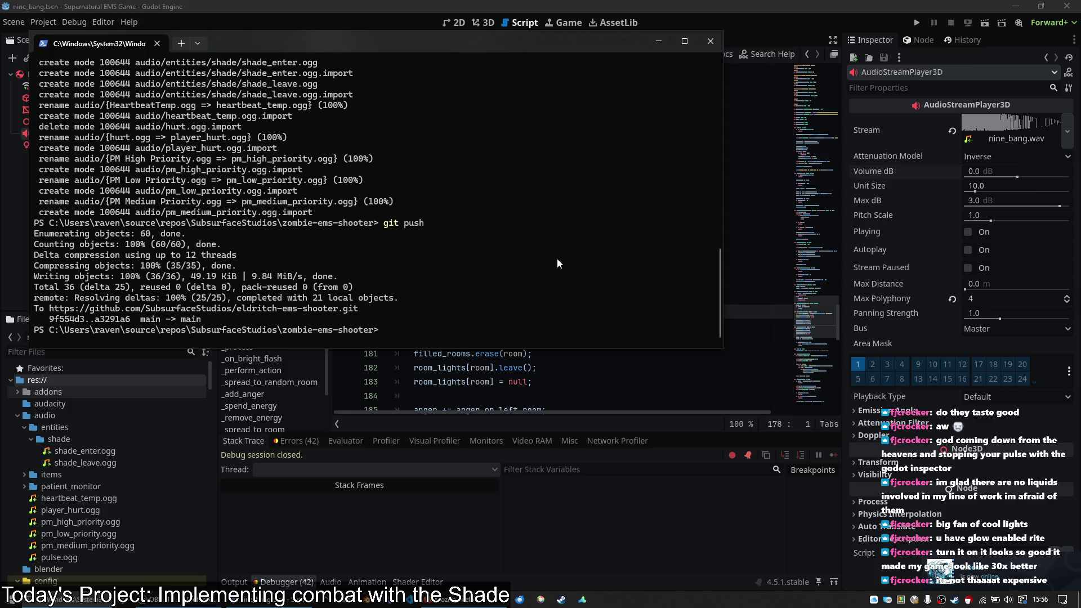
left_click(798, 25)
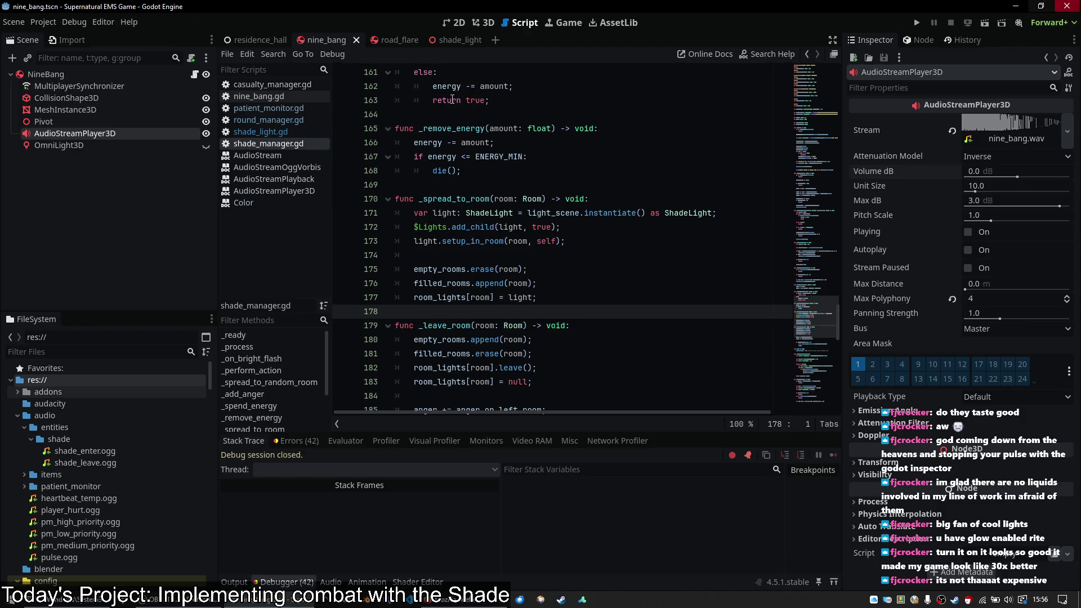
Show shade_light.gd, scroll FileSystem to scenes/npc/entities and open shade_tentacle.tscn
left_click(248, 135)
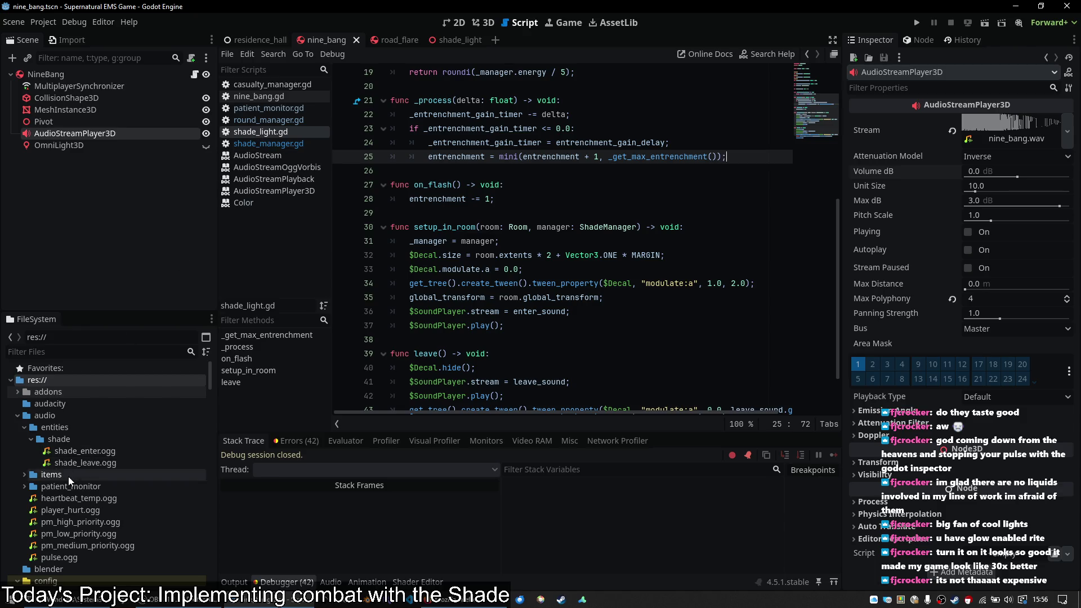
scroll(67, 479, "down", 10)
scroll(71, 475, "down", 6)
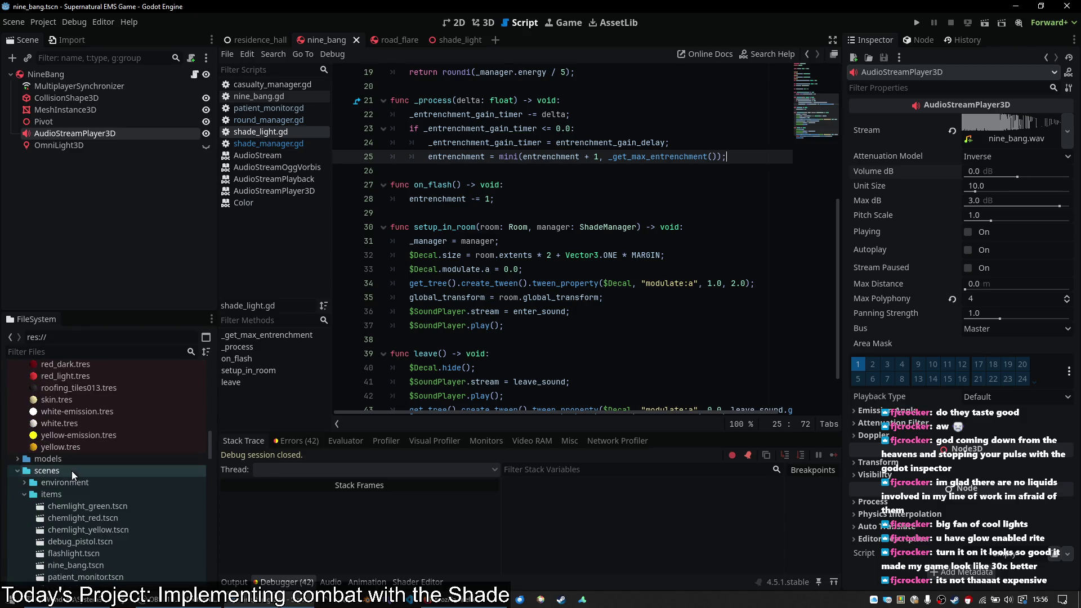
scroll(93, 537, "down", 2)
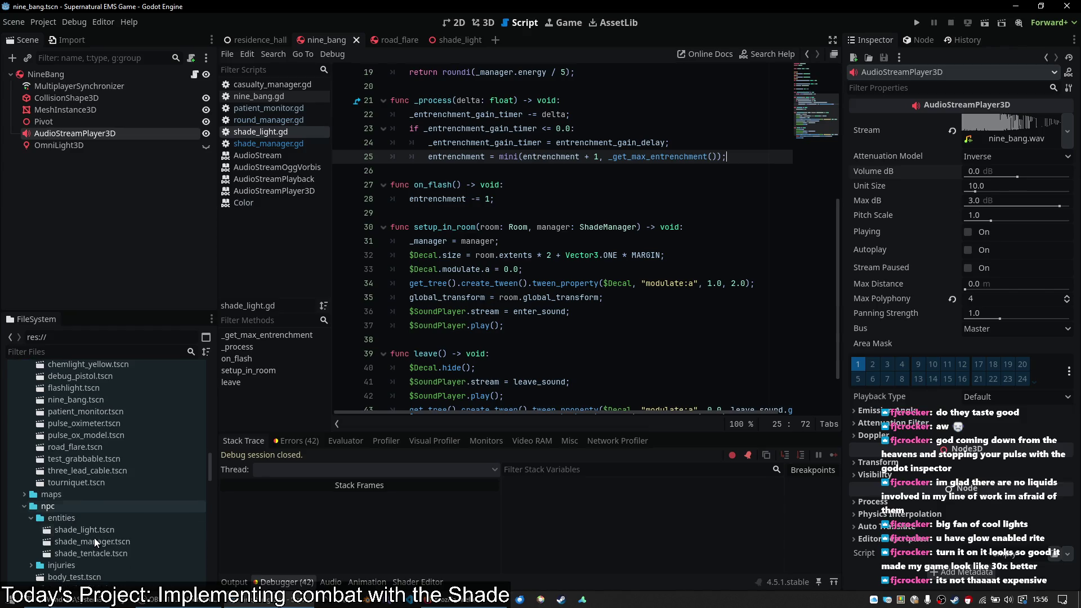
double_click(107, 551)
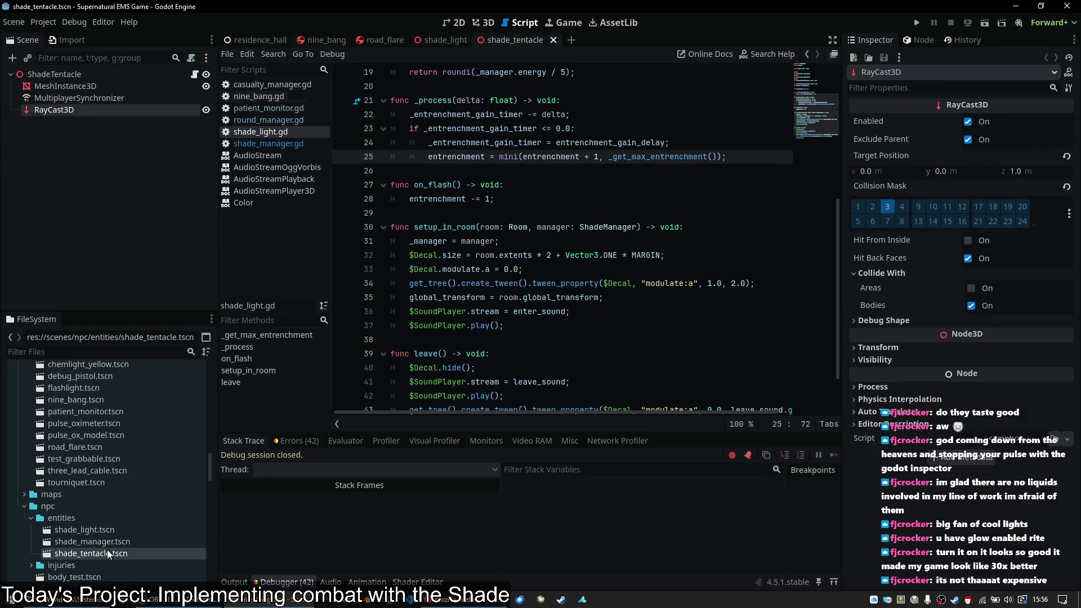
Open shade_tentacle.gd, the script attached to the ShadeTentacle root node
left_click(80, 78)
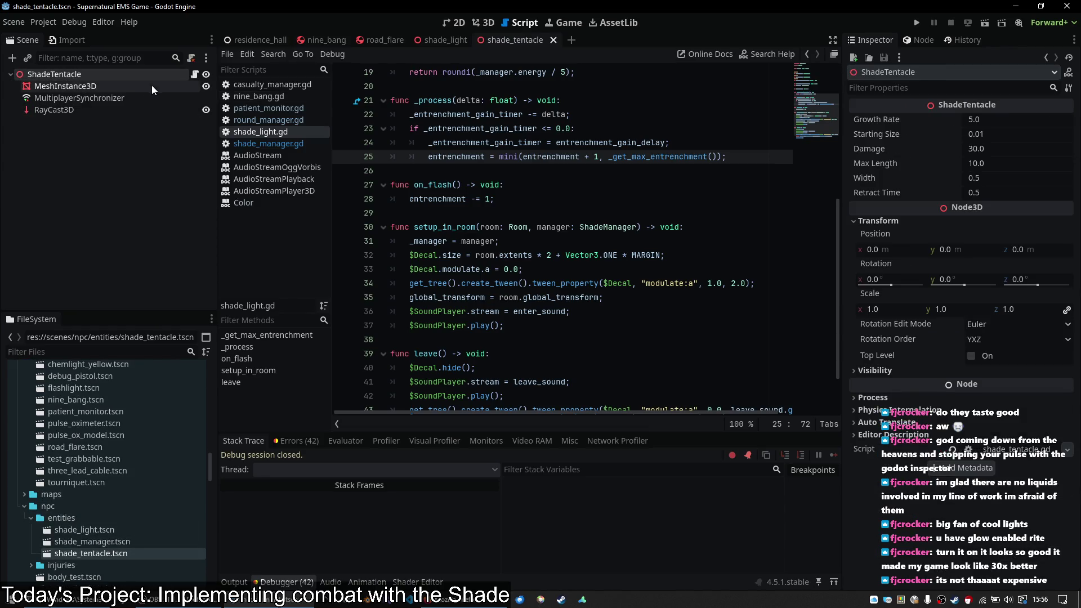
left_click(194, 76)
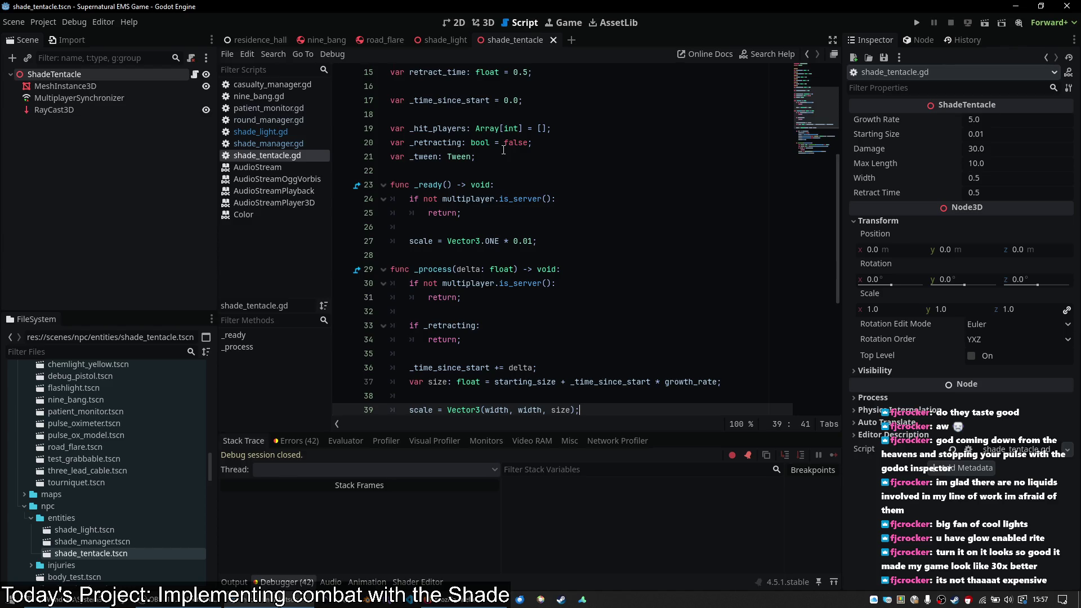
scroll(503, 150, "down", 3)
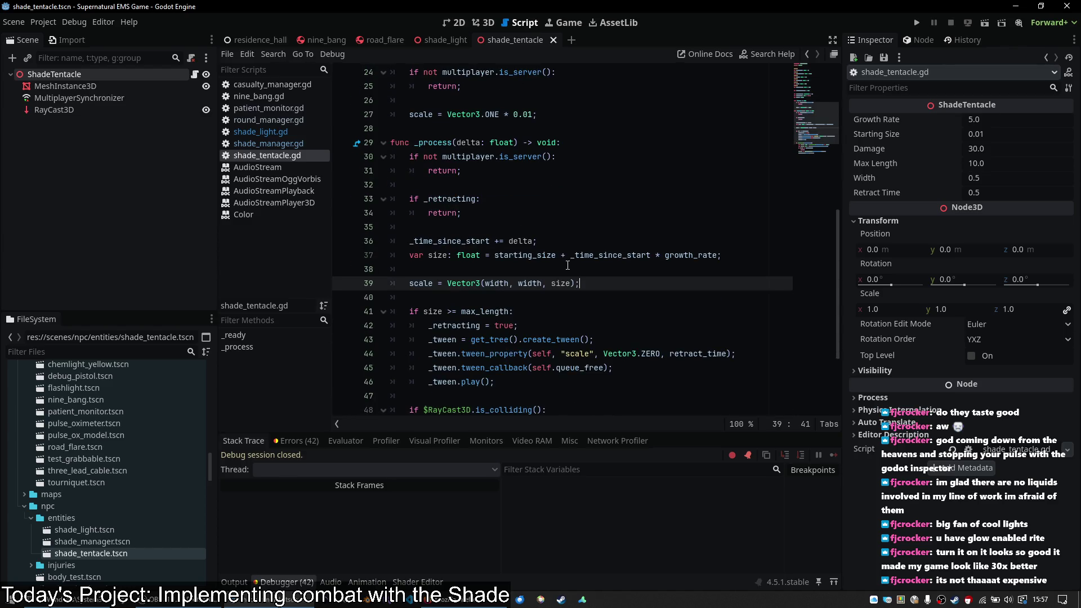
scroll(567, 265, "up", 2)
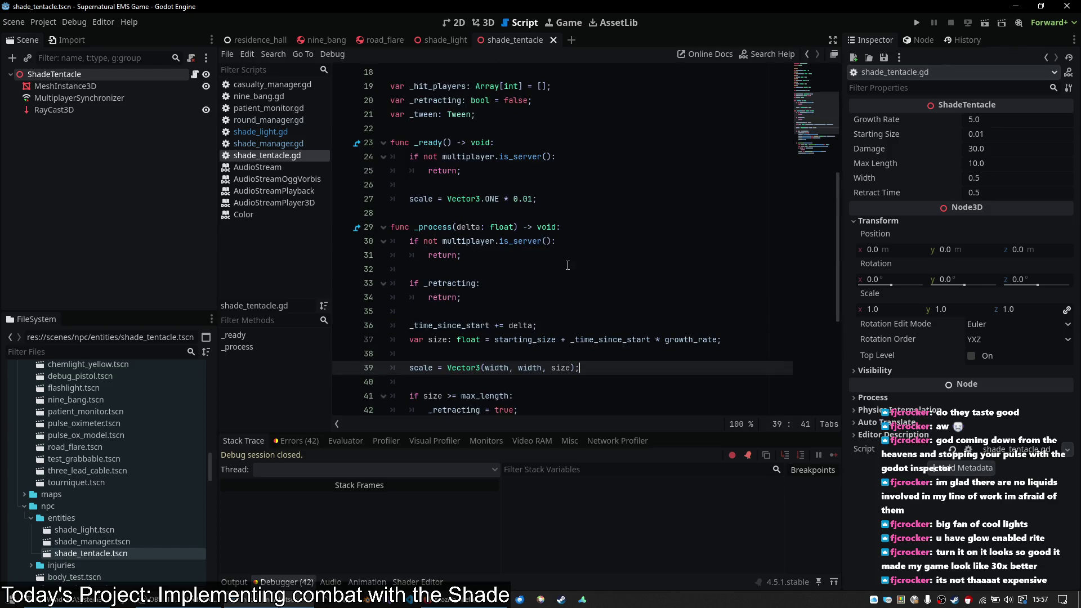
scroll(567, 265, "down", 2)
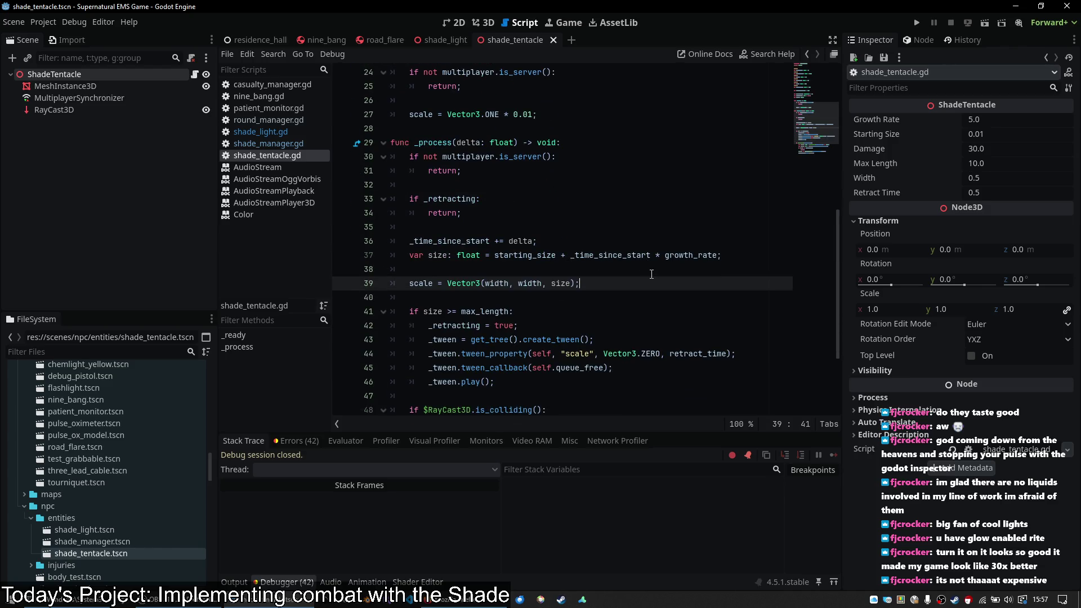
Write an Array[Node] variable declaration below the scale assignment and cut it
key("Return")
key("Return")
type("var lights: ")
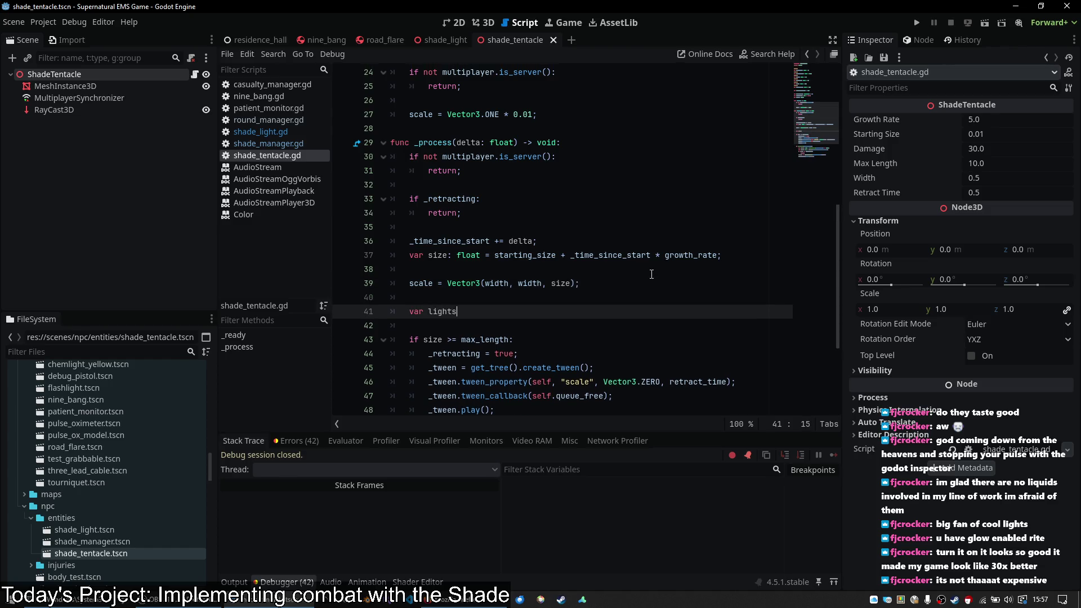
type("Array[L")
key("BackSpace")
type("Node")
double_click(438, 312)
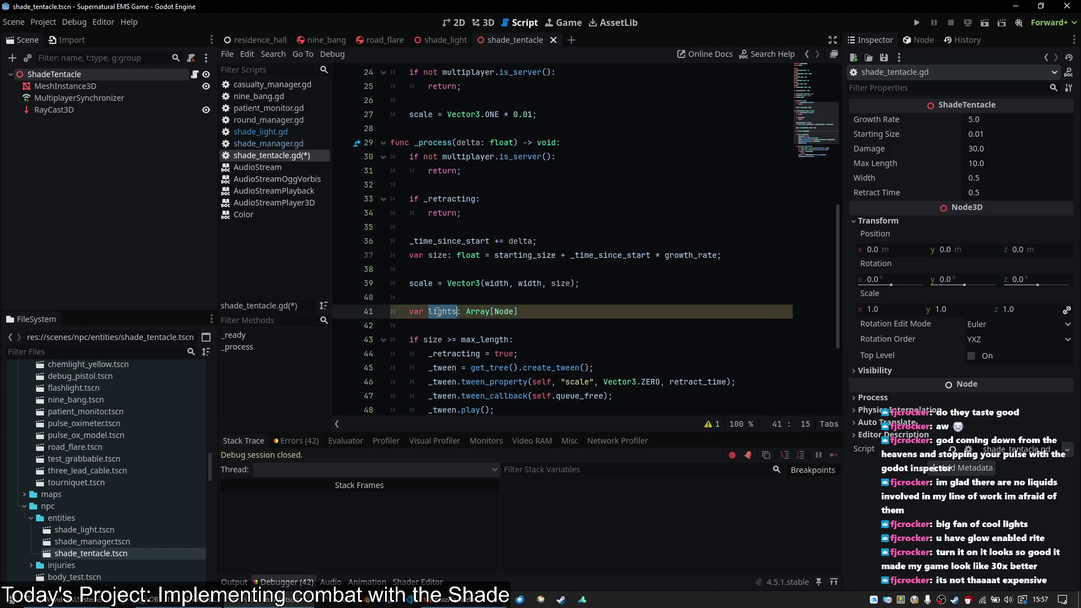
key("BackSpace")
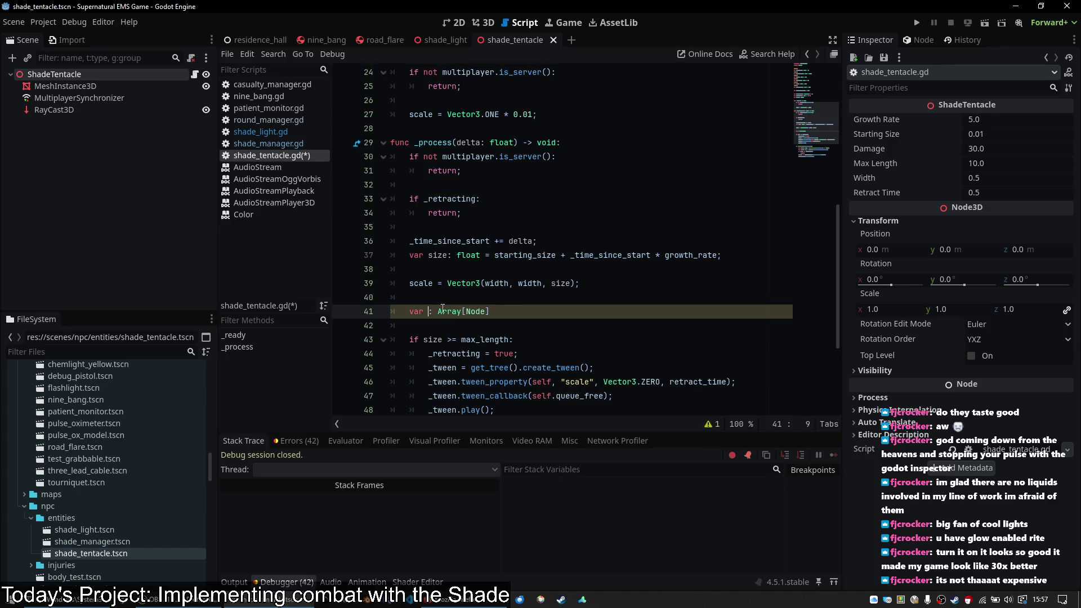
type("most_lists")
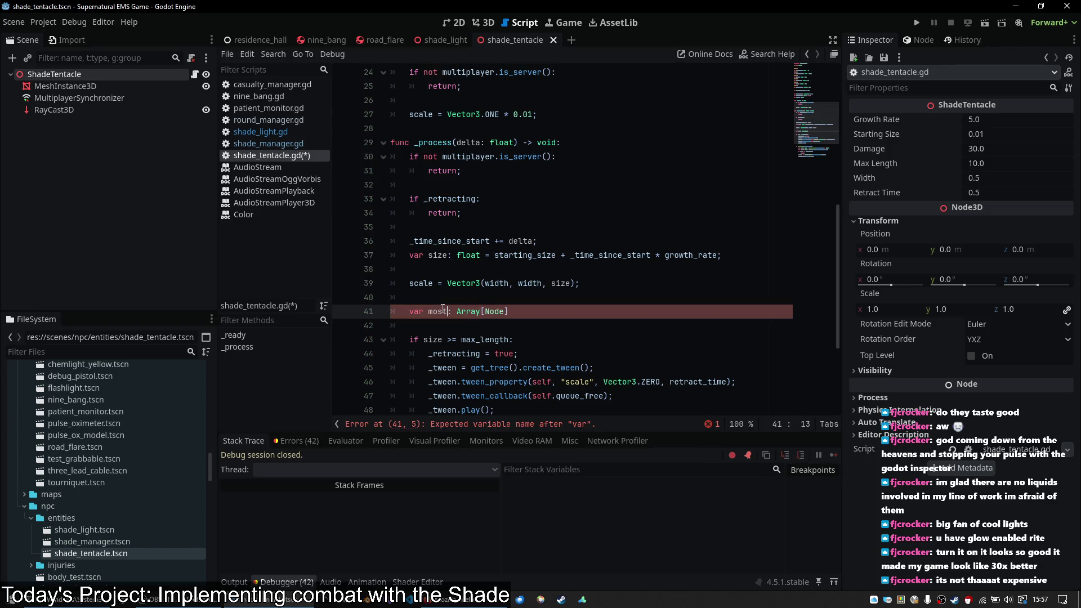
key("End")
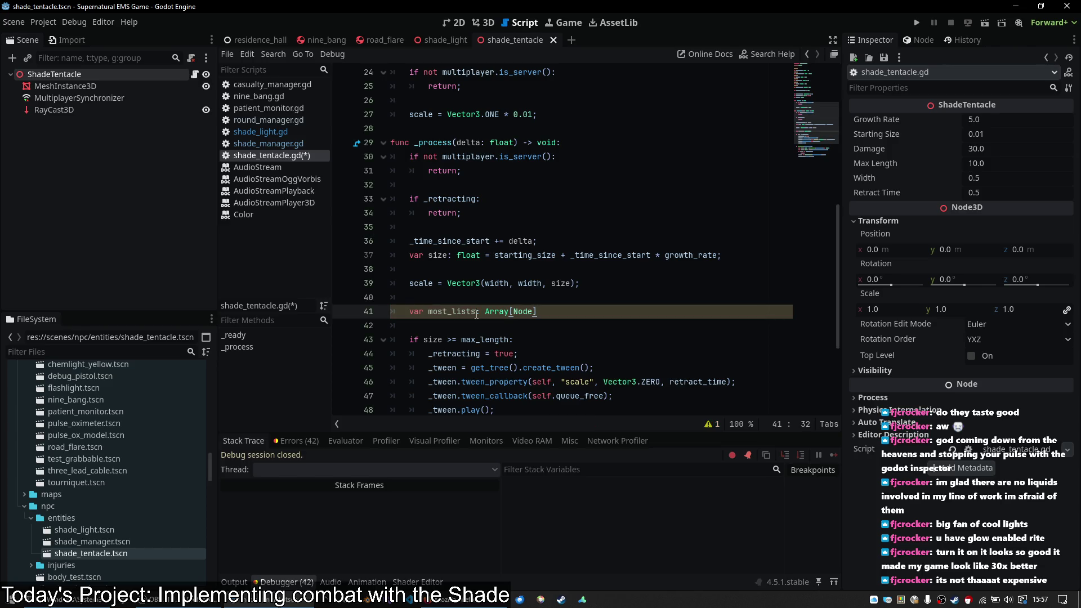
key("ctrl+x")
Paste the declaration right after the _retracting check and remove the leftover blank line
left_click(503, 220)
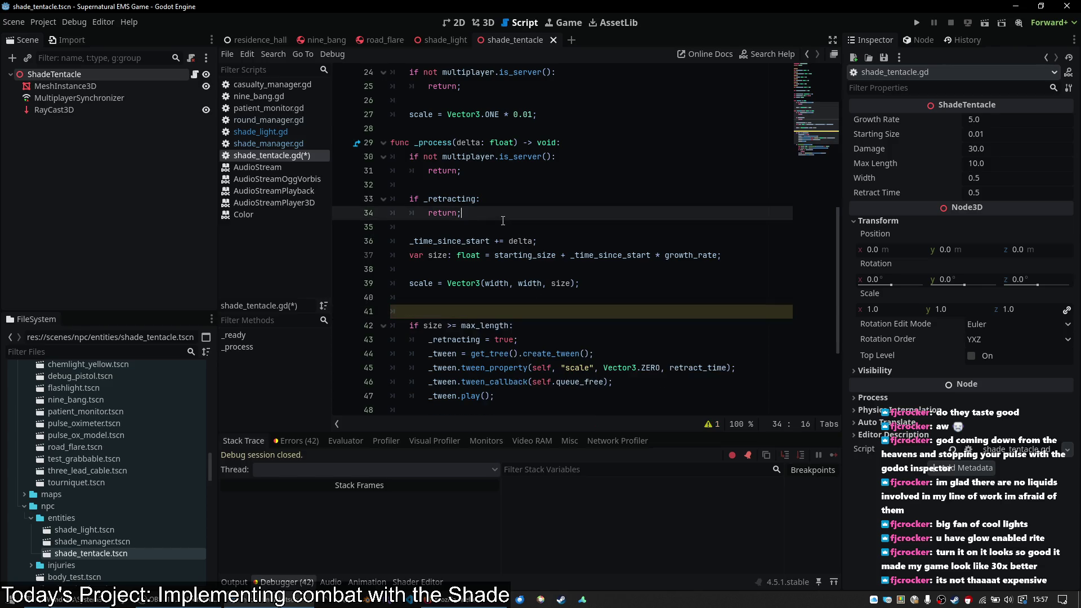
key("ctrl+v")
key("Return")
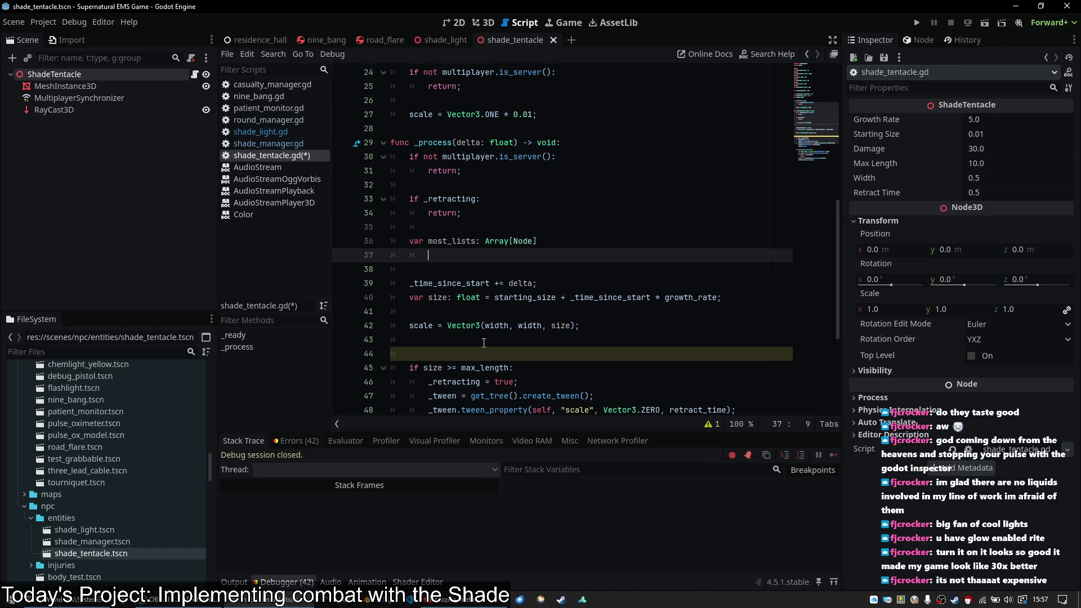
left_click(475, 355)
key("BackSpace")
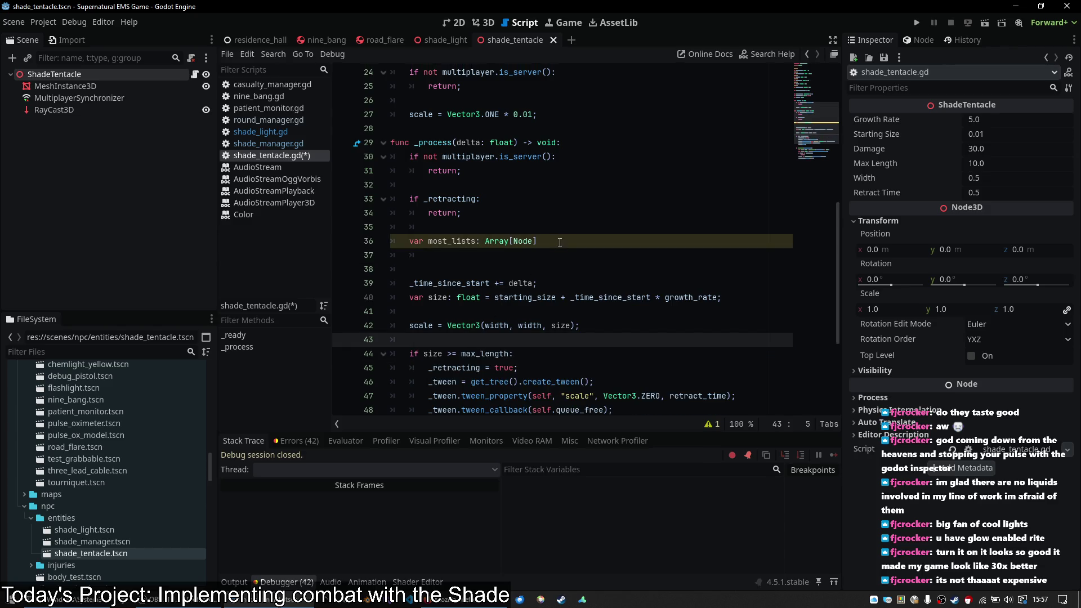
left_click(547, 254)
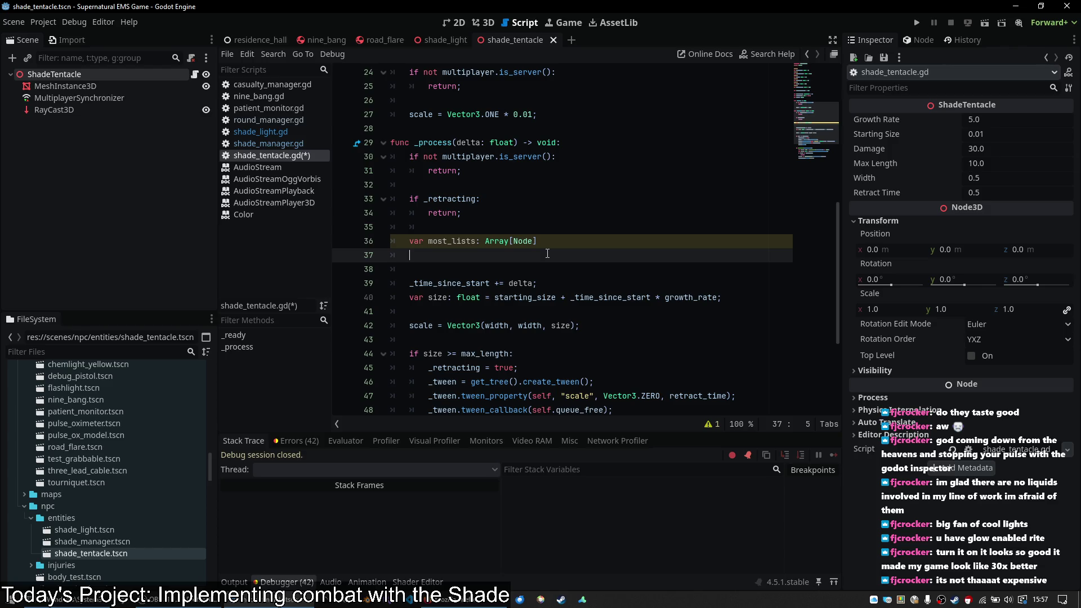
Rename the variable to light_nodes and assign get_tree().get_nodes_in_group(&"")
double_click(469, 243)
type("light_nodes")
key("End")
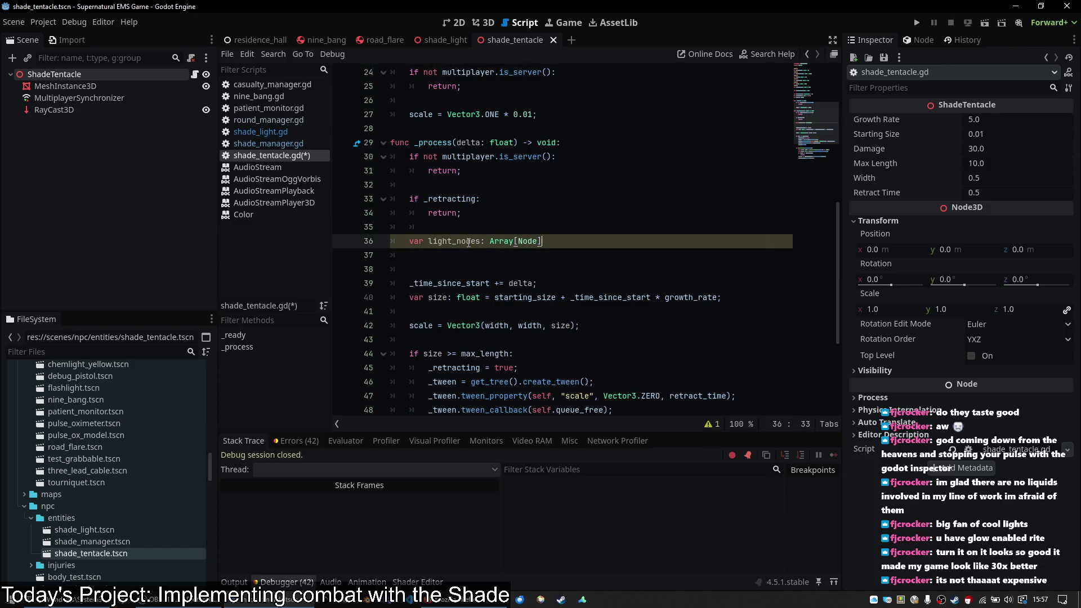
type(";")
key("Down")
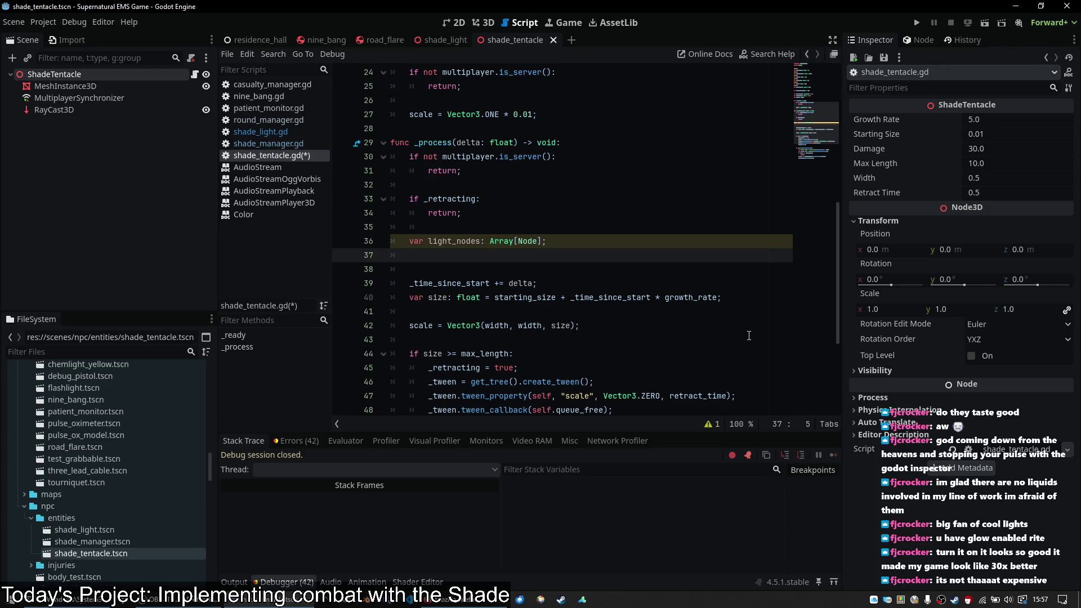
key("Up")
key("Left")
type("= ")
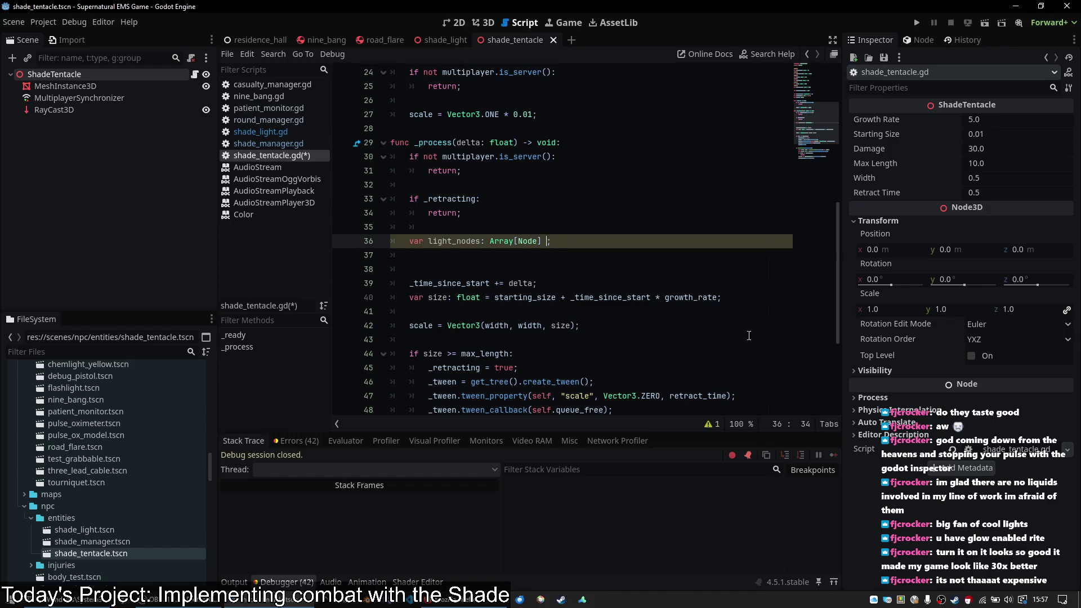
type("get_tree().")
type("get_no")
key("Return")
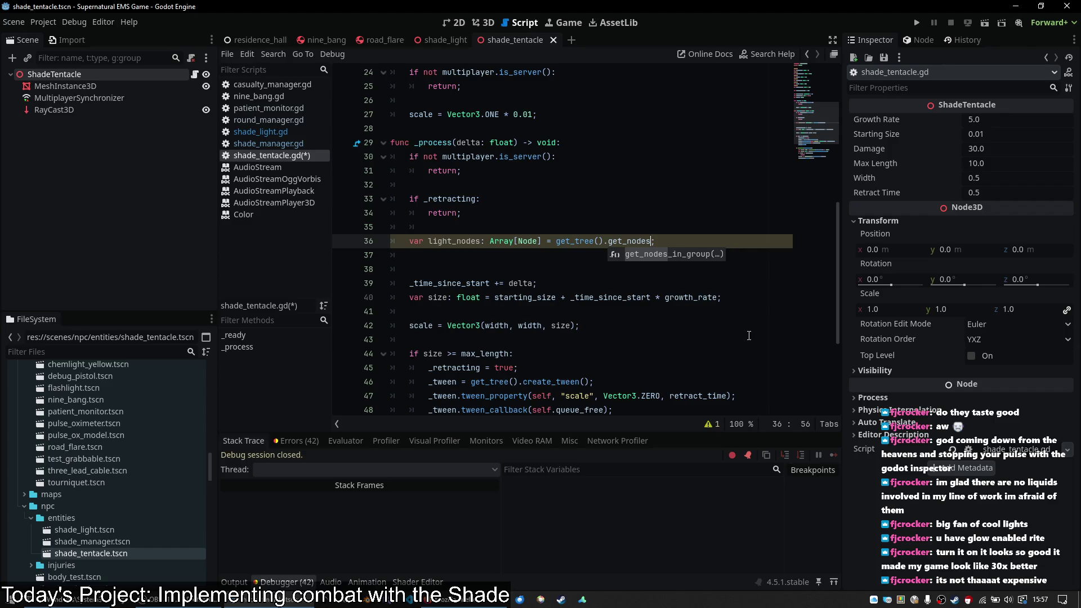
type("&\"")
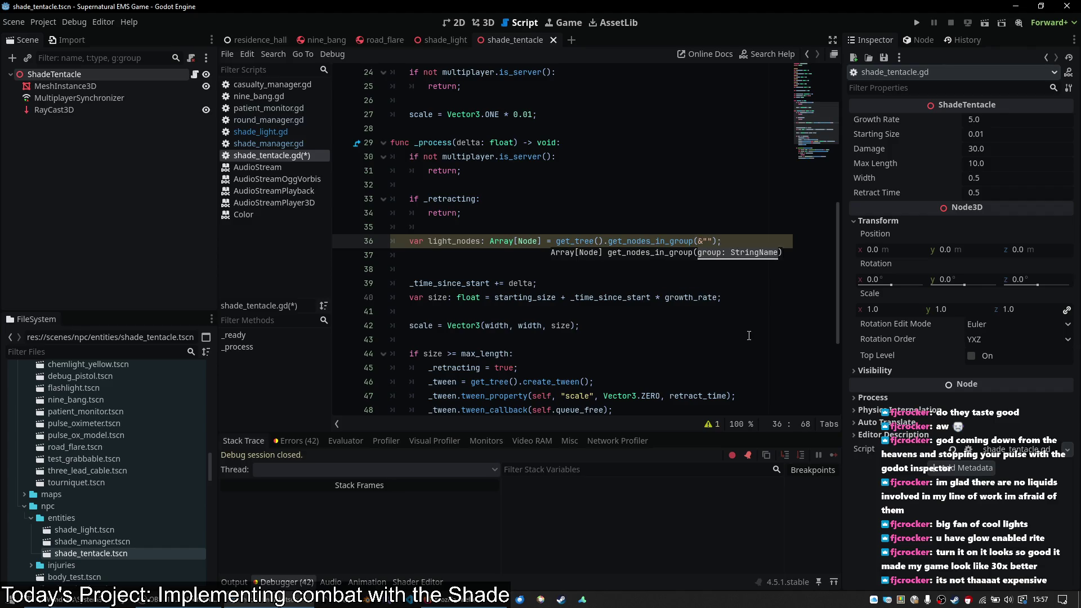
left_click(923, 39)
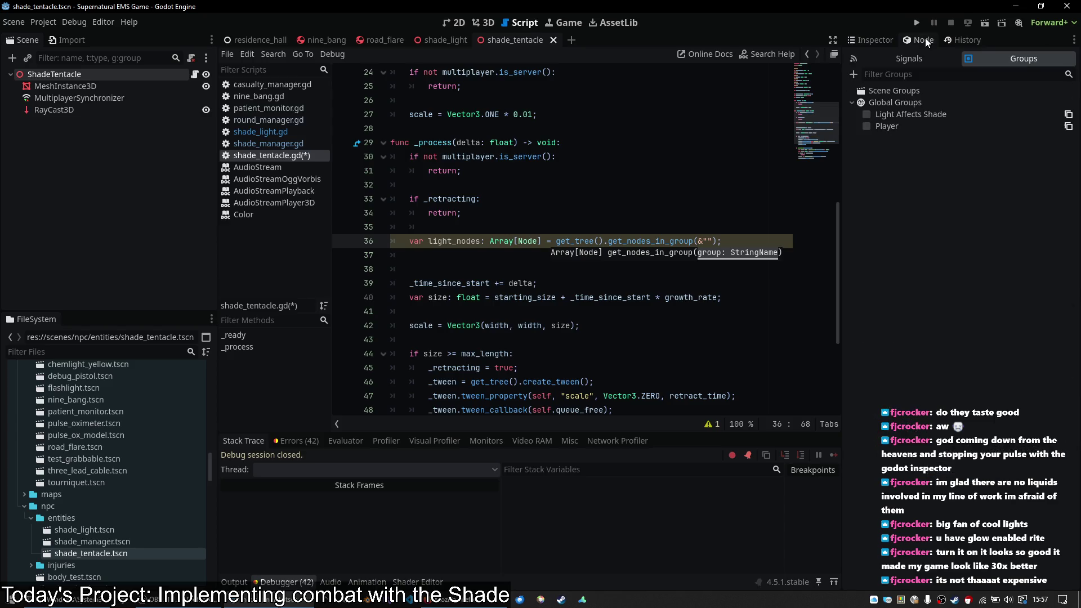
Fill in the group name "Light Affects Shade" and save the script
type("Light ")
type("Affects Shade")
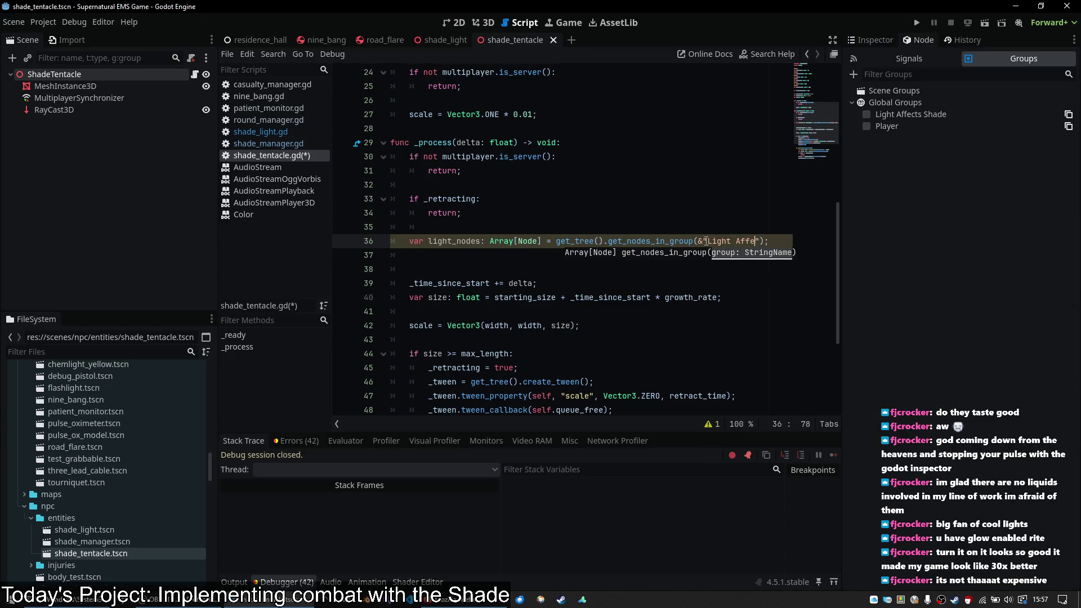
key("End")
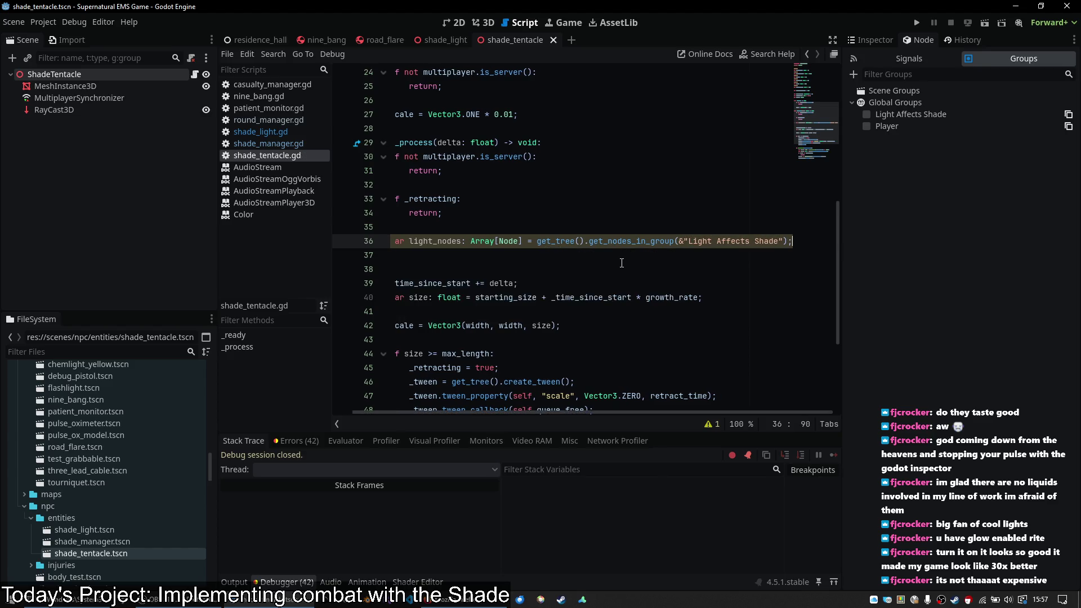
key("ctrl+s")
Add a 'for light in light_nodes:' loop below the declaration
left_click(565, 261)
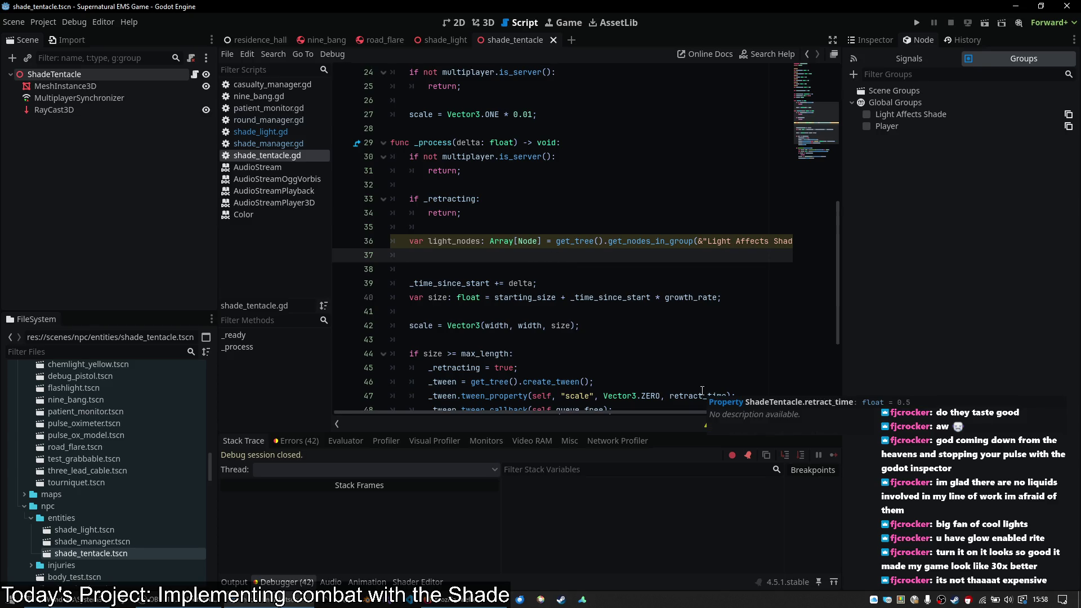
type("for lights in")
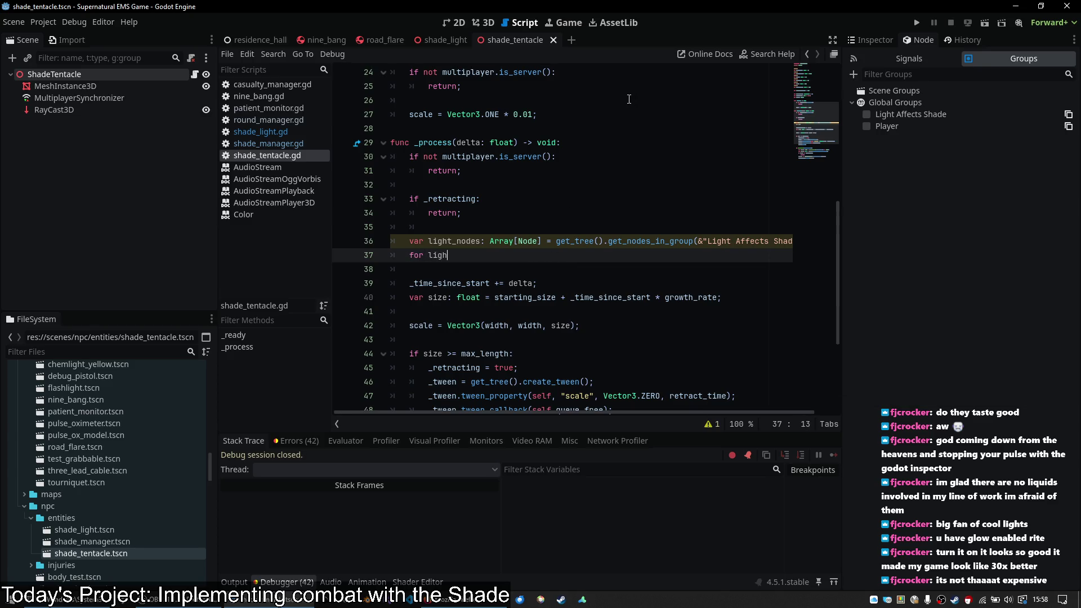
key("BackSpace")
key("BackSpace")
key("BackSpace")
type("in light_")
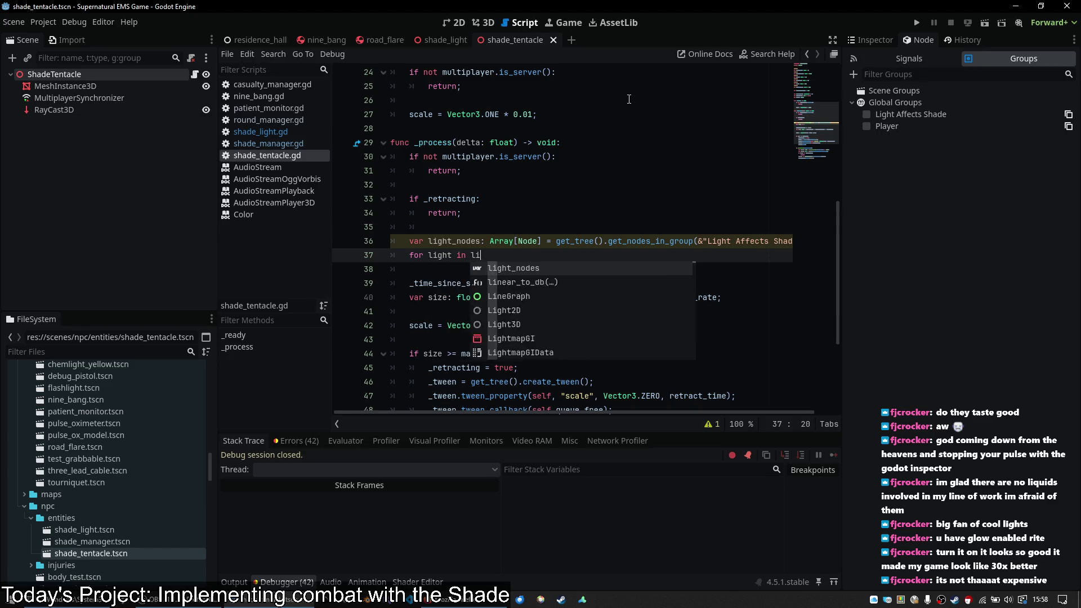
key("Return")
type(":")
key("Return")
Inside the loop, check 'if light is OmniLight3D:' and begin 'if light.omni_range <'
type("if light ")
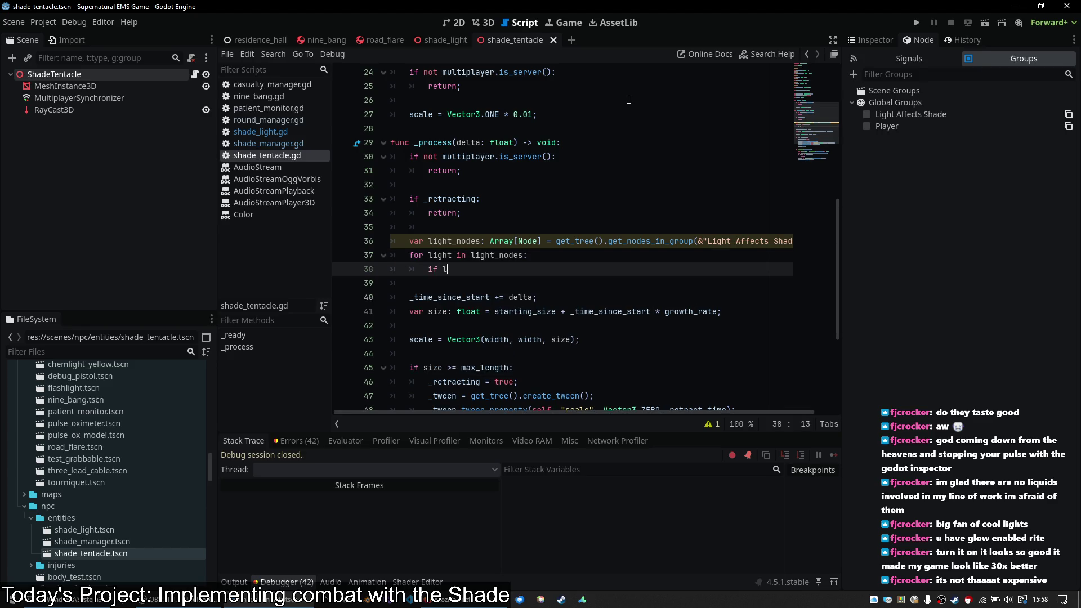
type("is Om")
type("niL")
key("Return")
type(":")
key("Return")
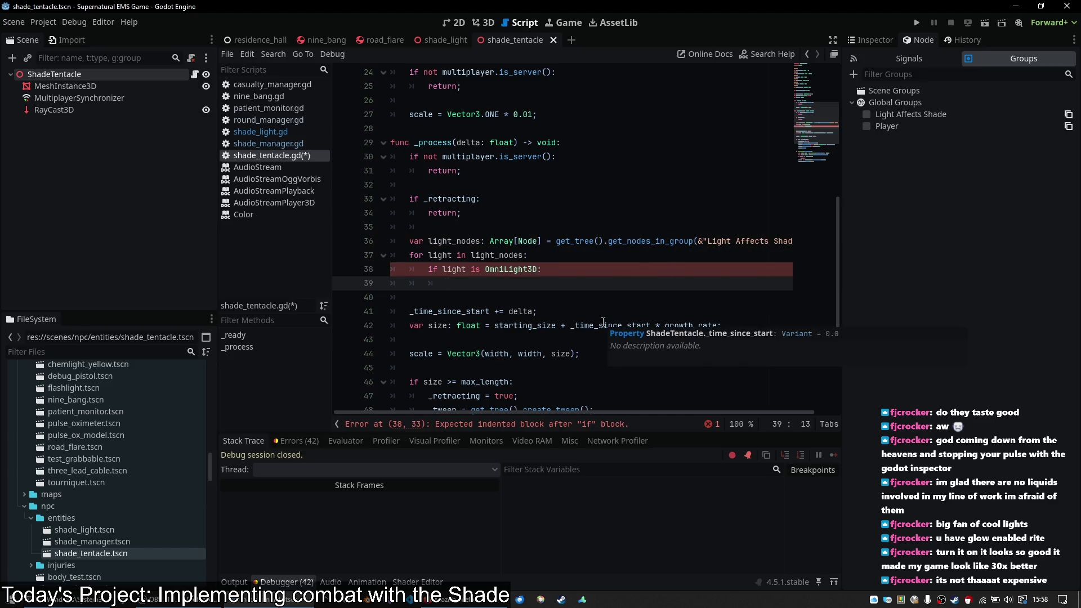
type("if light.")
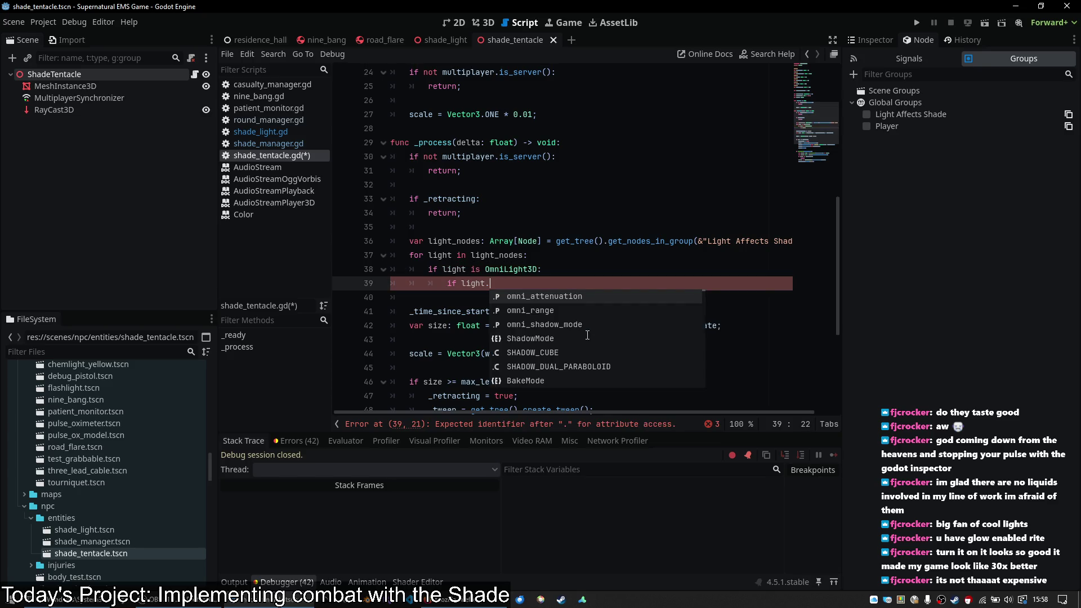
type("omni_r")
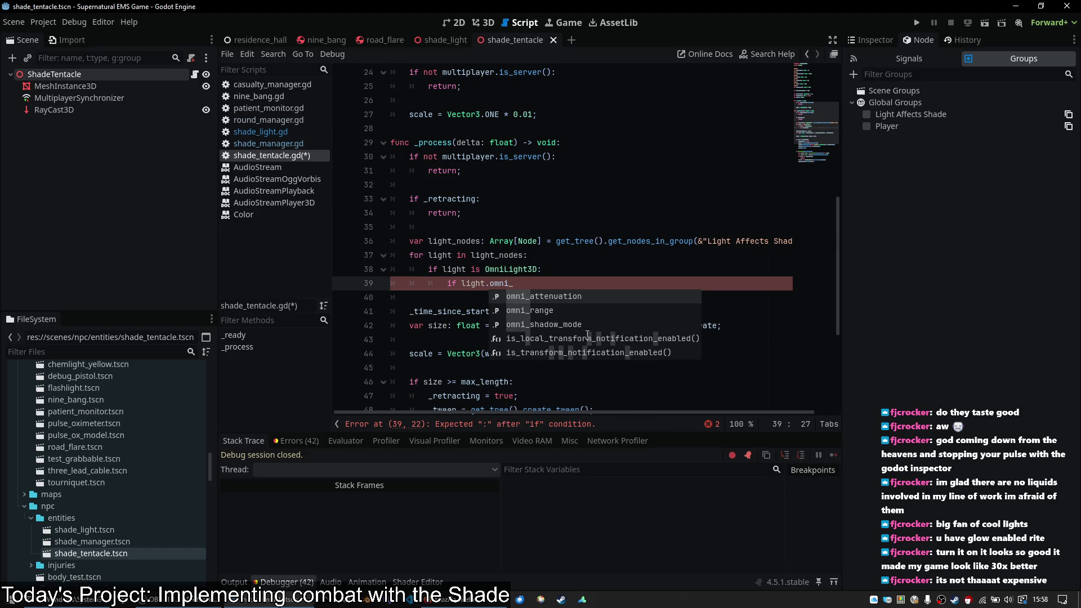
key("Return")
type("<")
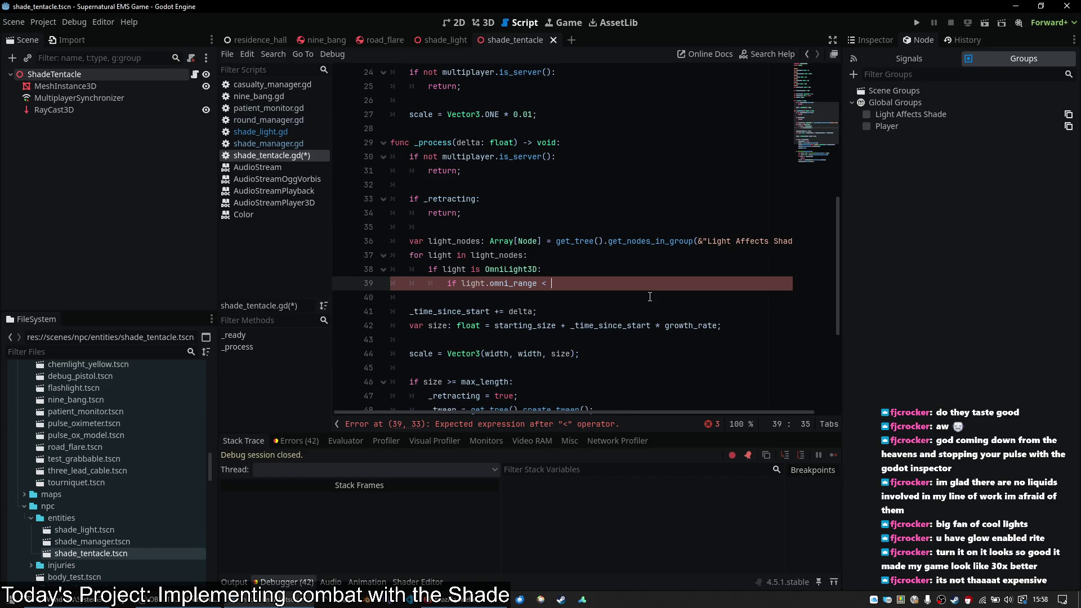
Add an 'if not light.visible: return' check inside the light loop and save the script
left_click(550, 259)
key("Return")
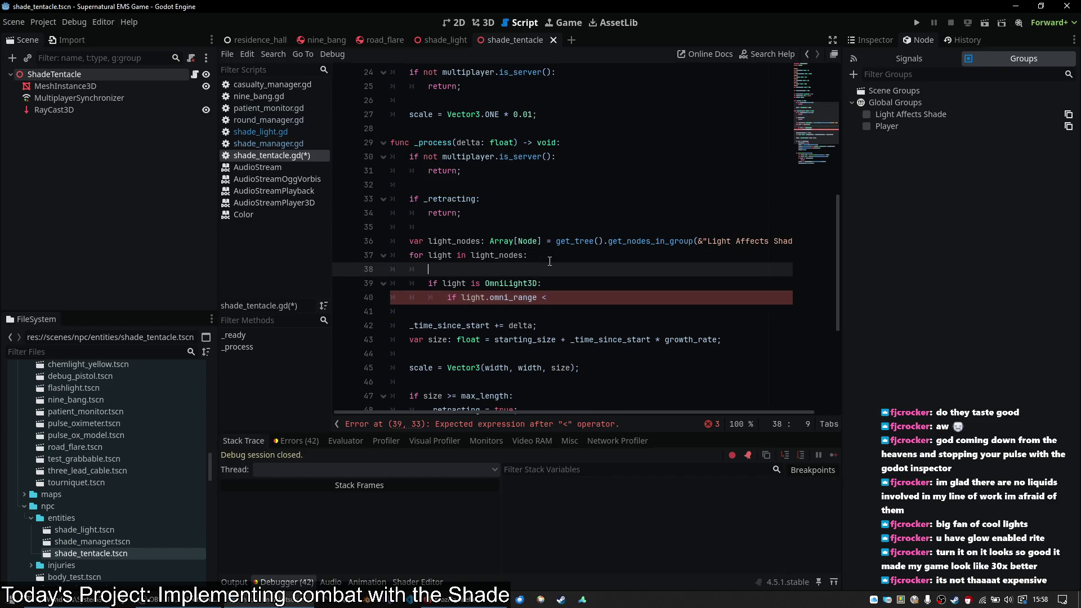
type("if")
mouse_move(533, 287)
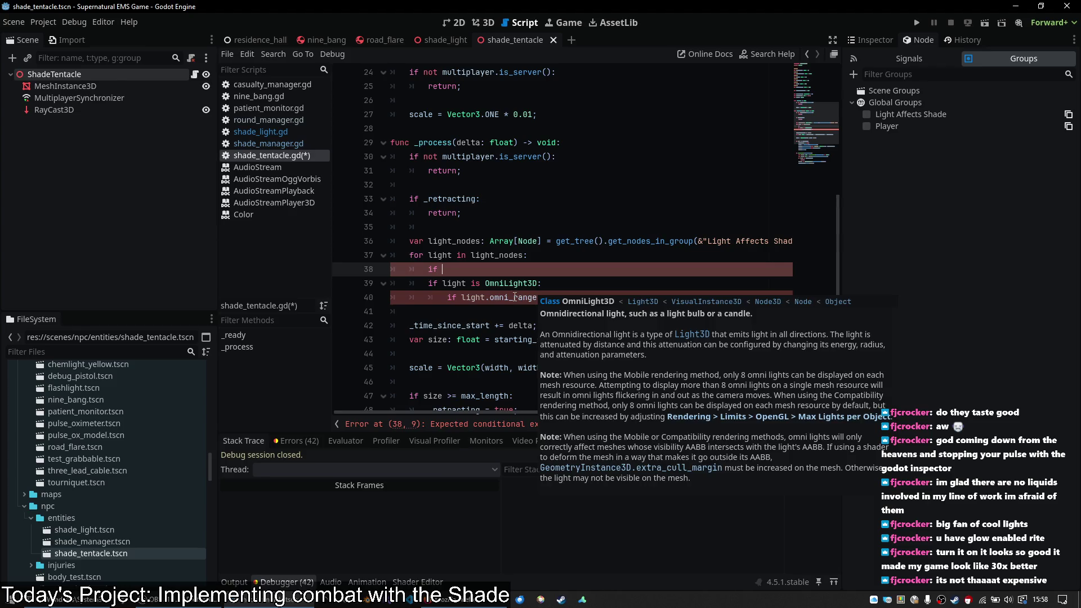
type("not light.visible:")
key("Return")
type("return;")
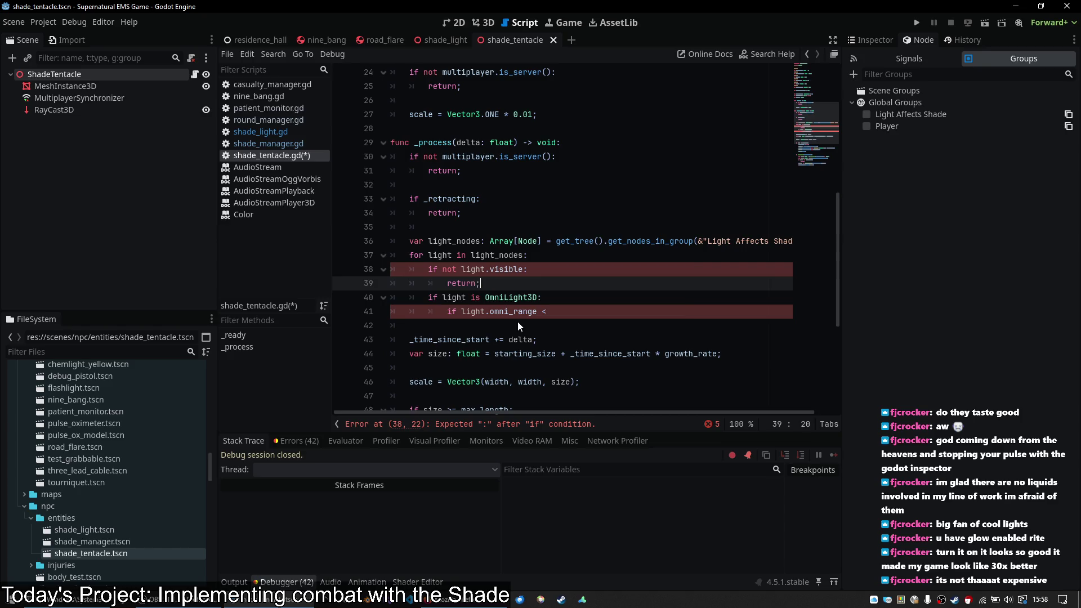
key("ctrl+s")
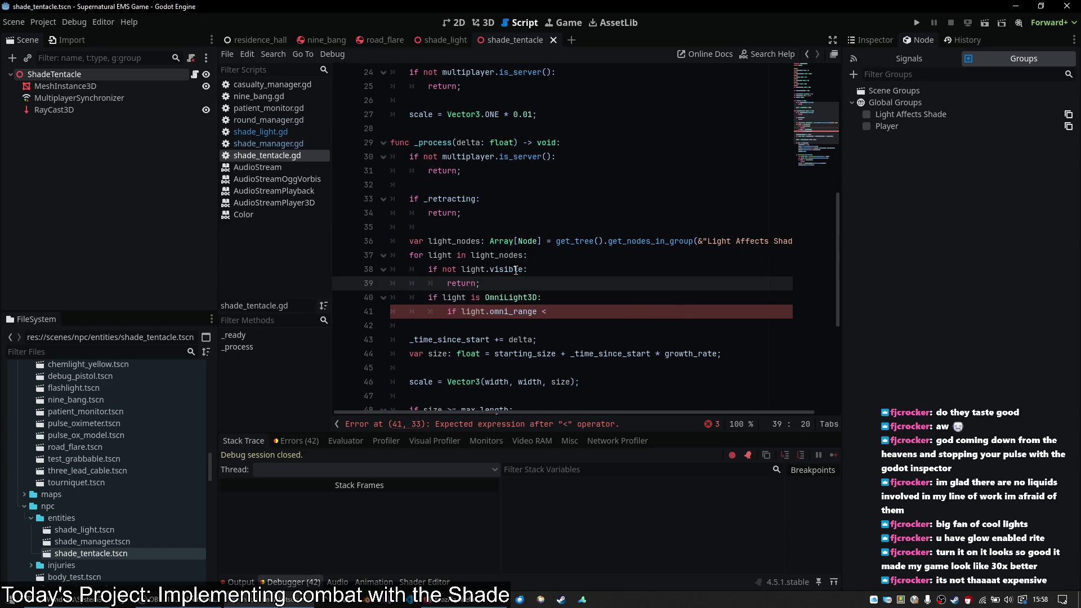
Retype the visible member and change the loop's array type to Array[Node3D]
left_click(516, 270)
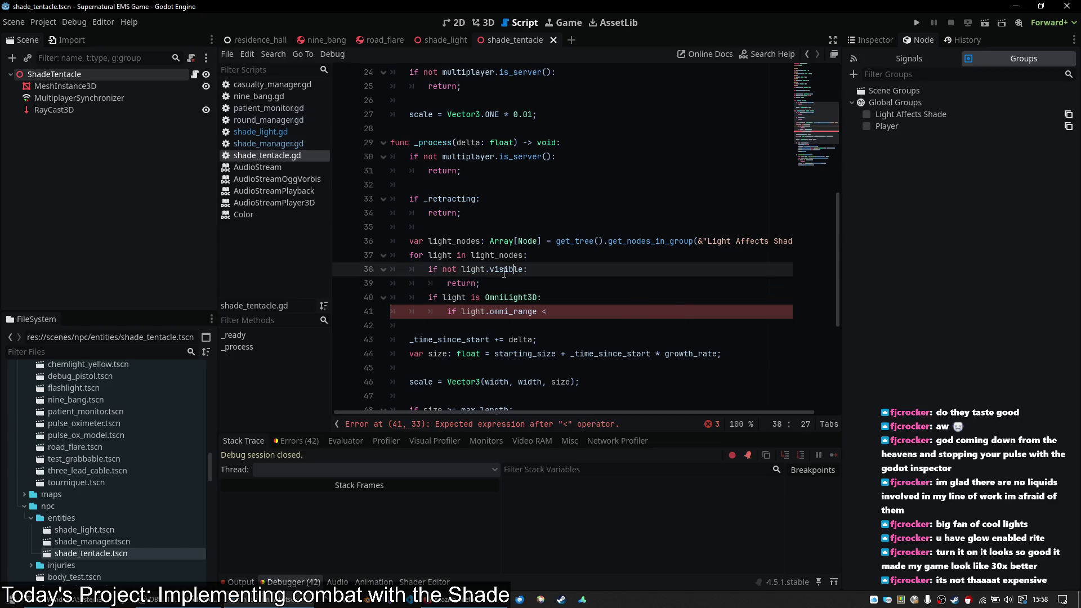
double_click(504, 269)
type("vi")
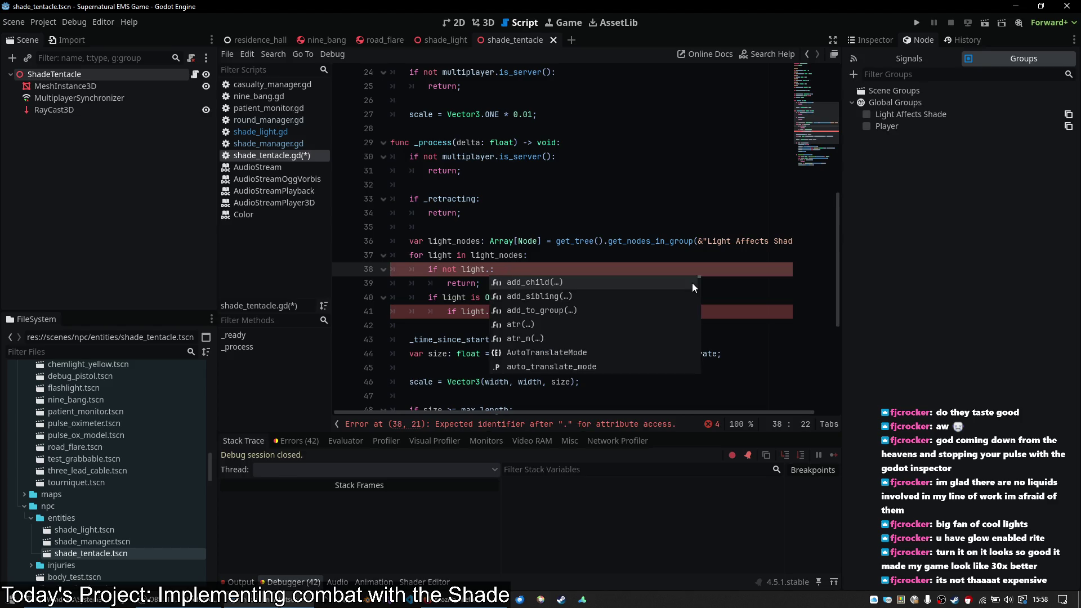
type("sible")
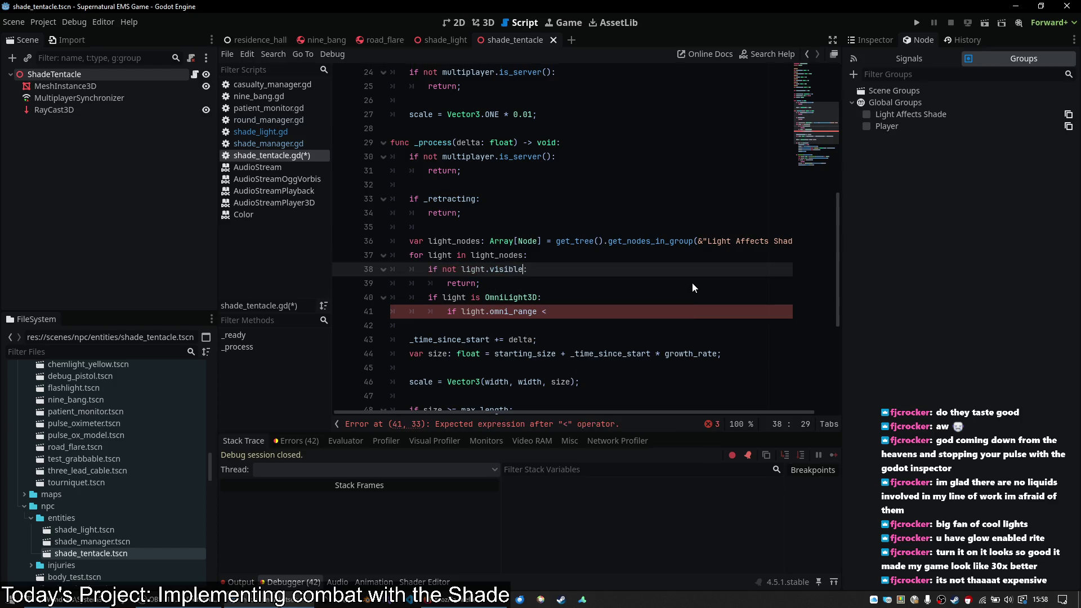
key("Up")
key("End")
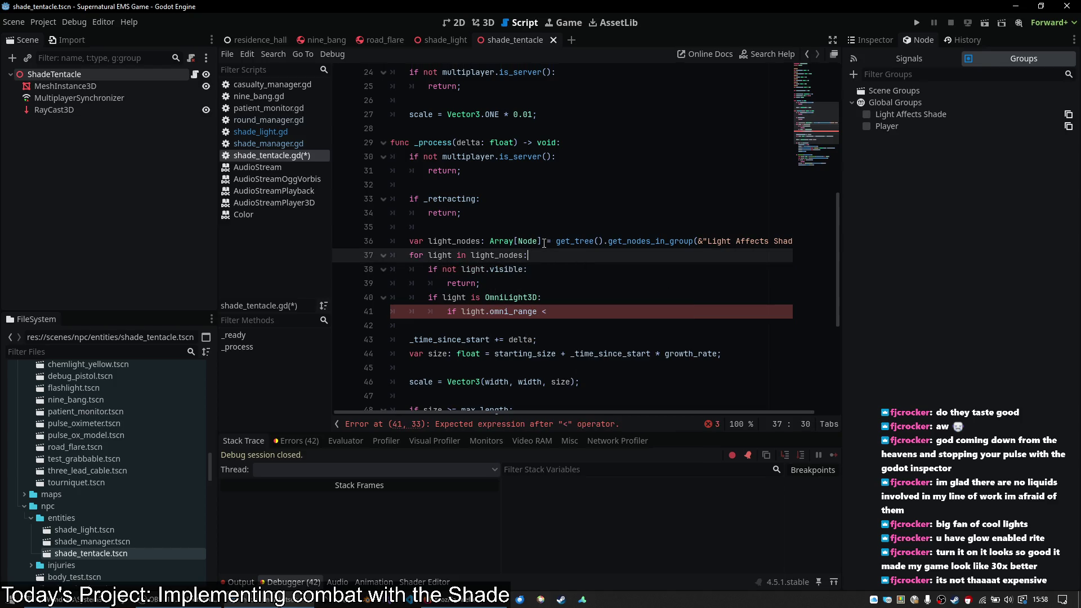
left_click(543, 243)
type("3D")
key("Escape")
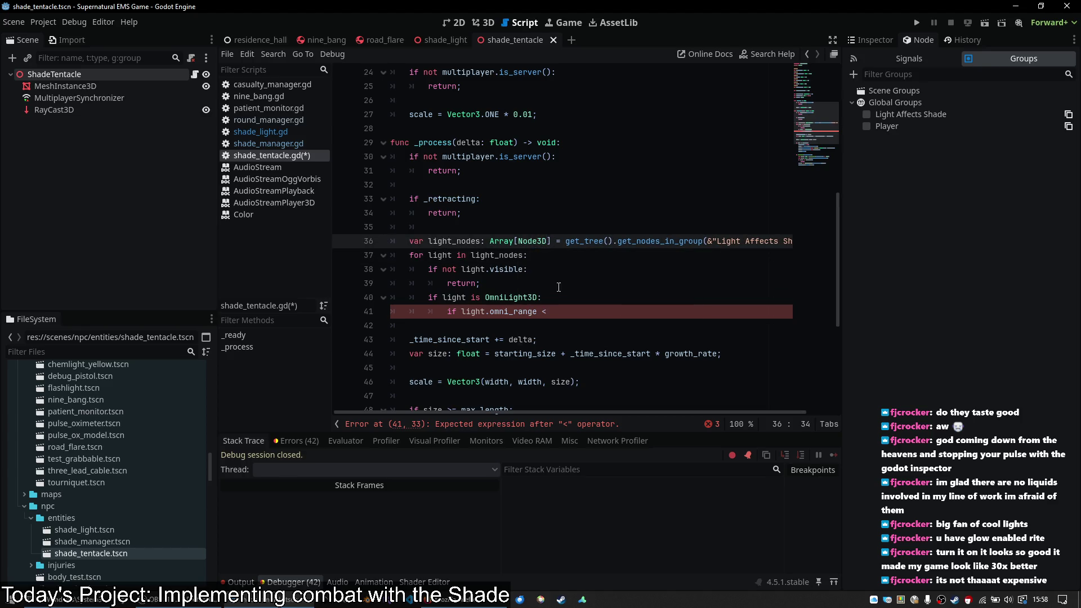
Replace the unfinished omni_range line with pass and revert the loop type to Node
left_click(563, 316)
key("shift+Home")
type("pass;")
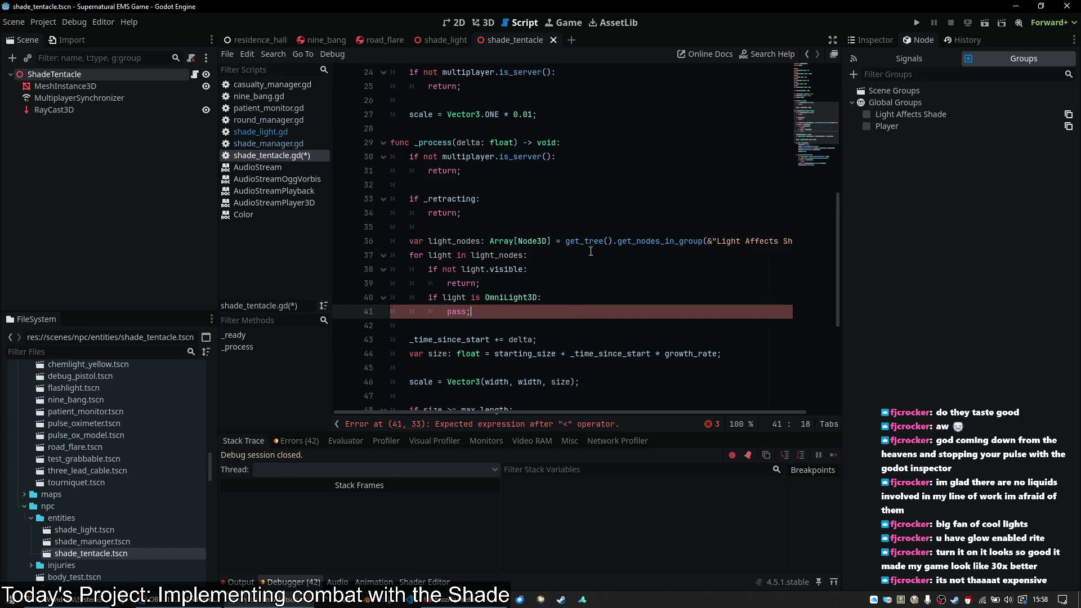
double_click(537, 241)
type("Node")
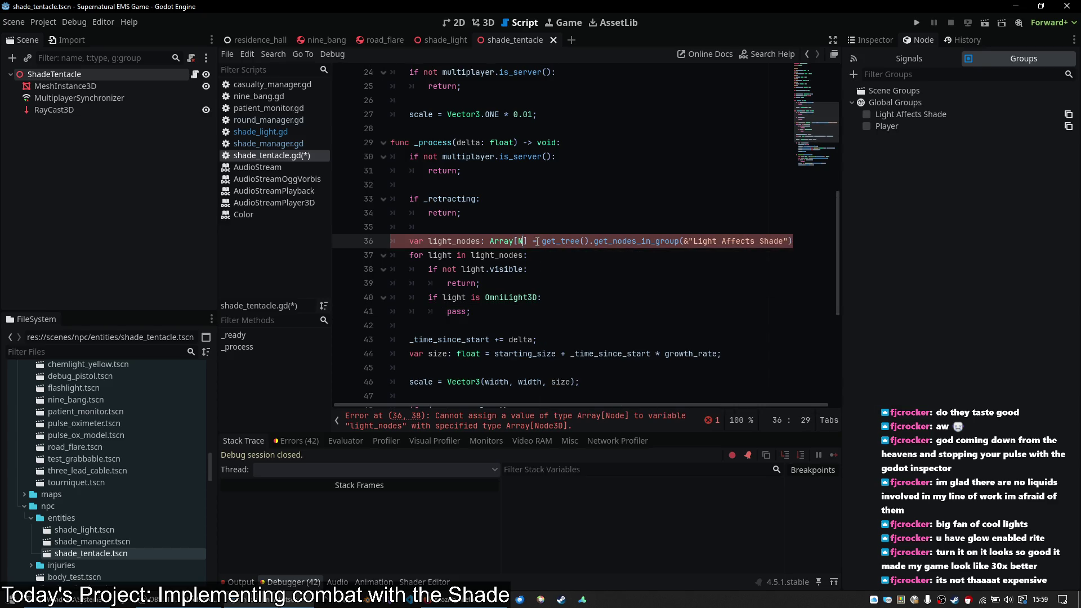
double_click(502, 270)
key("BackSpace")
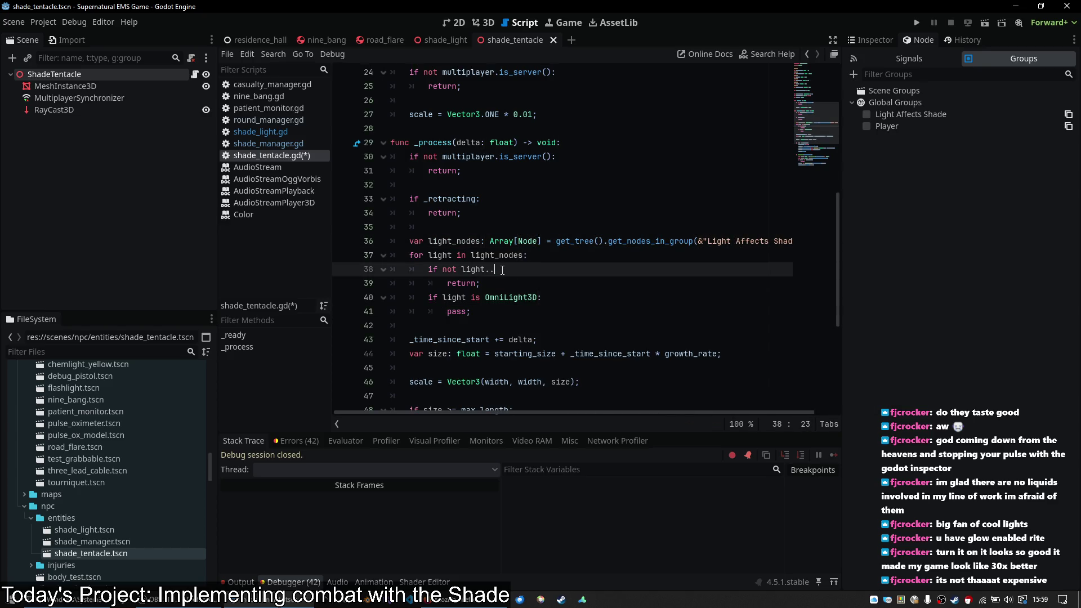
type("visi")
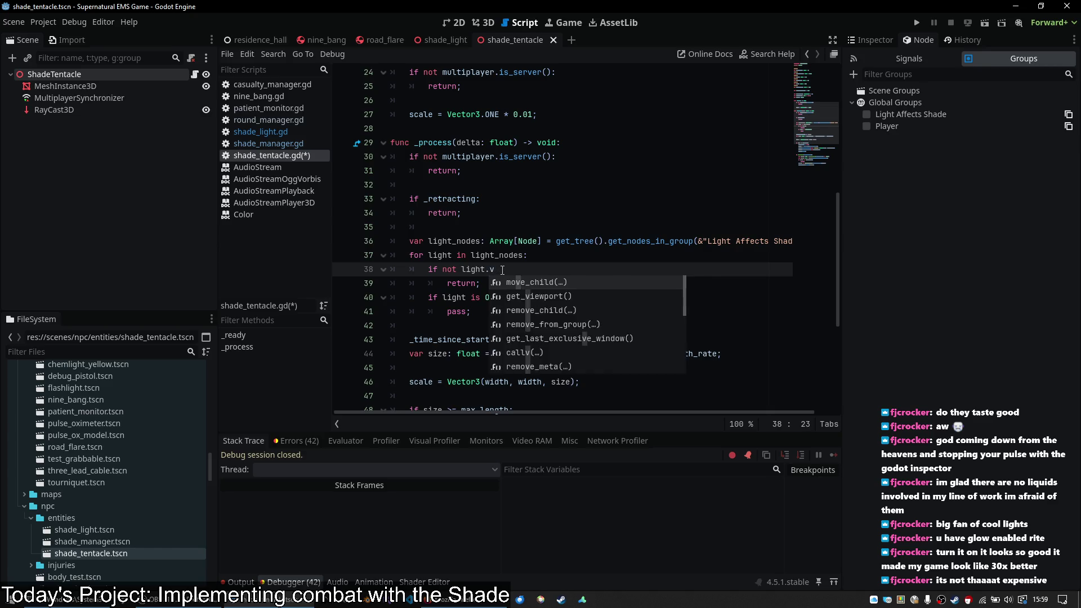
type("ble;")
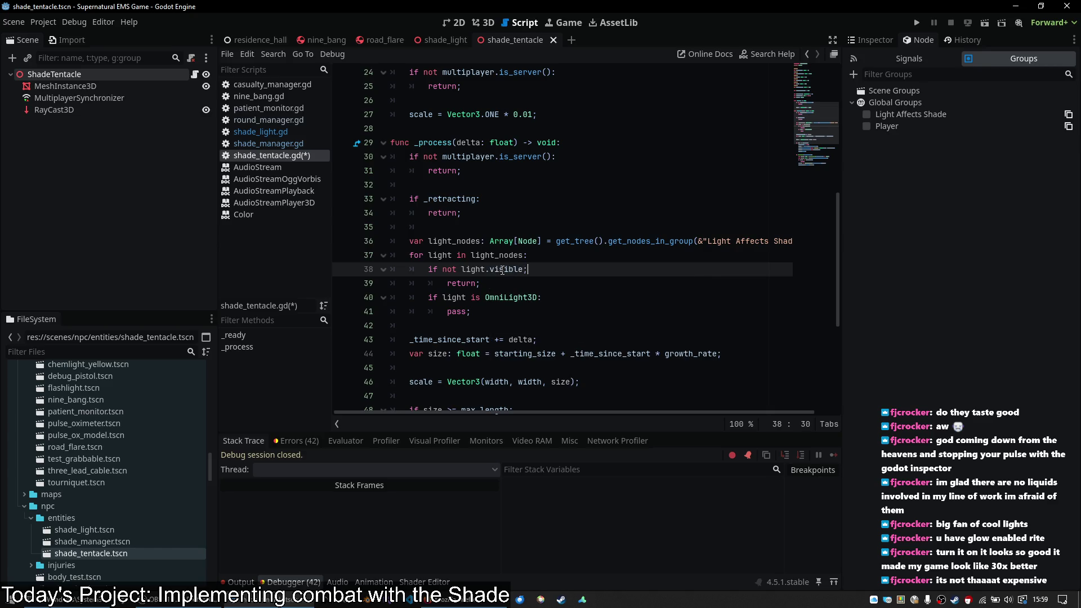
Insert an 'if light is not Node3D: return' check above the visibility check
key("ctrl+shift+Return")
type("if not light is")
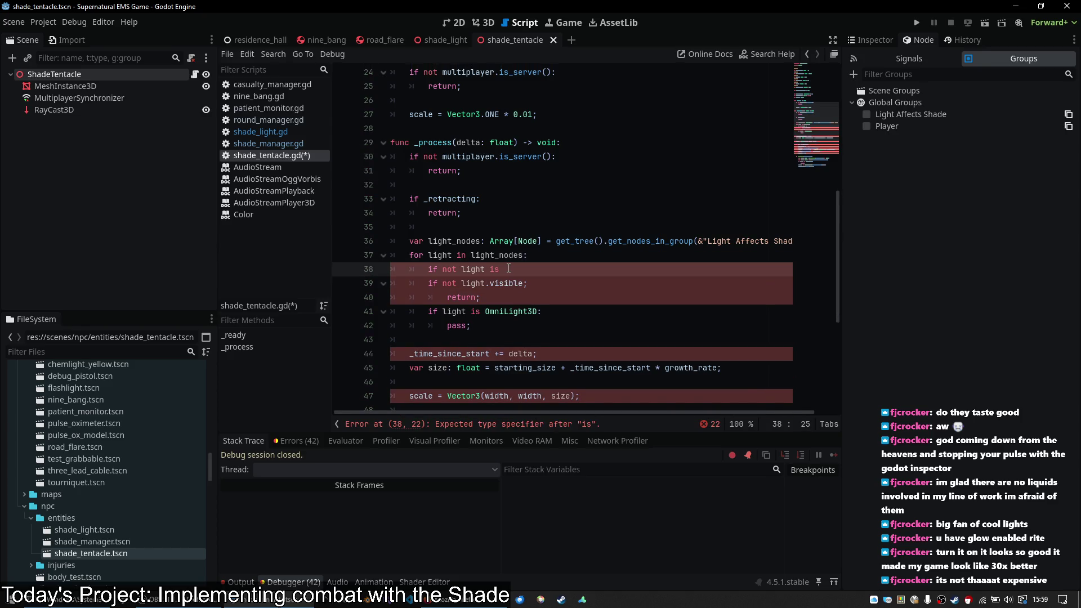
key("ctrl+BackSpace")
key("ctrl+BackSpace")
key("ctrl+BackSpace")
type("light is not ")
type("Node3D:")
key("Return")
type("return")
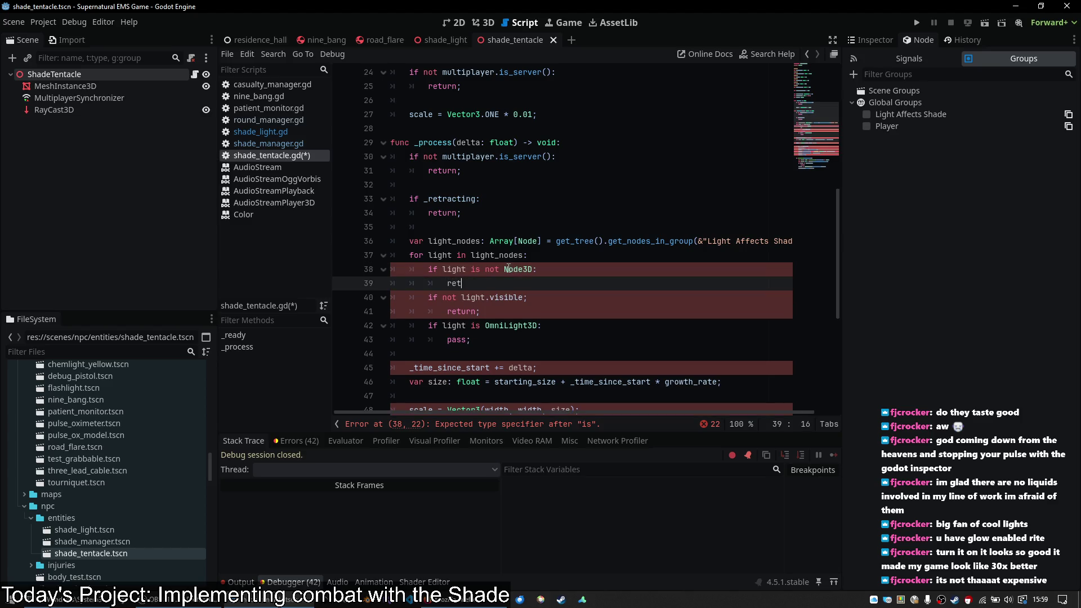
type(";")
Fix the visibility line to 'if not light.visible:' and open the Node3D class reference
key("Down")
key("End")
key("Left")
key("BackSpace")
key("BackSpace")
key("BackSpace")
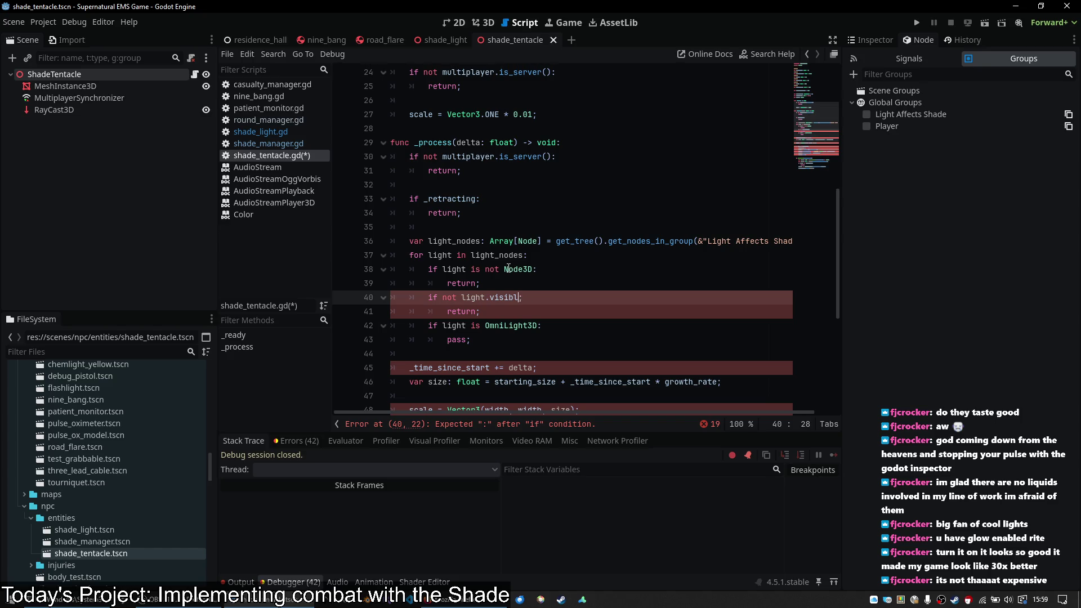
type("isi")
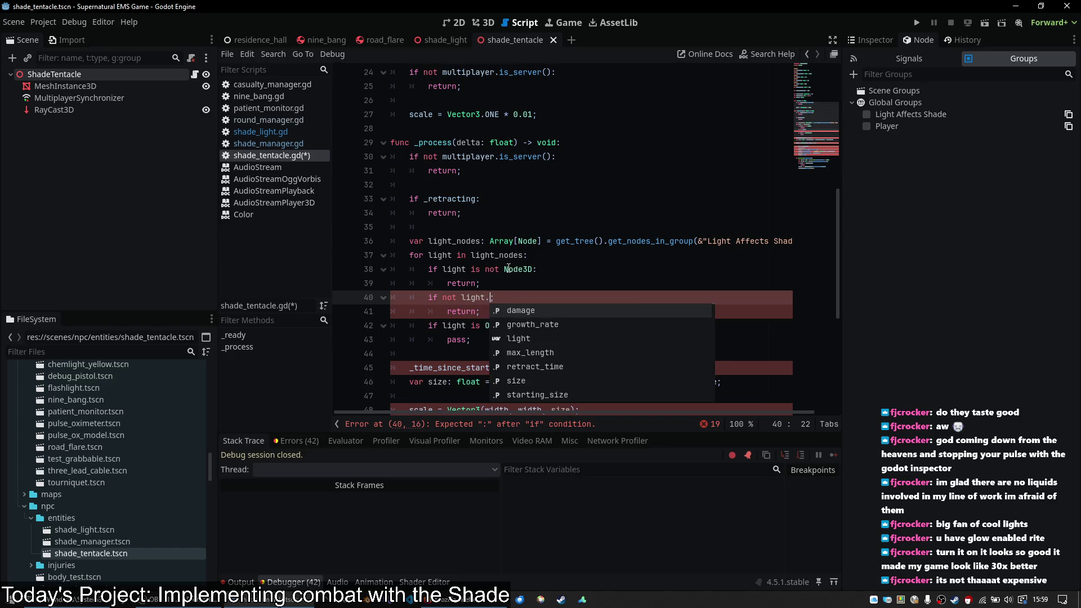
type("ble")
key("End")
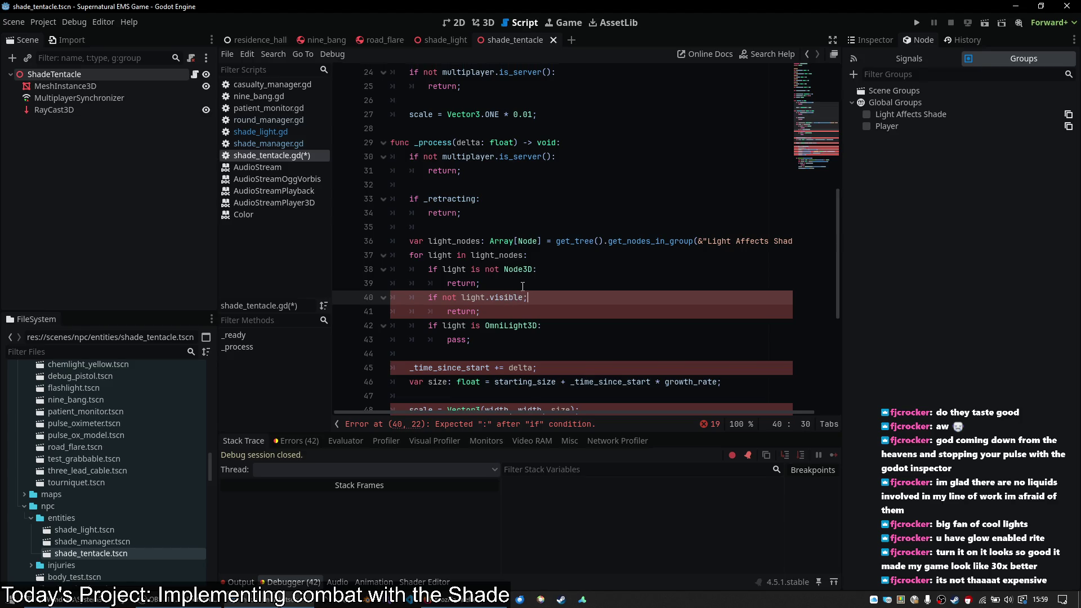
key("BackSpace")
type(":")
left_click(500, 297)
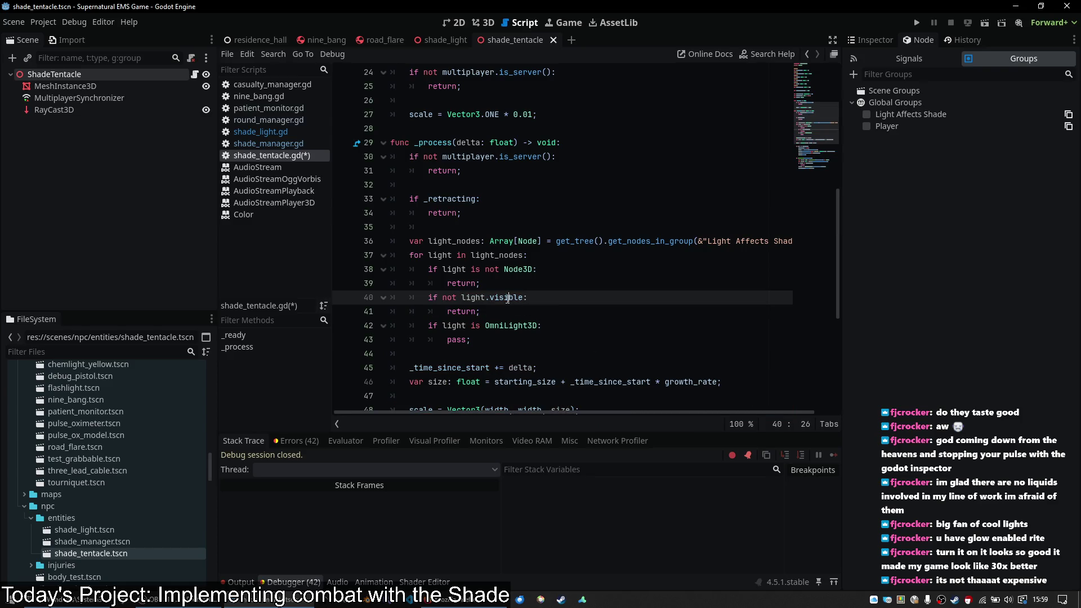
left_click(512, 272, "ctrl")
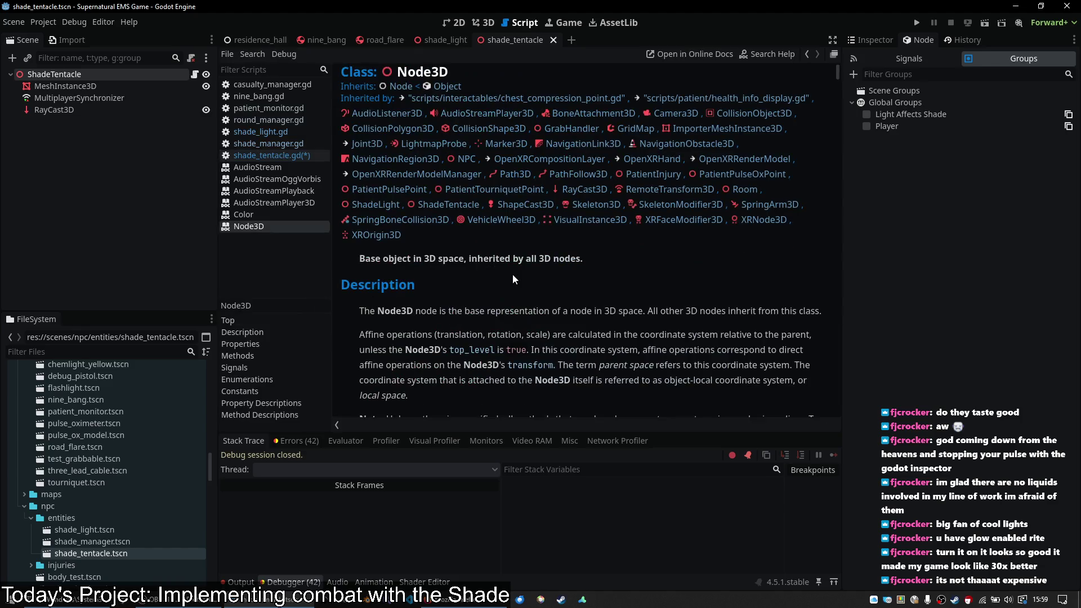
Read the Node3D help on visible and is_visible_in_tree, then go back to shade_tentacle.gd
scroll(508, 278, "down", 5)
scroll(543, 309, "down", 4)
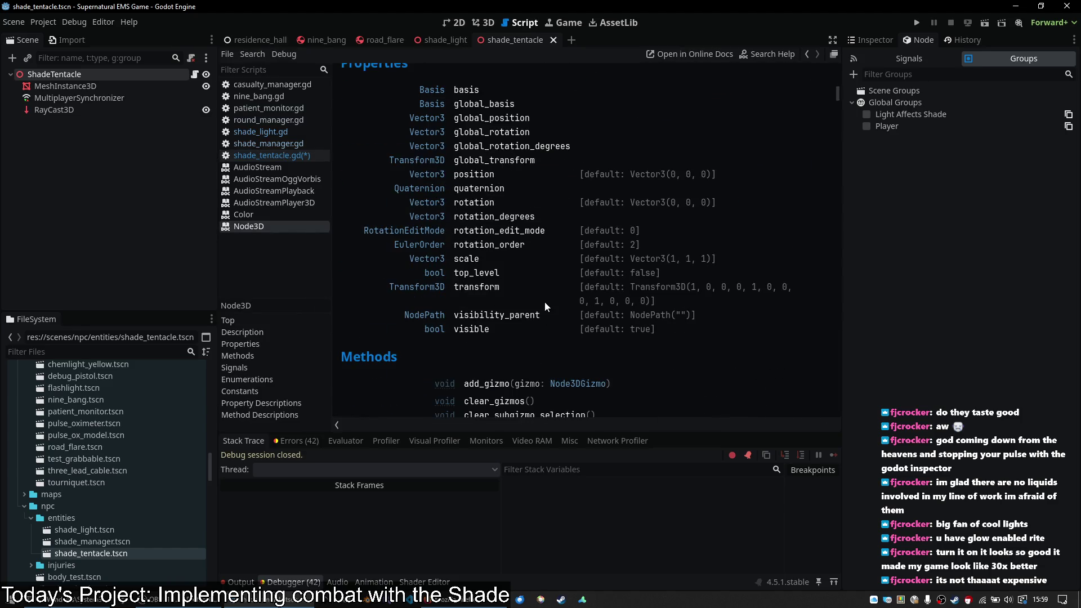
scroll(470, 329, "down", 20)
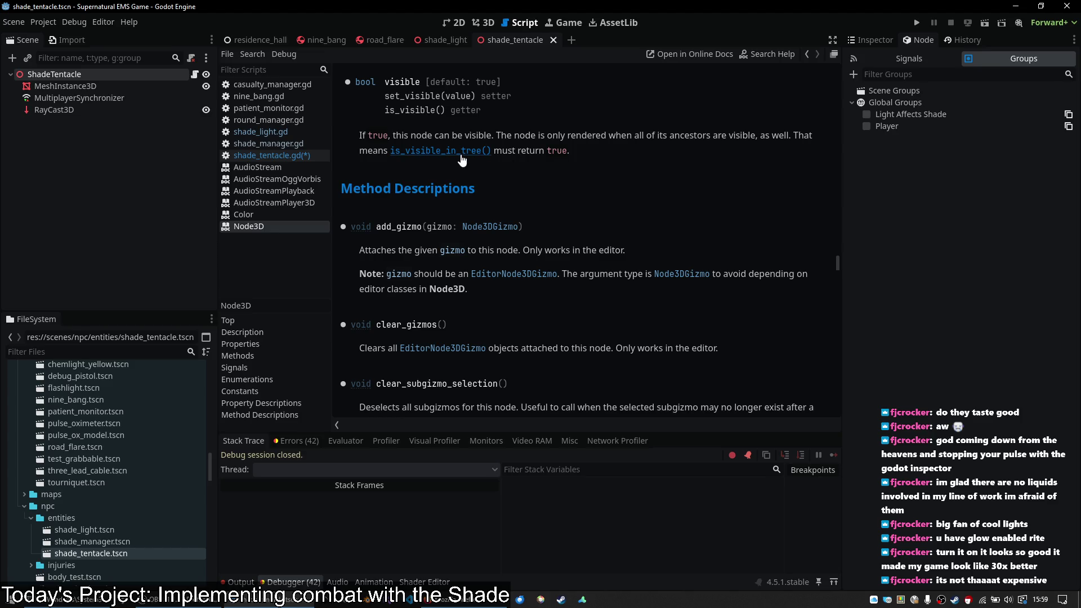
scroll(461, 154, "down", 15)
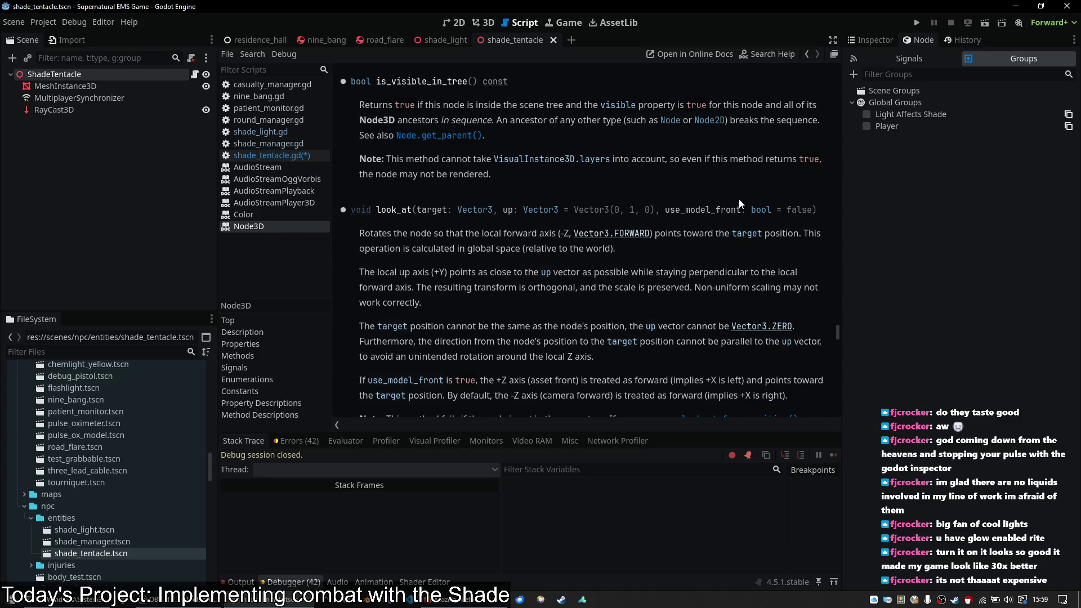
key("alt+Left")
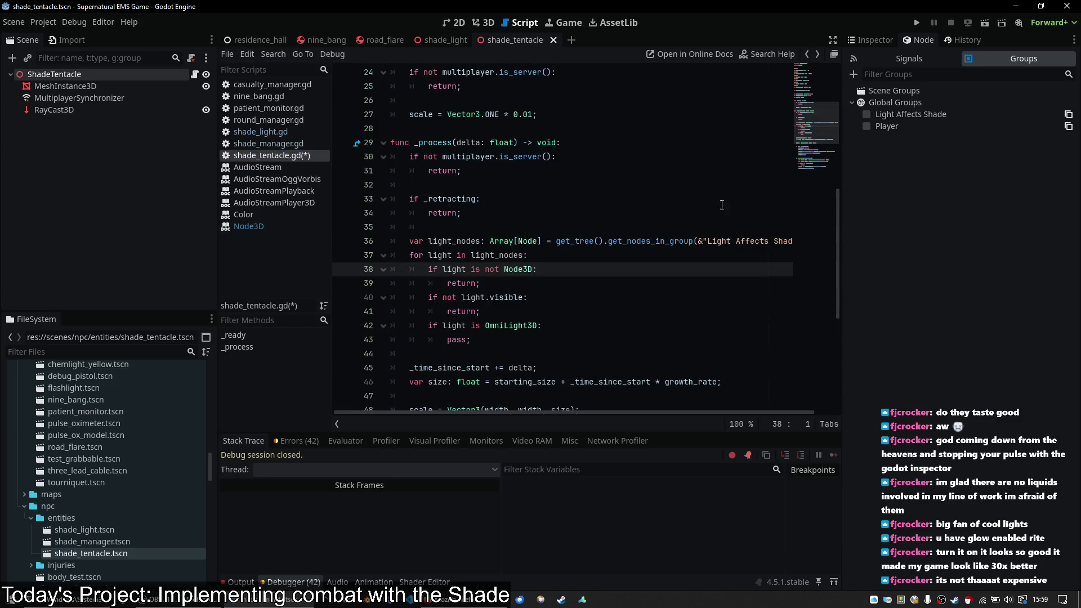
Undo a type-check change and make the hidden-light check use continue instead of return
mouse_move(550, 288)
left_mouse_down()
mouse_move(582, 259)
mouse_move(582, 271)
mouse_move(577, 258)
left_mouse_up()
key("ctrl+z")
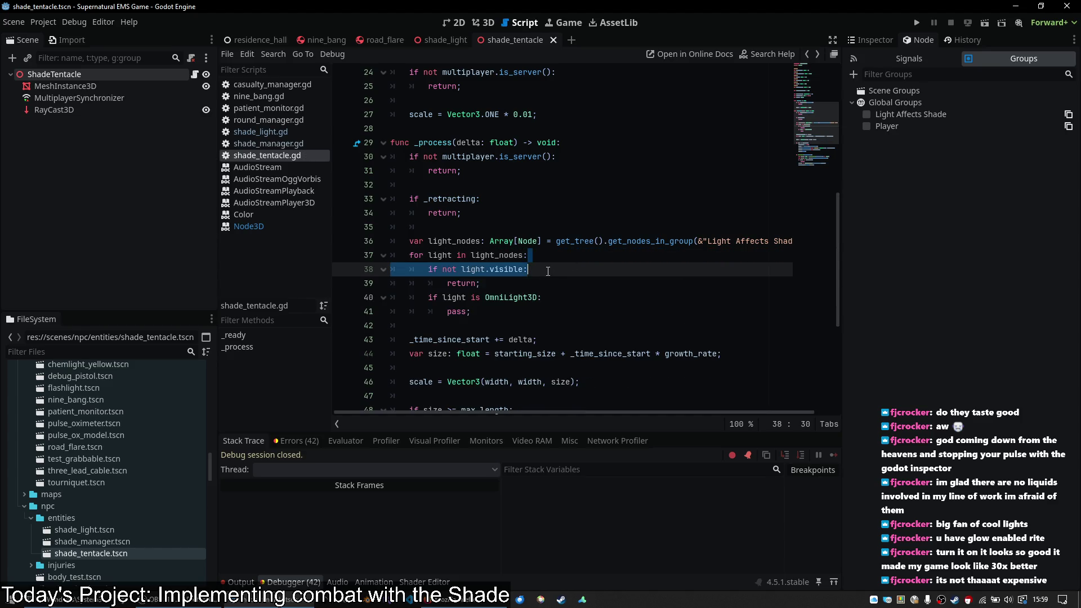
left_click(552, 302)
left_click(529, 283)
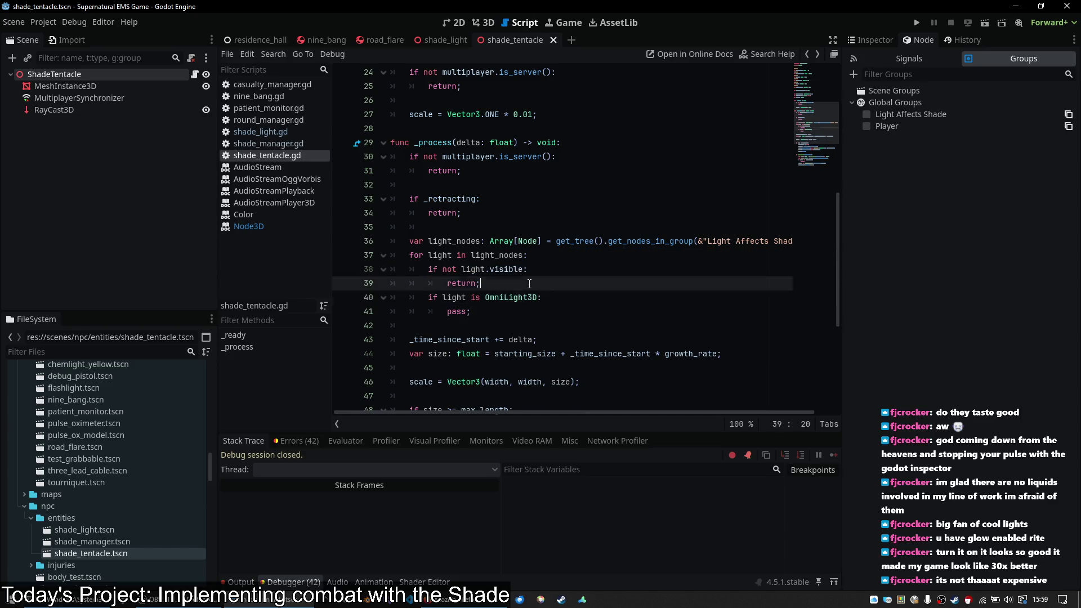
double_click(466, 283)
type("continue;")
Replace pass in the OmniLight3D branch with '_retracting = true'
double_click(458, 312)
left_click(519, 269)
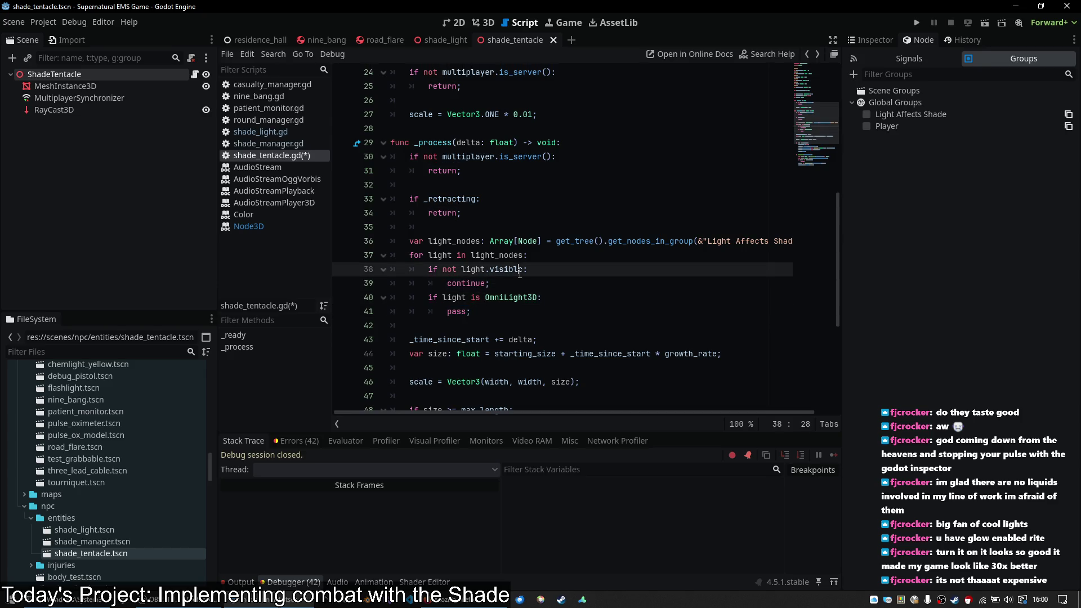
left_click(500, 310)
key("shift+Home")
key("BackSpace")
type("if")
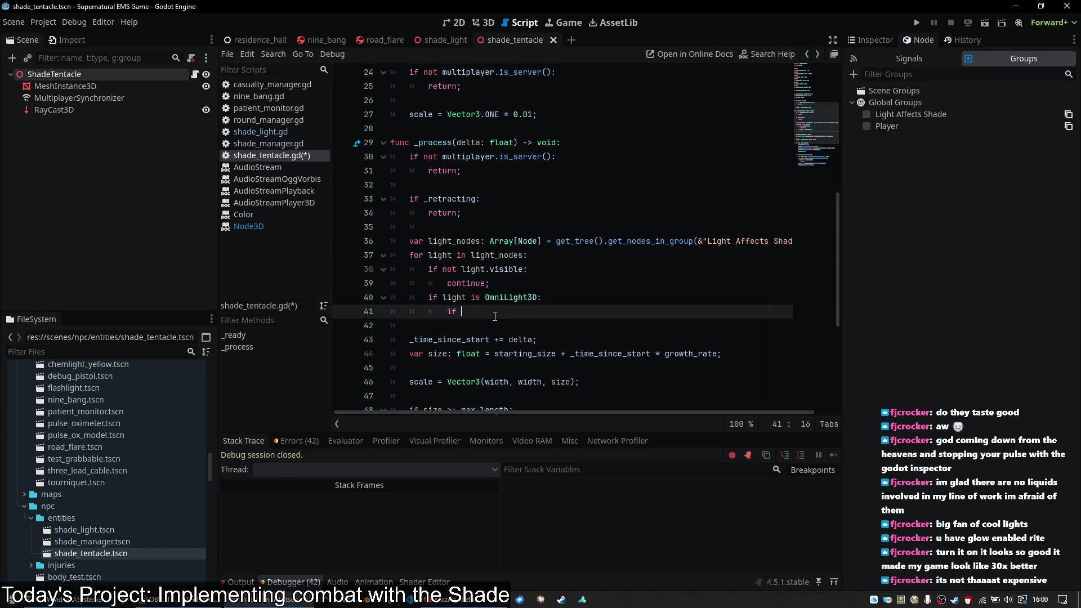
key("shift+Up")
key("shift+Down")
key("BackSpace")
key("BackSpace")
type("_retracting = true")
key("Return")
key("BackSpace")
key("BackSpace")
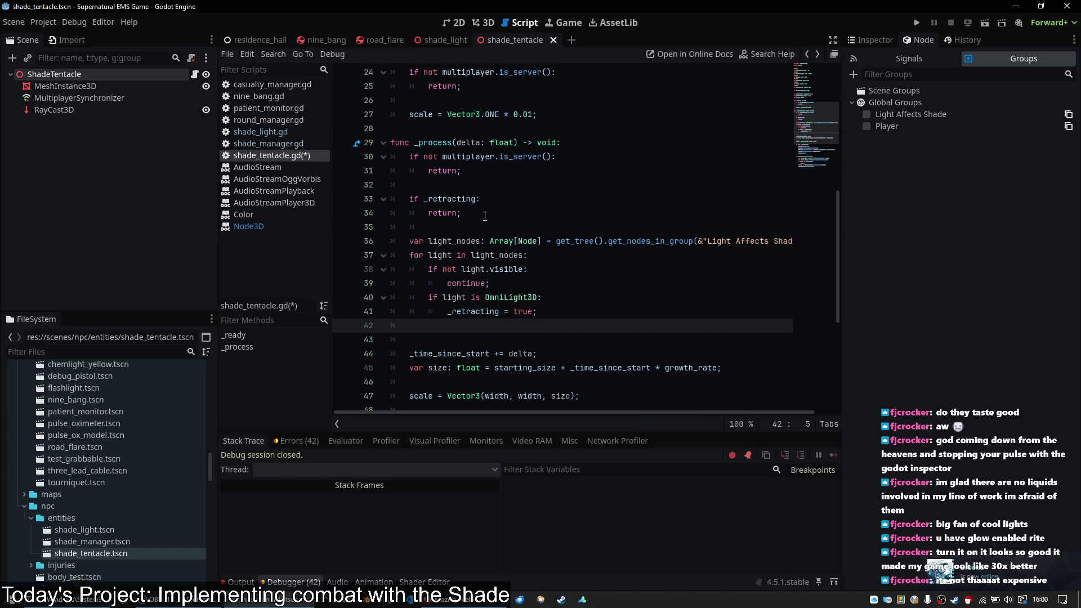
Move the 'if _retracting: return' check from the top of _process to below the light loop
left_click_drag(484, 216, 480, 171)
key("BackSpace")
left_click(444, 289)
key("Return")
type("if _retracting:")
key("Return")
type("return;")
key("Up")
key("Up")
scroll(671, 366, "down", 3)
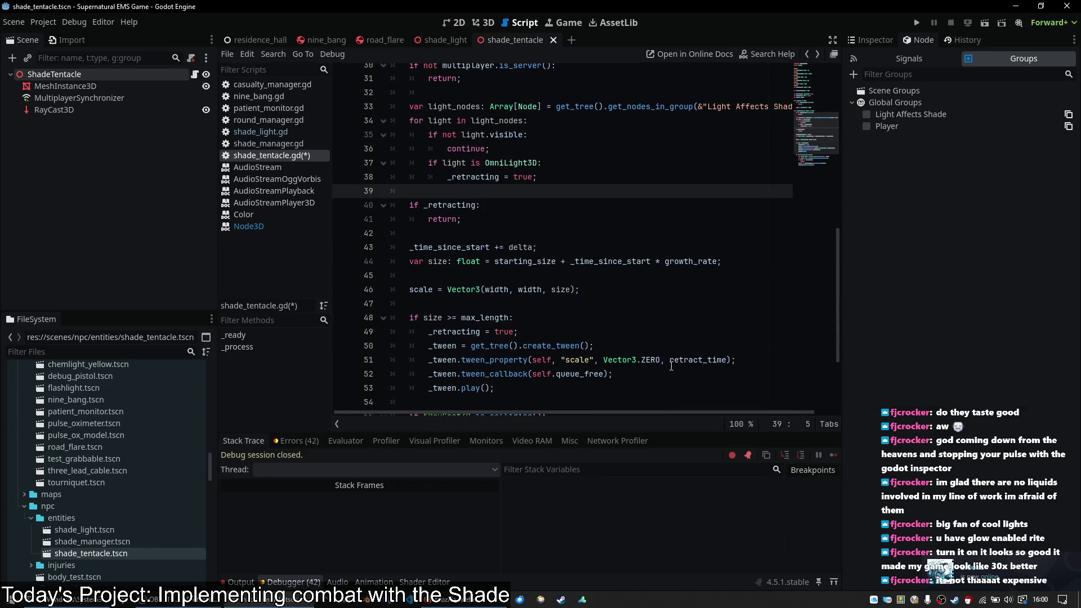
Declare a new 'func _retract() -> void:' above _process
scroll(663, 324, "up", 2)
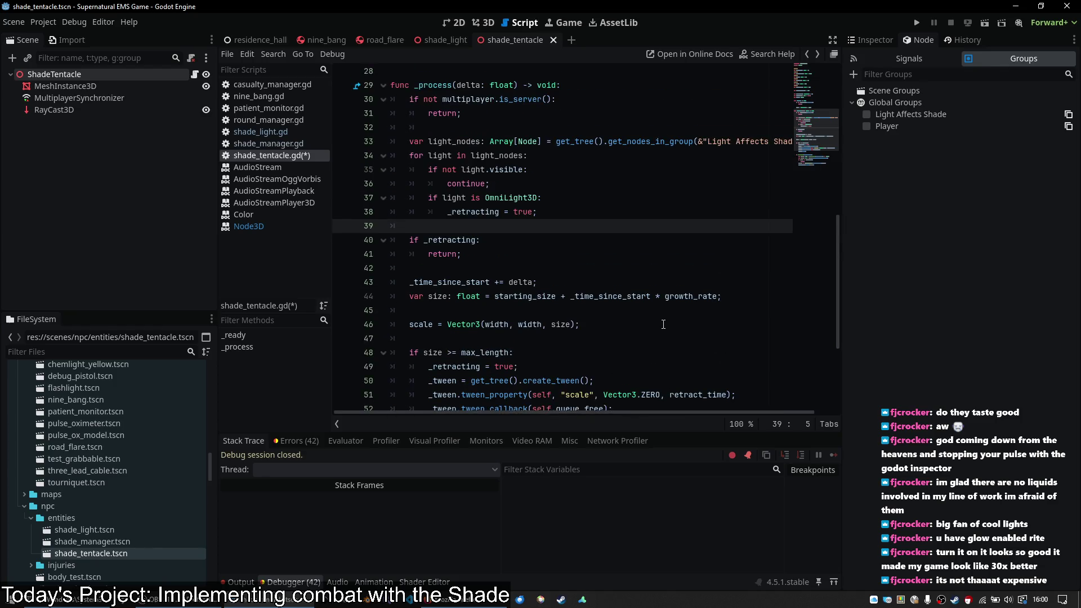
scroll(588, 194, "down", 1)
scroll(587, 194, "up", 5)
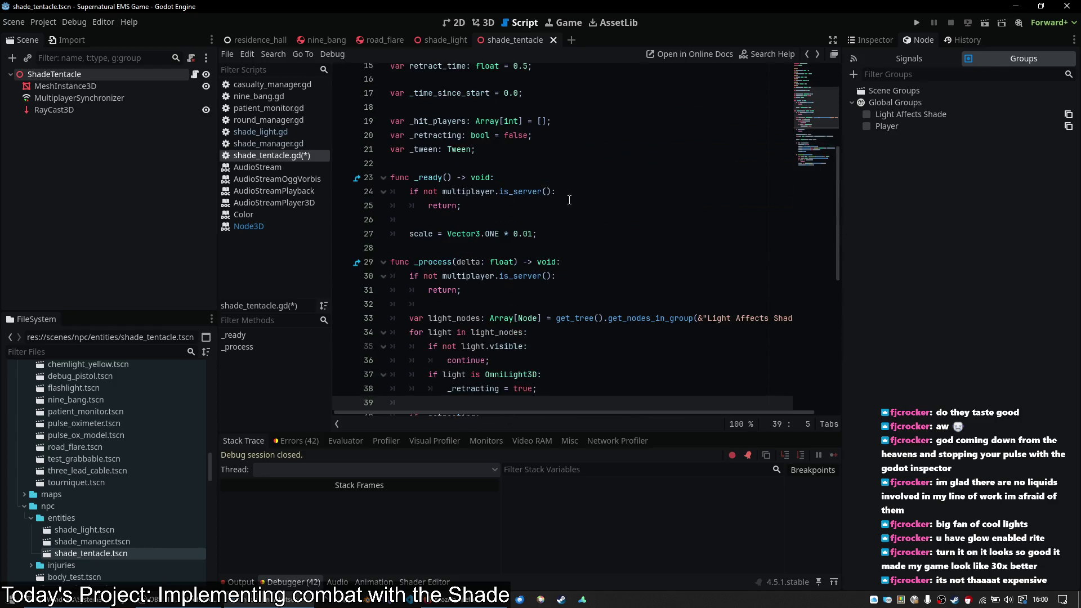
left_click(557, 242)
key("Return")
key("Return")
key("Up")
type("func _")
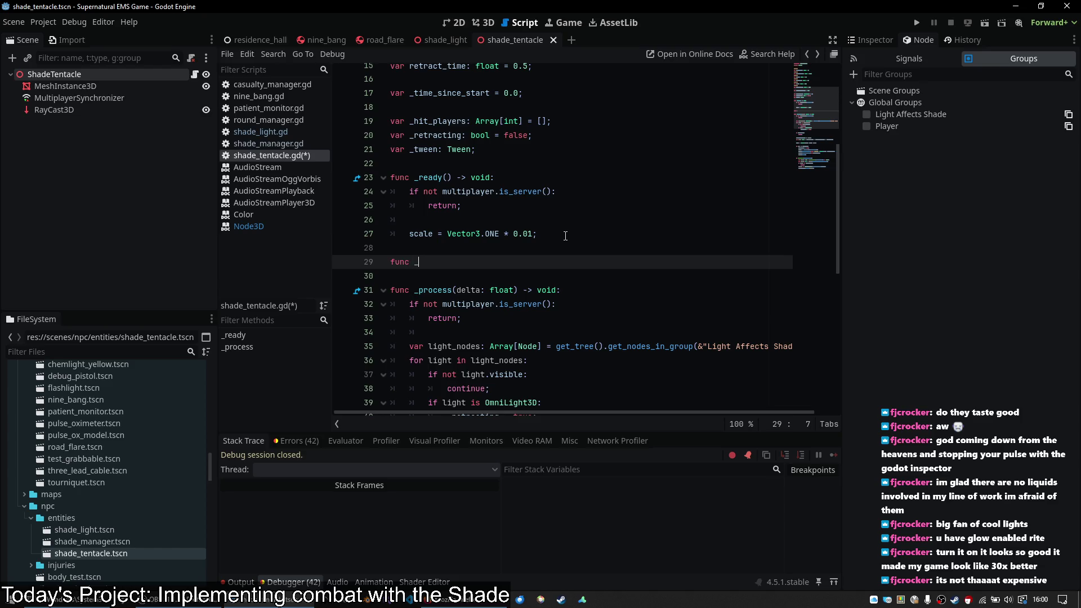
type("retract() -> v")
type("oid:")
key("Return")
Cut the tween block from the max_length check and replace it with 'retract(); return;'
scroll(552, 267, "down", 8)
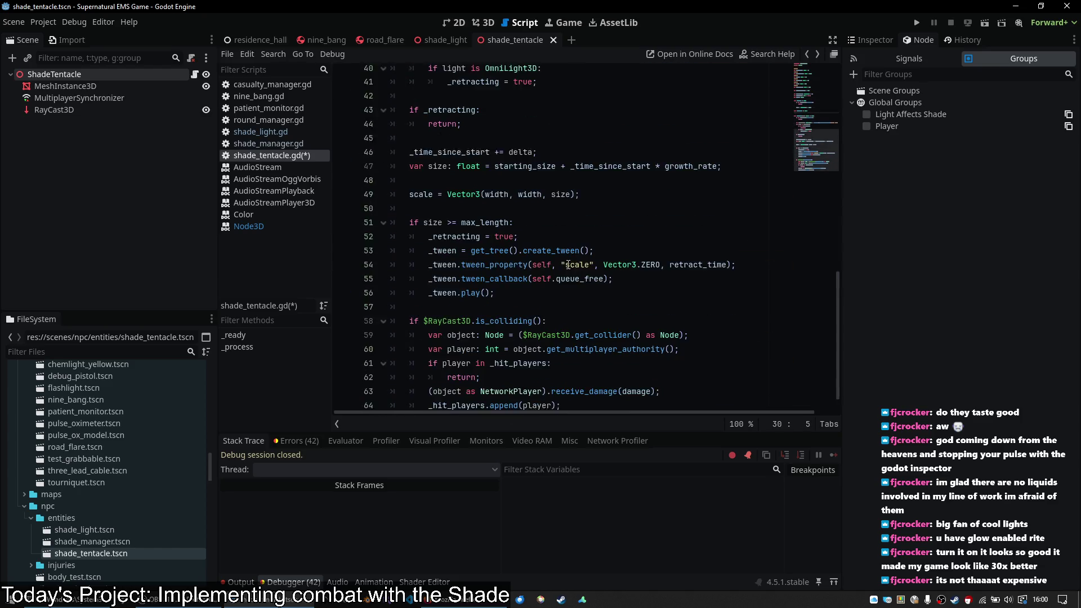
left_click_drag(536, 289, 532, 223)
key("ctrl+c")
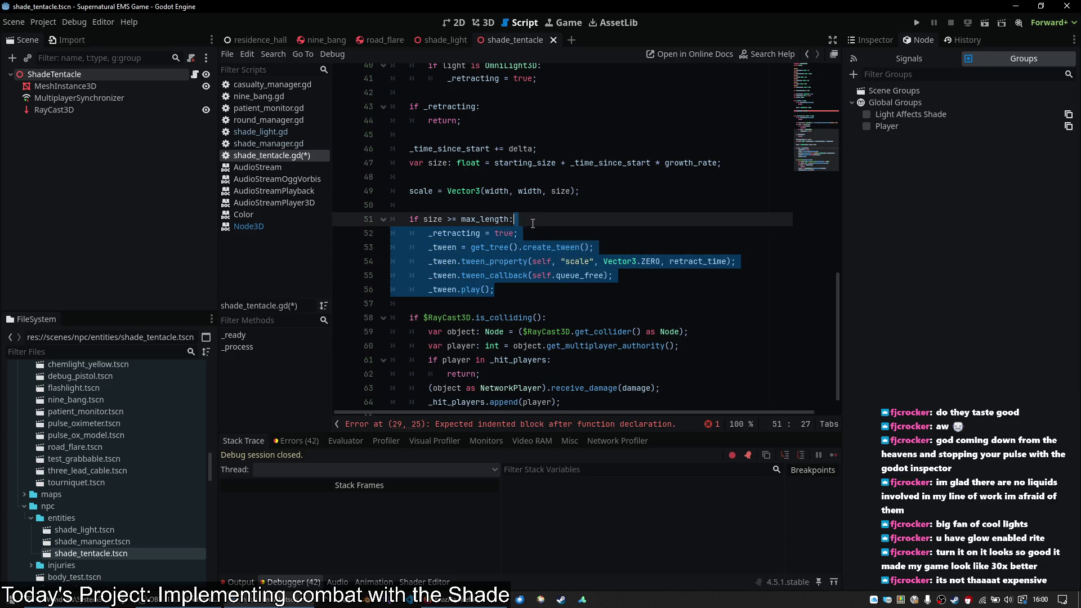
key("BackSpace")
key("Return")
type("retract();")
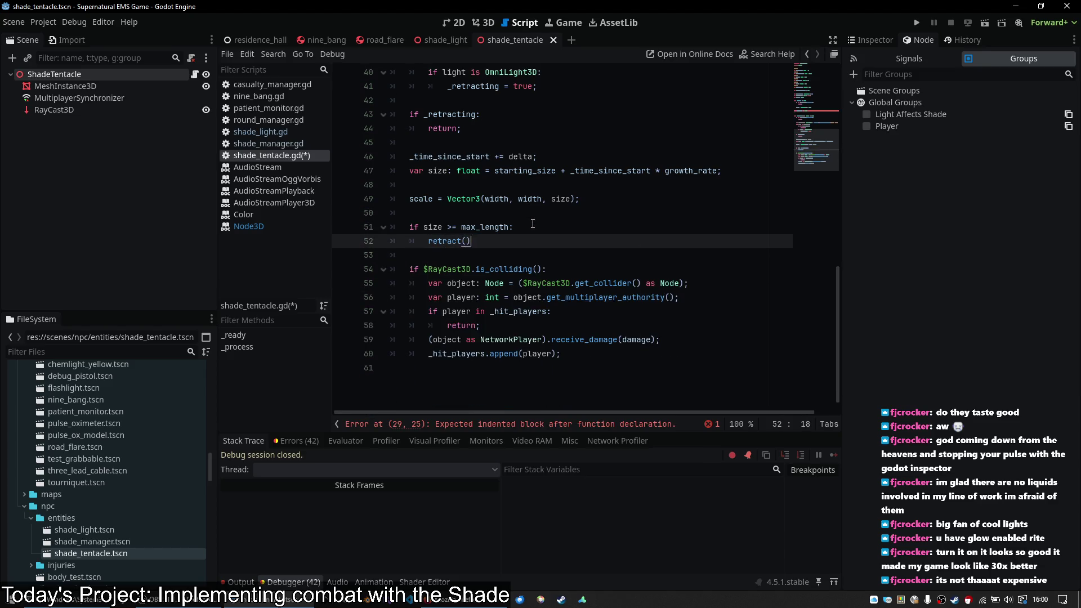
key("Return")
type("return;")
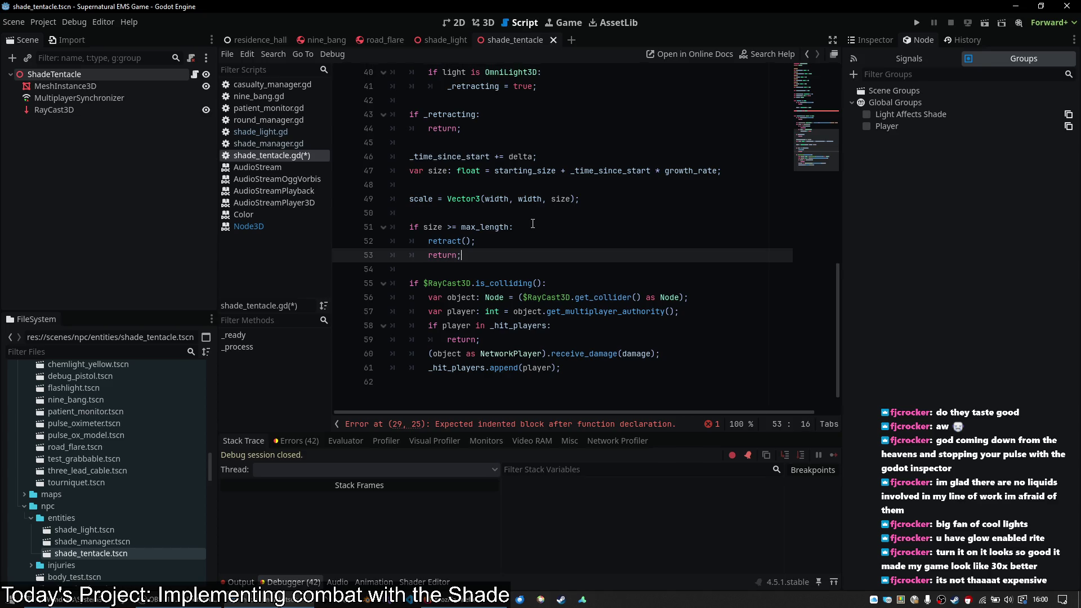
Paste the tween code into _retract and unindent it one level
scroll(533, 223, "up", 2)
left_click(430, 295)
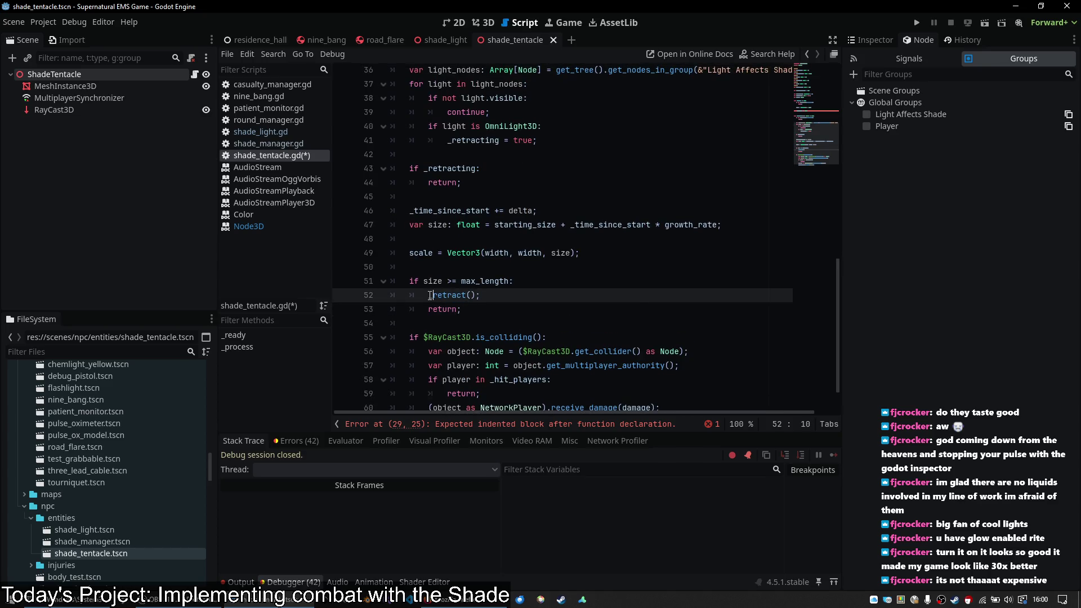
scroll(434, 289, "up", 6)
left_click(509, 166)
key("ctrl+v")
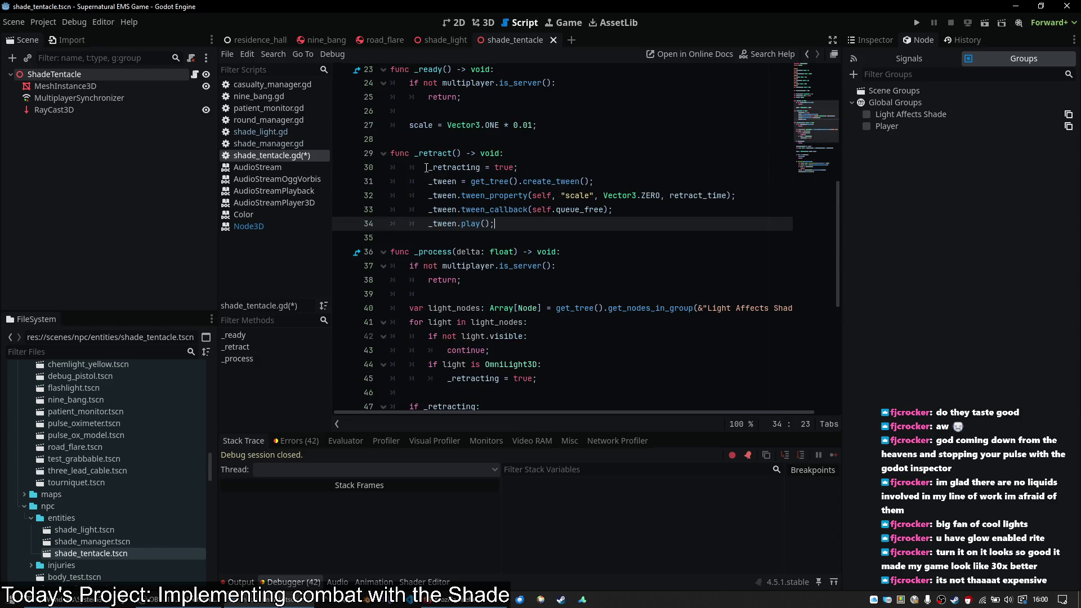
left_click_drag(426, 167, 723, 223)
key("shift+Tab")
Replace '_retracting = true' in the OmniLight3D branch with '_retract()' and 'return;'
scroll(722, 226, "down", 6)
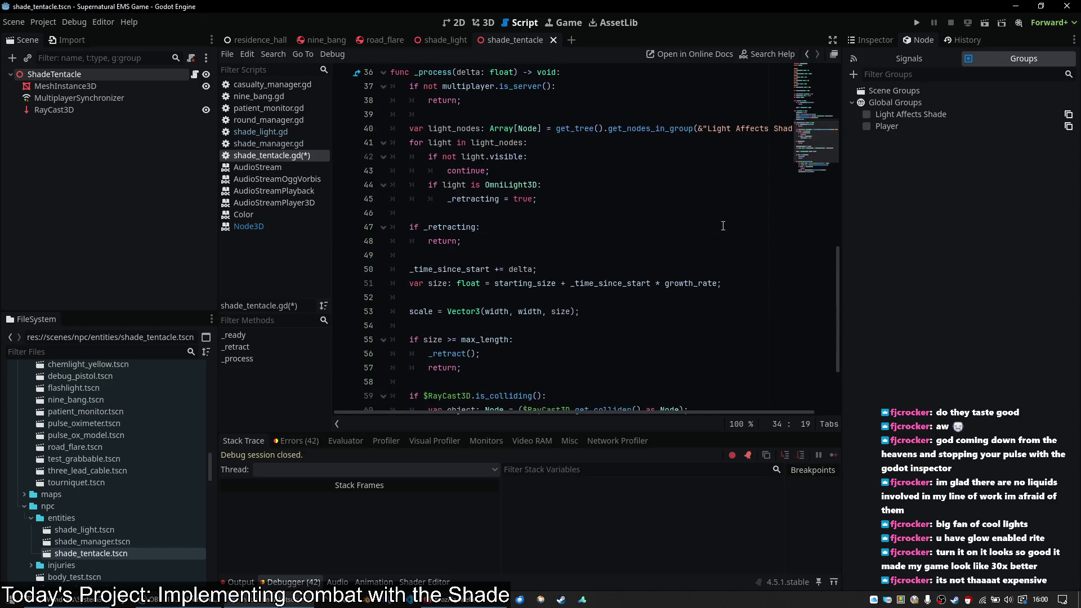
scroll(509, 287, "up", 1)
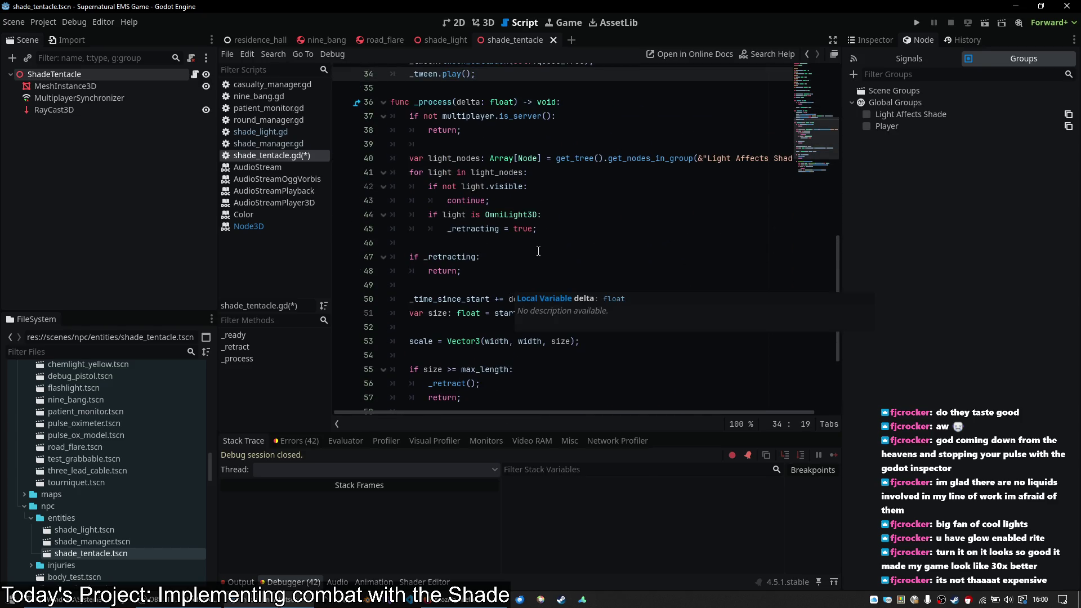
left_click(558, 224)
key("shift+Home")
type("_ret")
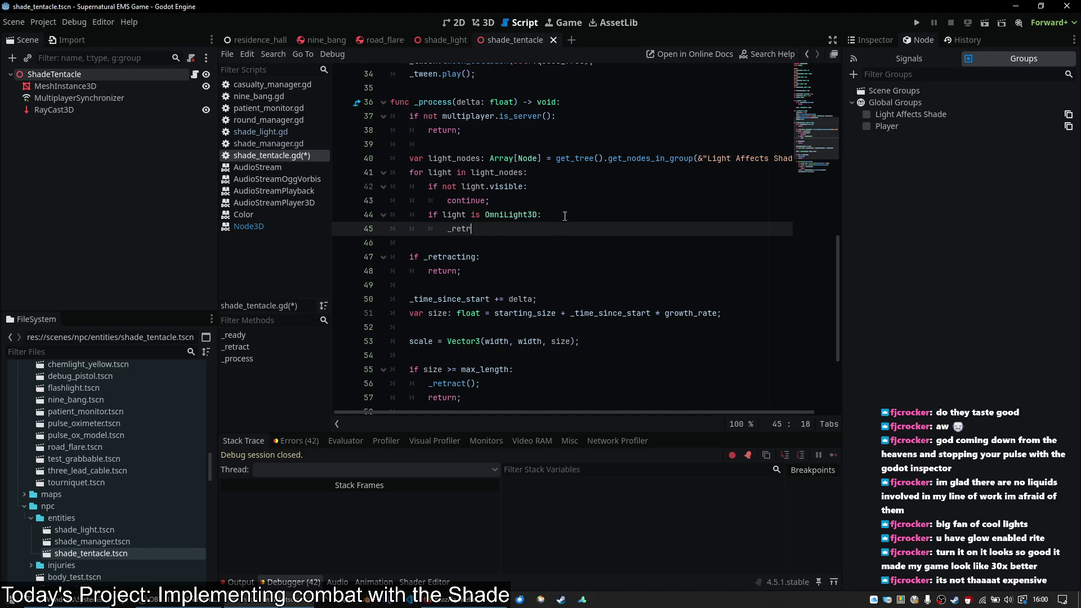
key("Return")
key("Return")
type("return;")
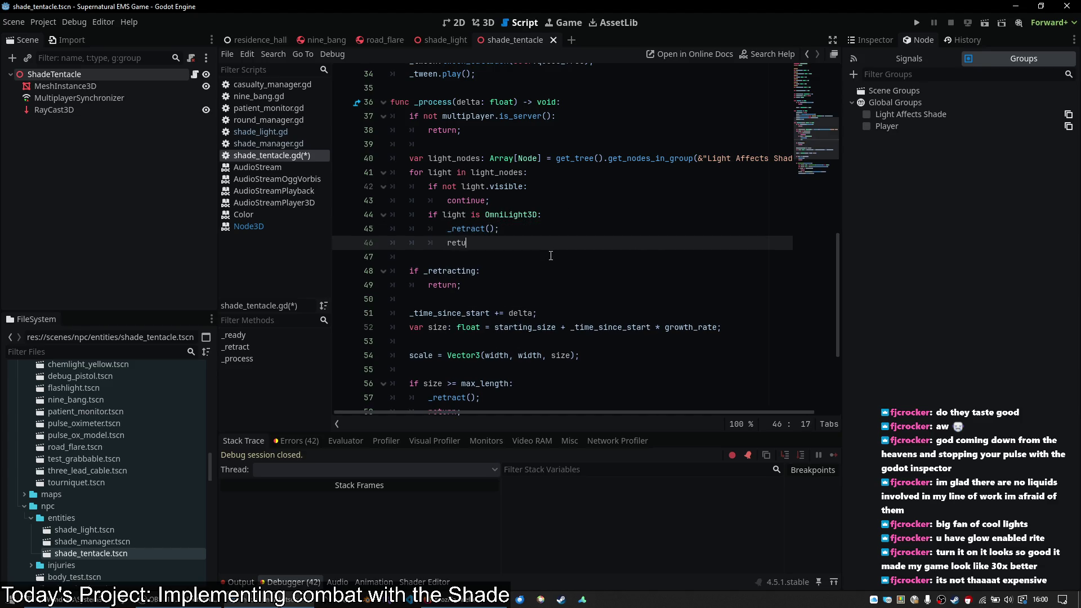
key("Return")
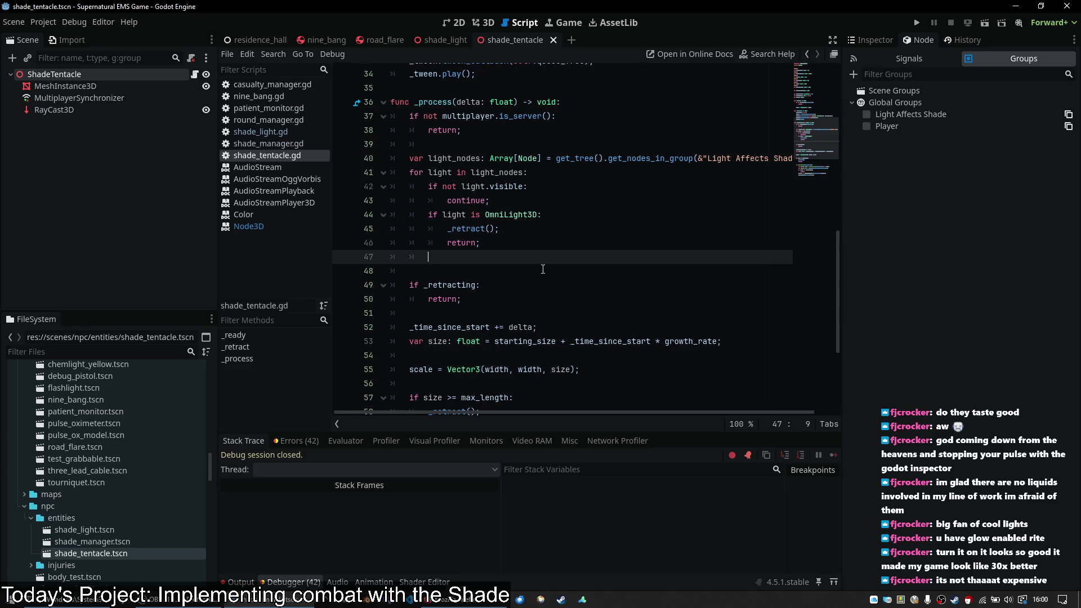
key("Up")
key("Up")
key("Up")
key("End")
key("Left")
Try extending the OmniLight3D condition with 'and light.omni', then remove the clause
type("ad")
key("BackSpace")
key("BackSpace")
type("nd light.omni")
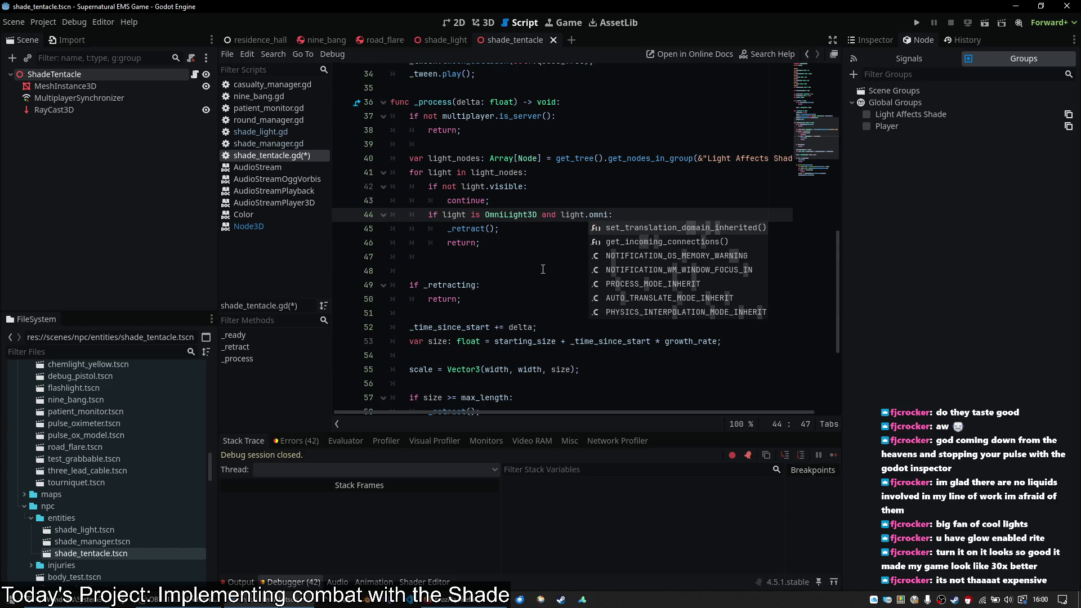
left_click(539, 215, "shift")
key("BackSpace")
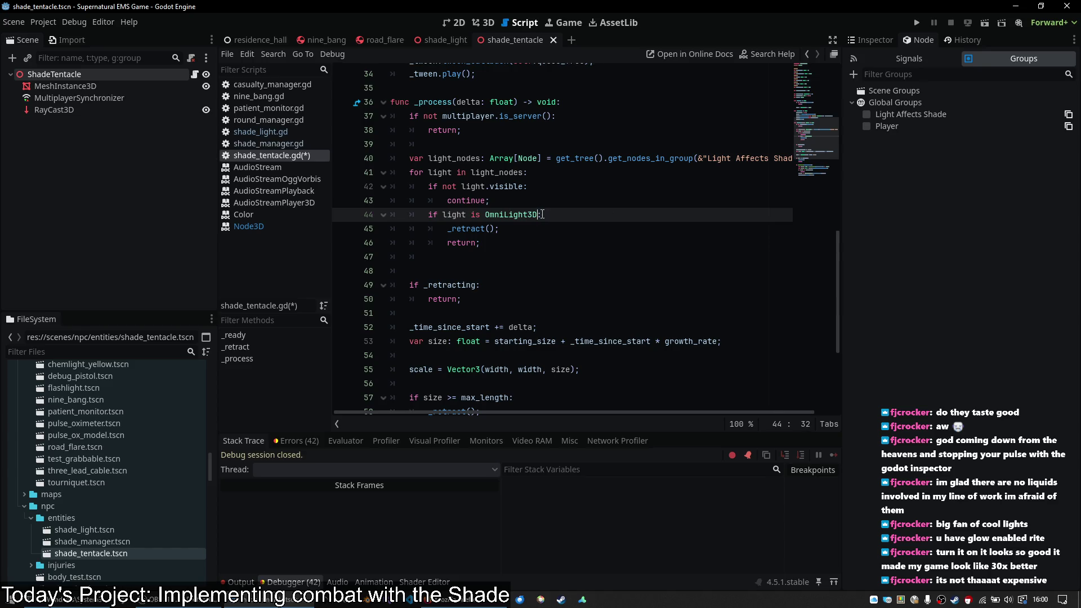
Add a nested check comparing omni_range ** 2 with global_position.distance_squared_to(light.global_position)
key("Return")
type("if light.")
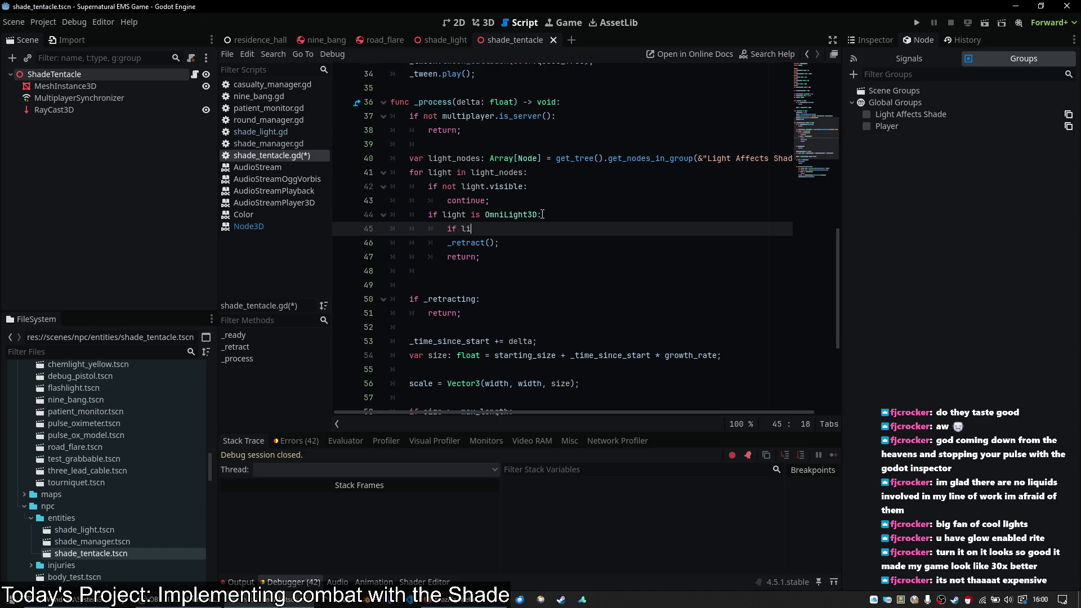
type("omni_range >")
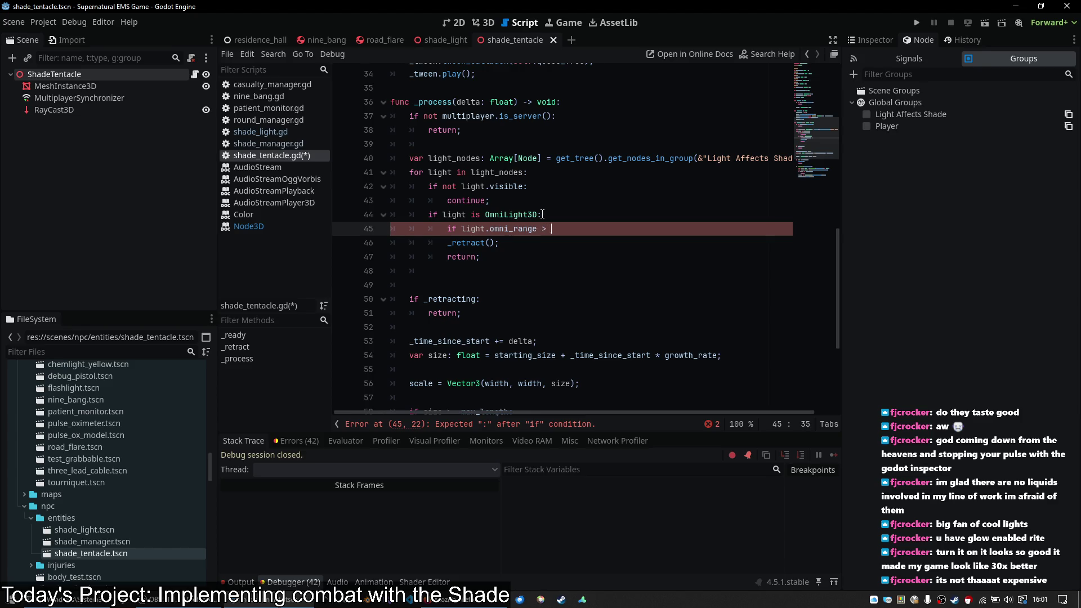
key("BackSpace")
type("= ")
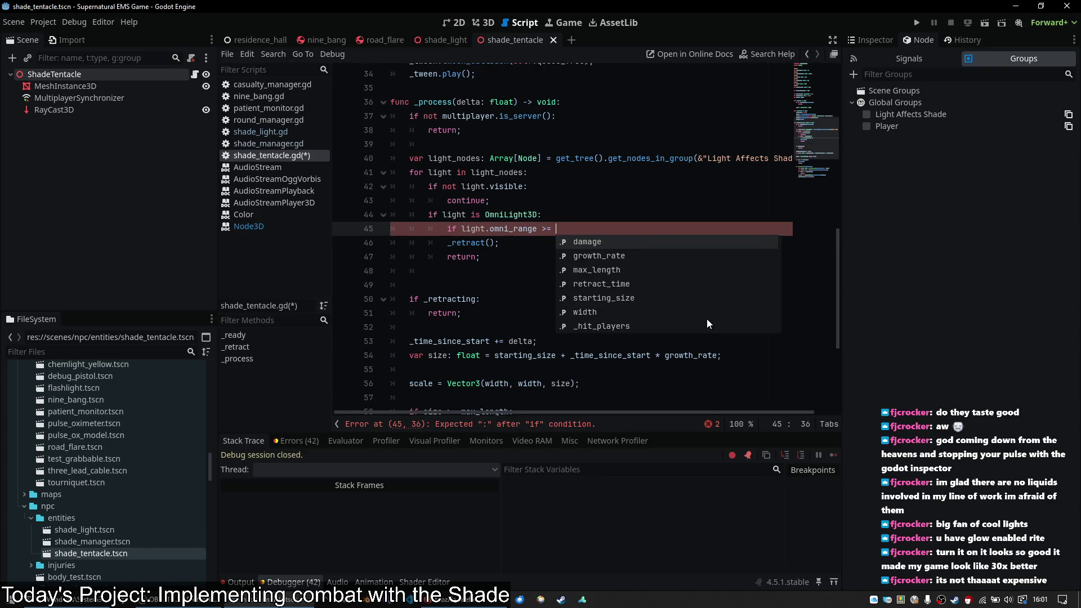
type("glo")
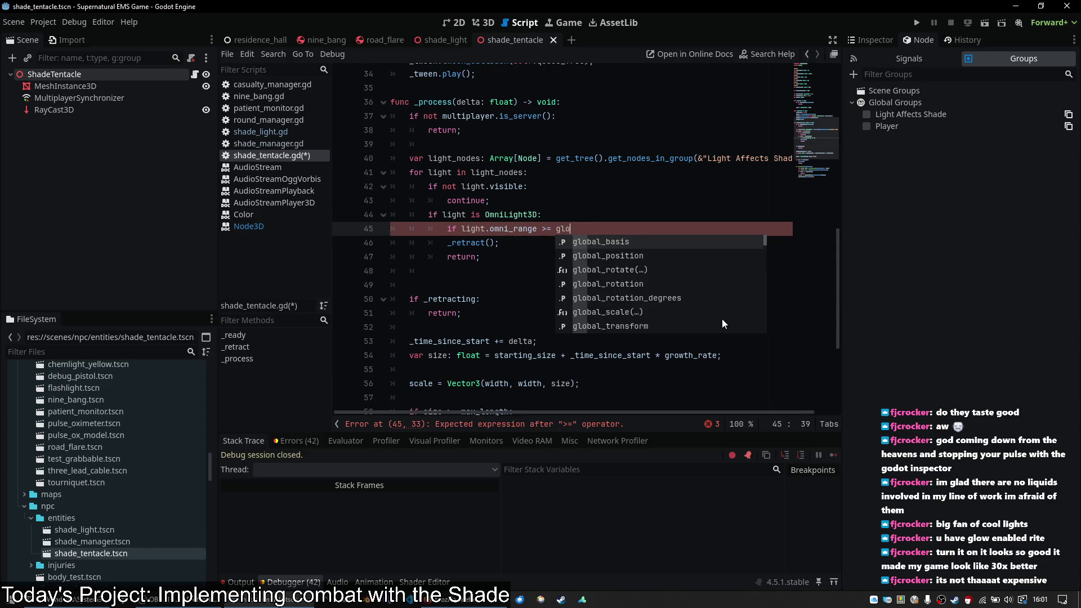
type("bal_positio")
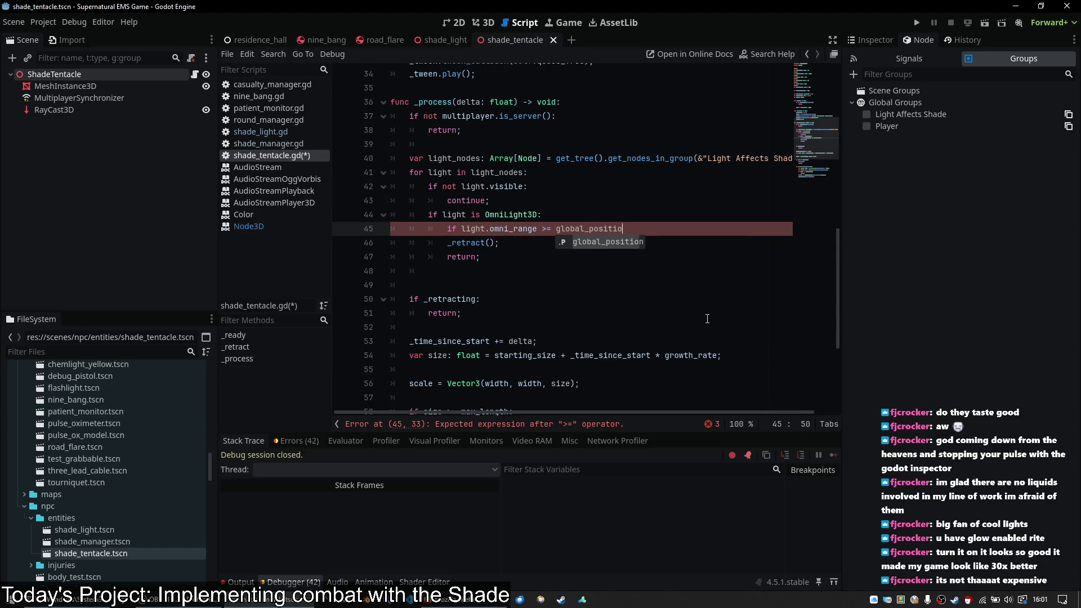
type("n.gl")
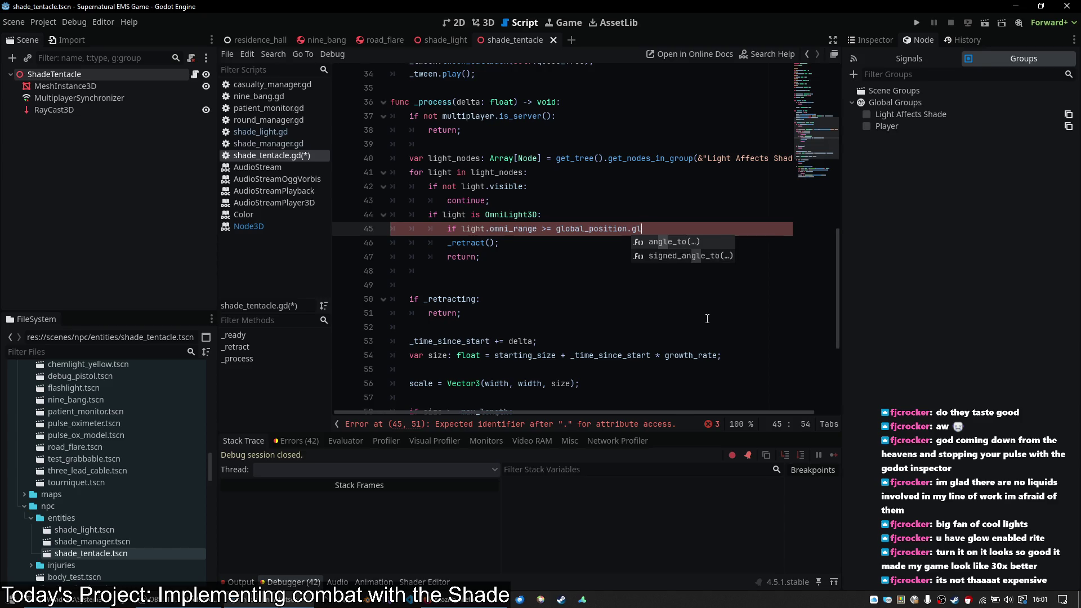
key("BackSpace")
key("BackSpace")
type("sqr")
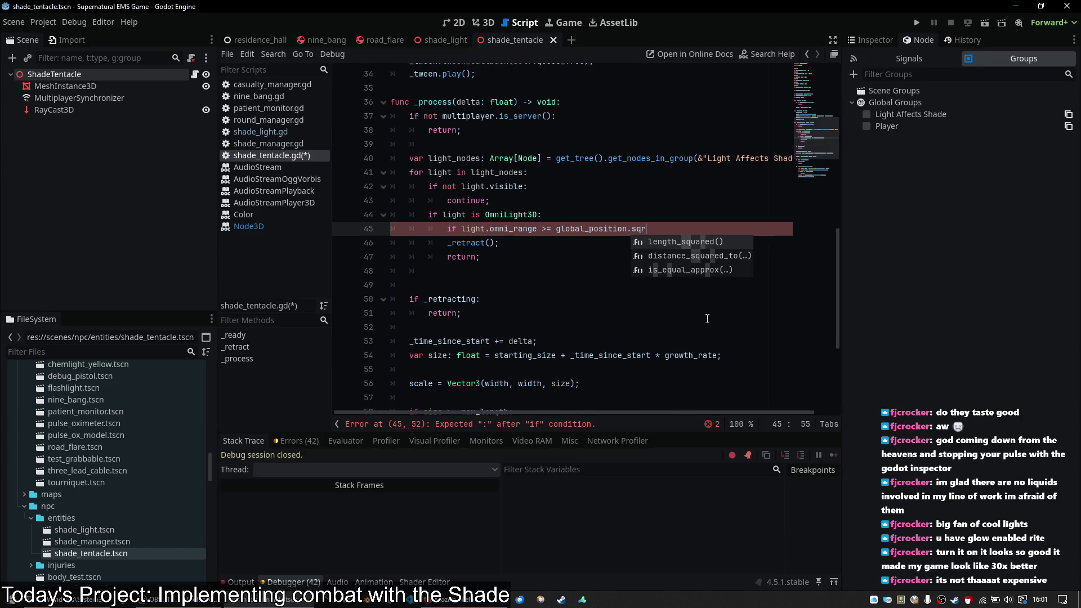
key("Down")
key("Return")
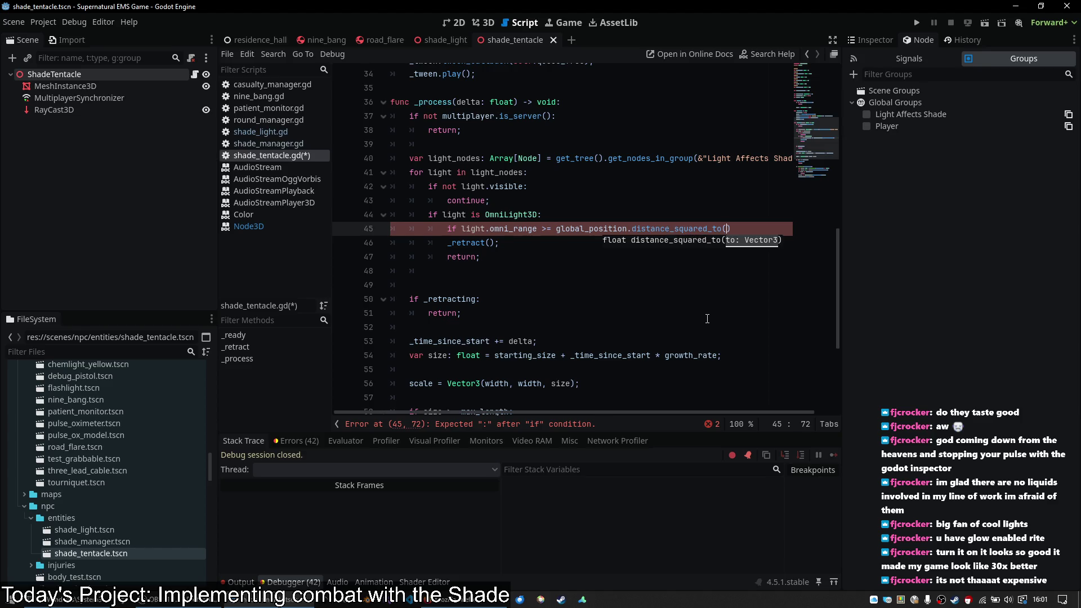
left_click(533, 229)
type("** 2")
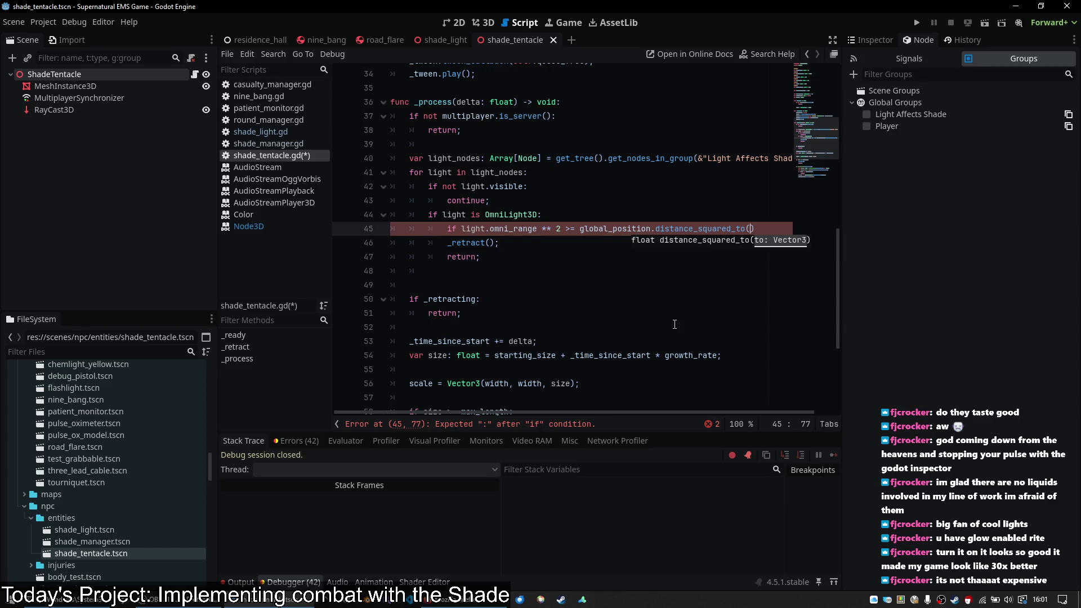
type("light")
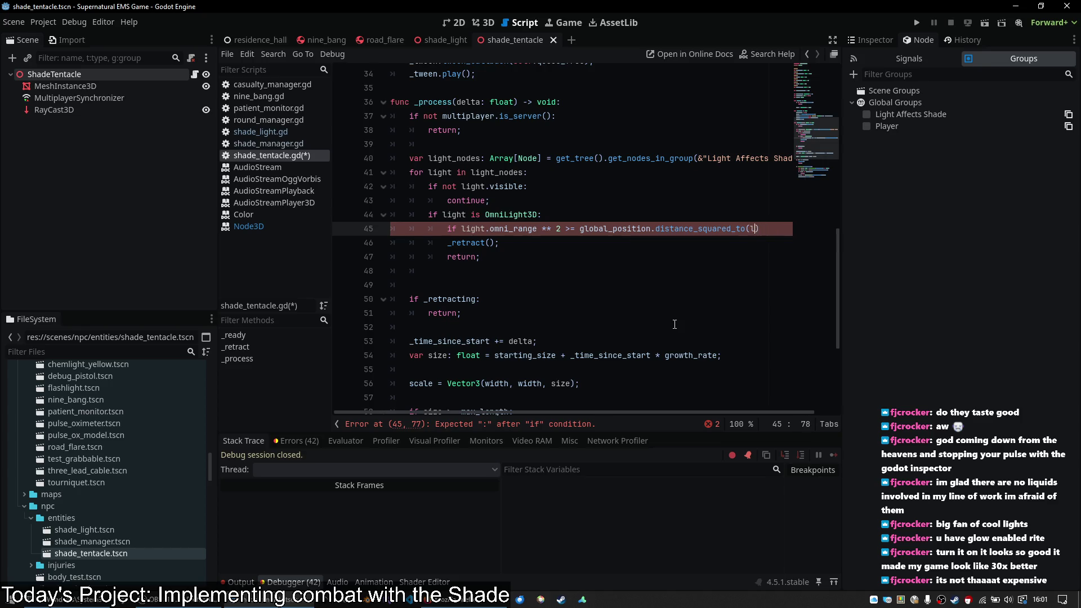
type(".global_position")
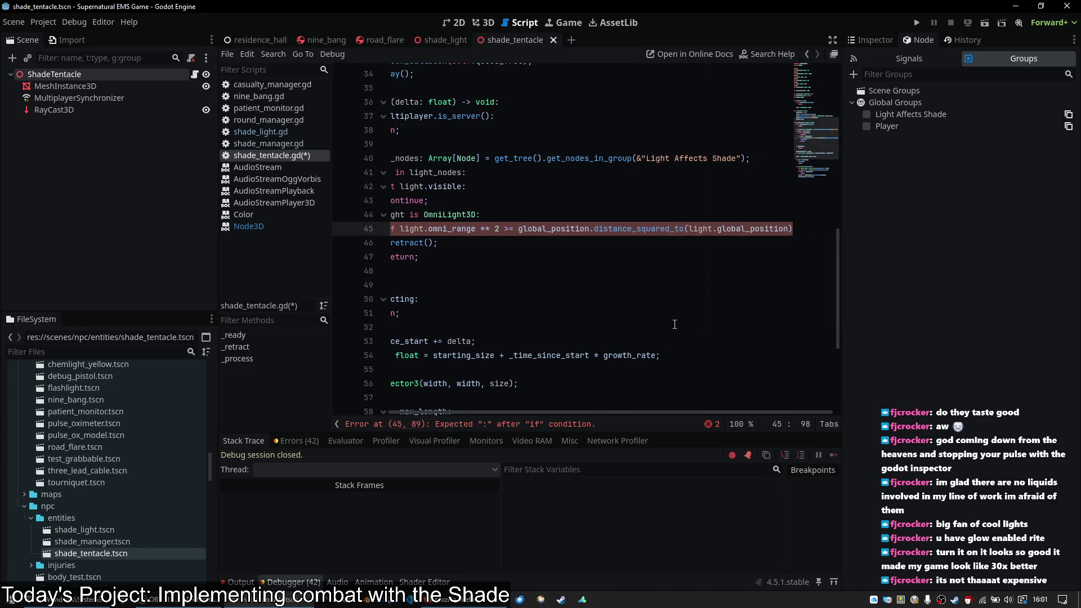
type(":")
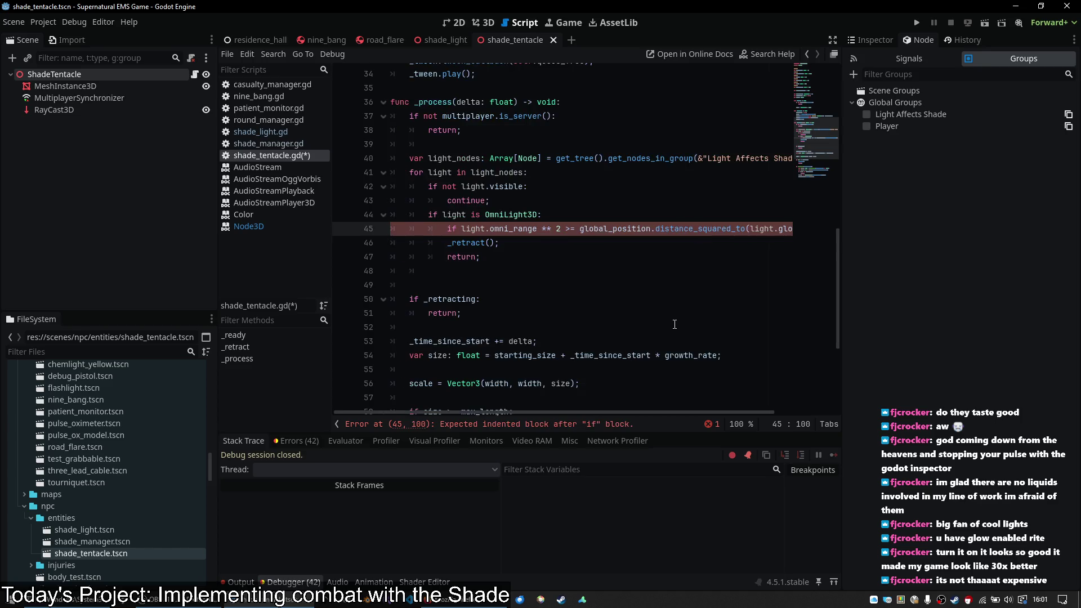
Indent _retract() and return under the range check and open a new line below
key("Down")
key("Down")
key("shift+Up")
key("Tab")
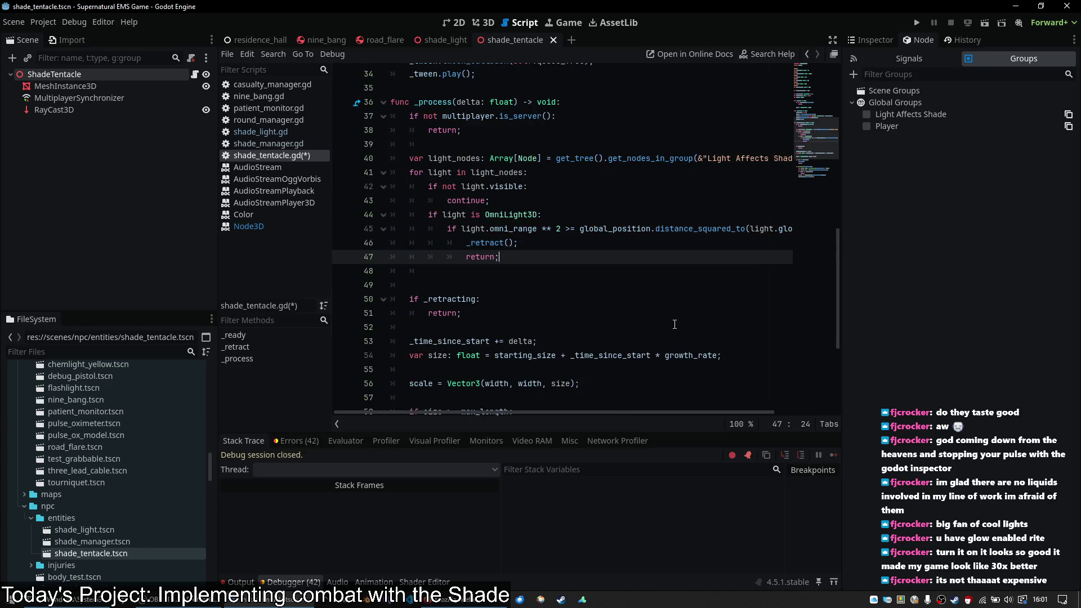
key("Return")
key("BackSpace")
Add an 'elif light is SpotLight3D:' branch and flip the Omni range comparison toward <
type("elif light is ")
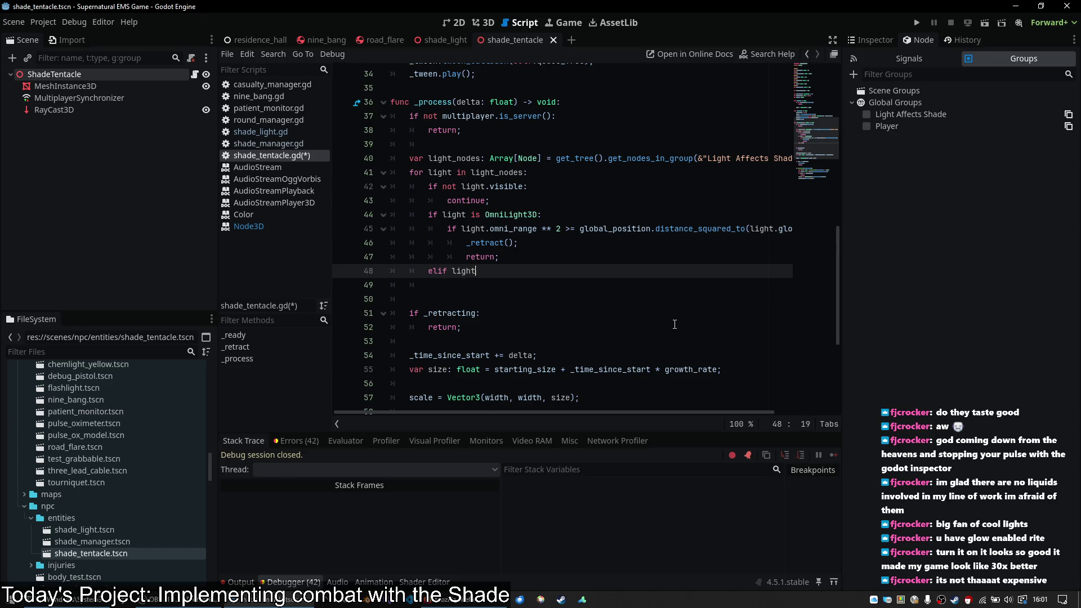
type("SpotLight3D")
type(":")
key("Return")
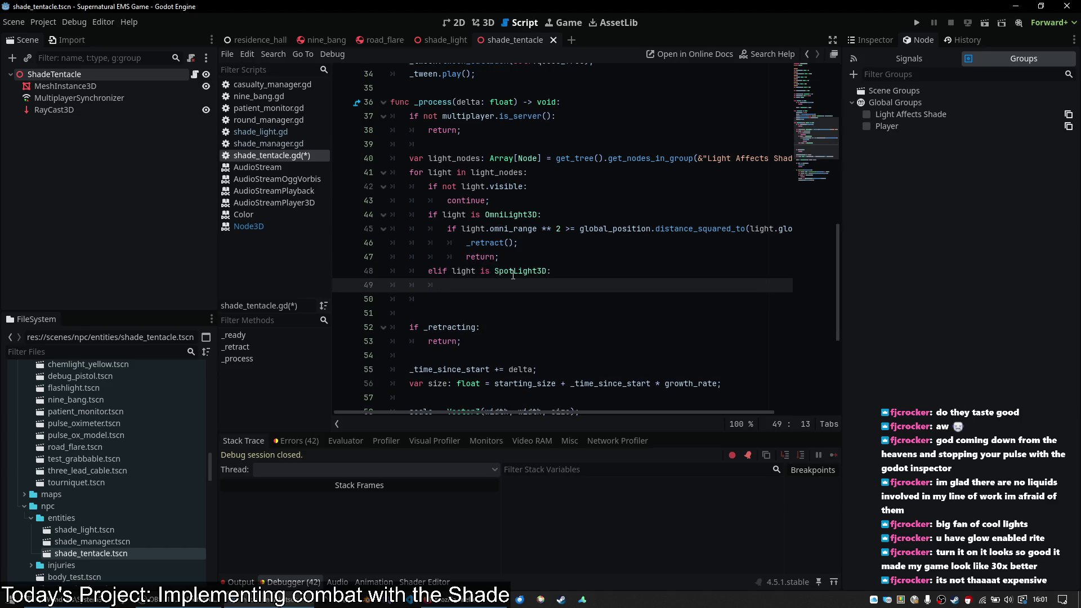
left_click_drag(523, 261, 544, 215)
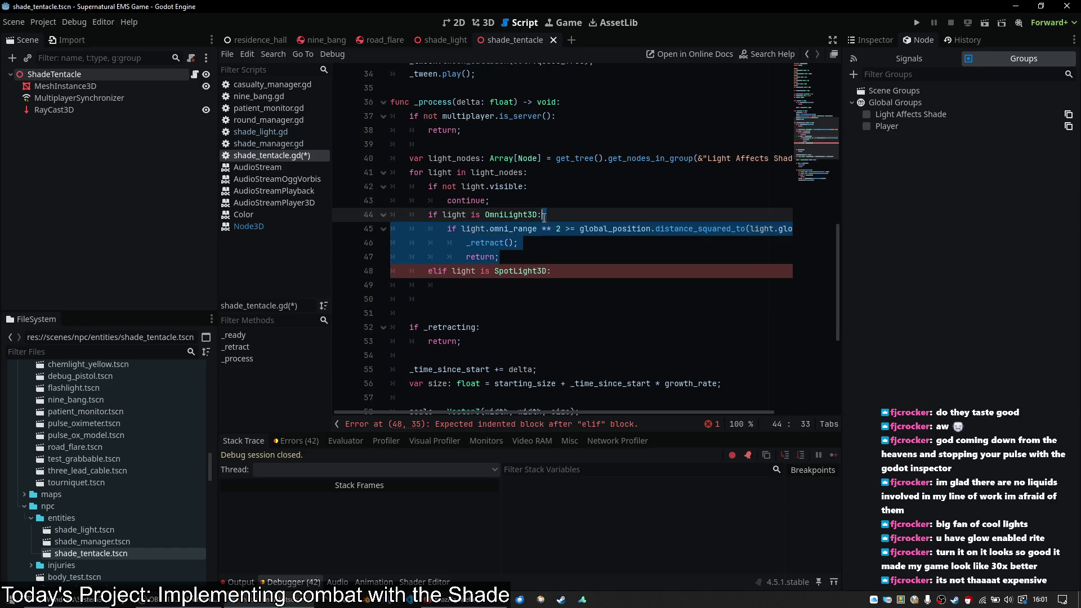
left_click(569, 229)
key("BackSpace")
type("<")
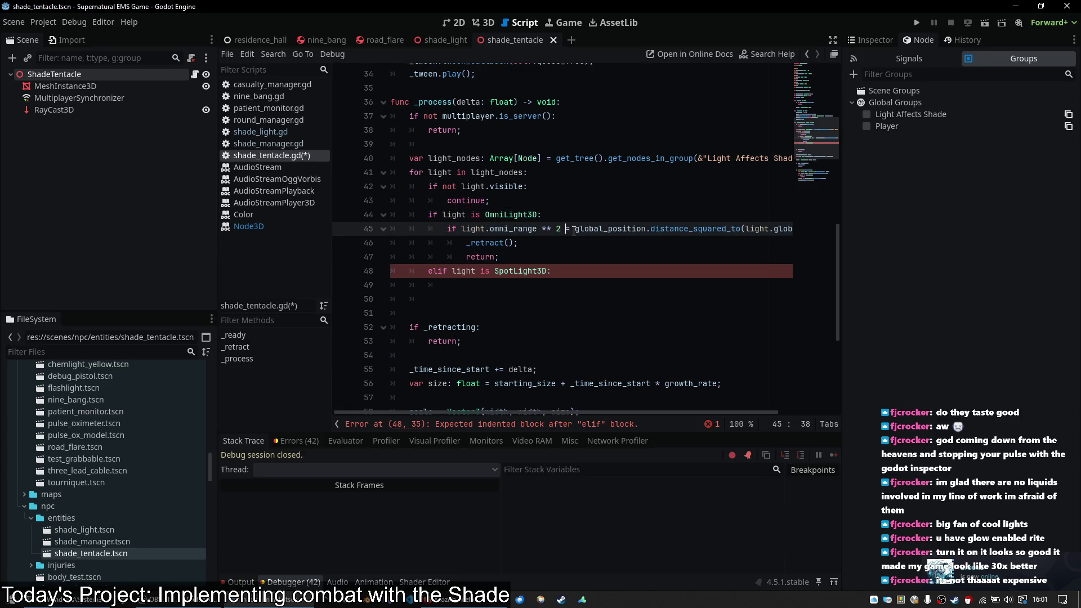
Add continue; under the Omni range check and outdent the _retract() and return lines
key("End")
key("Return")
type("continue;")
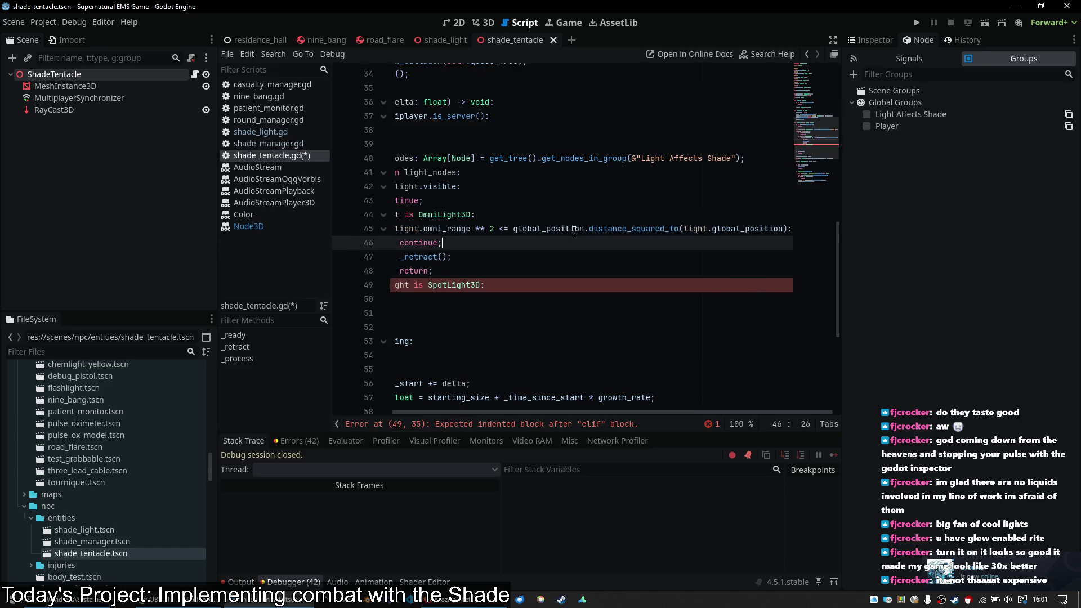
key("Down")
key("Down")
key("shift+Up")
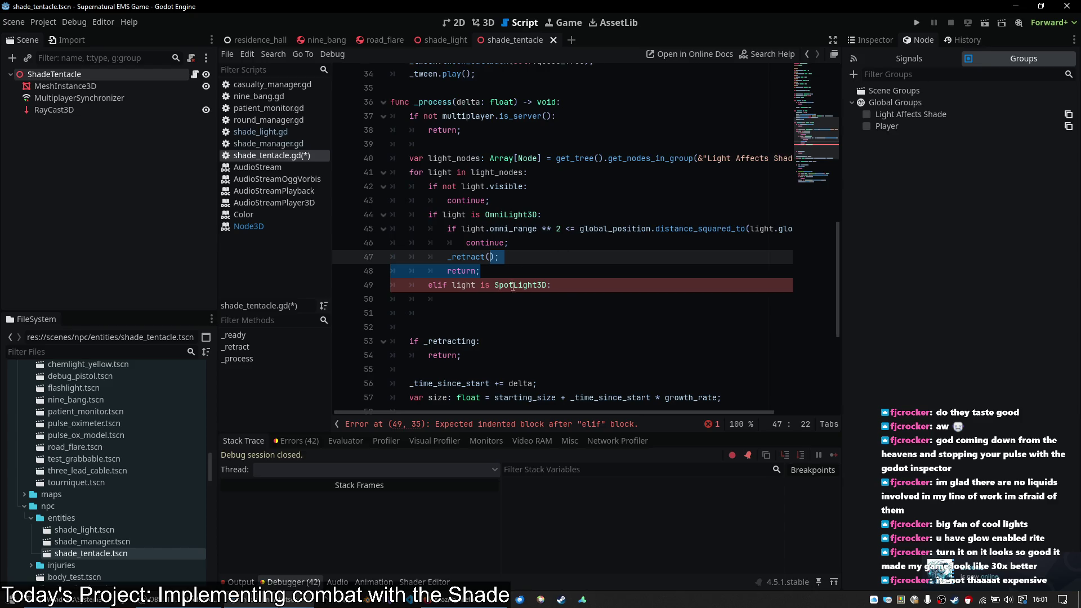
Make the range comparison strictly <, delete the extra blank line, and open the SpotLight3D docs
left_click(519, 298)
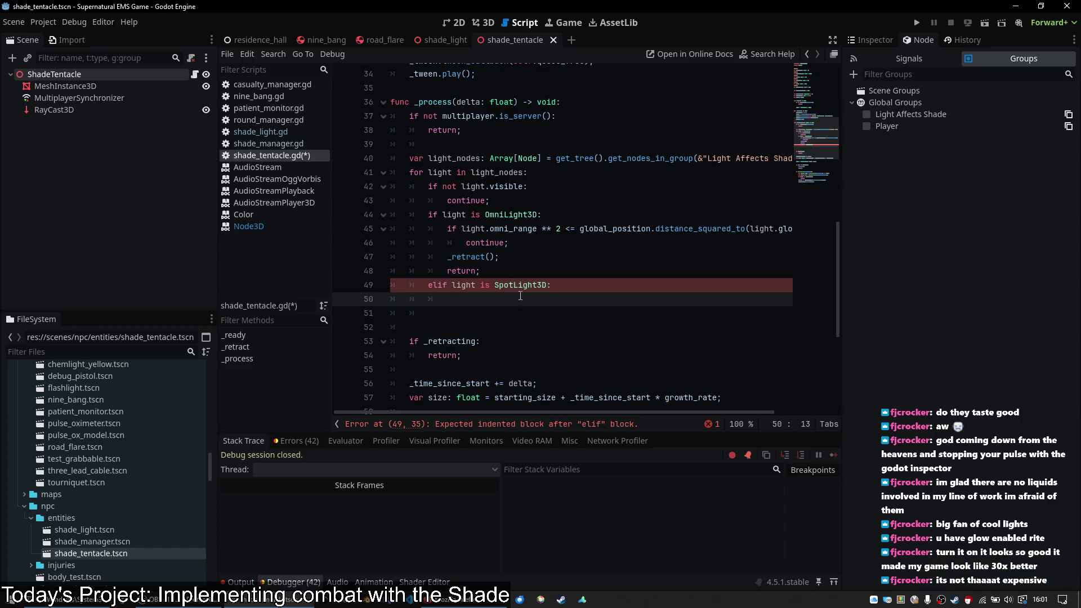
left_click(575, 228)
key("BackSpace")
left_click(463, 303)
key("Down")
key("Down")
key("Up")
key("Up")
key("Down")
key("shift+Up")
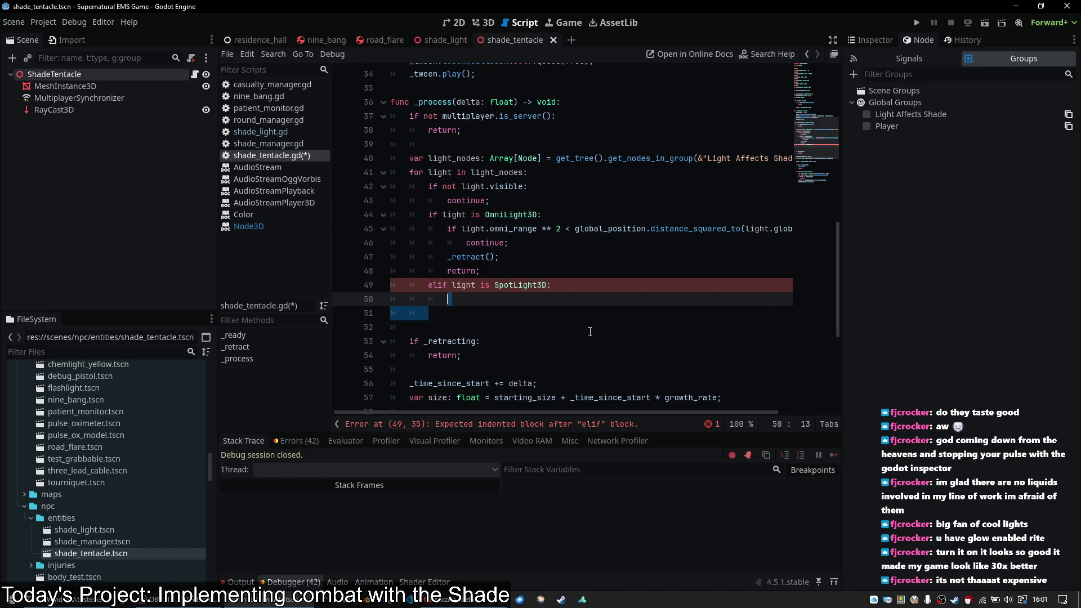
key("BackSpace")
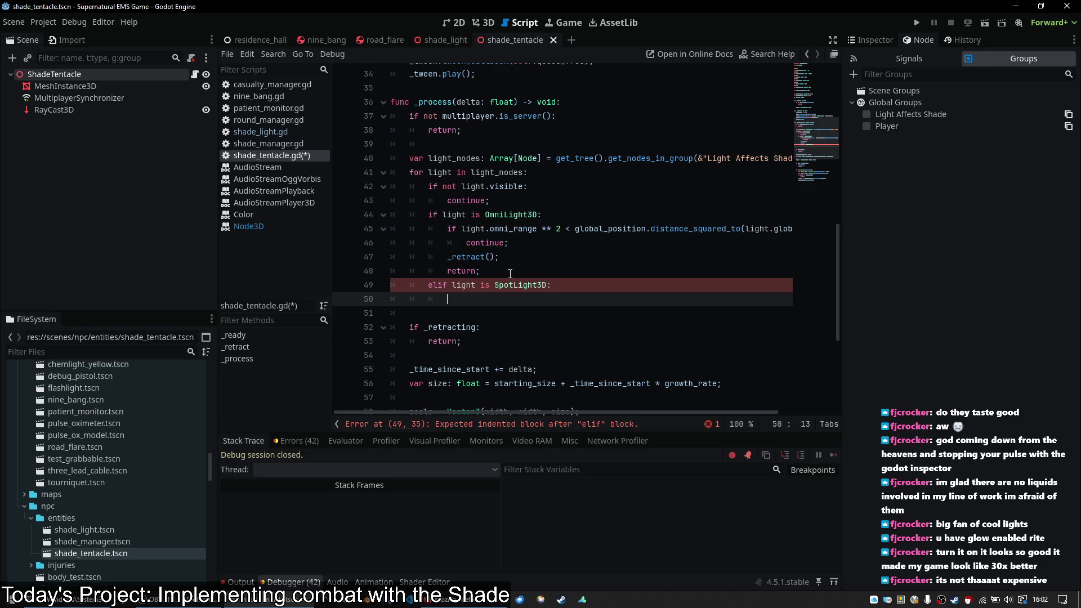
left_click(529, 285, "ctrl")
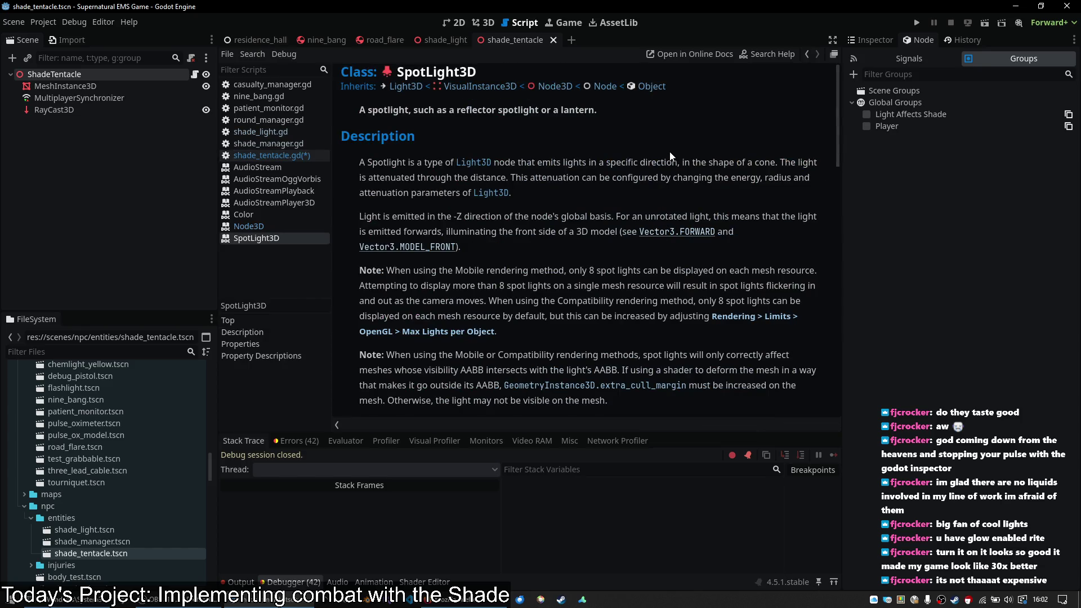
scroll(670, 152, "down", 3)
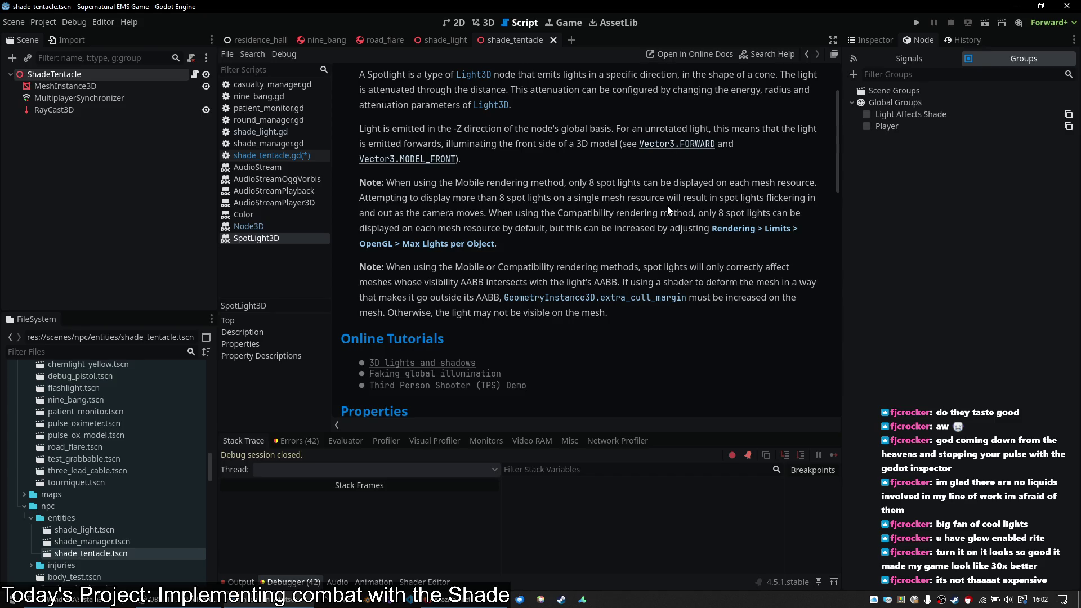
scroll(667, 205, "down", 3)
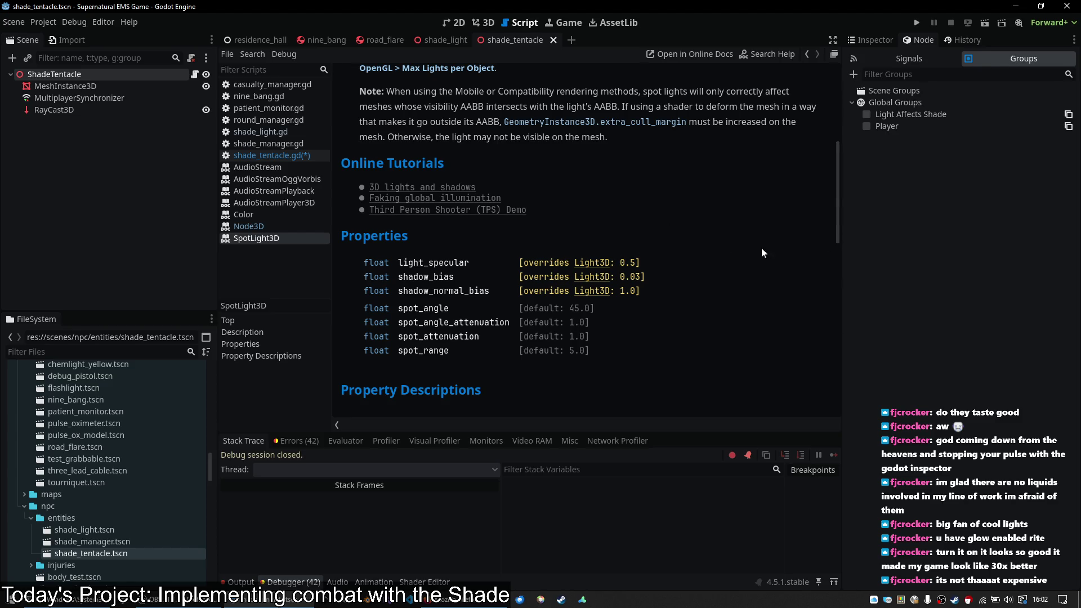
scroll(717, 241, "down", 2)
left_click(422, 177)
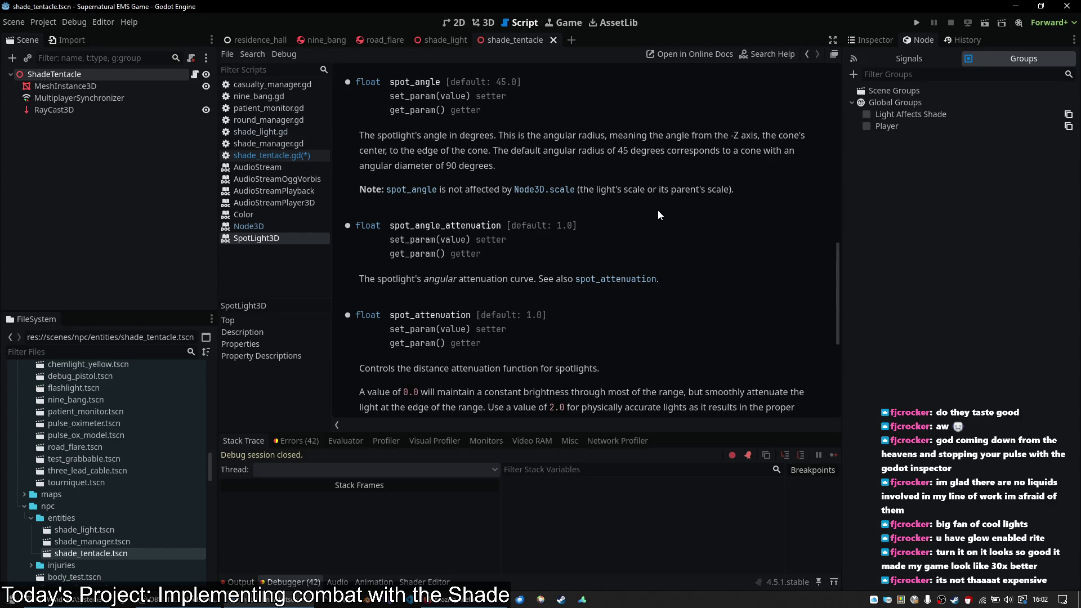
key("alt+Left")
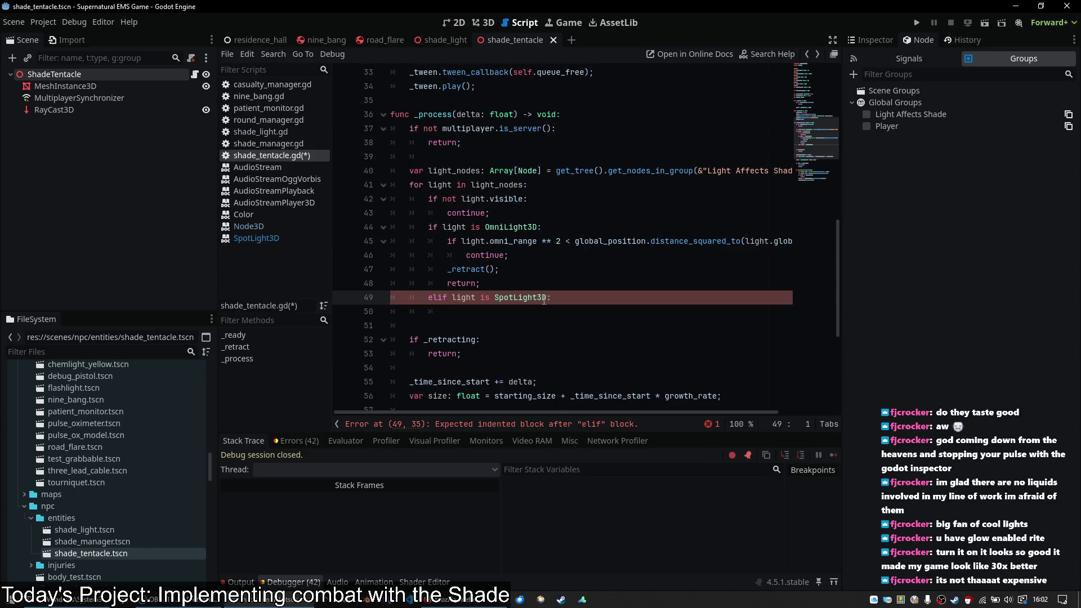
Add 'func _repel() -> void:' with a TODO sound/particle comment and a _retract(); call, and save
left_click(574, 297)
key("Down")
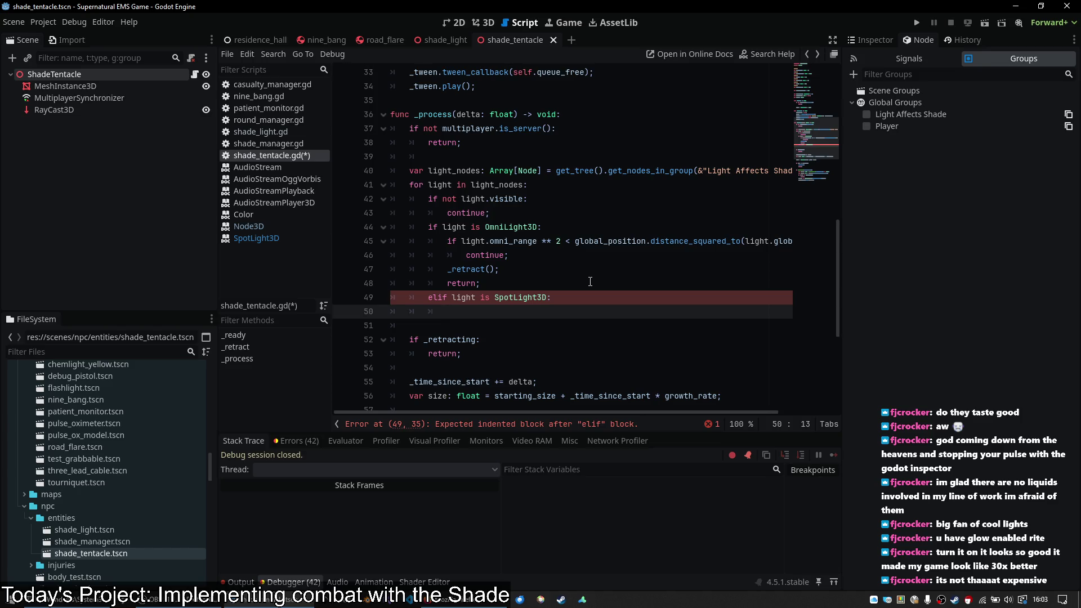
scroll(590, 281, "up", 4)
left_click(559, 164)
key("Return")
key("Return")
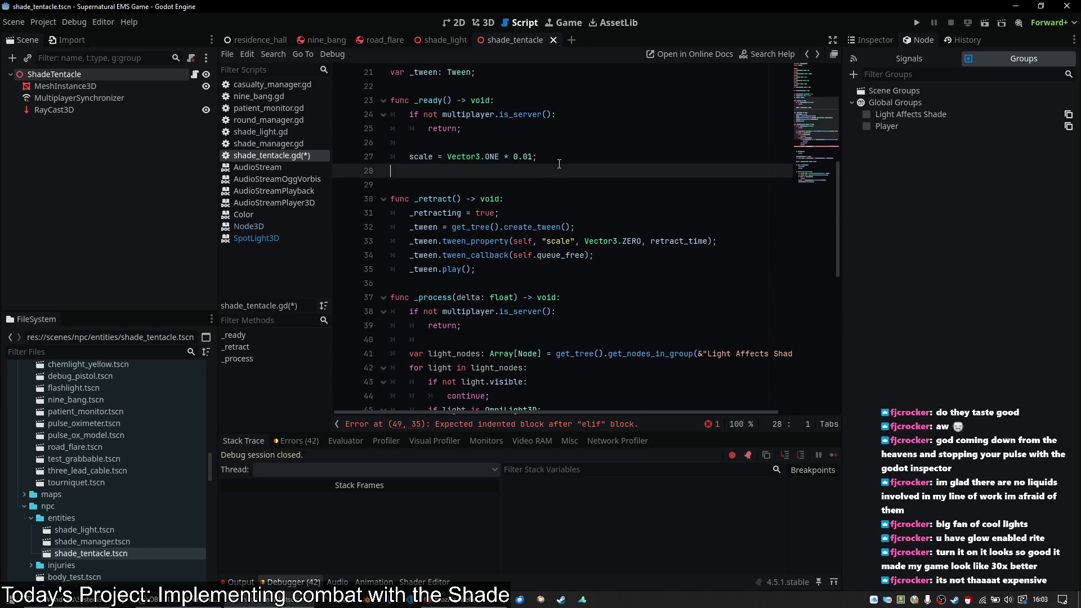
type("func _repel() ->")
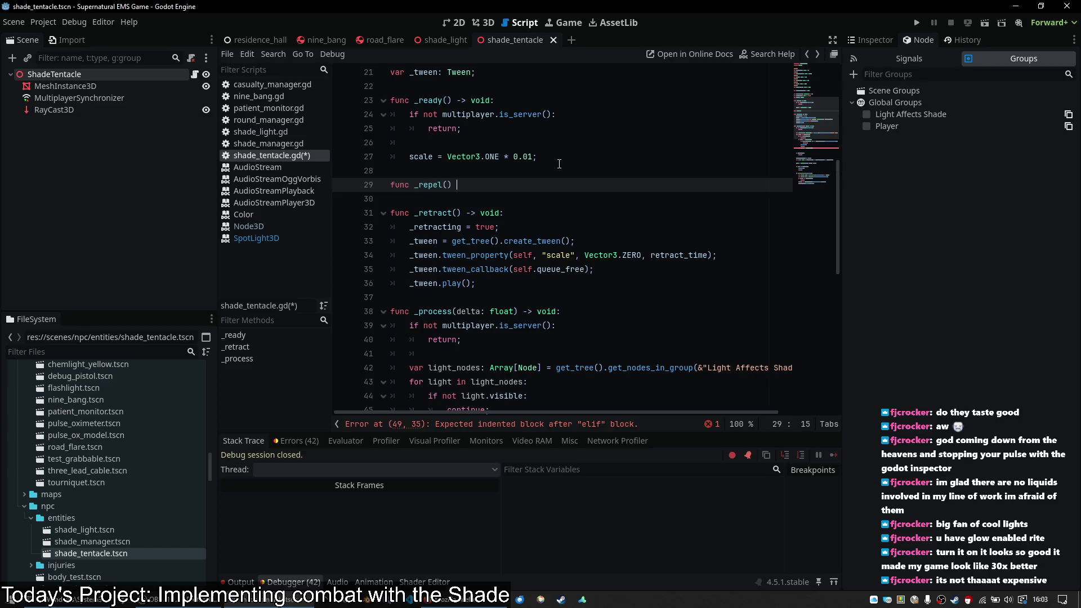
type(" void:")
key("Return")
type("# TODO play sound, pa")
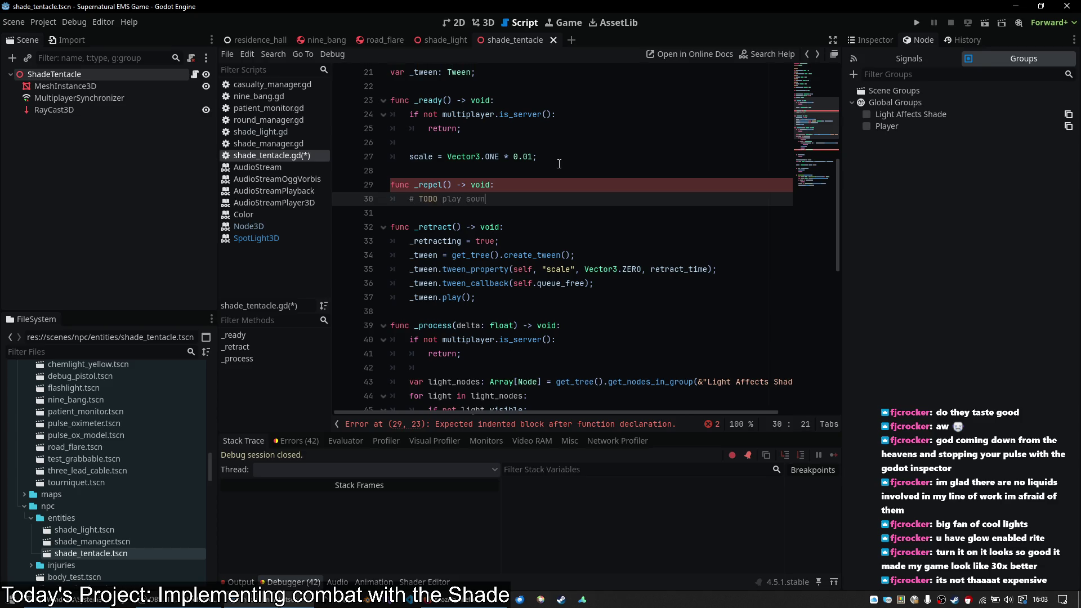
type("rticle effect, etc")
key("Return")
type("_retract();")
key("ctrl+s")
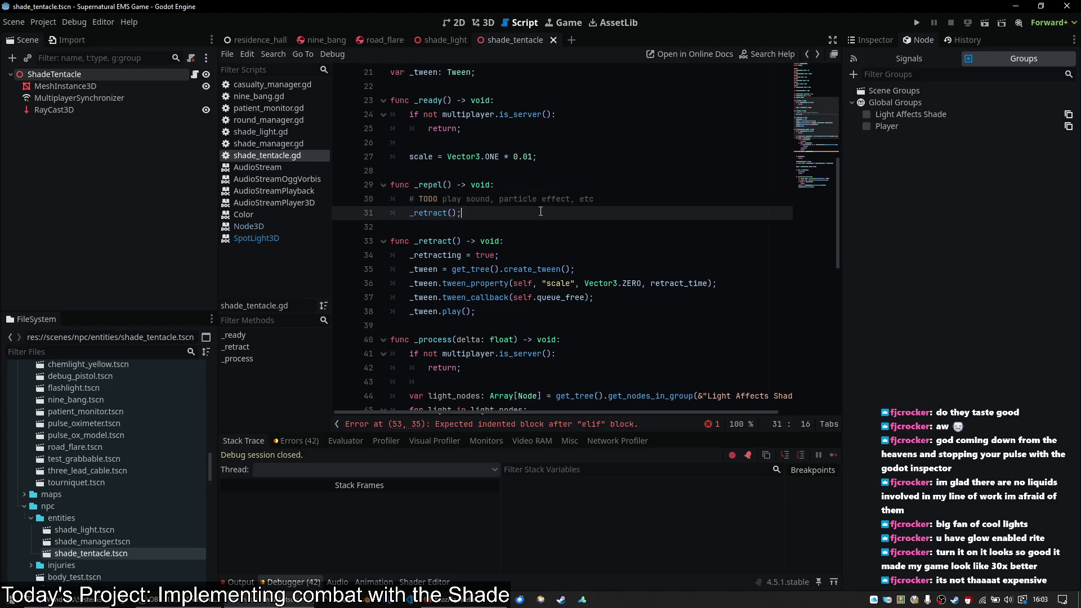
Replace the Omni branch's _retract() call with _repel();
scroll(516, 310, "down", 3)
scroll(511, 323, "down", 1)
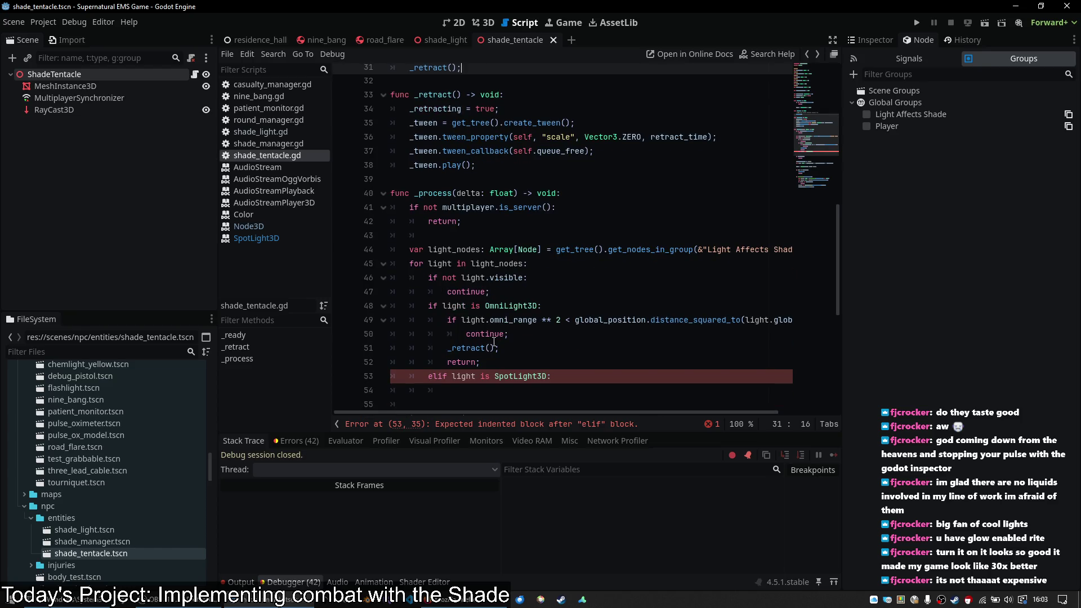
triple_click(476, 346)
type("repe")
key("BackSpace")
key("BackSpace")
key("BackSpace")
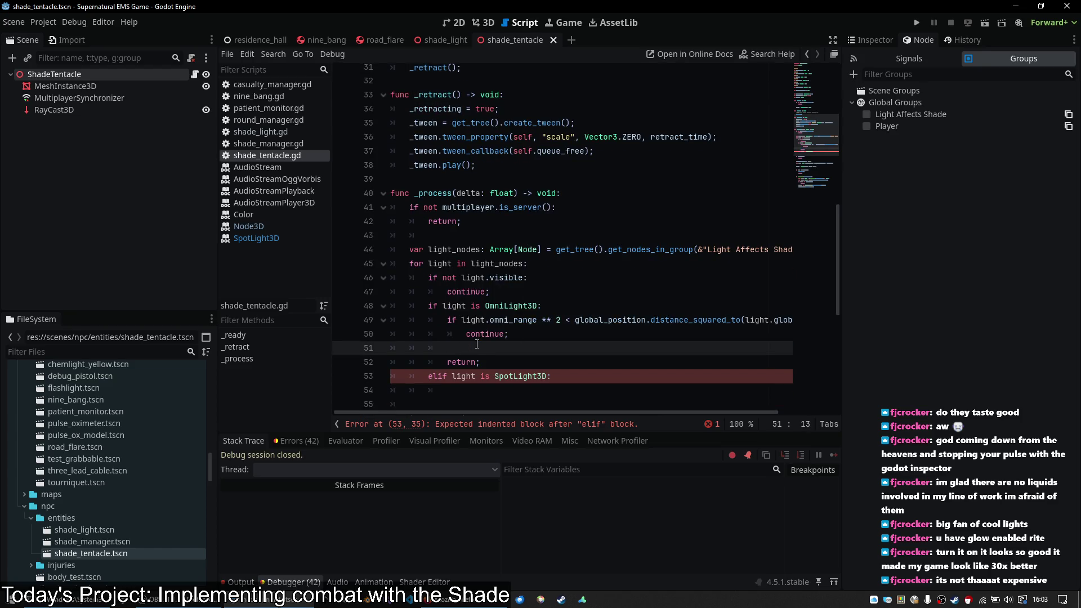
type("repel")
key("Return")
type(";")
key("Down")
key("Down")
key("Down")
scroll(638, 325, "down", 3)
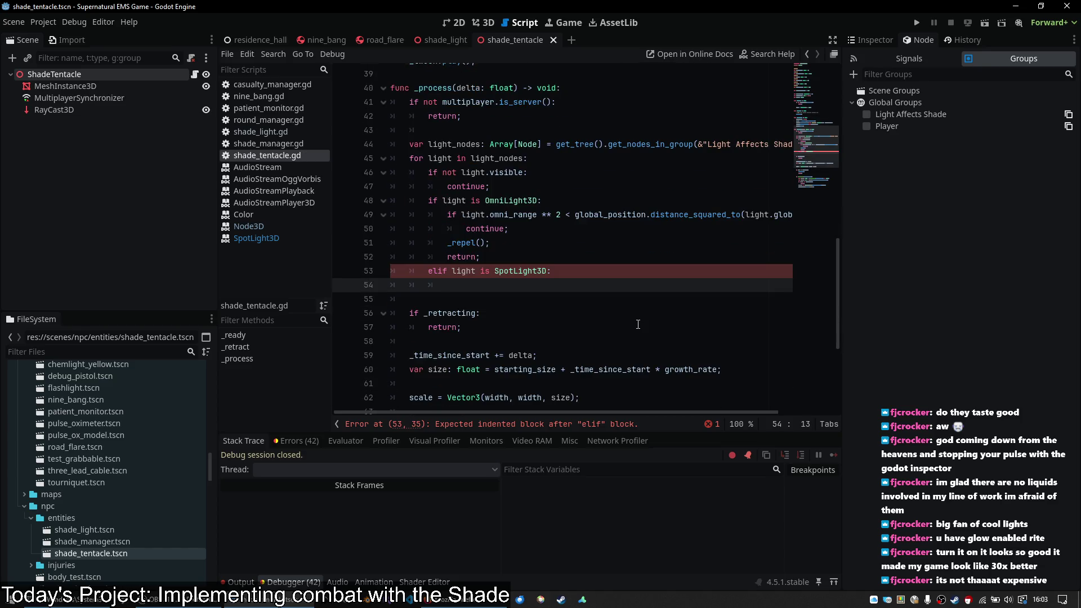
Write the condition 'if light.spot_range ** 2 < global_position.distance_squared_to(light.global_position):'
type("light.")
key("BackSpace")
key("BackSpace")
key("BackSpace")
type("if light.spot_range ** 2 < global_posit")
type("ion.dista")
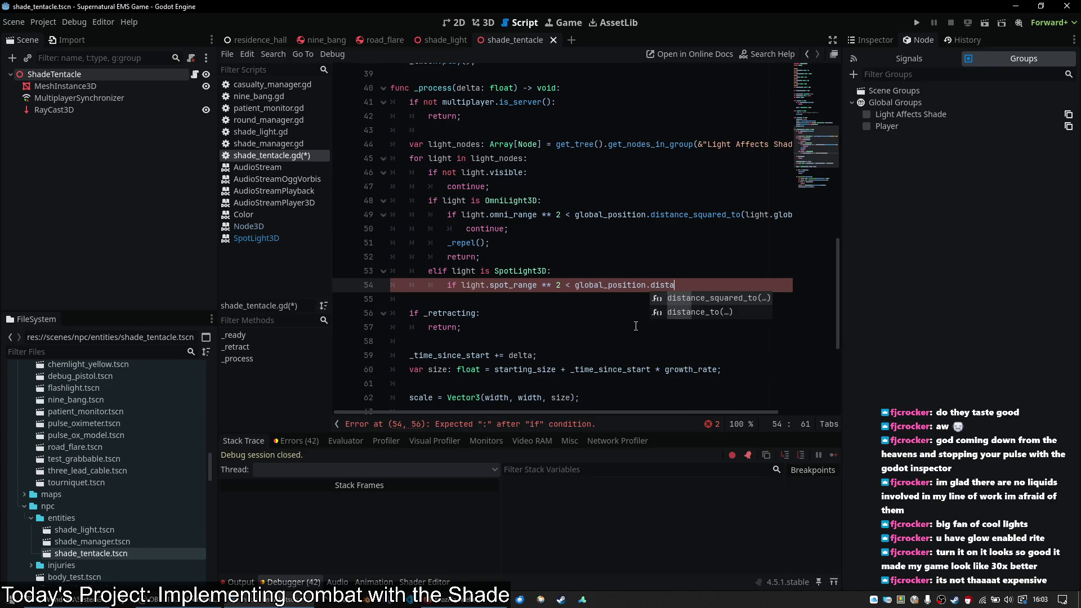
key("Return")
type("light.")
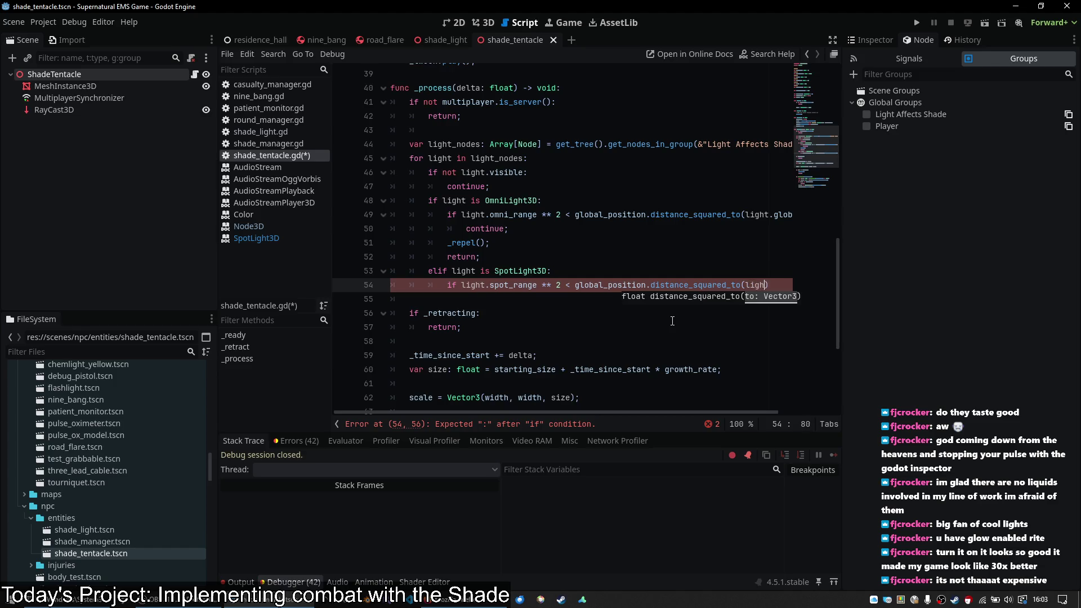
type("global")
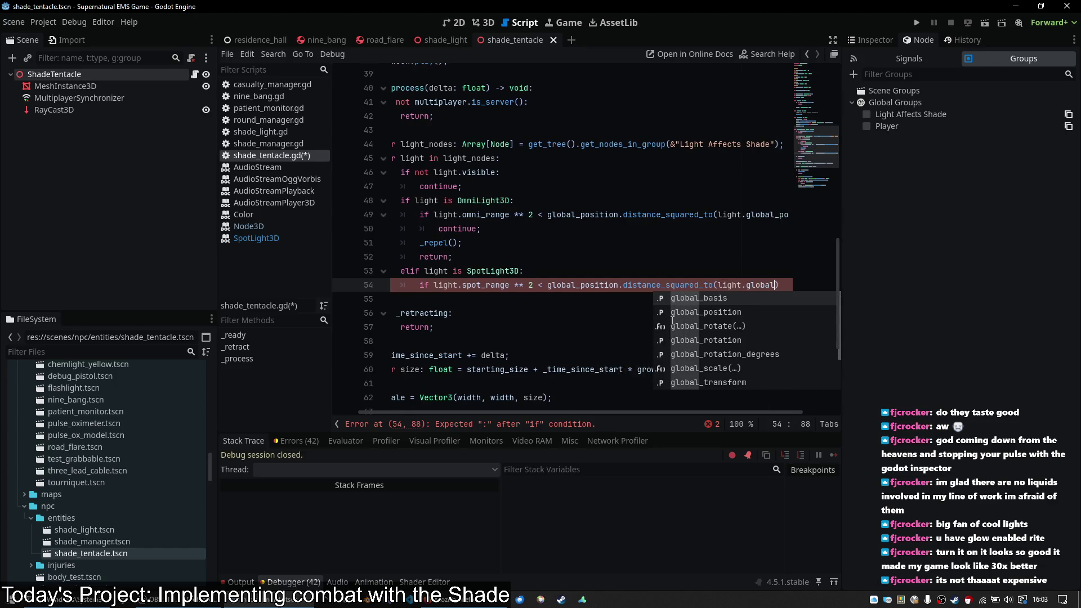
key("Return")
type("):")
Give the spot range check a continue; body and save the script
key("Return")
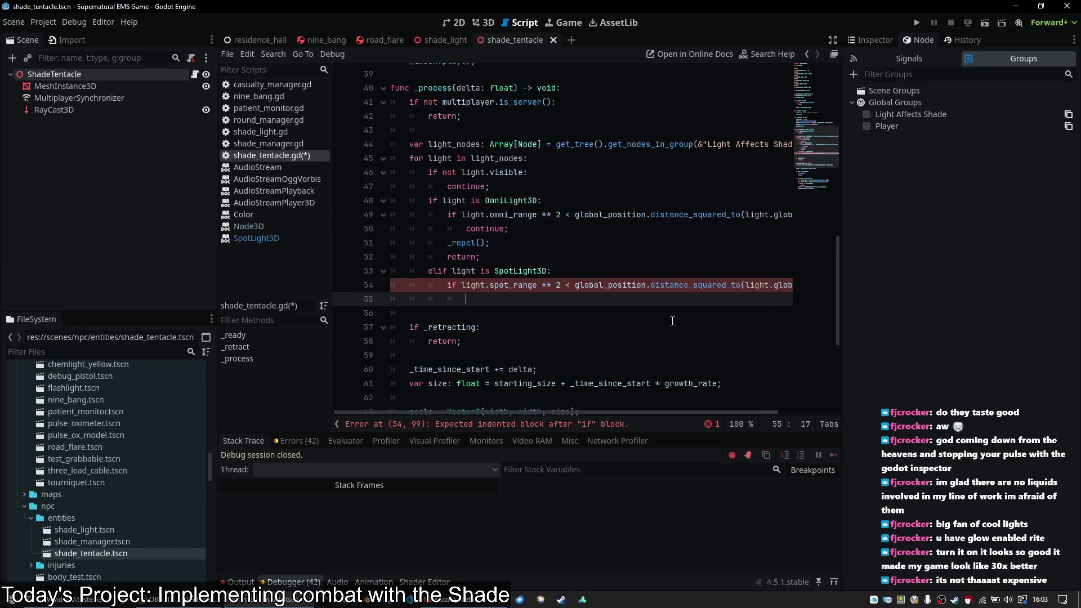
type("continue;")
key("ctrl+s")
key("Return")
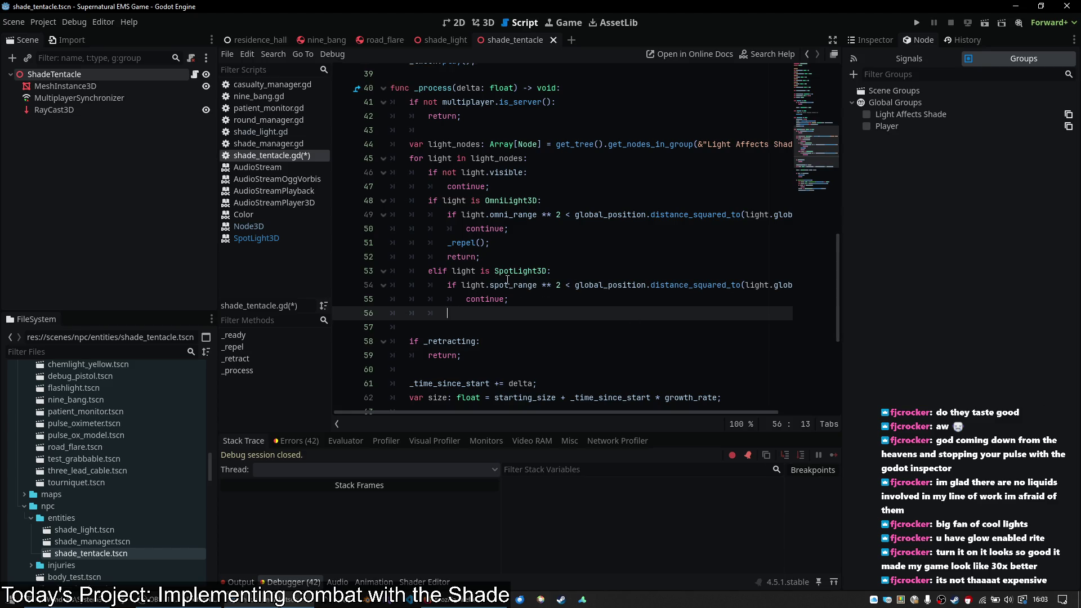
mouse_move(513, 287)
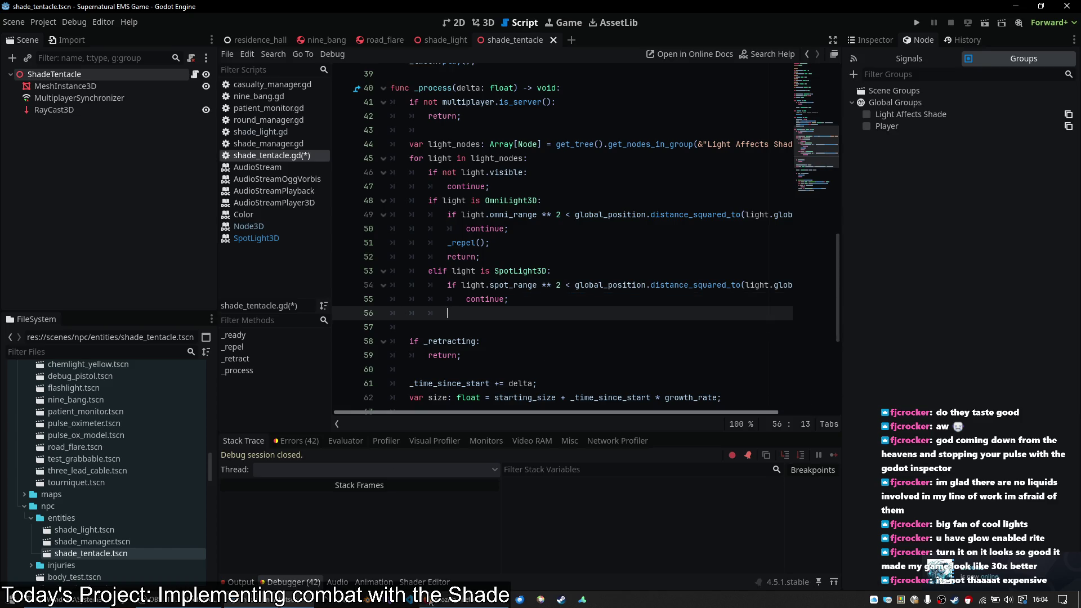
key("alt+Tab")
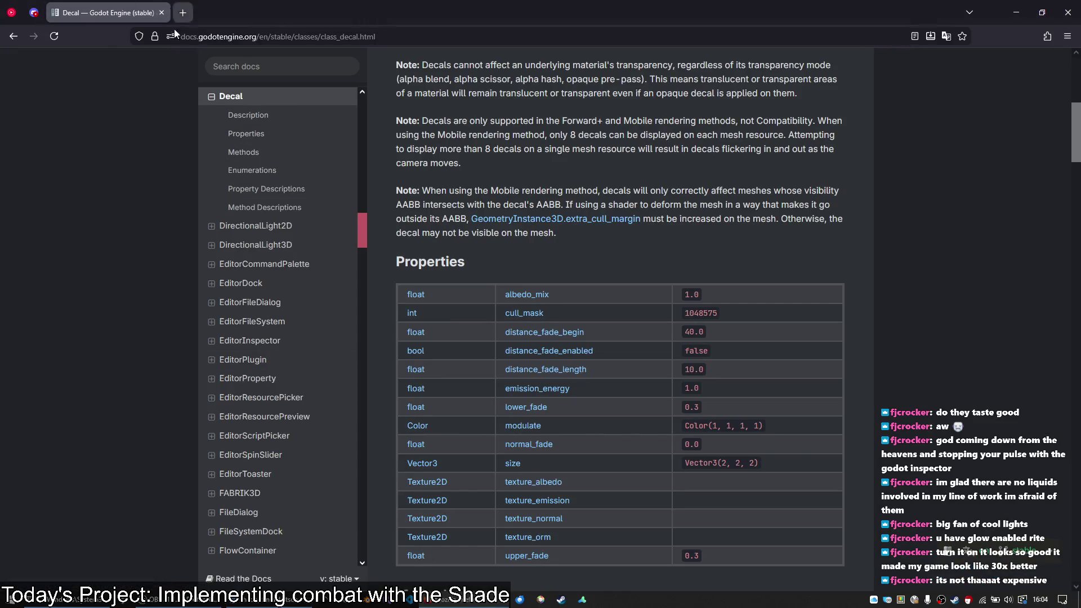
On line 56, replace the started 'var direction' declaration with 'var spot_forward'
left_click(250, 600)
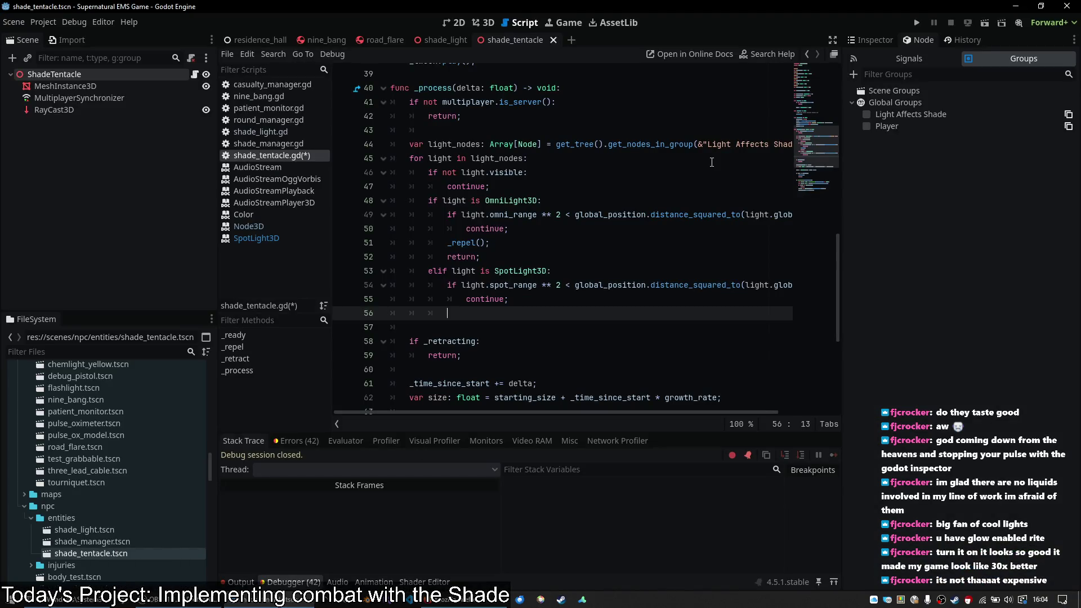
type("var ")
type("direction =")
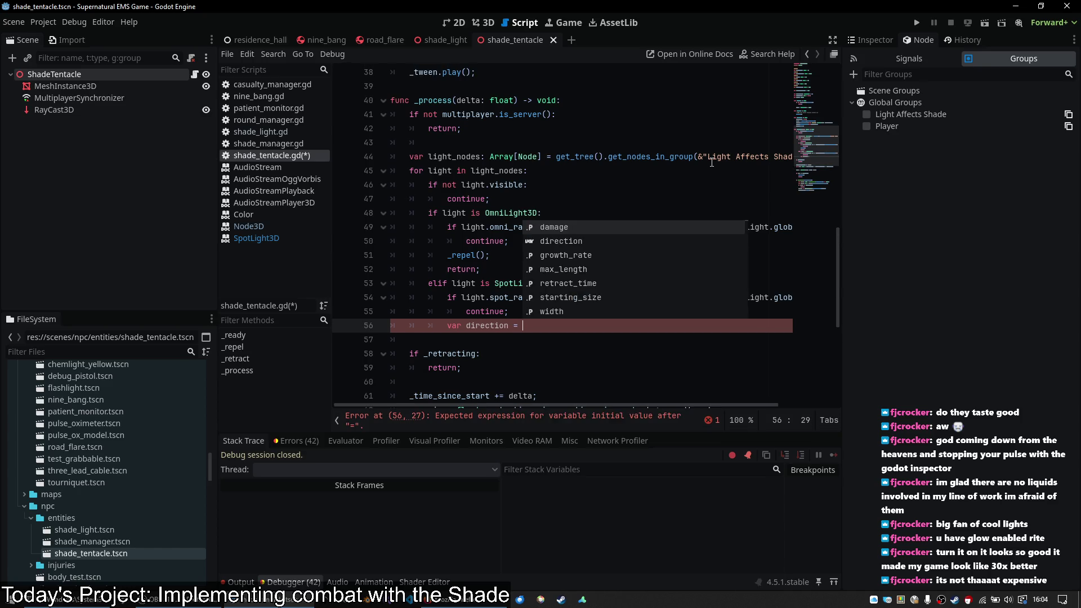
key("Escape")
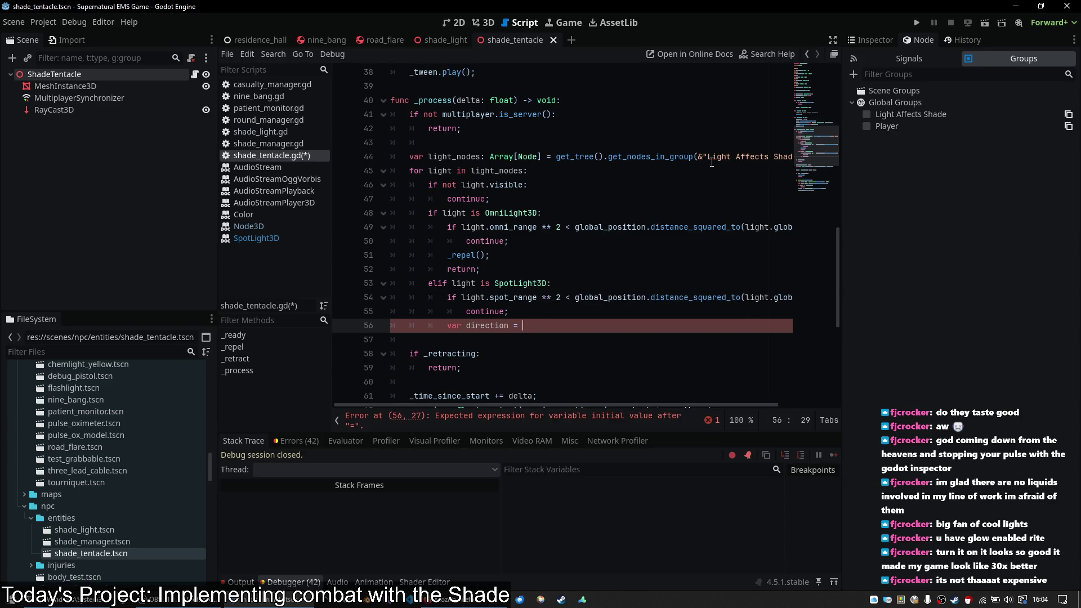
key("BackSpace")
key("BackSpace")
key("BackSpace")
type("spot_forward")
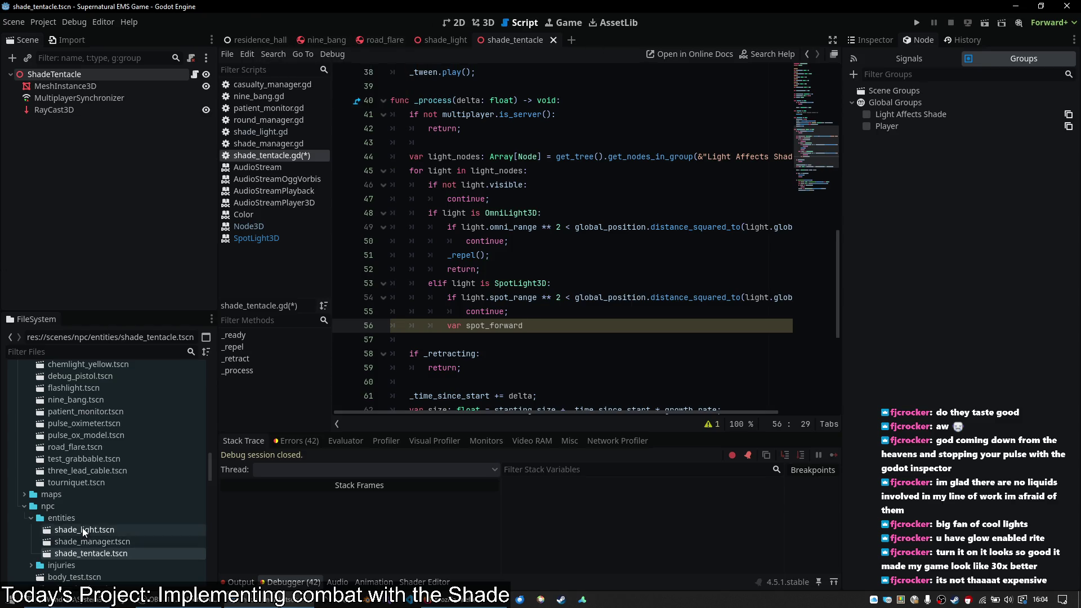
Turn on visibility of flashlight.tscn's SpotLight3D, save and close that scene, then return to the script
scroll(82, 538, "up", 5)
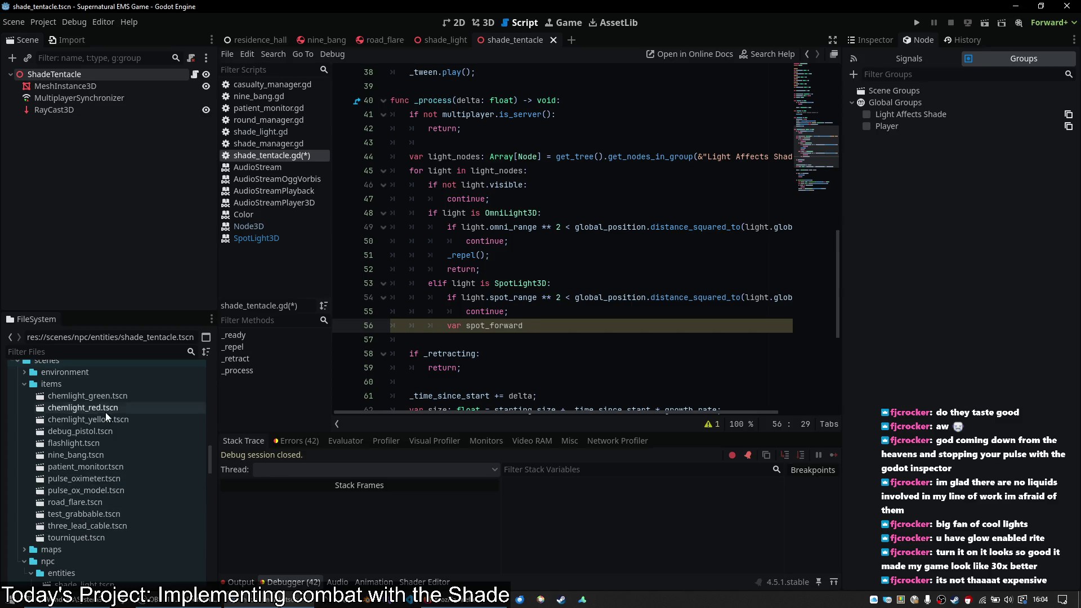
double_click(97, 442)
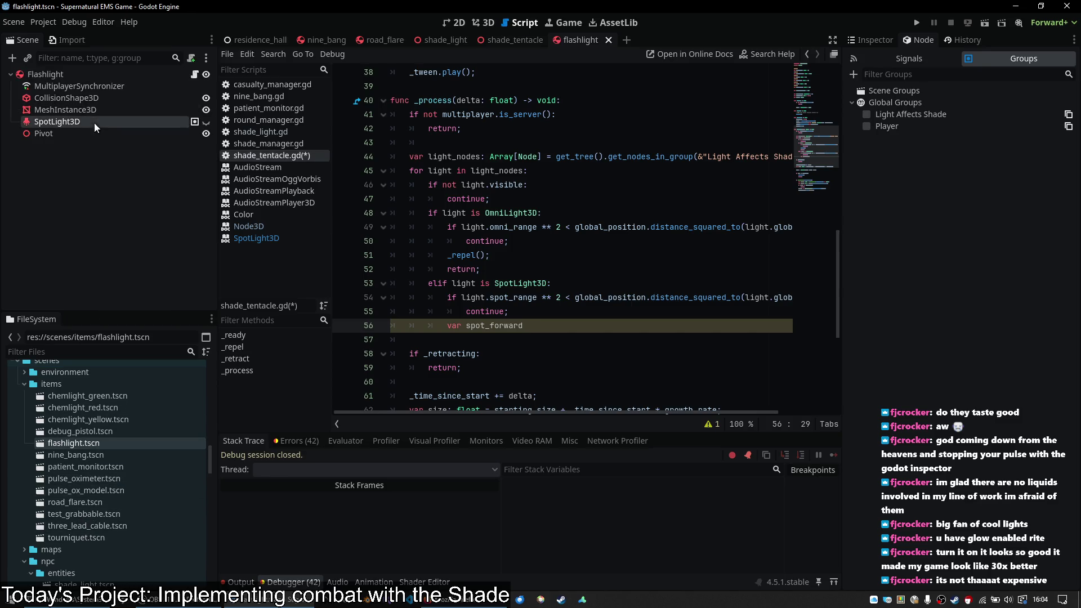
left_click(482, 23)
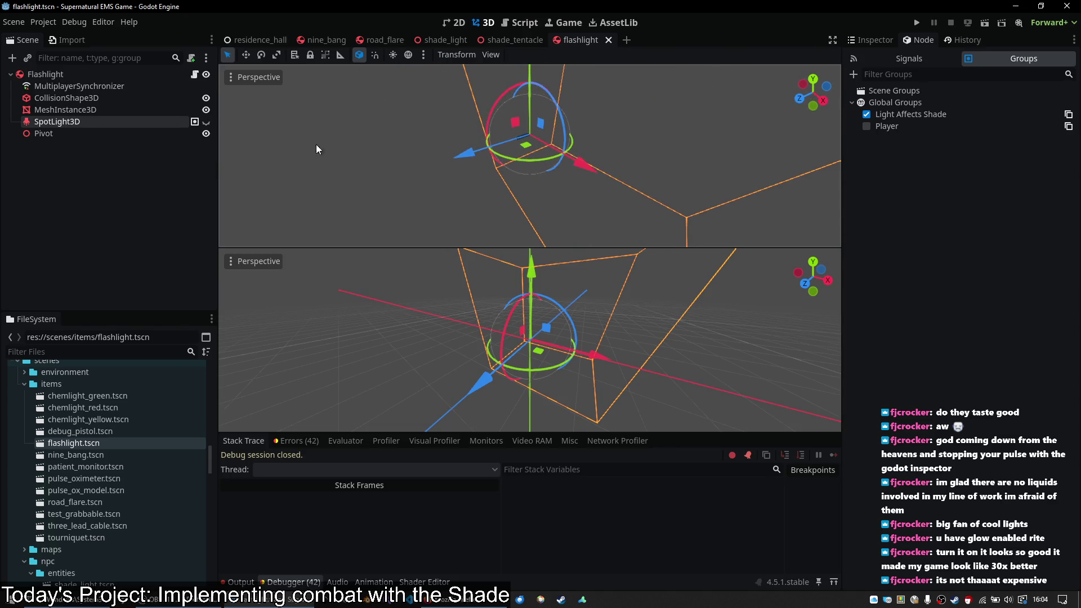
left_click(206, 122)
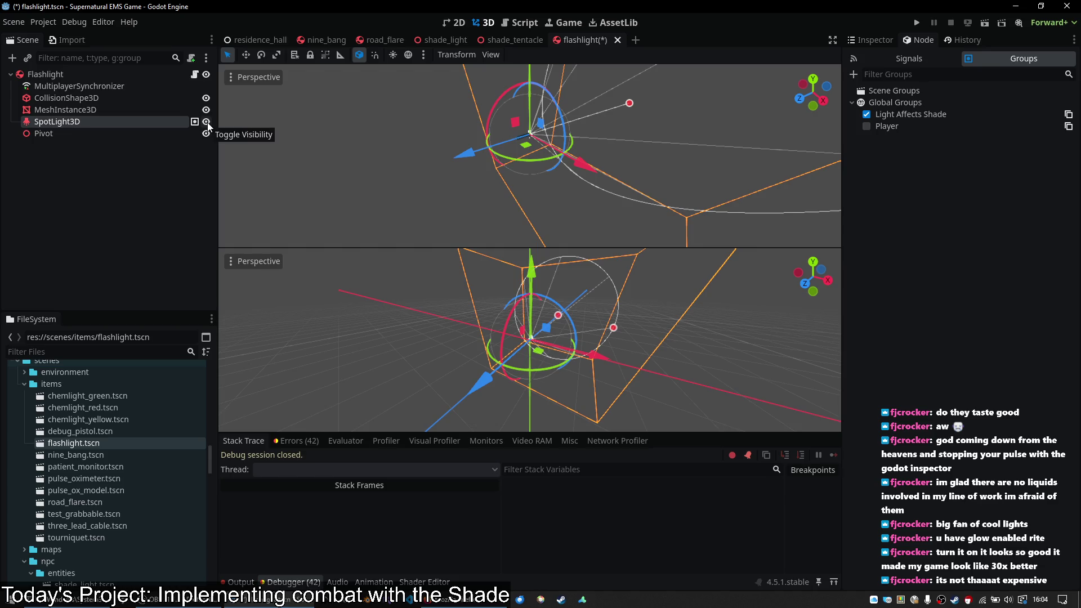
key("ctrl+s")
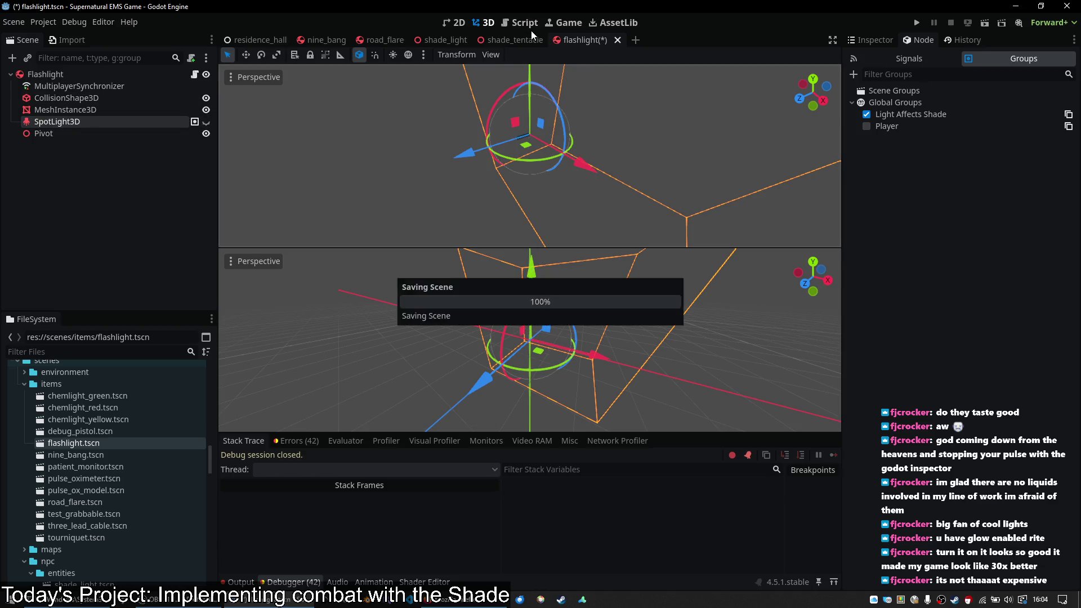
middle_click(570, 40)
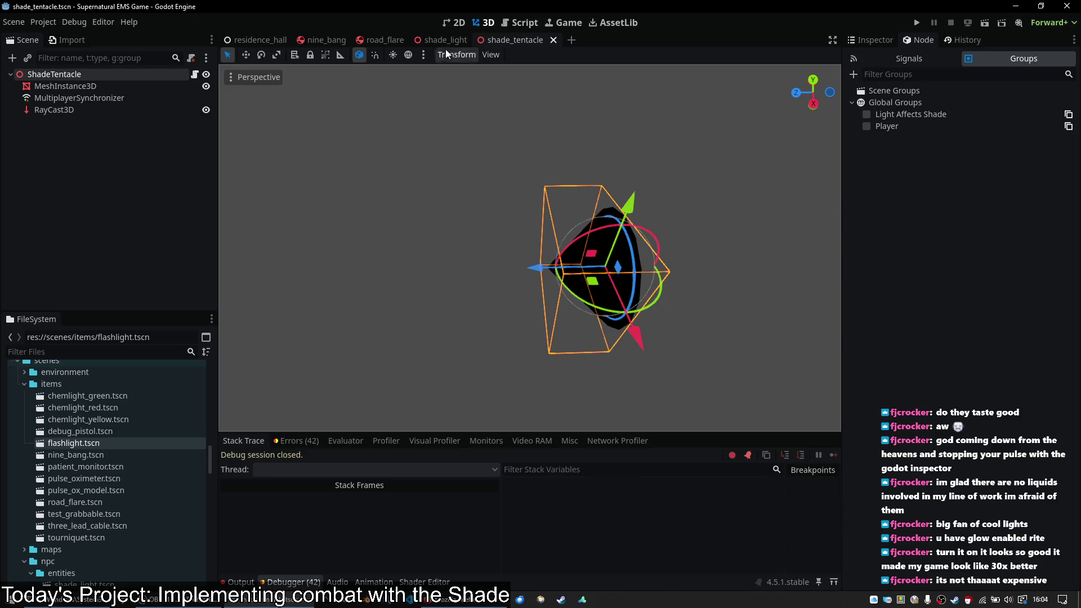
left_click(504, 26)
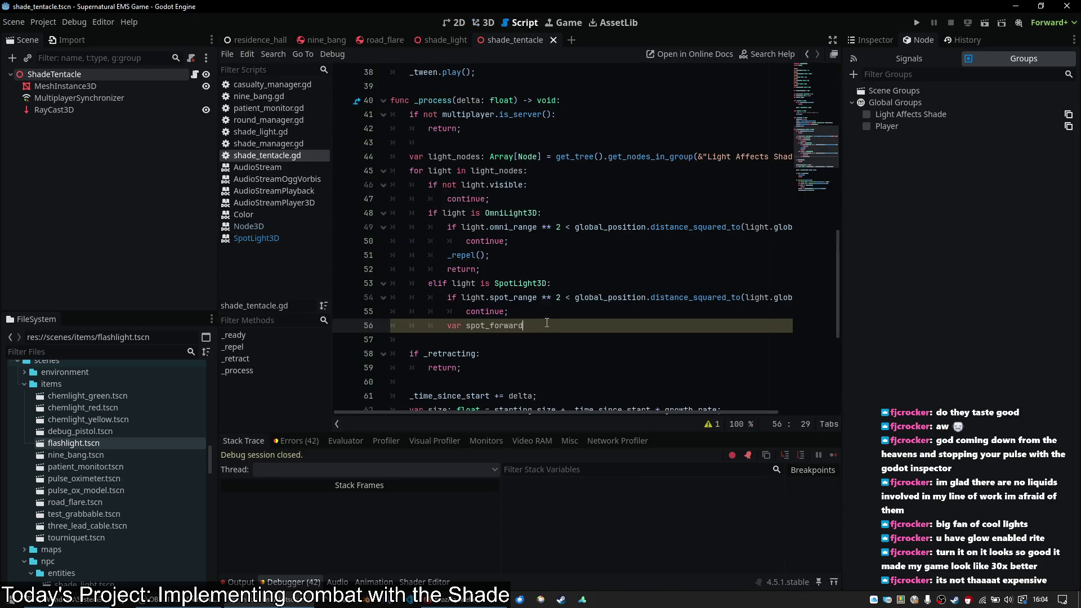
Complete line 56 as 'spot_forward: Vector3 = light.global_basis * Vector3.FORWARD;' and save
type(": Vector3 =")
type(" lig")
type("ht.global_ba")
type("sis ")
type("light")
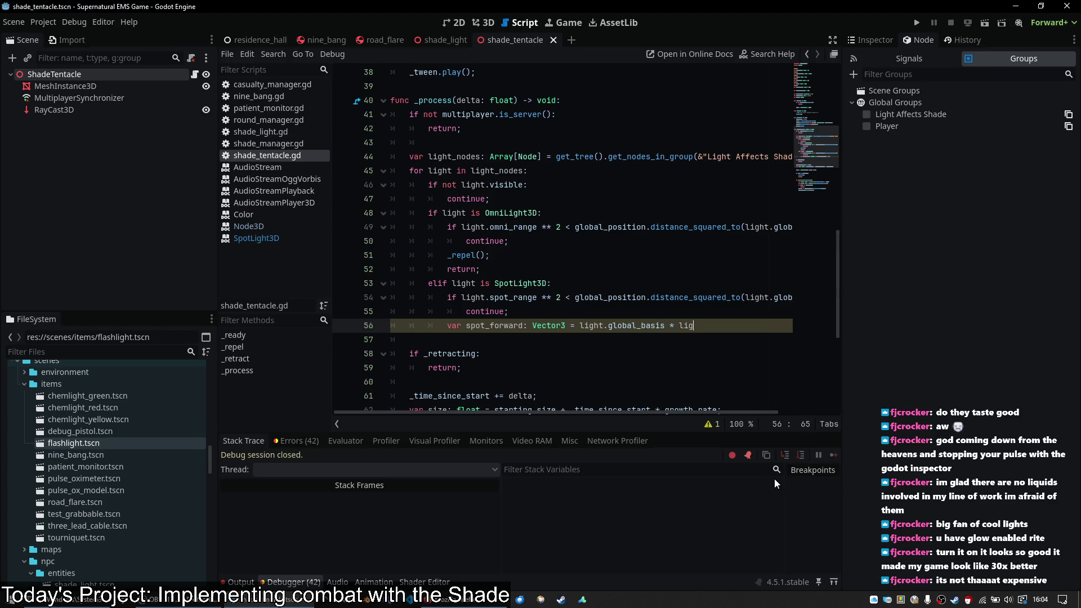
key("BackSpace")
key("BackSpace")
key("BackSpace")
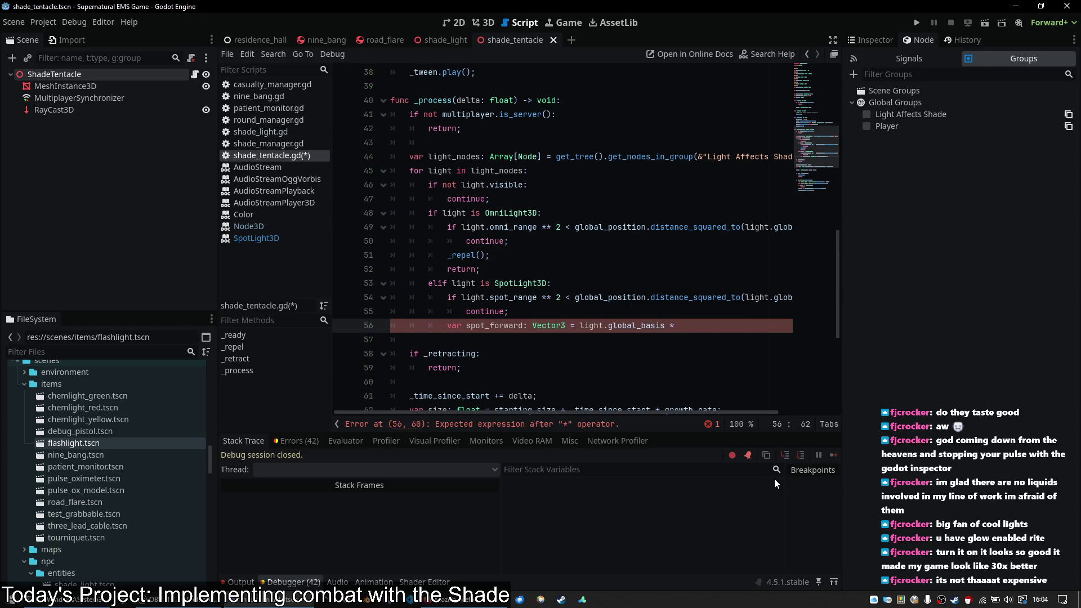
type("Vector3.")
type("FORWARD;")
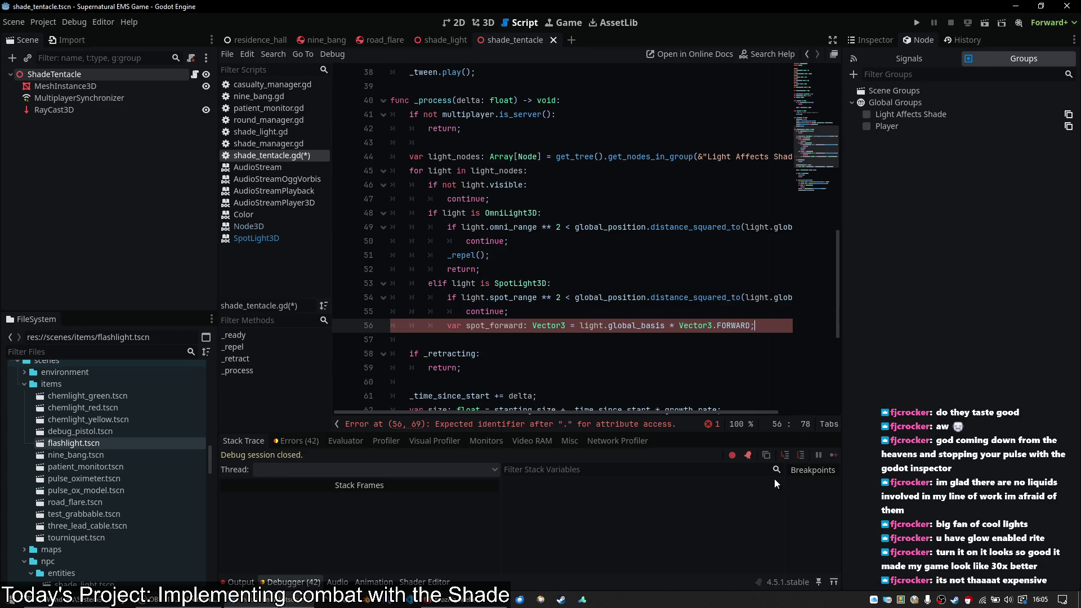
mouse_move(735, 326)
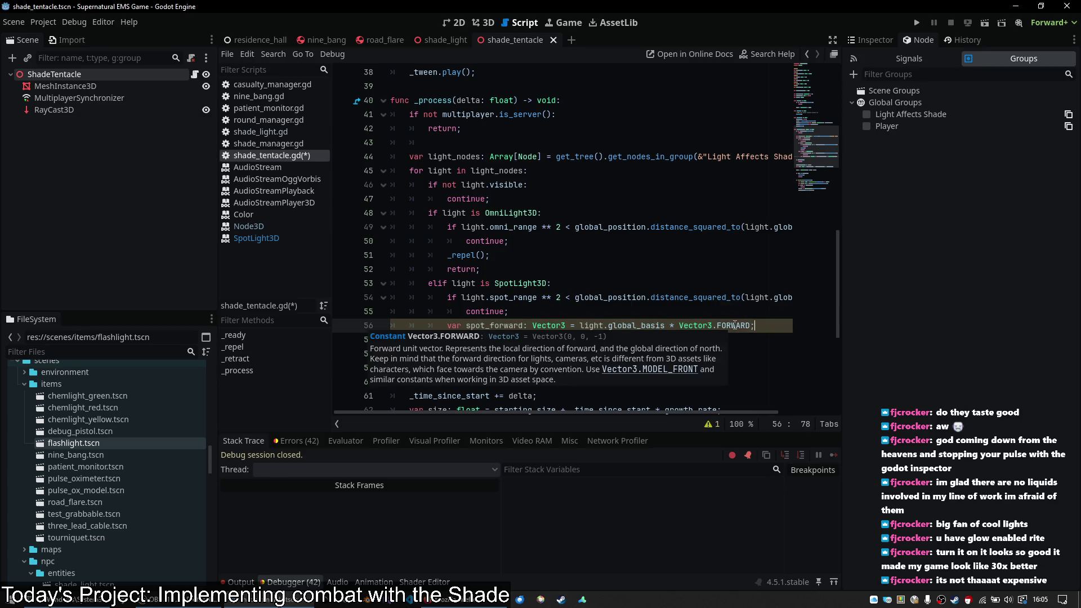
key("ctrl+s")
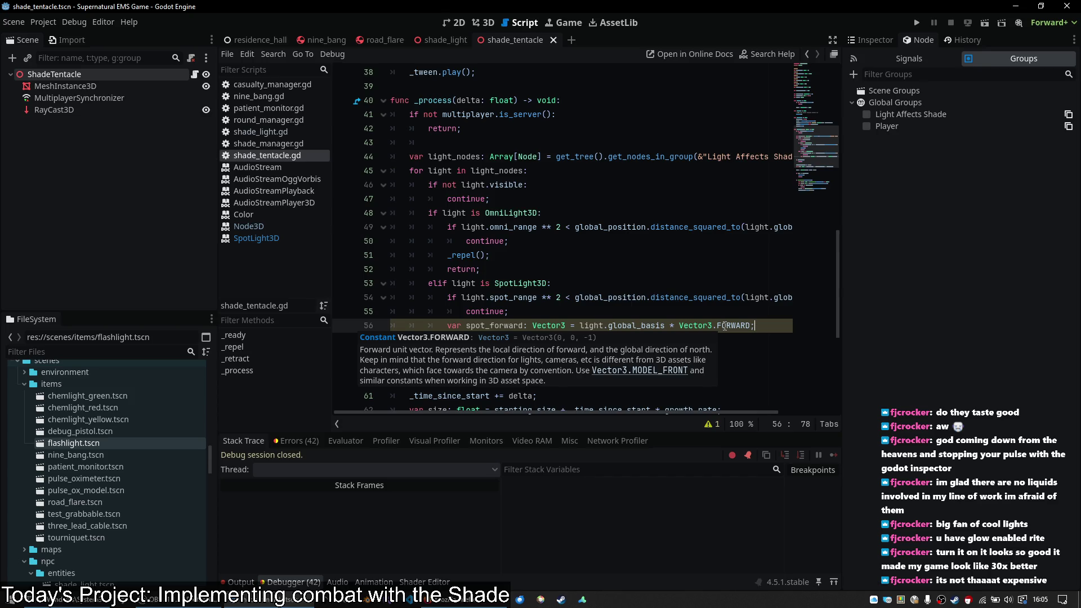
Replace Vector3.FORWARD with Vector3.MODEL_FRONT
double_click(724, 325)
type("MODEL_")
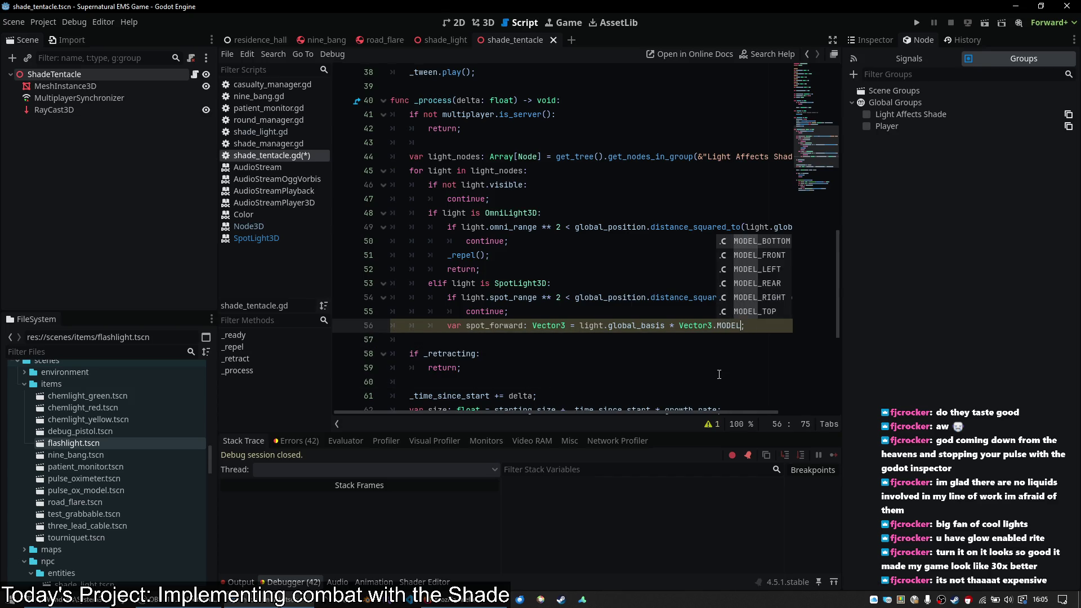
key("Down")
key("Return")
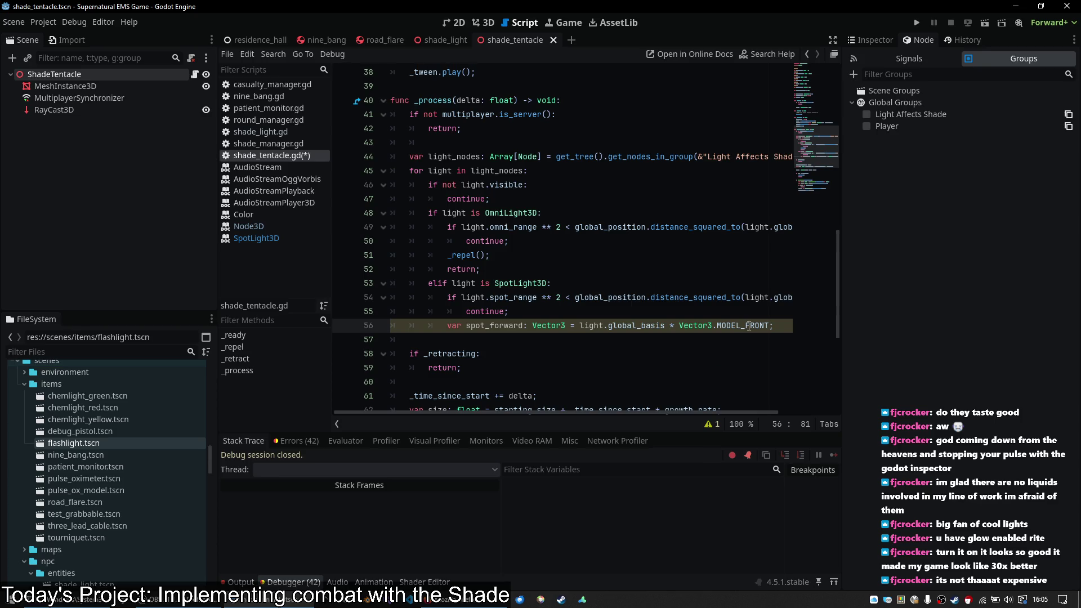
mouse_move(748, 326)
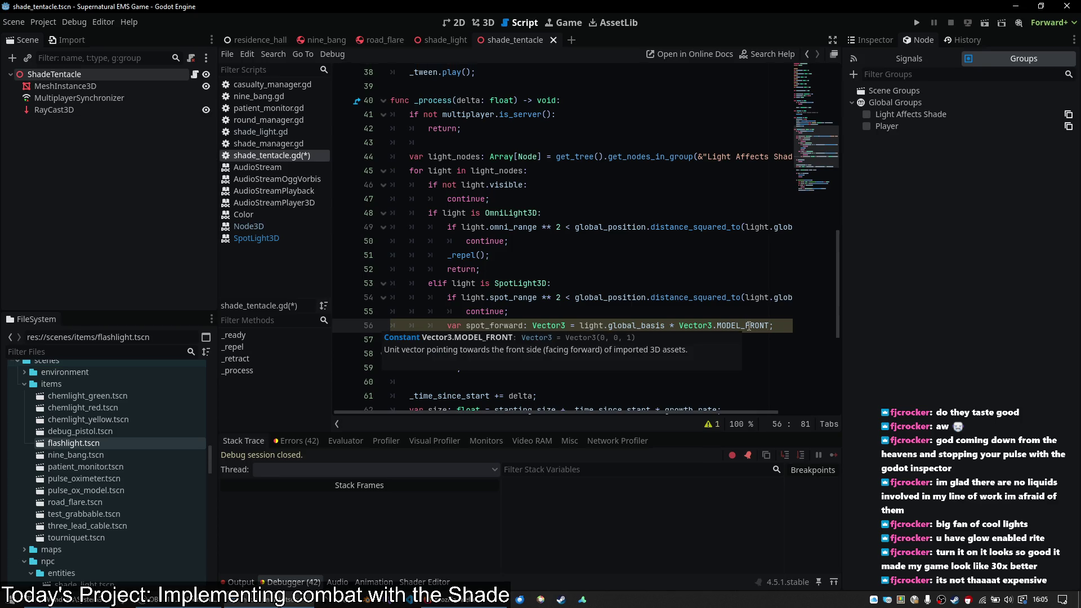
Check the tentacle scene in 3D, test-move ShadeTentacle along X, and undo the move
left_click(482, 23)
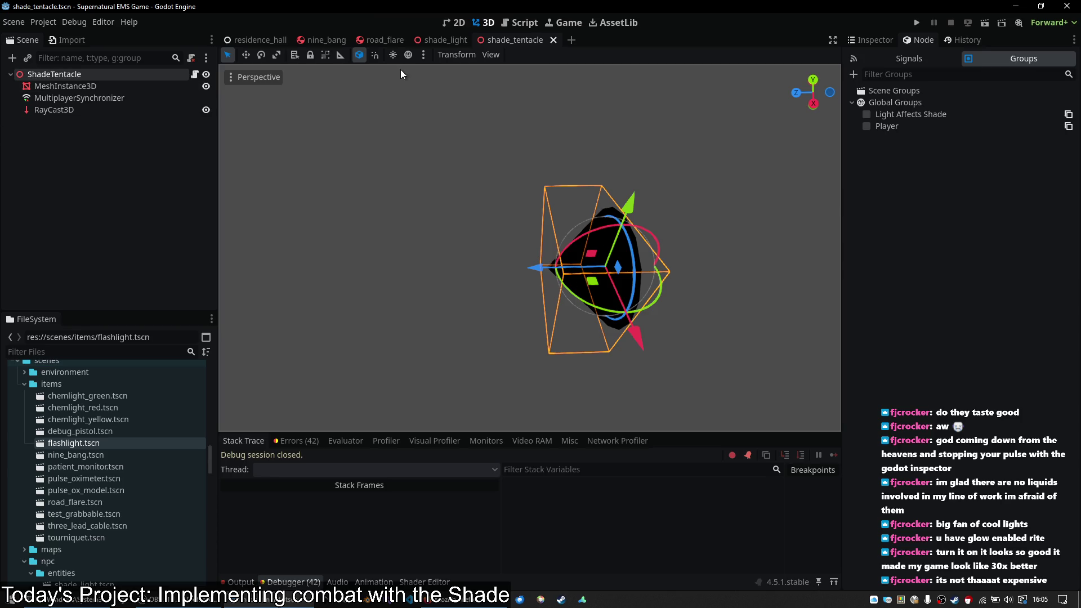
left_click(445, 39)
left_click(522, 39)
left_click(872, 41)
left_click_drag(547, 268, 448, 268)
key("ctrl+z")
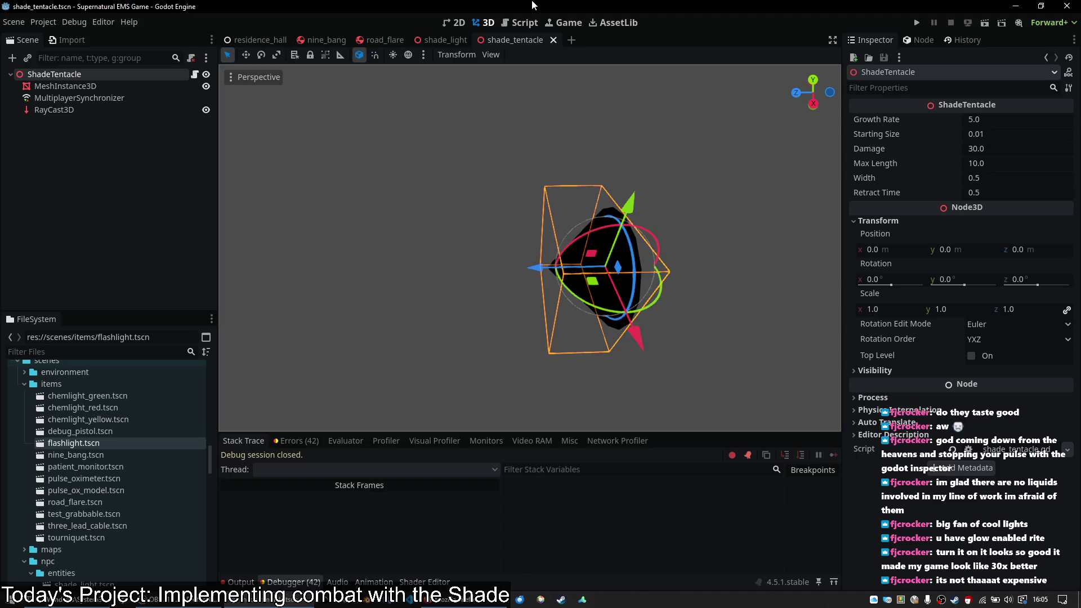
left_click(507, 23)
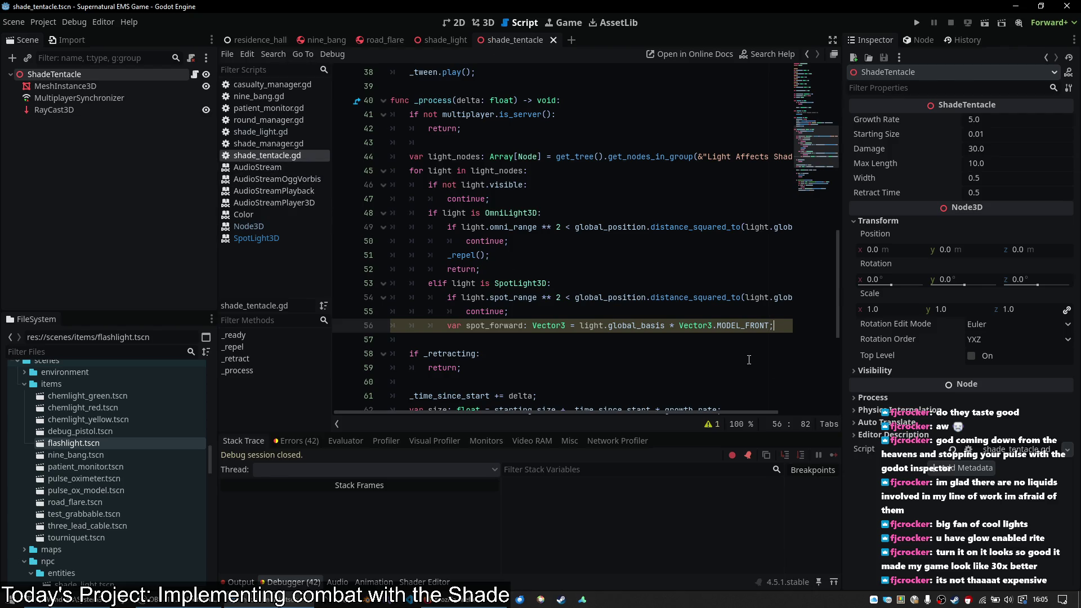
Add 'var direction: Vector3 = global_position - light.global_position;' below spot_forward and save
key("Return")
type("var ")
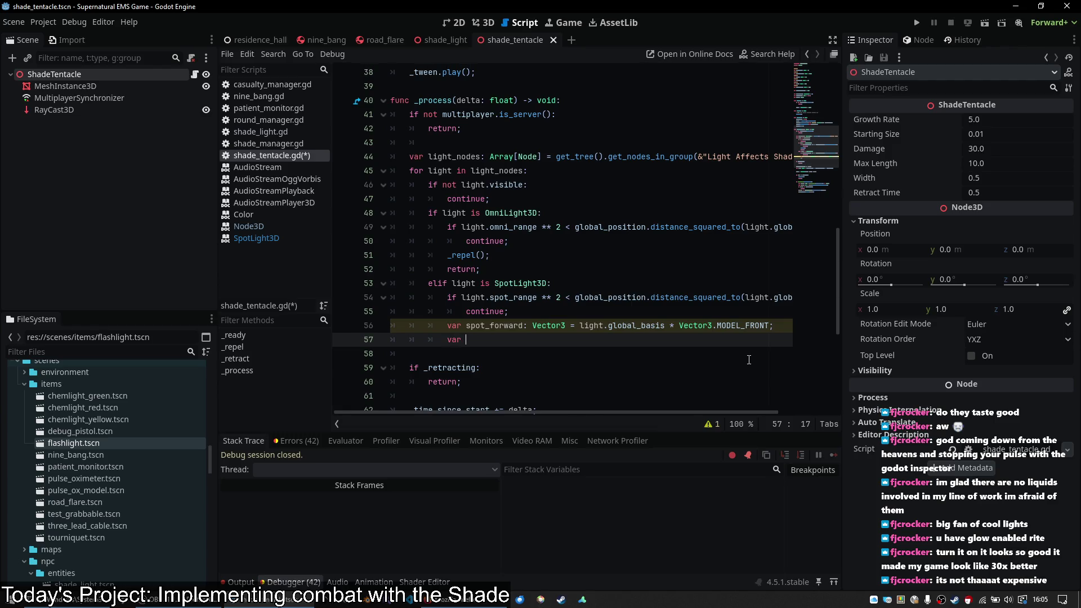
type("direction: Vector3 = ")
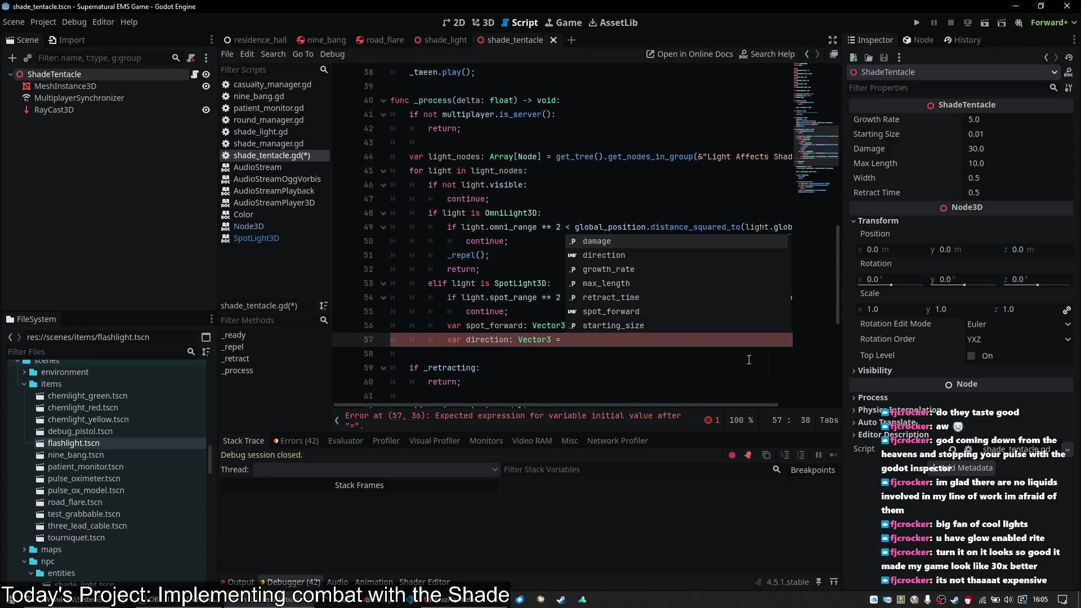
type("global_posit")
key("Return")
type("- light.global")
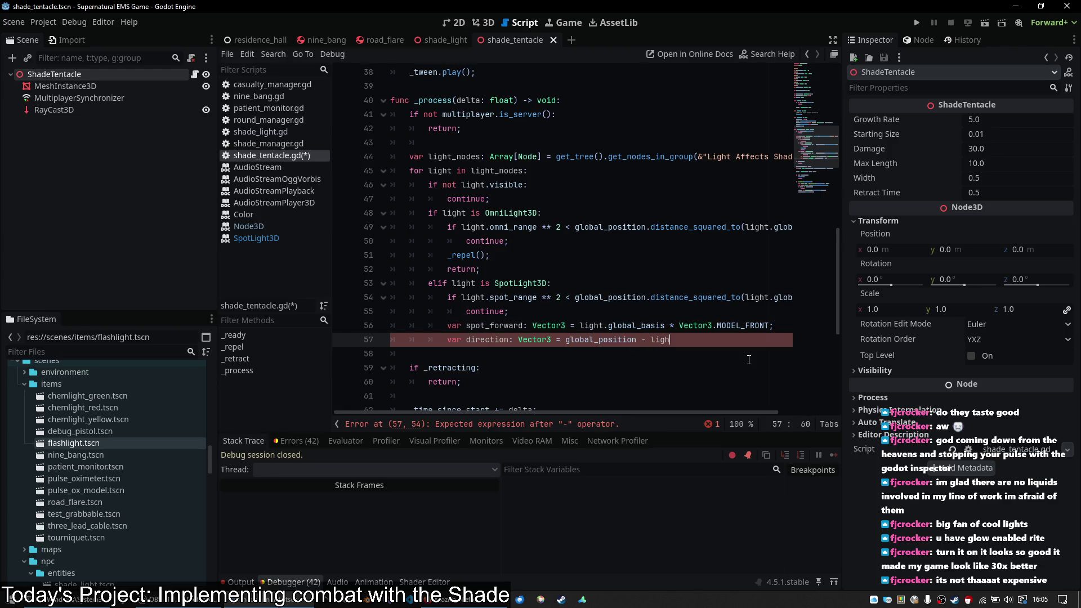
type("_pos")
key("Return")
type(";")
key("ctrl+s")
key("Return")
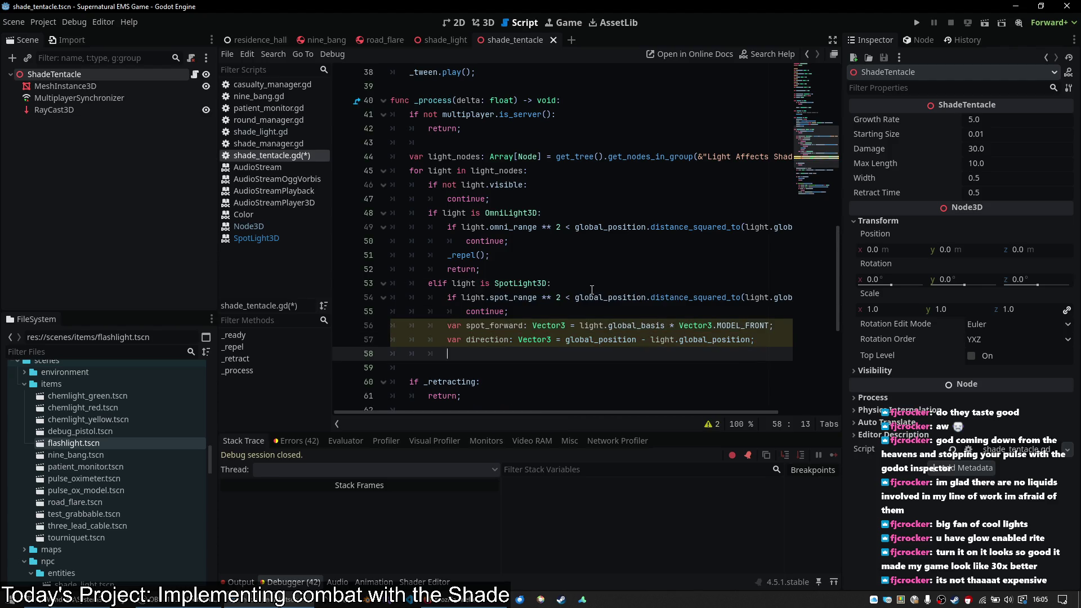
Add 'var dot = spot_forward.dot(direction);' on the next line
type("var dot = ")
type("spot_forward ")
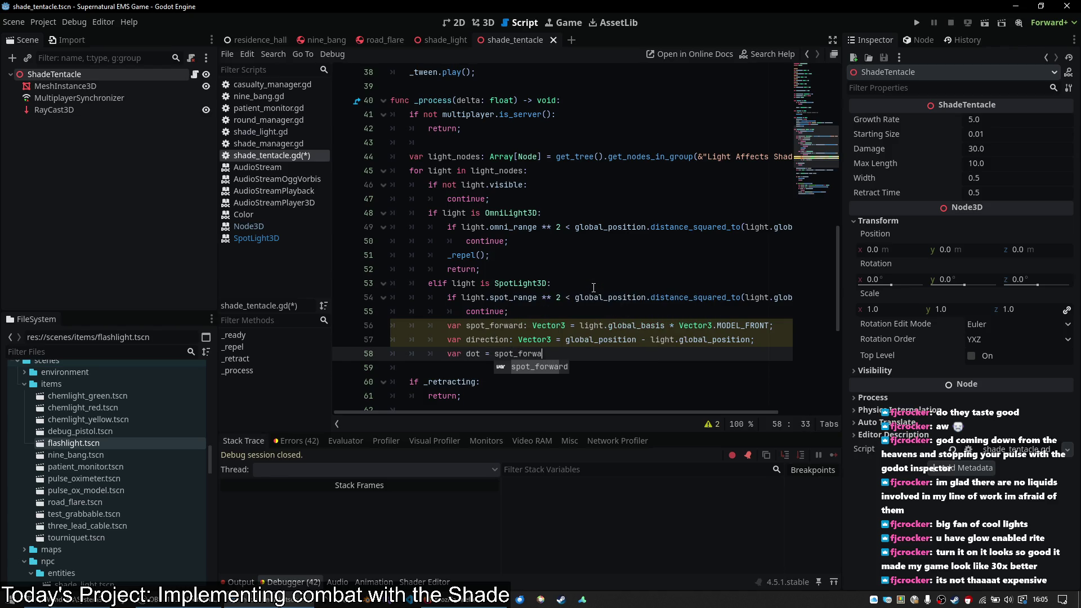
type("dot(")
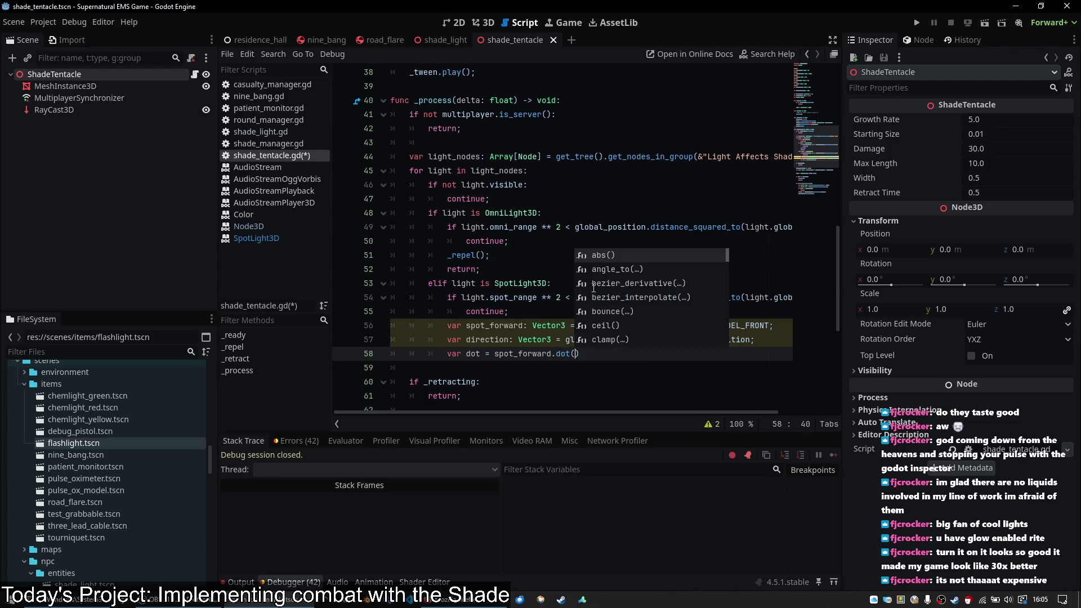
key("Return")
type("direction);")
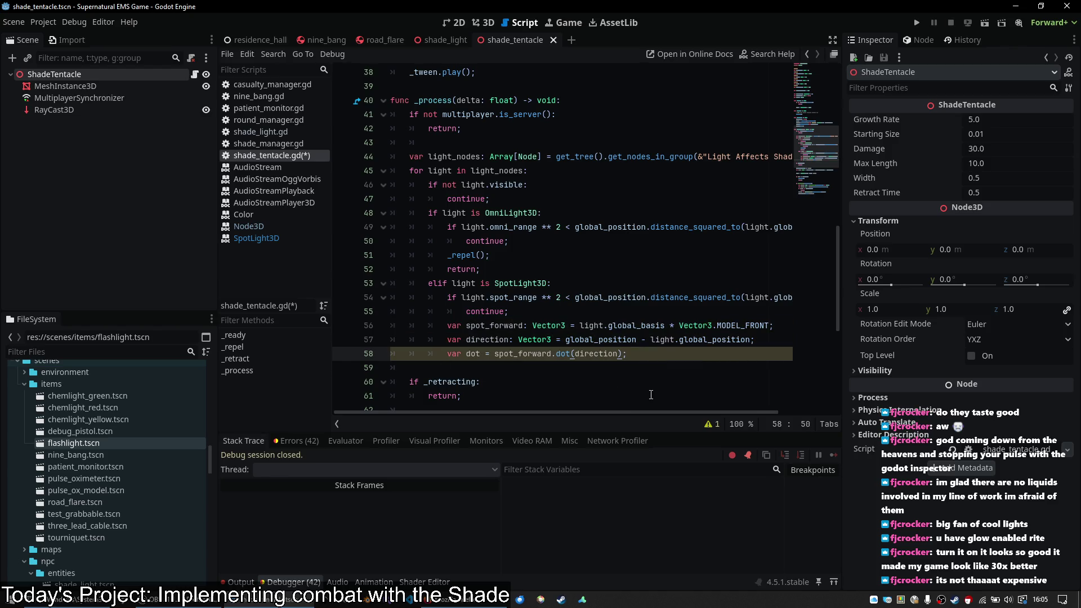
scroll(671, 325, "right", 2)
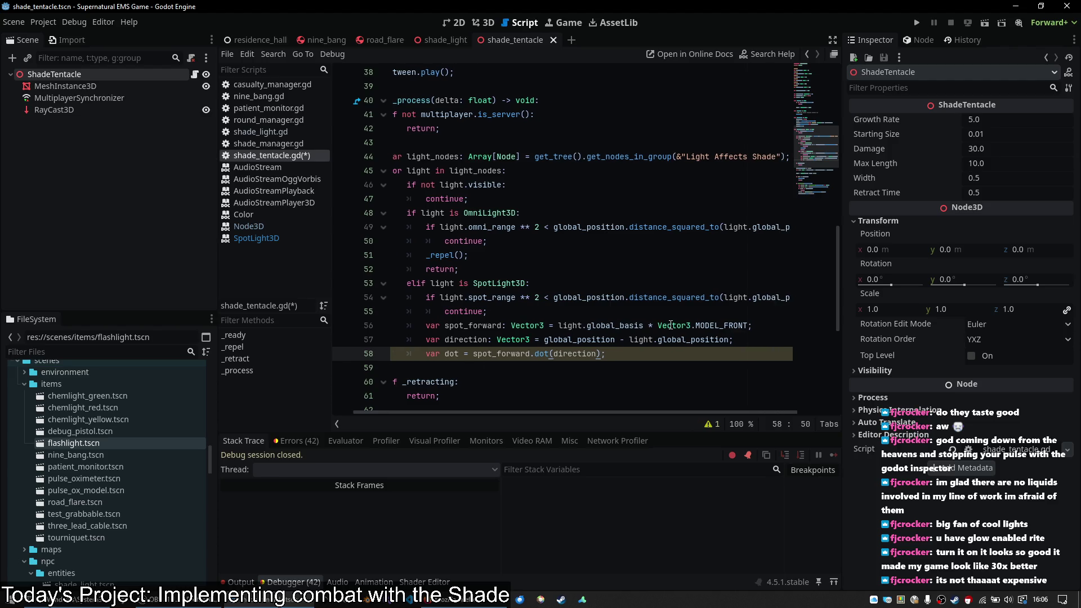